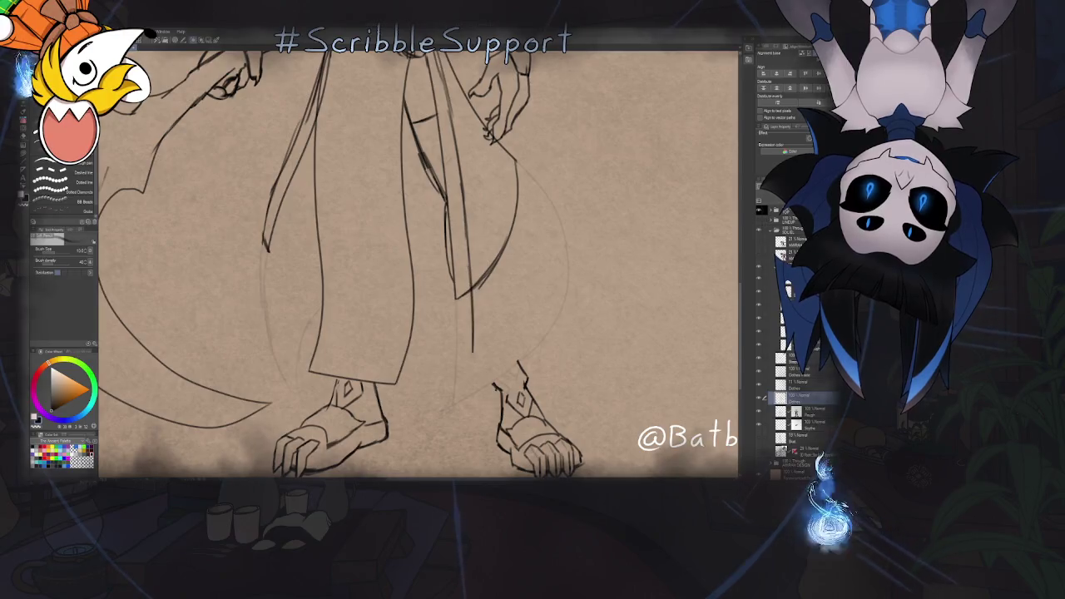
Select the sketching pencil and zoom in on the robe and feet beside the right leg
scroll(416, 263, down, 2)
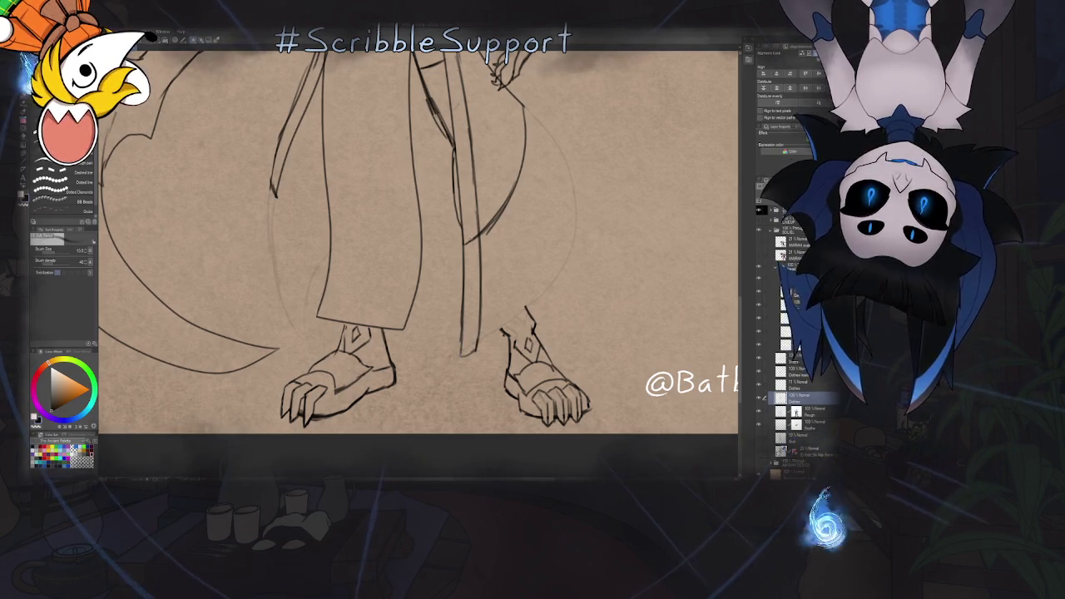
key(p)
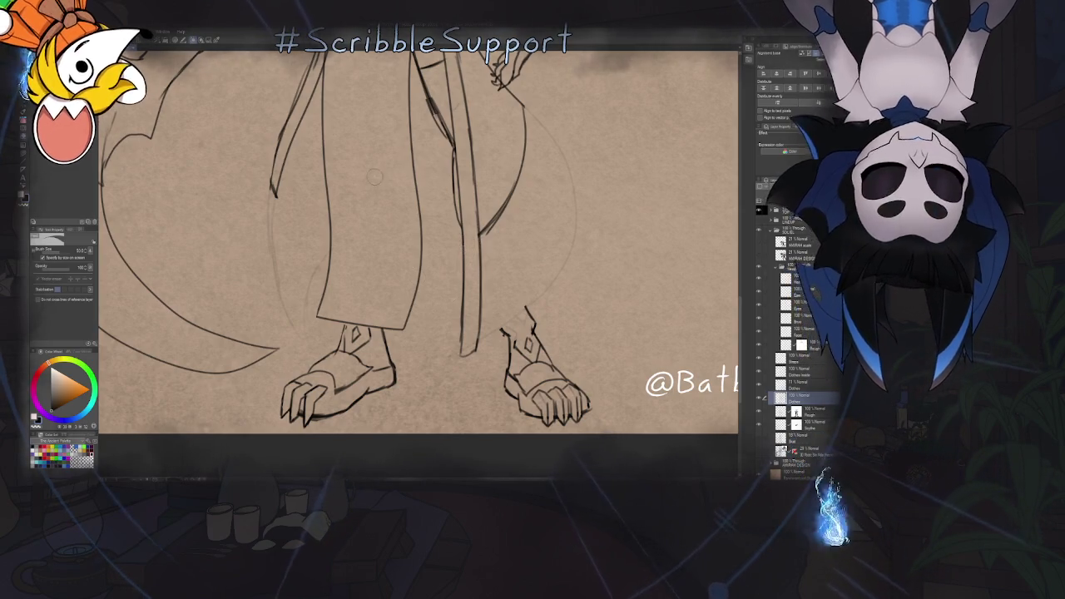
key(b)
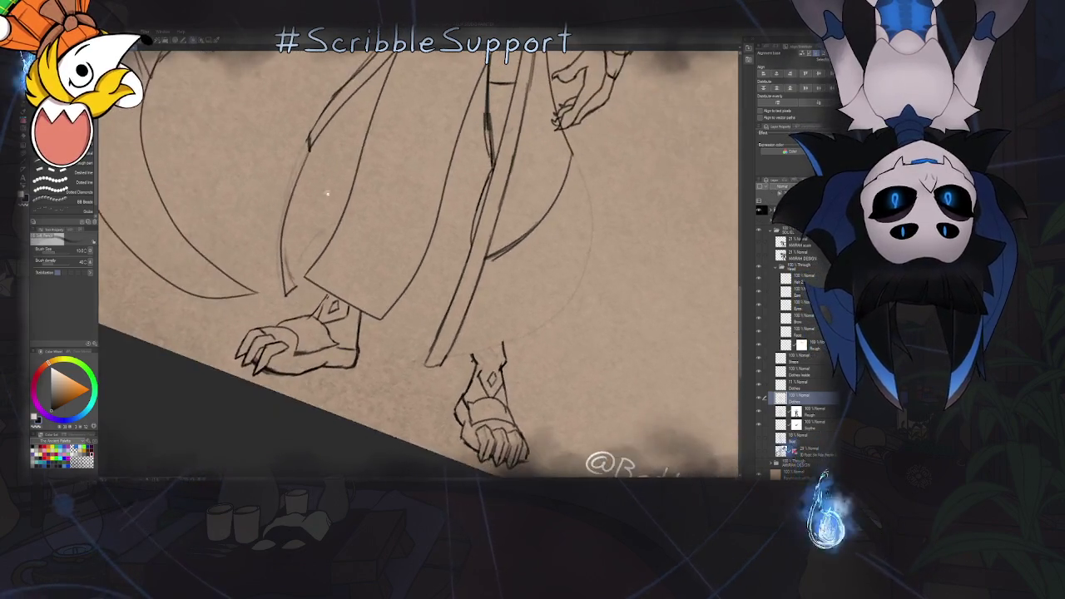
scroll(416, 249, up, 3)
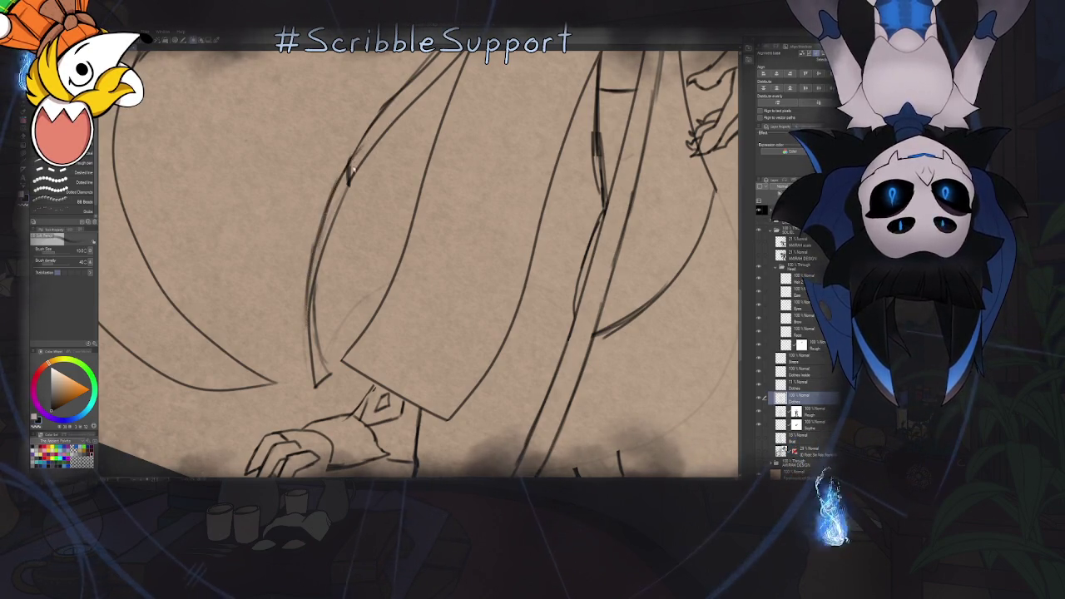
key(ctrl+0)
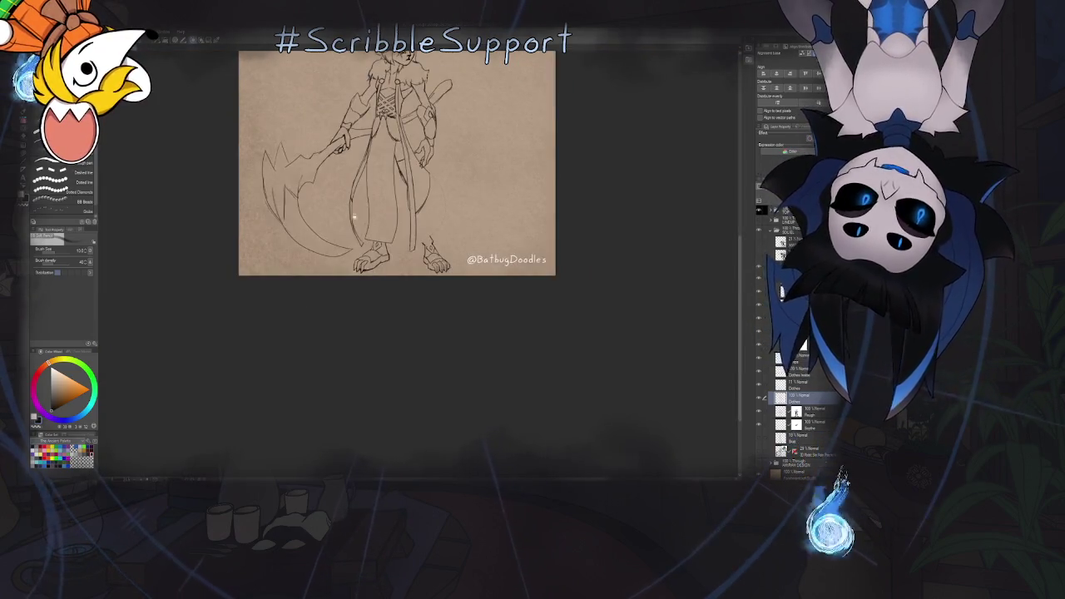
key(ctrl+plus)
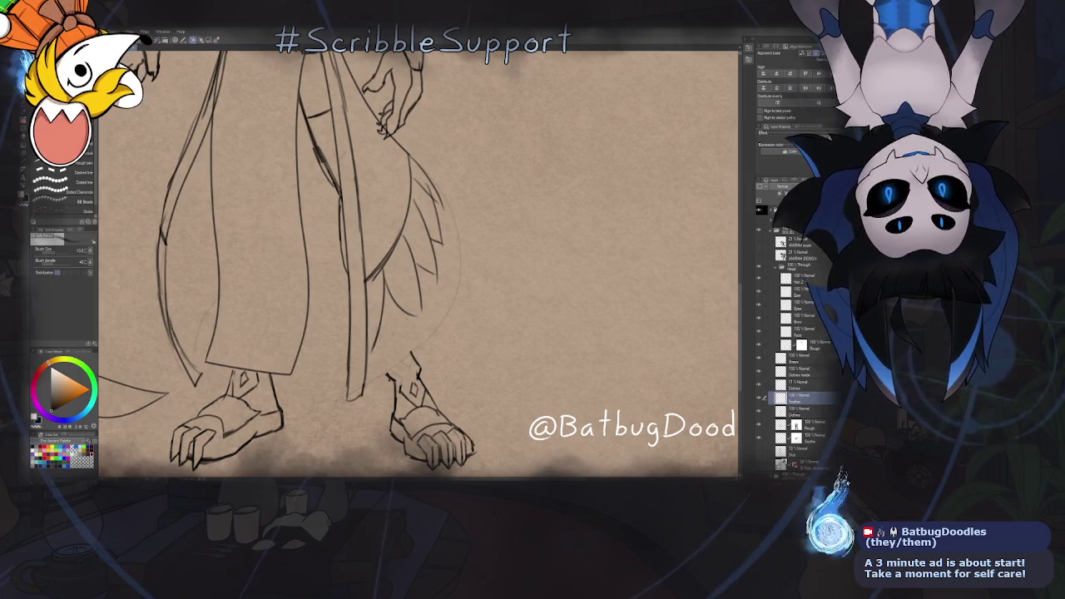
Darken the feathers' right edge, then flip the canvas to check proportions
scroll(416, 249, down, 2)
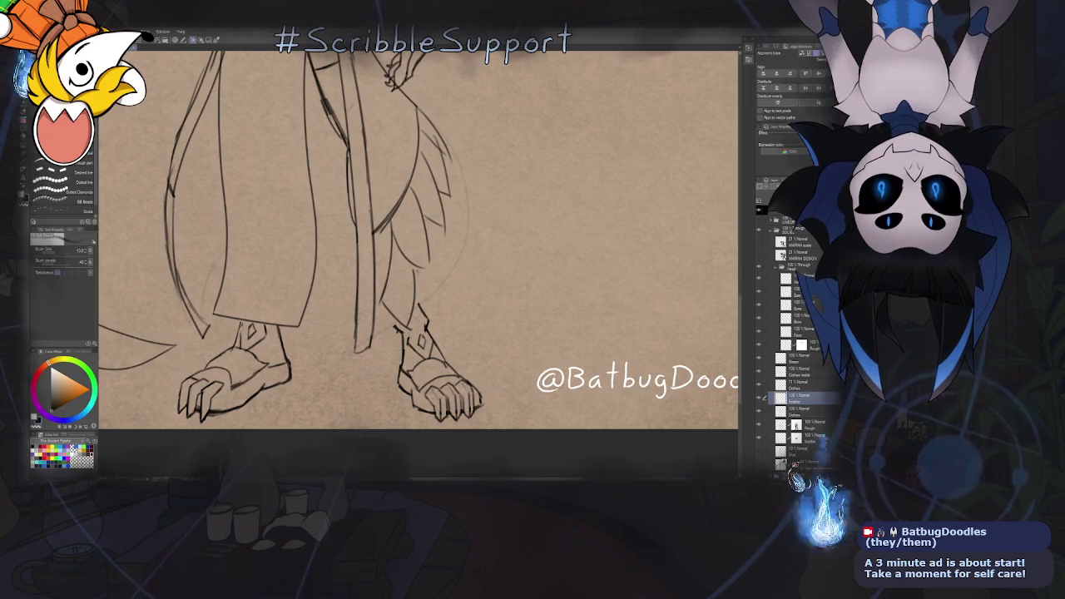
drag(462, 208, 449, 287)
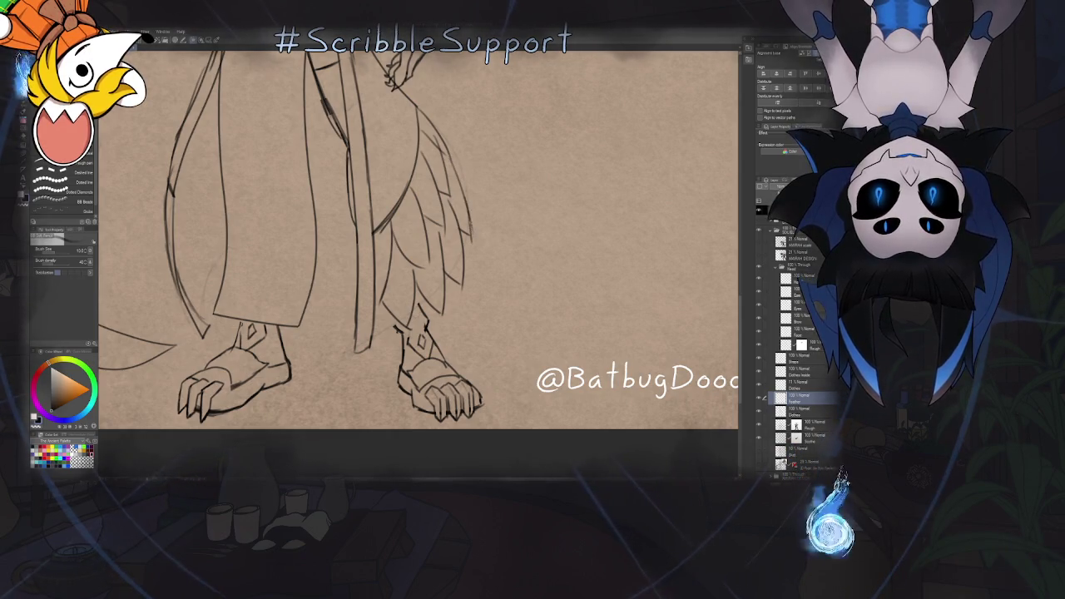
scroll(482, 325, up, 2)
key(e)
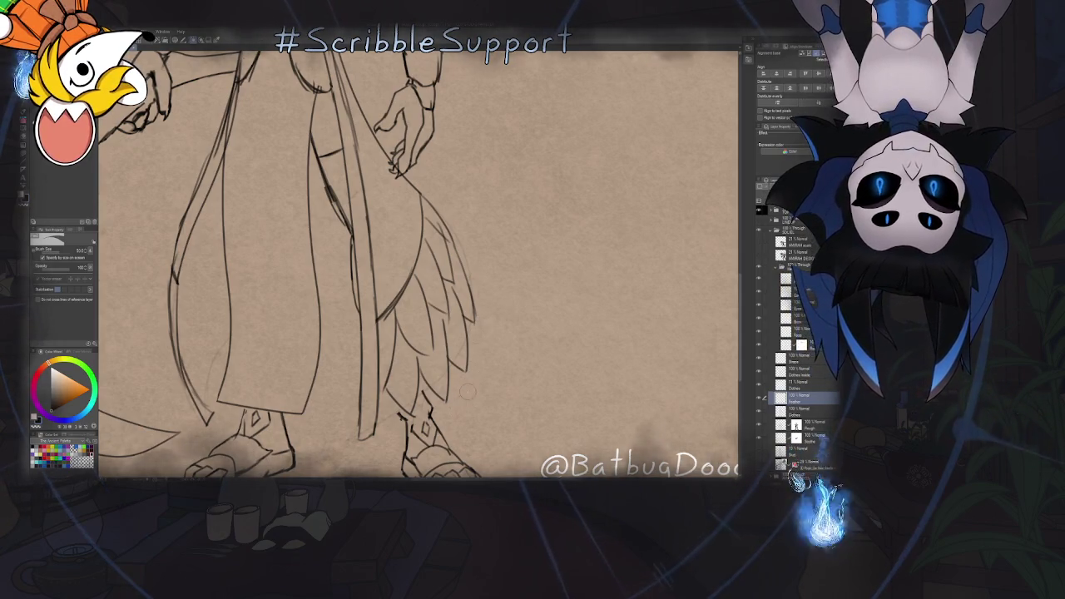
key(ctrl+0)
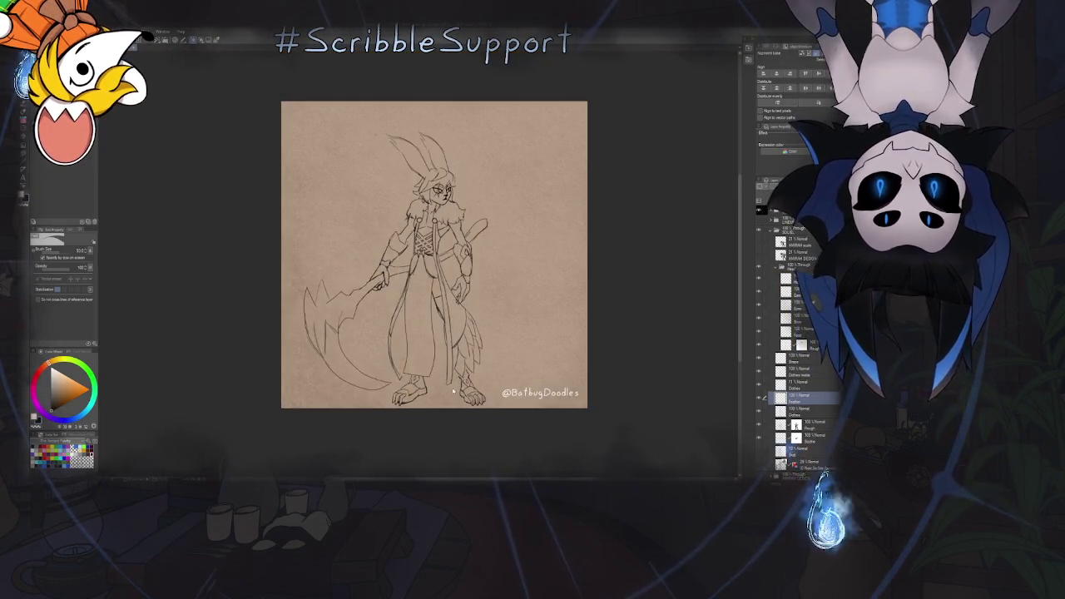
key(p)
key(h)
key(h)
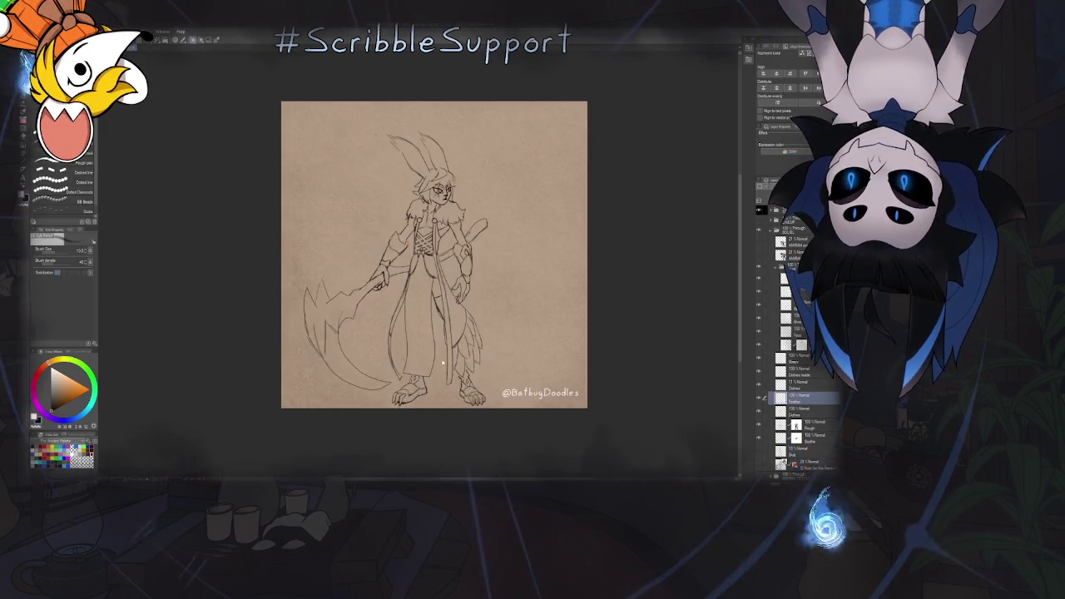
Sketch a curved line across the robe, review the whole figure, and select the Clothes layer
scroll(422, 388, up, 1)
scroll(422, 387, up, 3)
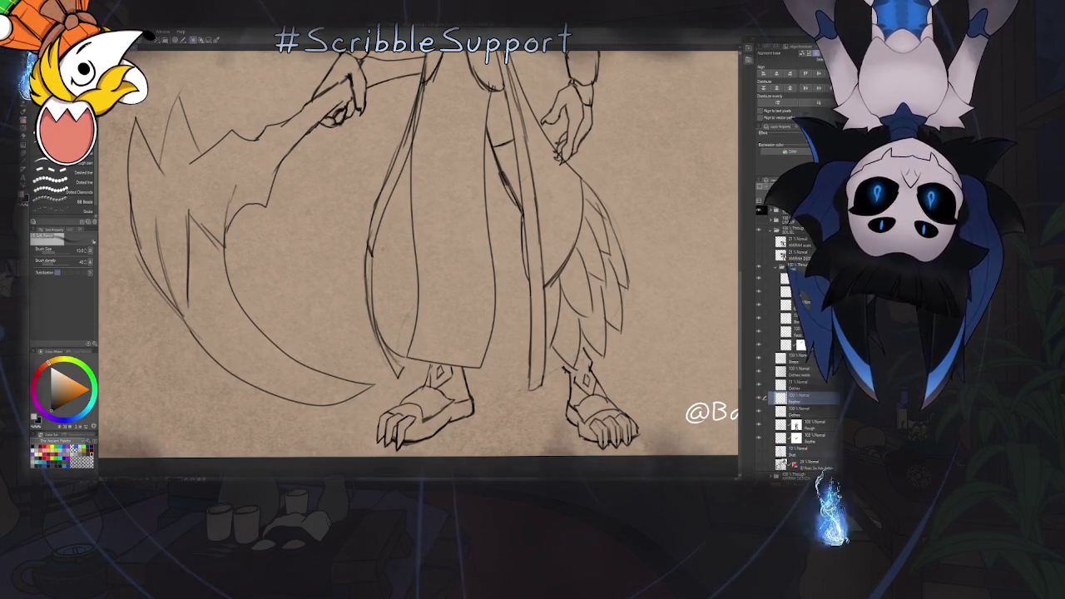
scroll(376, 304, down, 1)
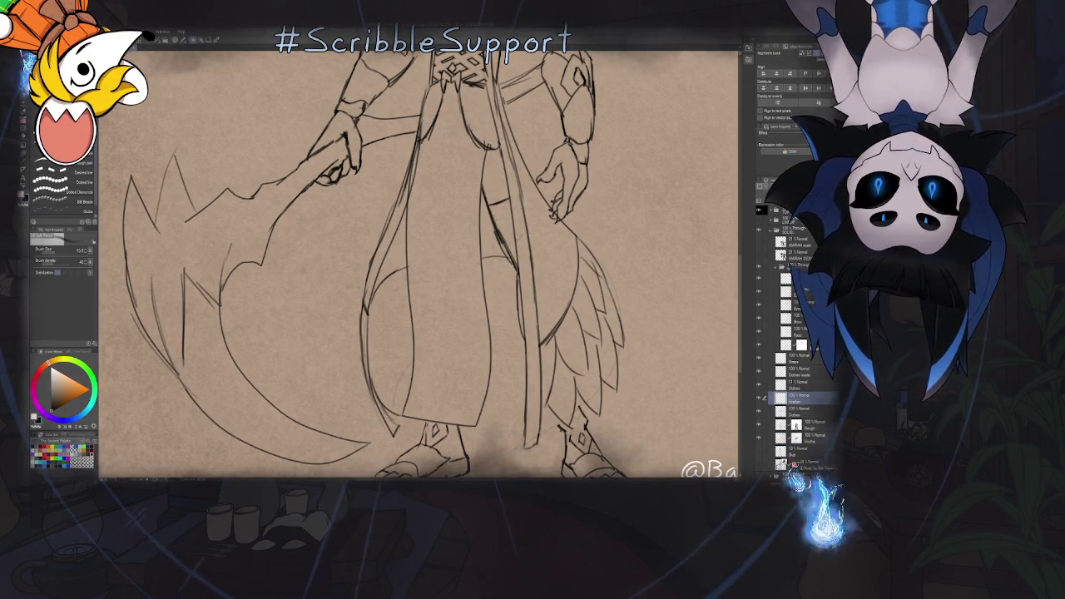
drag(369, 315, 519, 269)
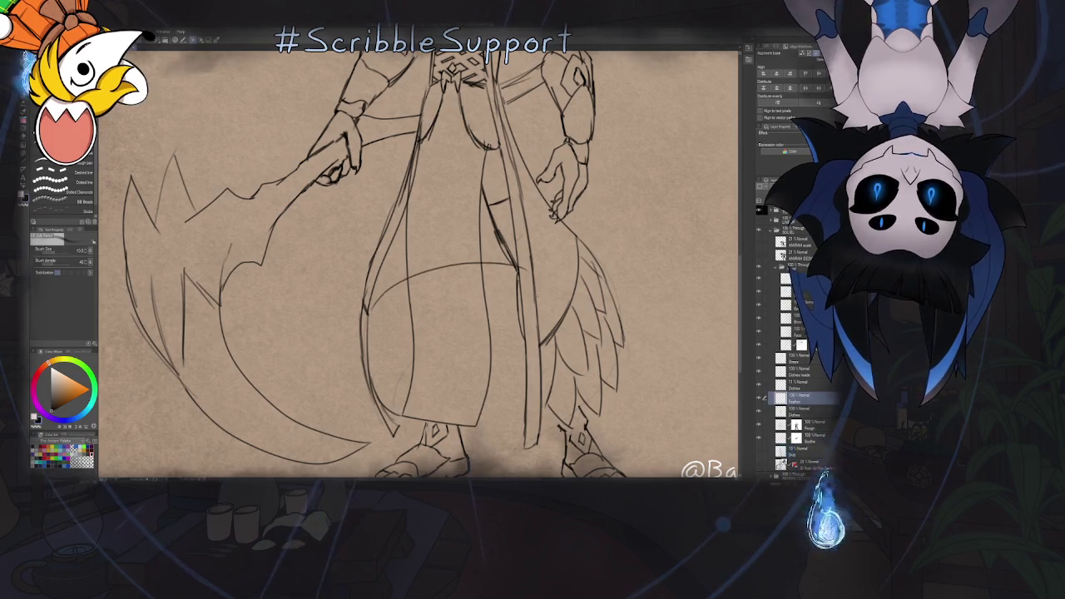
key(e)
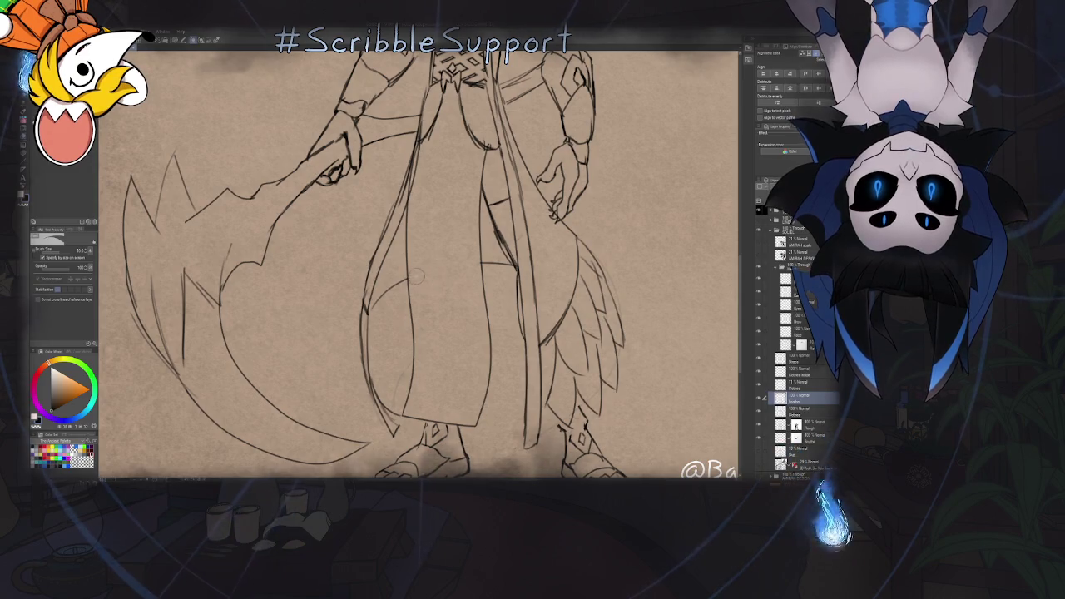
key(ctrl+0)
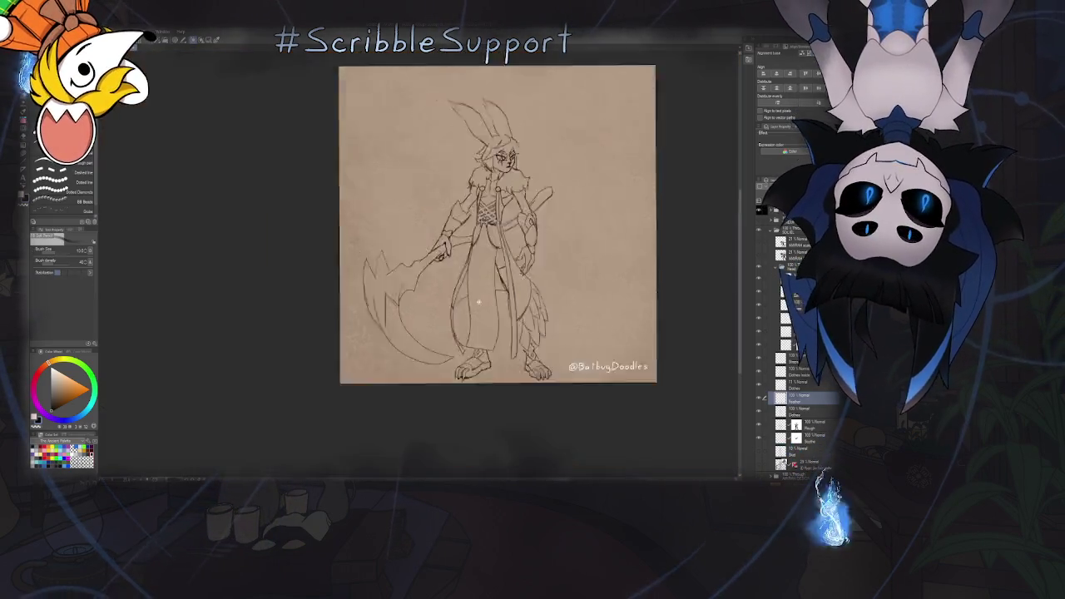
scroll(474, 340, up, 5)
key(p)
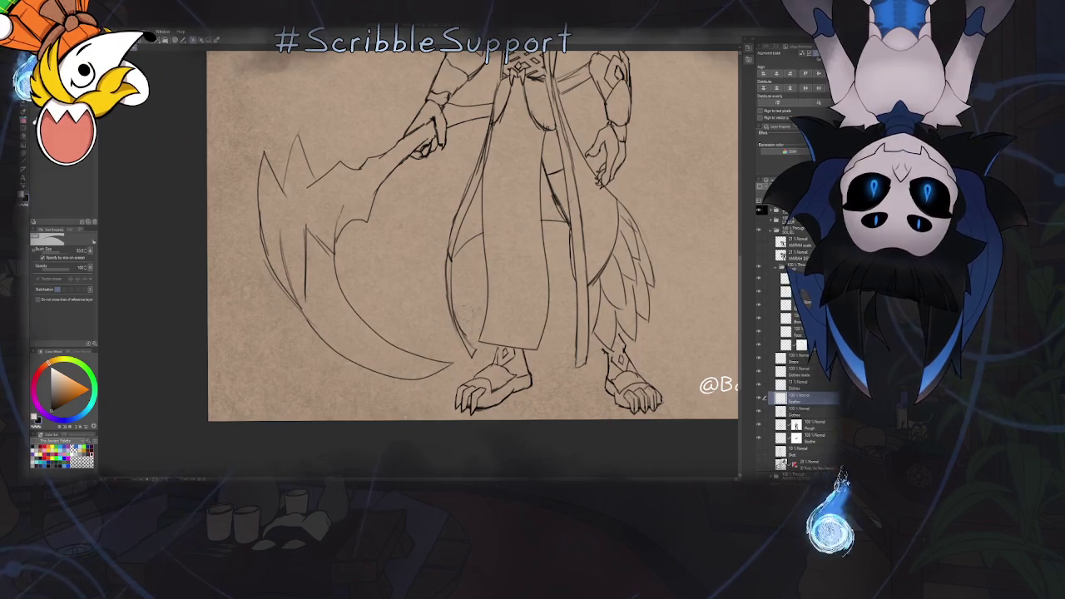
key(ctrl+0)
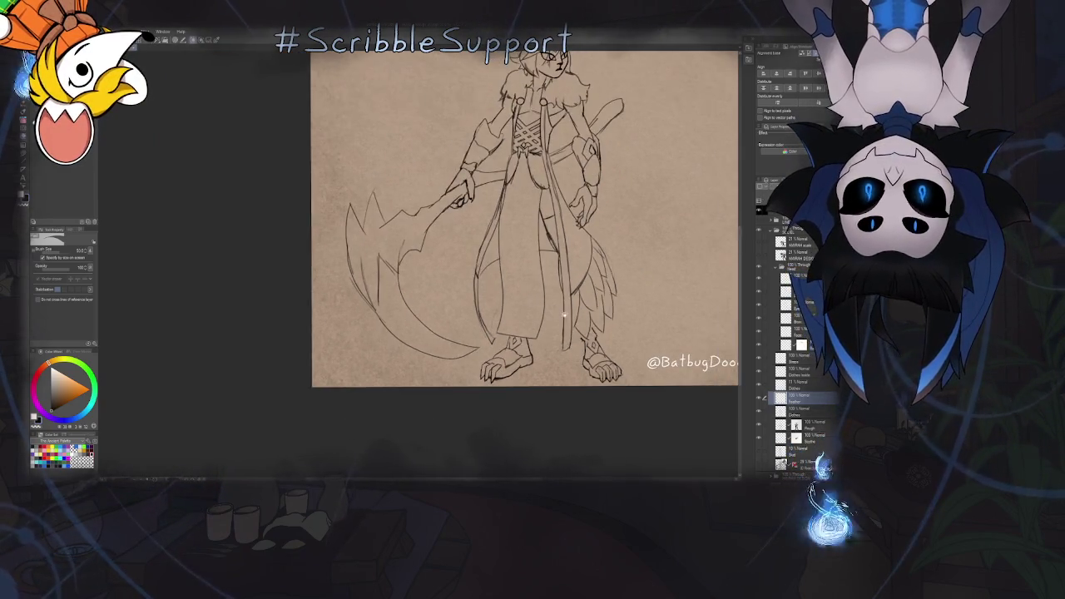
click(817, 383)
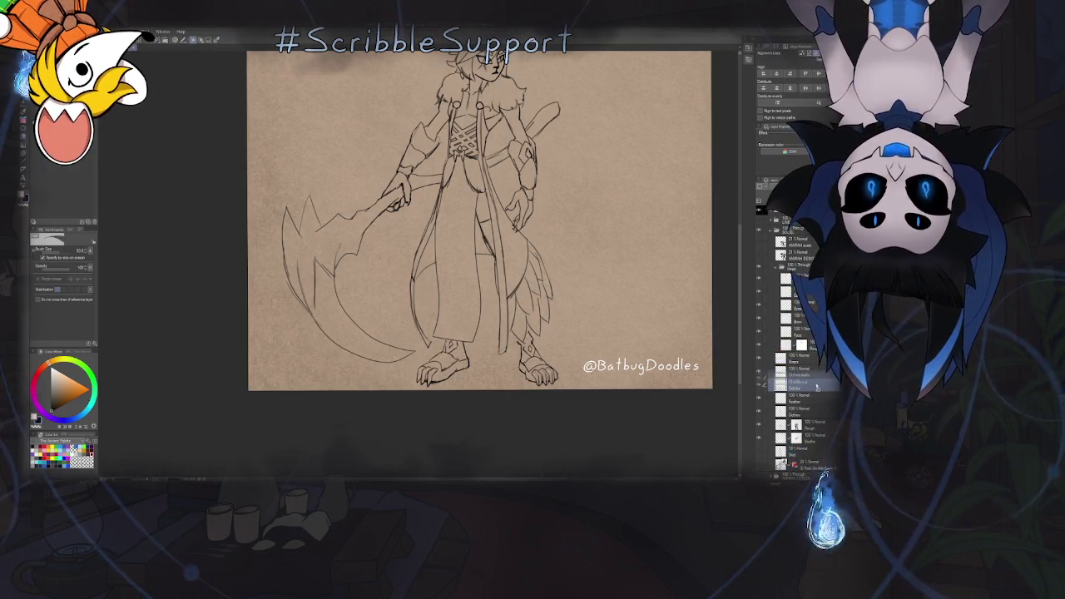
On the layer below Clothes, redraw and erase the robe's inner lining lines
click(817, 391)
key(b)
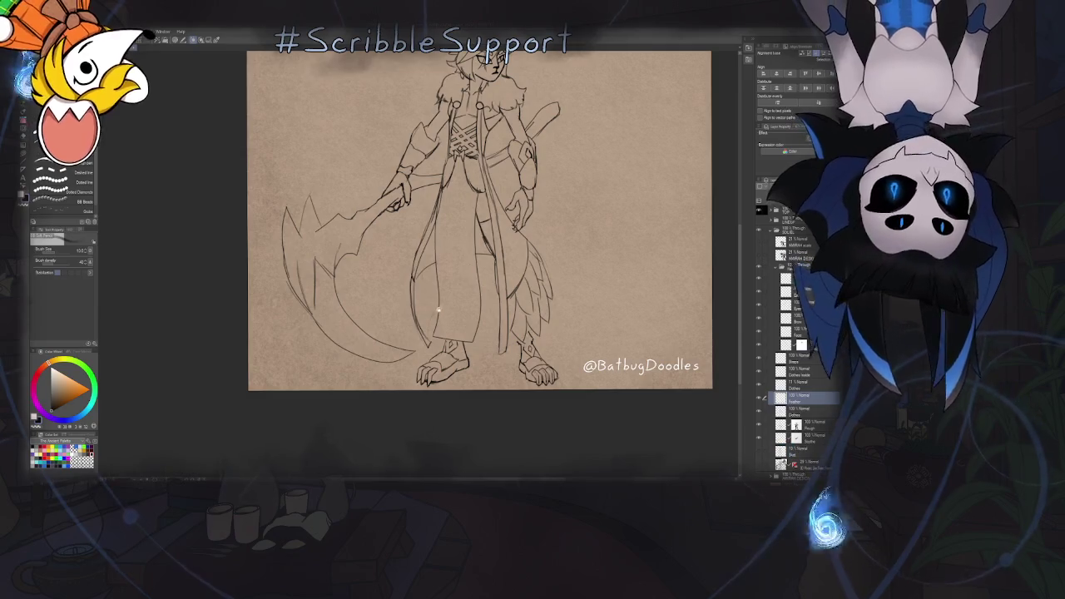
scroll(440, 312, up, 3)
scroll(446, 314, up, 2)
scroll(447, 314, up, 1)
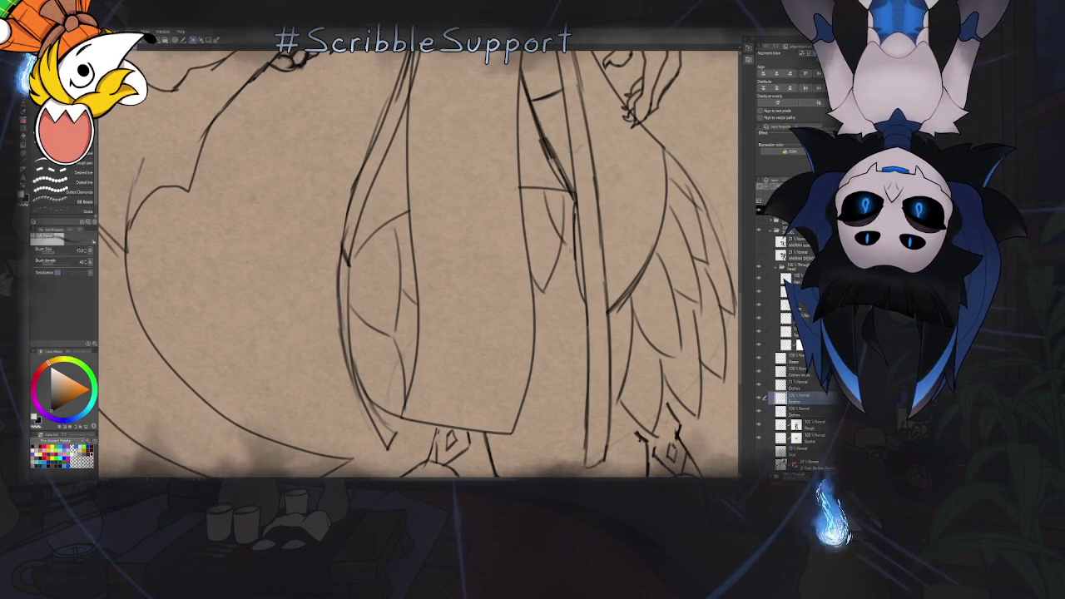
key(e)
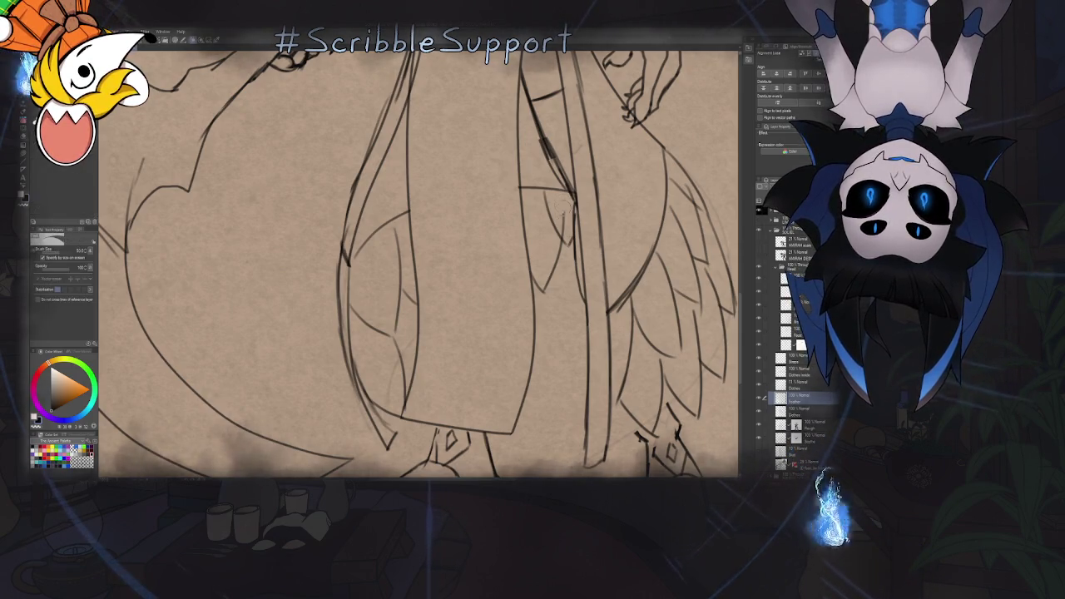
key(b)
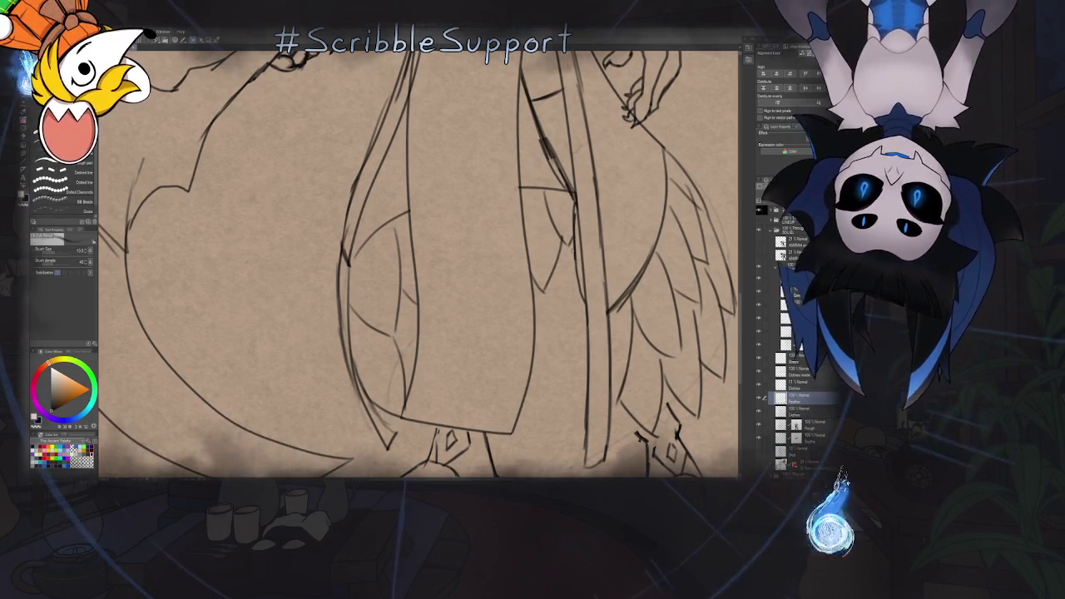
Keep refining the lining lines around the legs, then select the Clothes layer
key(ctrl+0)
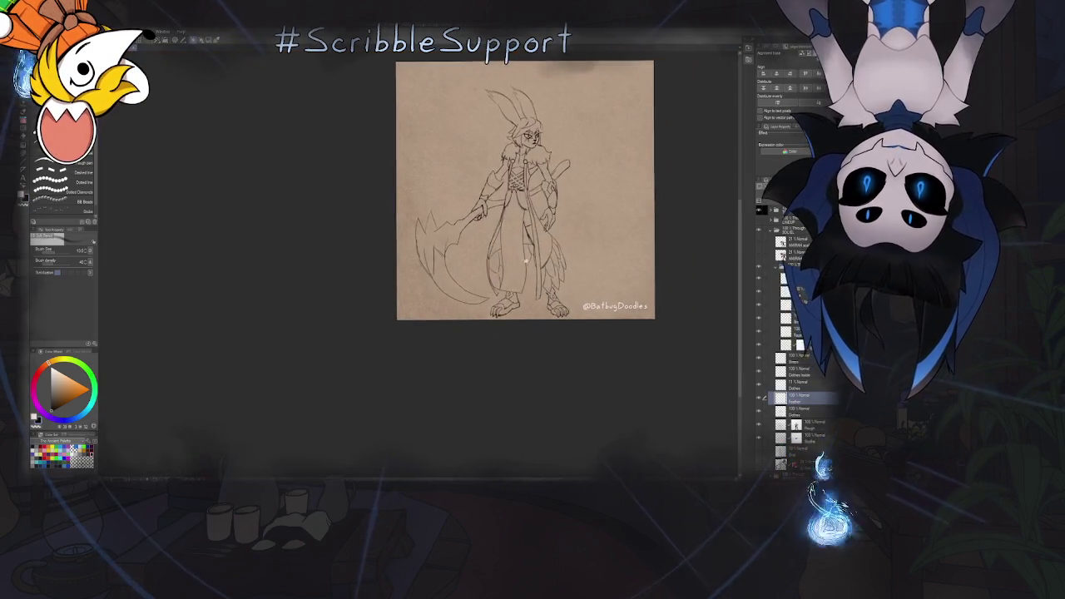
scroll(416, 258, up, 3)
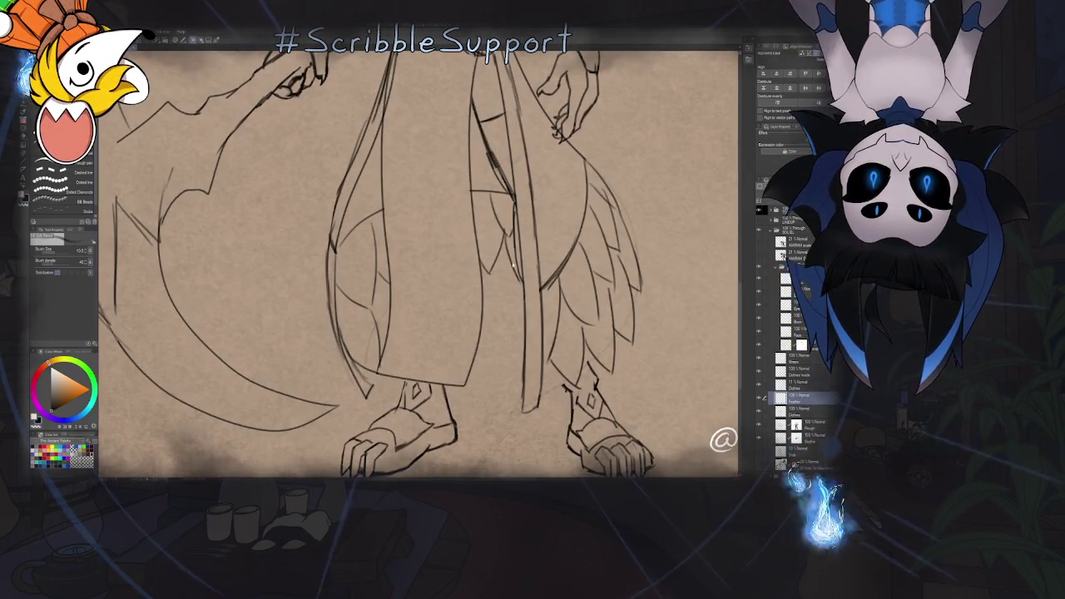
key(e)
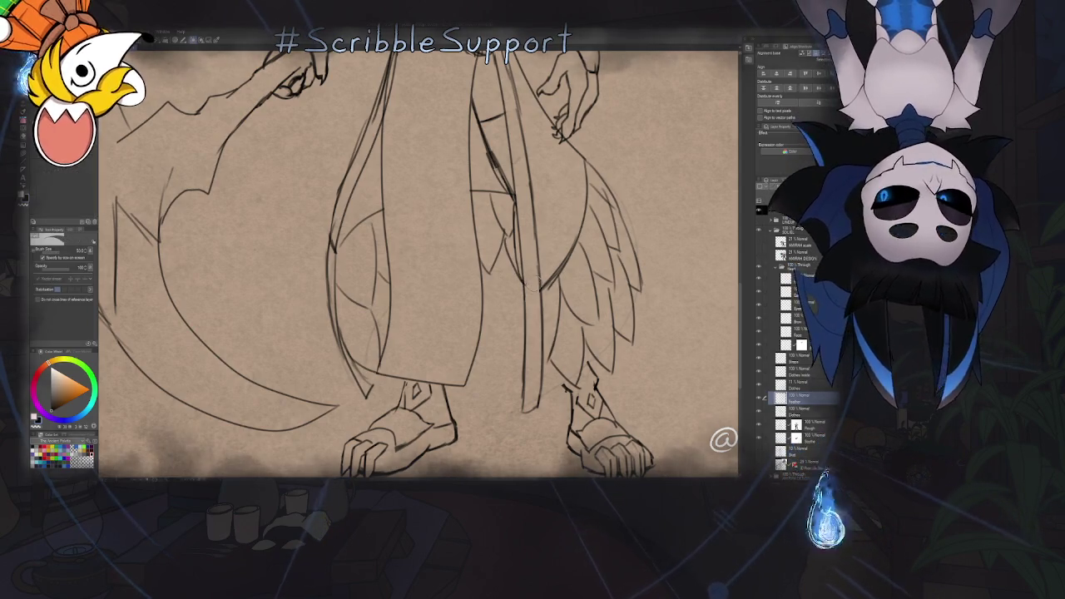
key(b)
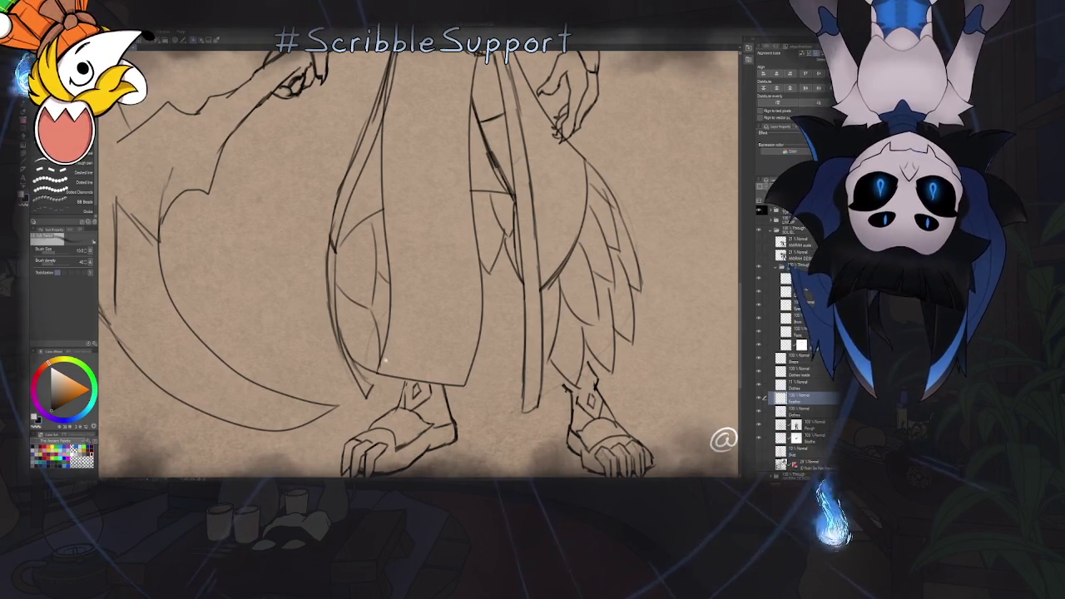
key(e)
key(ctrl+0)
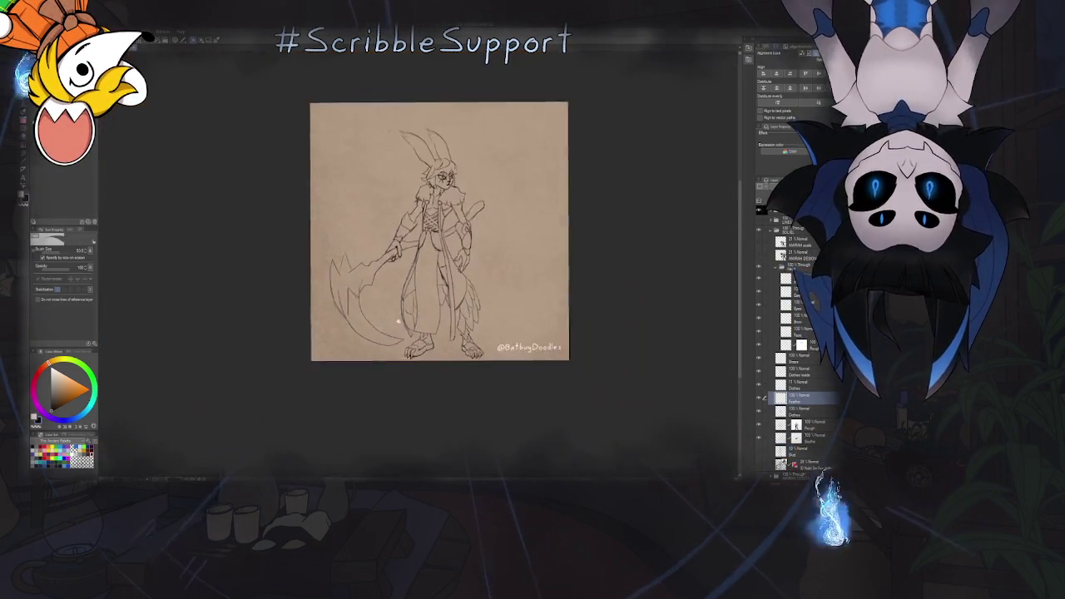
key(ctrl+plus)
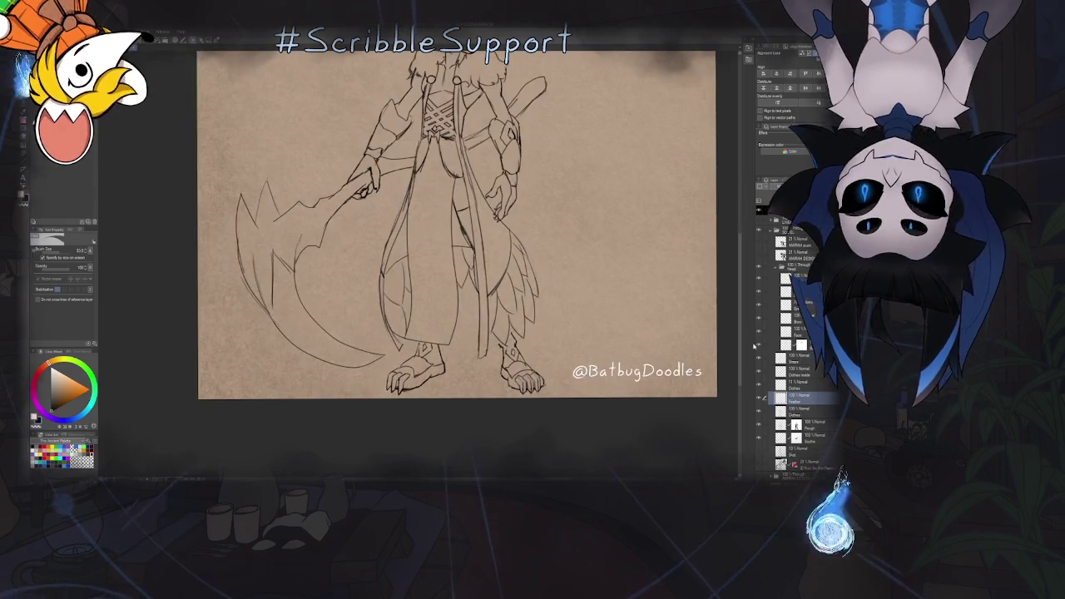
click(819, 386)
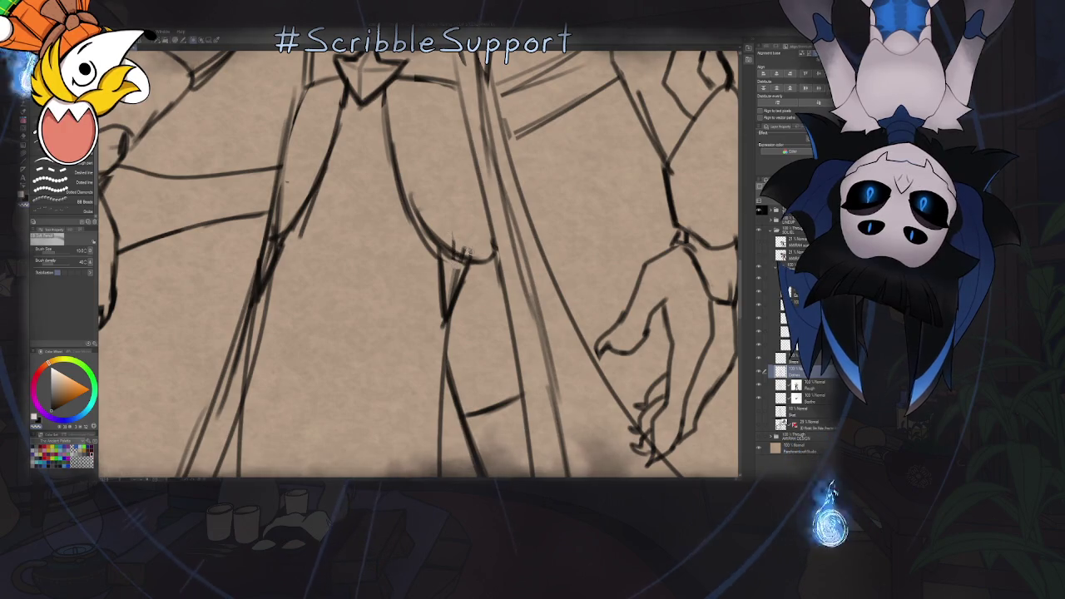
Erase the stray vertical line on the torso
key(e)
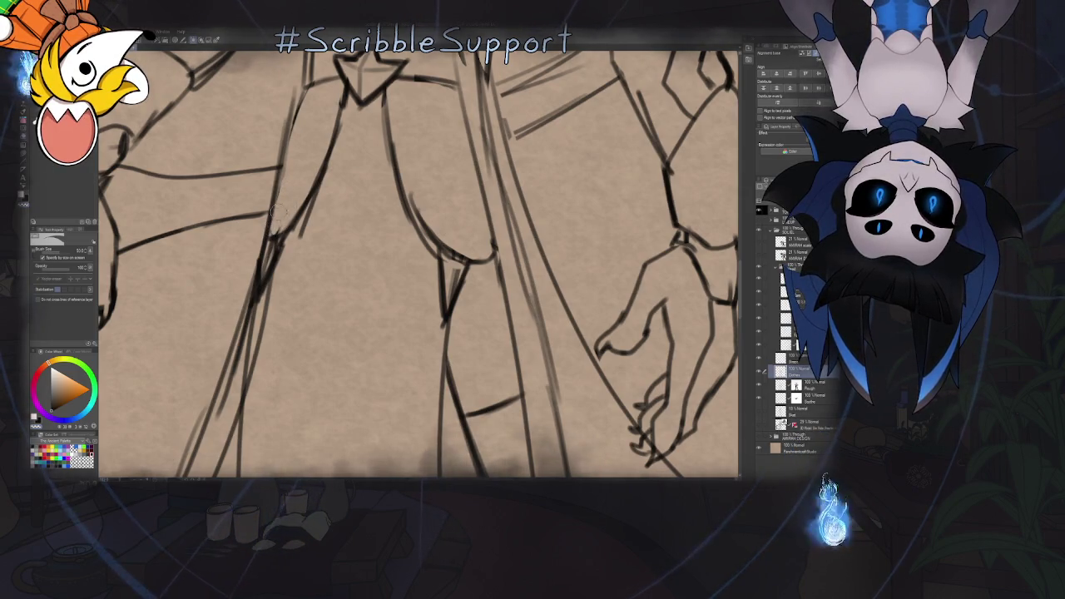
scroll(278, 217, down, 2)
scroll(283, 215, down, 2)
scroll(292, 213, down, 1)
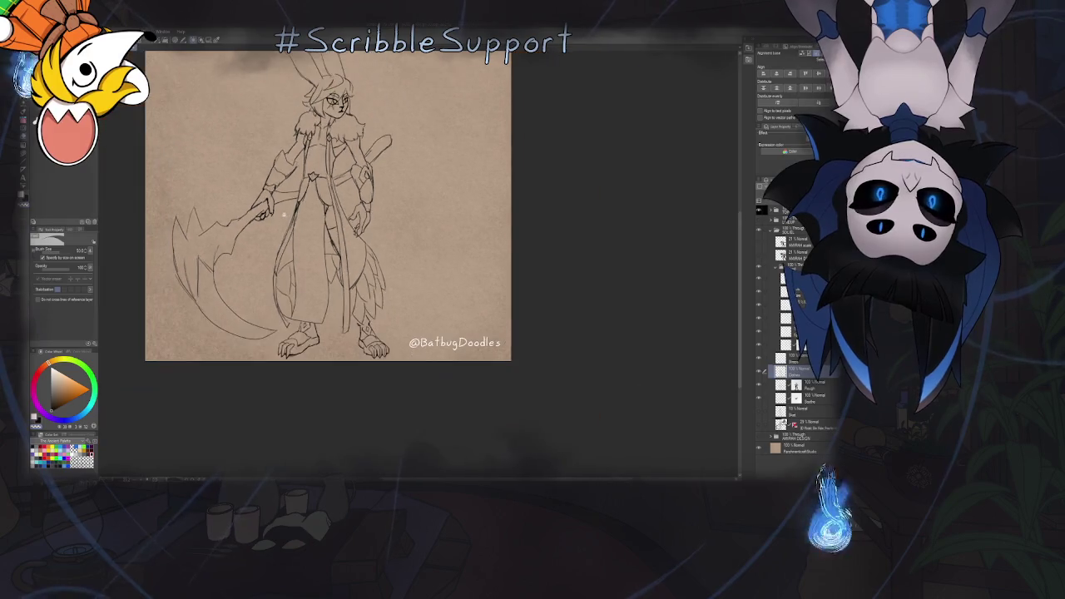
scroll(294, 214, up, 4)
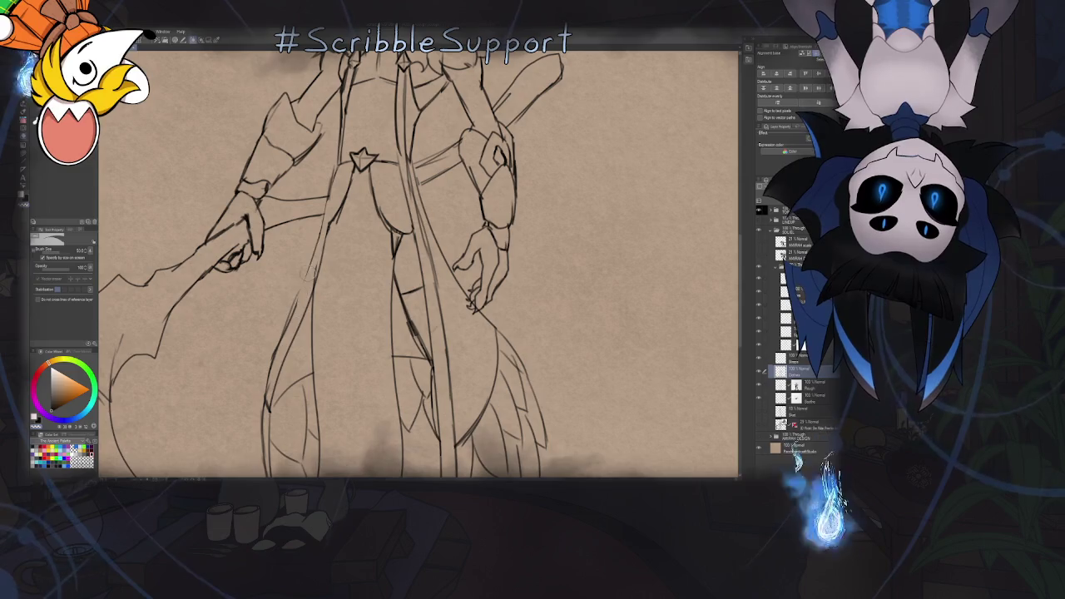
key(b)
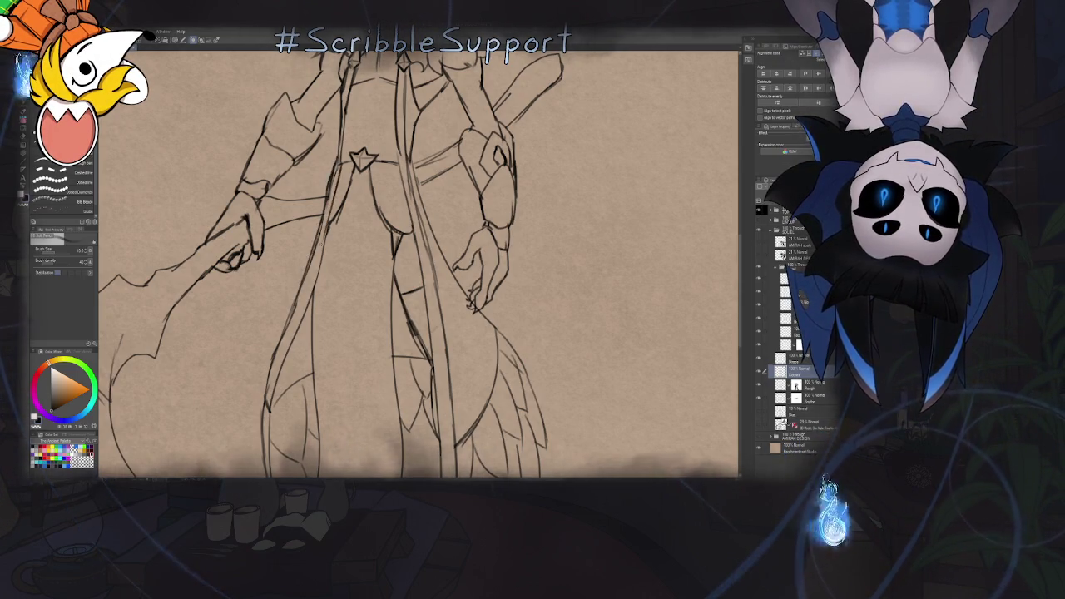
scroll(416, 258, down, 2)
scroll(416, 258, down, 3)
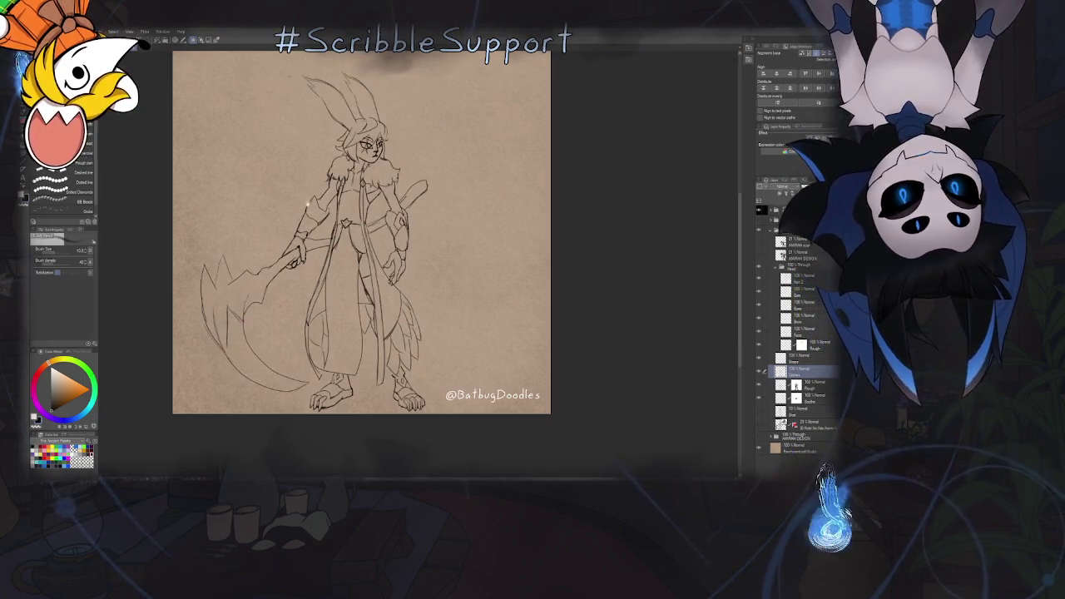
scroll(338, 242, up, 3)
scroll(337, 242, up, 1)
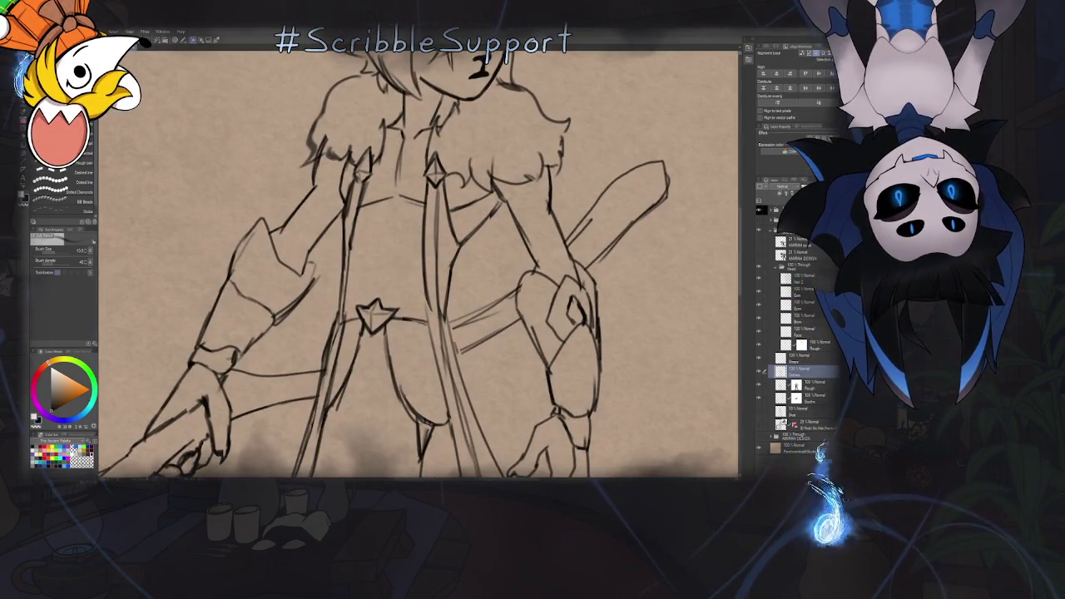
scroll(338, 242, down, 4)
scroll(338, 242, up, 4)
scroll(416, 258, down, 4)
key(e)
drag(342, 208, 340, 325)
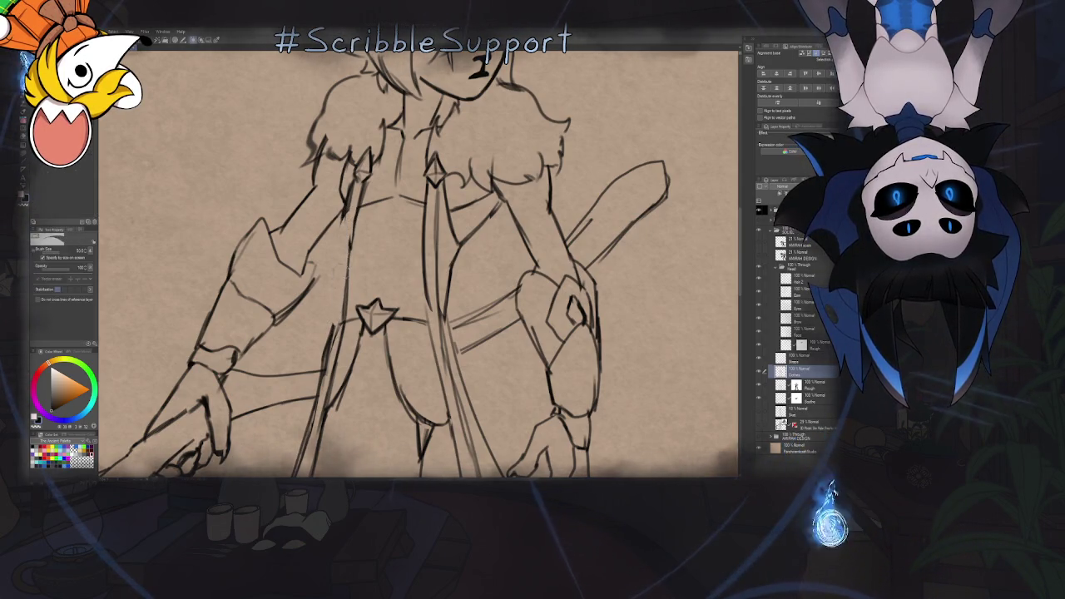
scroll(416, 258, up, 4)
scroll(416, 258, down, 4)
Ink a stroke closing the diamond tip between the feet
key(b)
scroll(416, 257, up, 4)
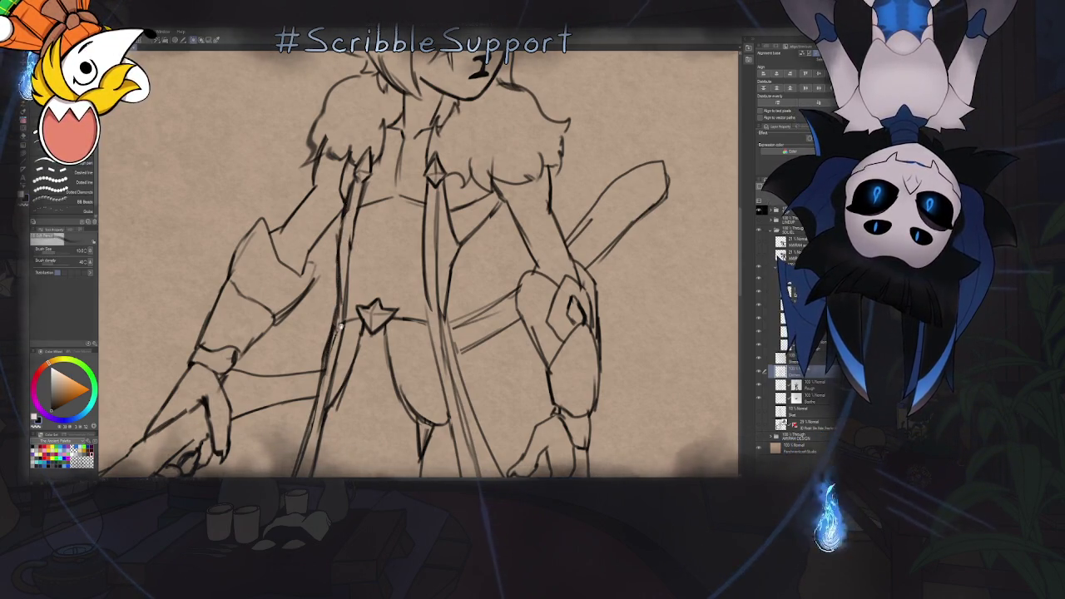
scroll(416, 258, down, 4)
scroll(348, 317, down, 2)
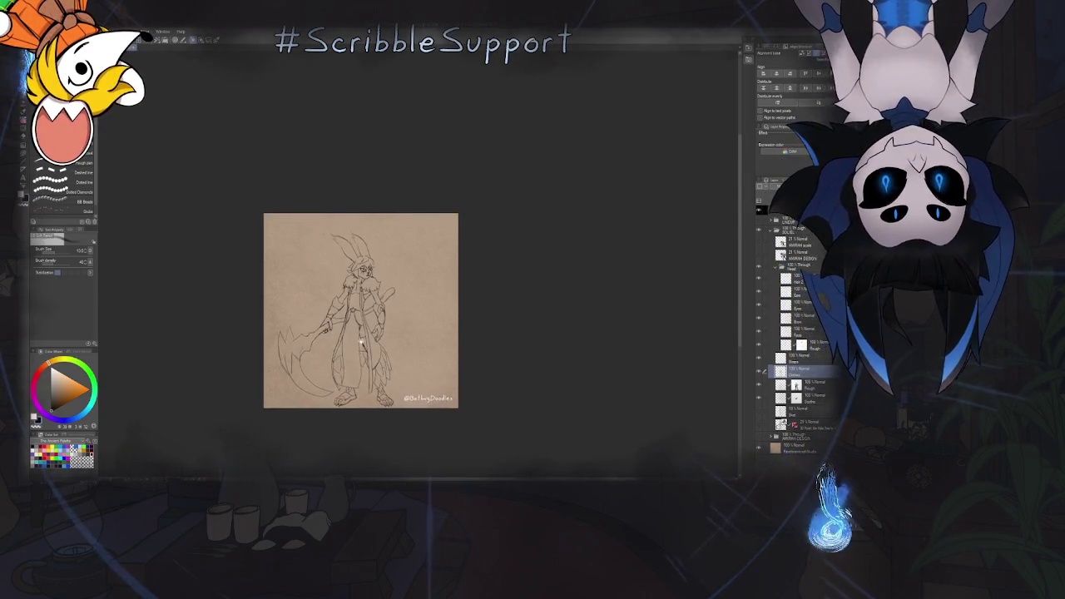
scroll(361, 346, up, 2)
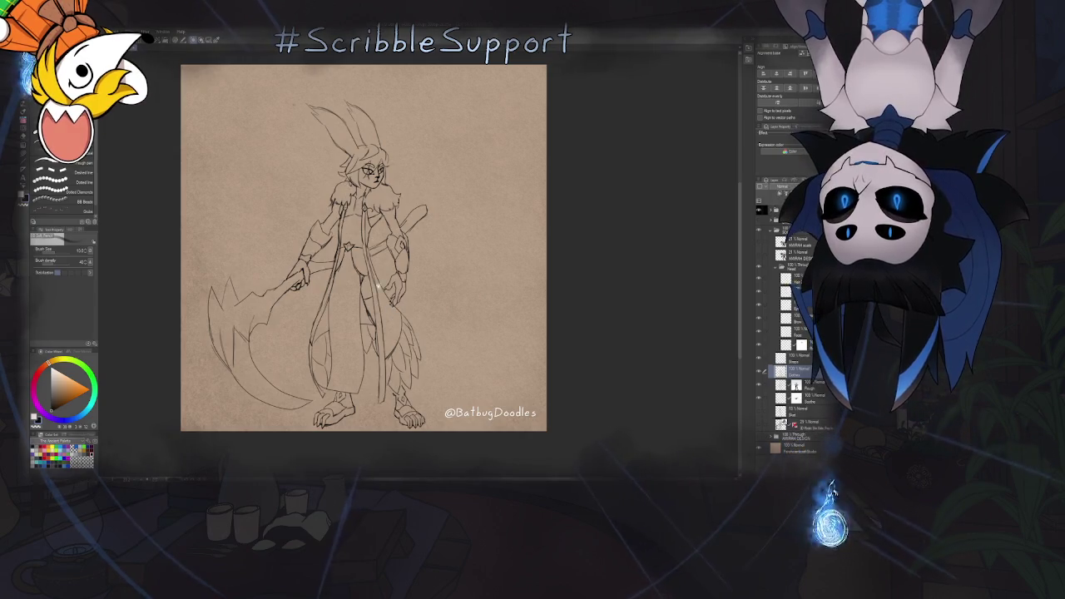
scroll(363, 416, up, 1)
scroll(363, 416, up, 2)
scroll(363, 416, up, 2)
mouse_move(439, 227)
mouse_down()
mouse_move(407, 272)
mouse_move(423, 353)
mouse_up()
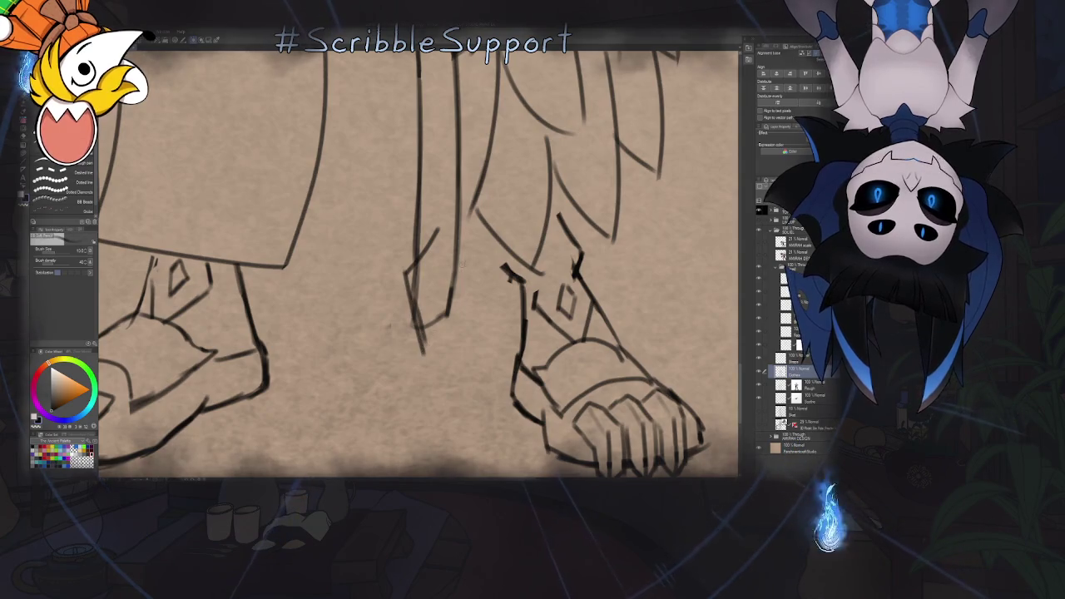
Lasso the robe hem corner above the left foot and start a Free Transform
key(e)
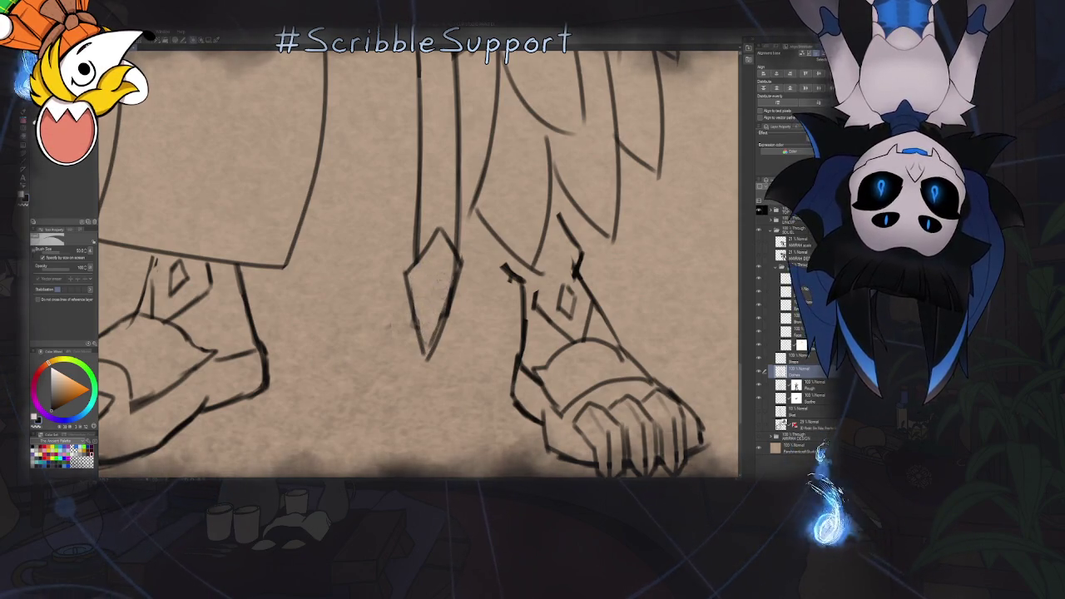
scroll(436, 310, down, 2)
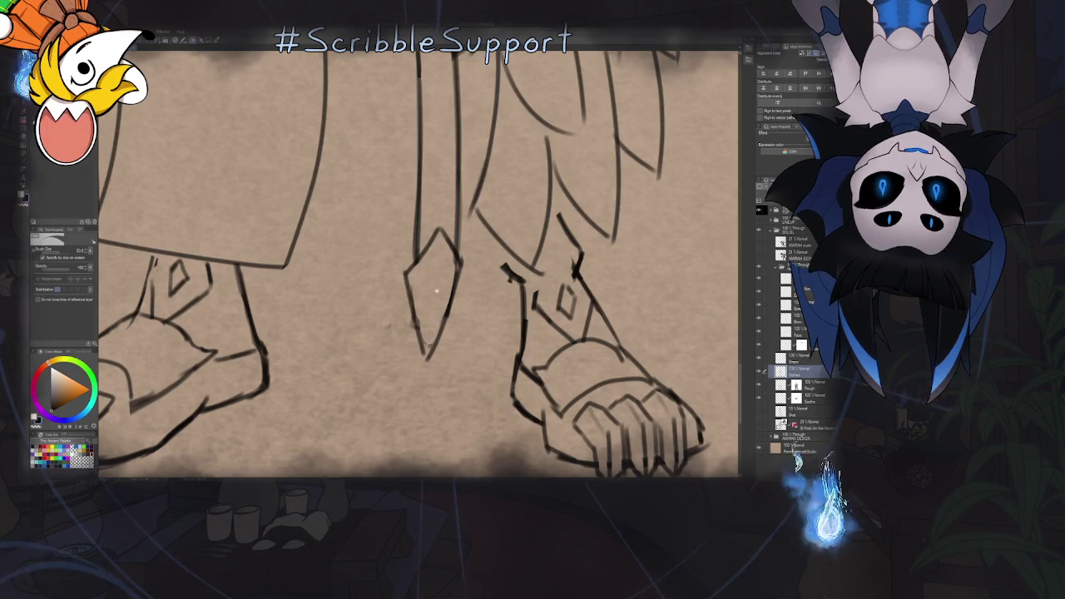
scroll(436, 309, down, 3)
scroll(360, 276, up, 2)
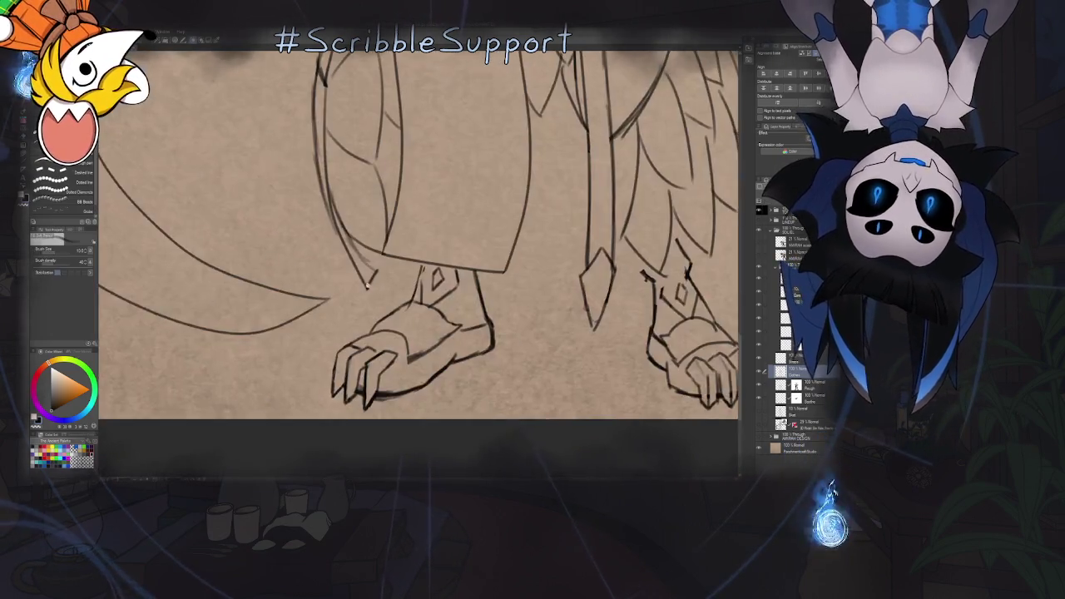
scroll(360, 275, up, 3)
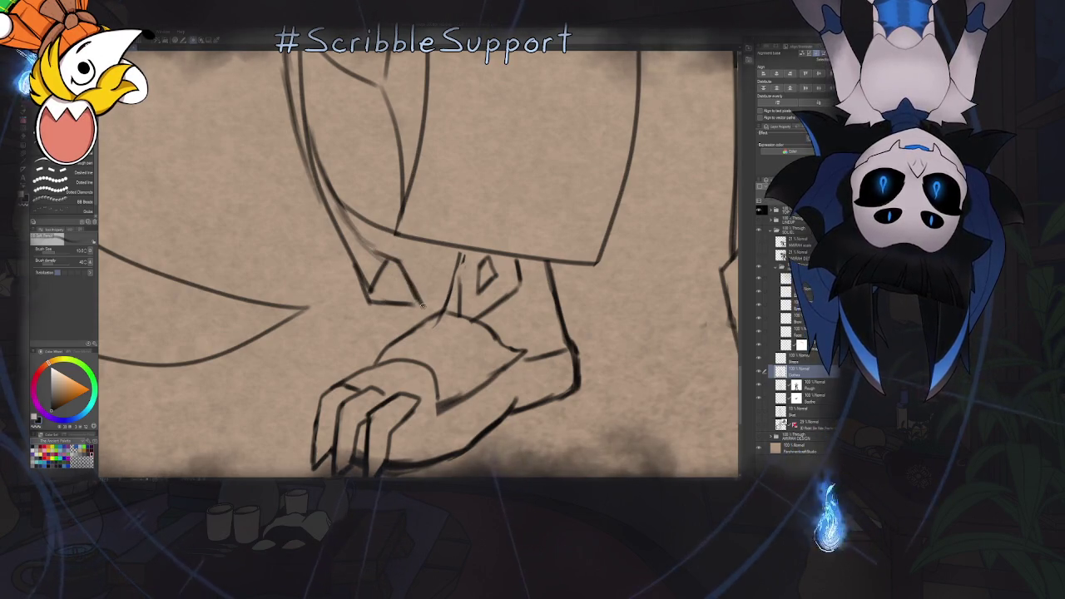
key(e)
scroll(372, 280, down, 5)
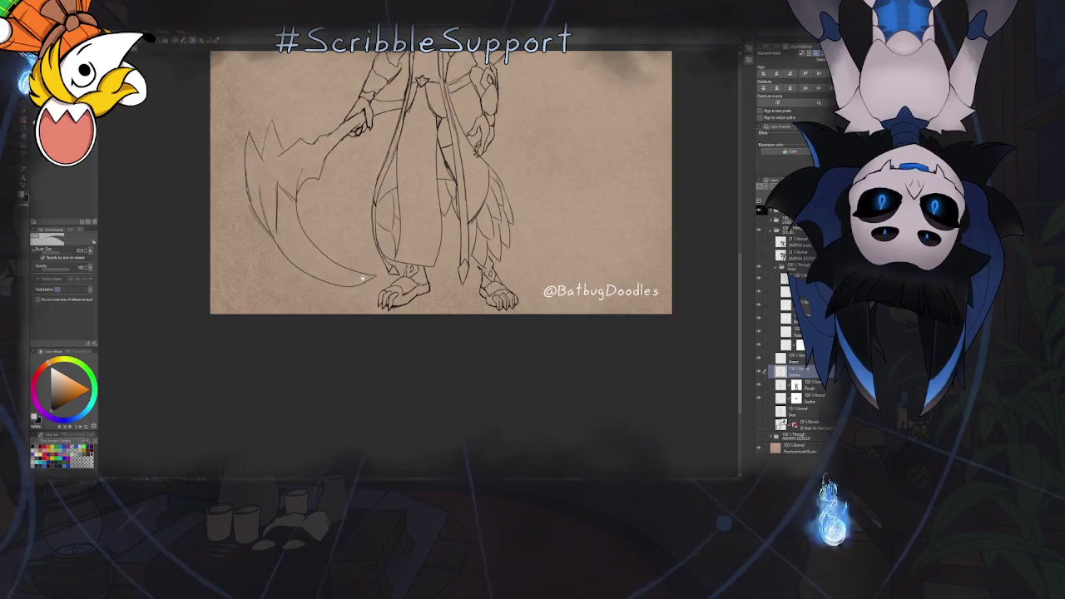
scroll(371, 275, up, 2)
scroll(372, 275, up, 3)
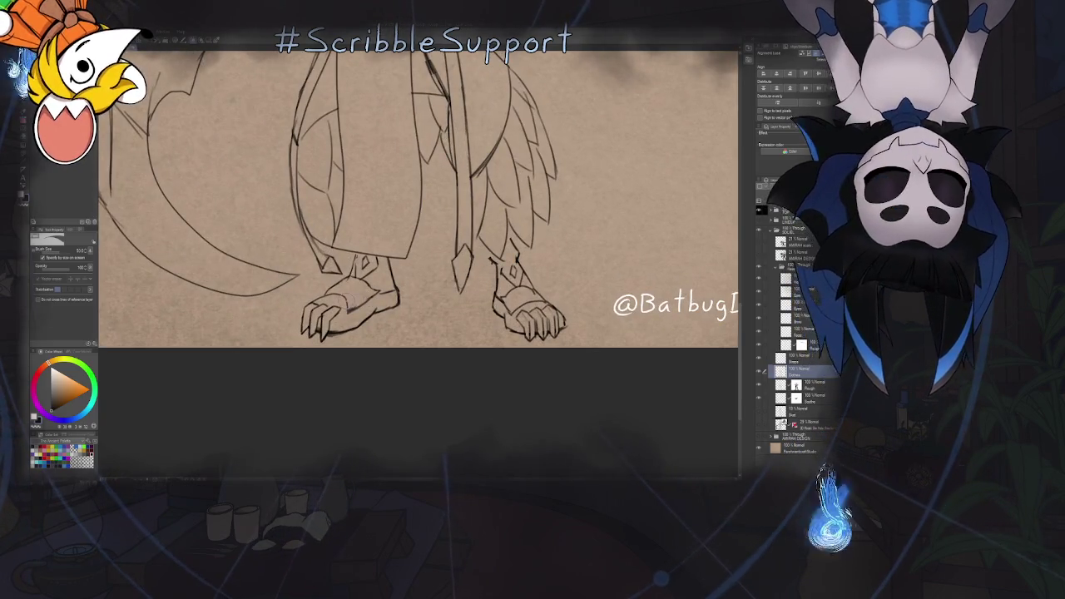
key(m)
scroll(321, 269, up, 2)
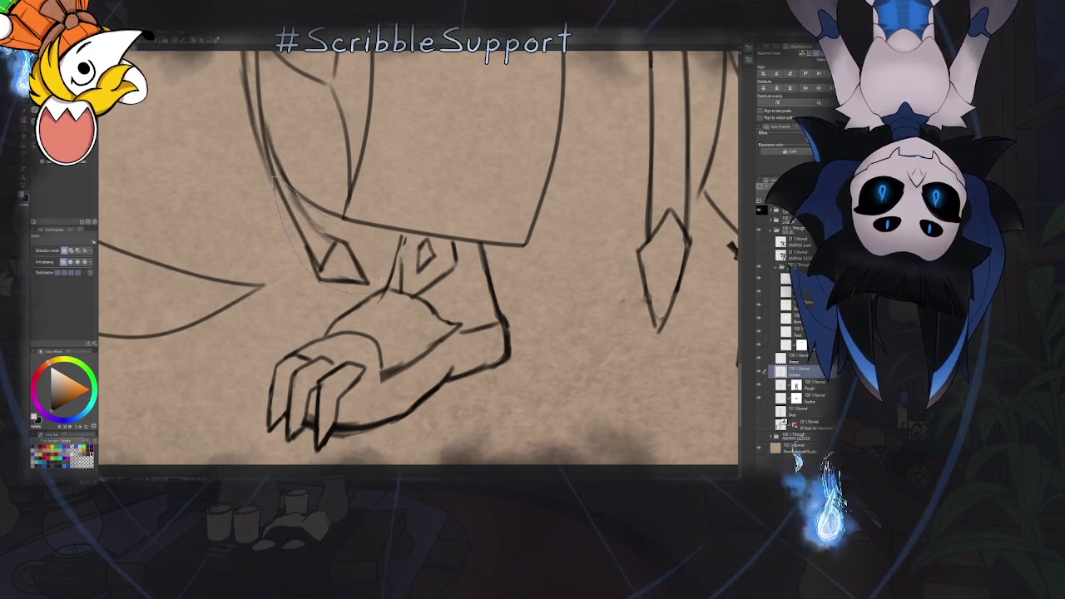
key(ctrl+t)
scroll(333, 283, down, 2)
scroll(333, 275, down, 2)
scroll(333, 266, down, 1)
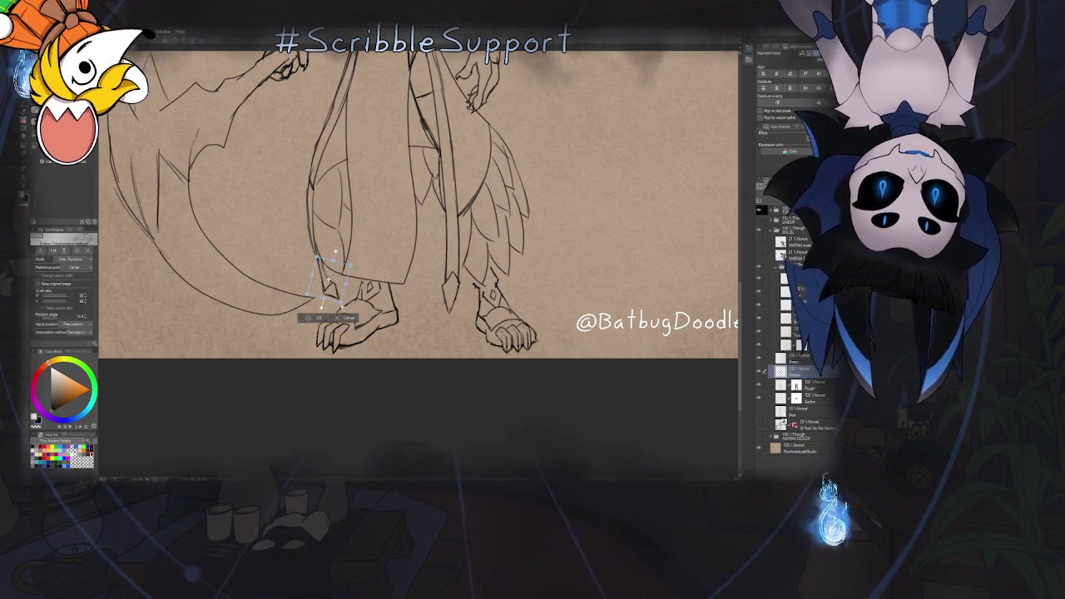
Rotate the hem piece above the left foot to its new angle and apply it
drag(342, 304, 344, 310)
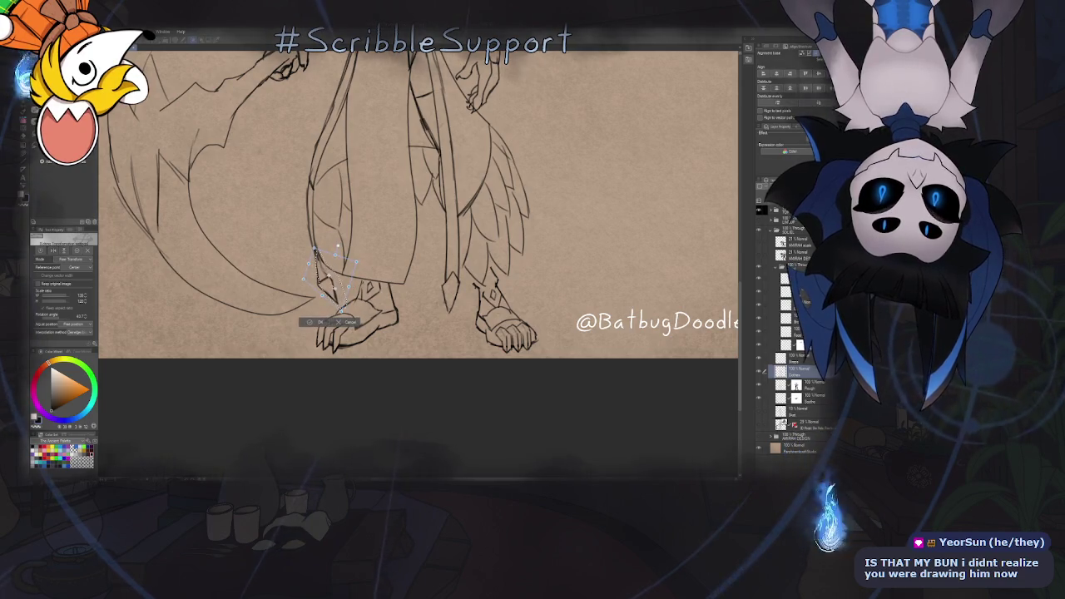
key(Return)
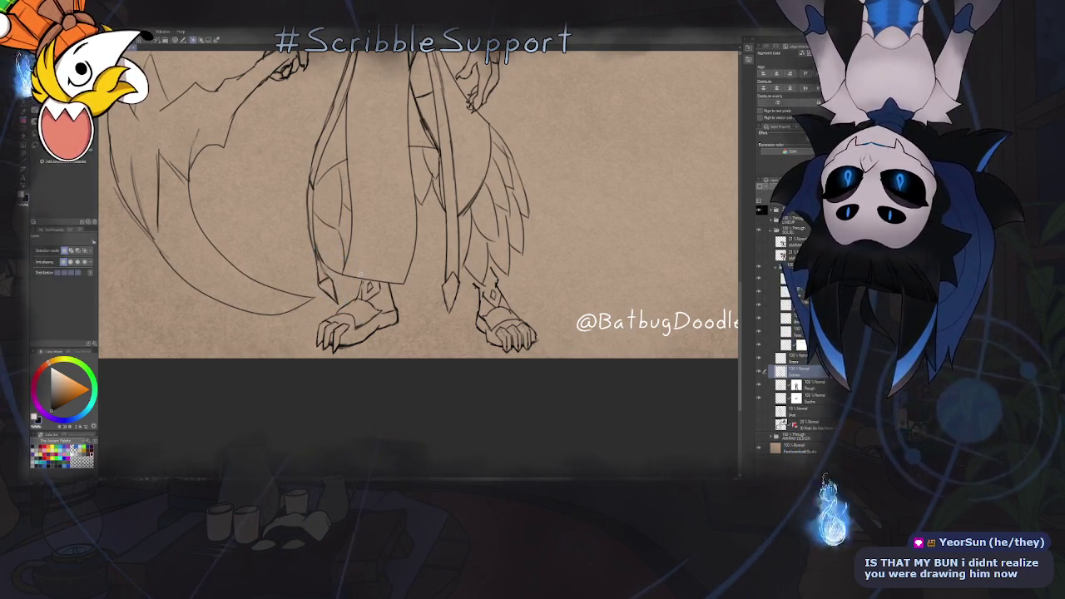
key(p)
scroll(350, 258, up, 5)
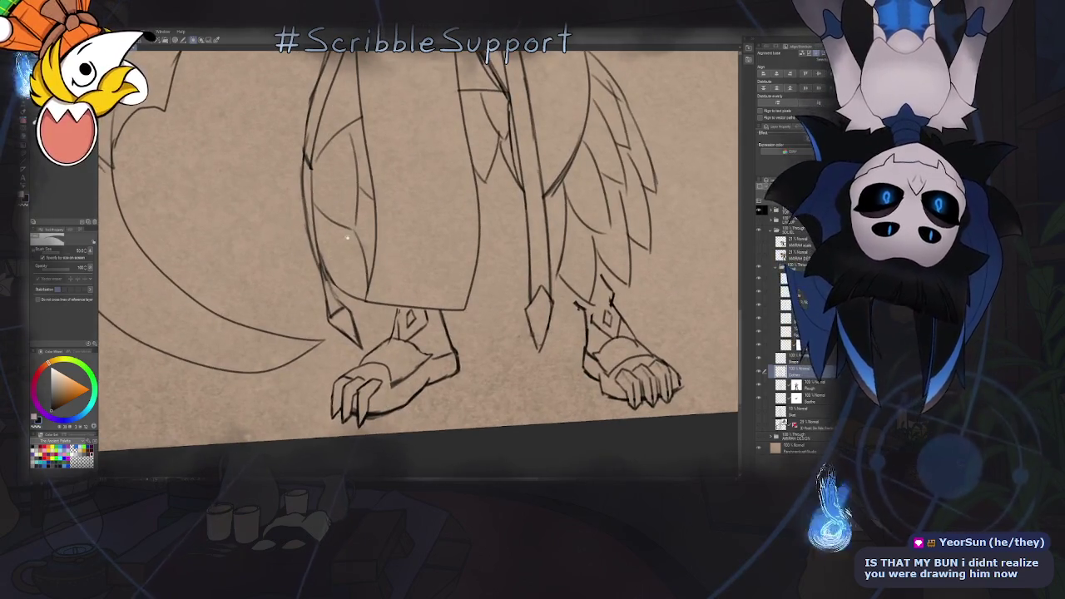
scroll(341, 244, up, 3)
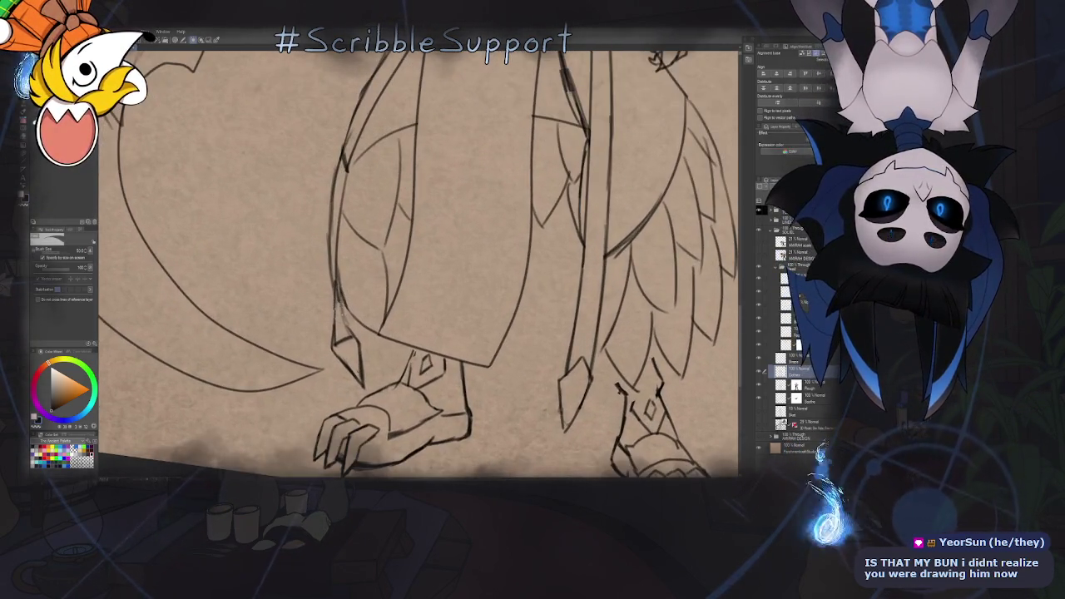
Fit the whole drawing in view and zoom around to review the figure
key(ctrl+0)
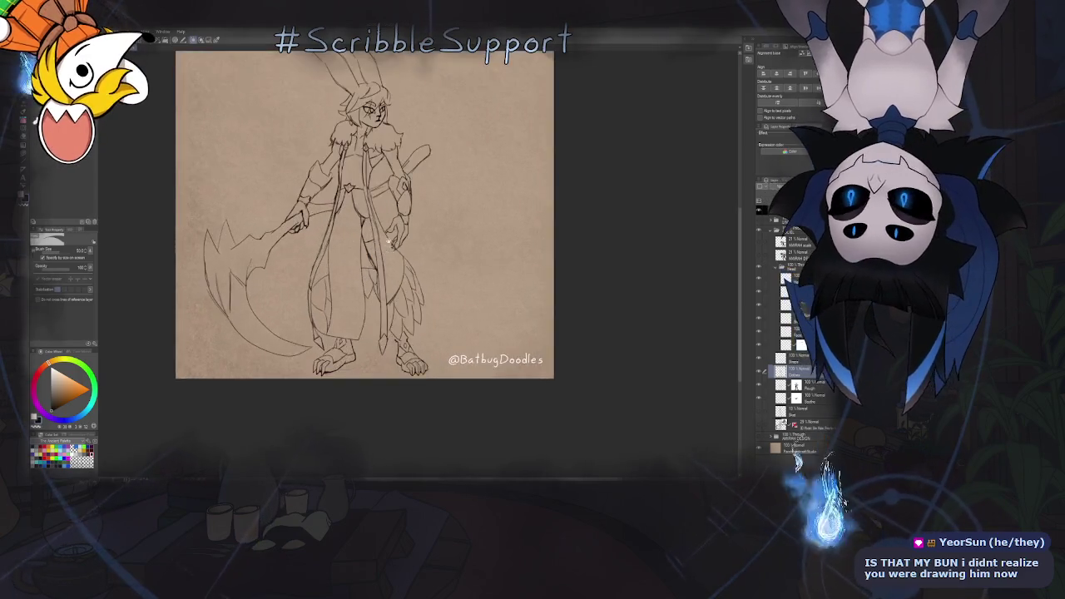
scroll(388, 243, up, 1)
scroll(416, 237, up, 2)
scroll(466, 233, up, 1)
scroll(494, 229, up, 1)
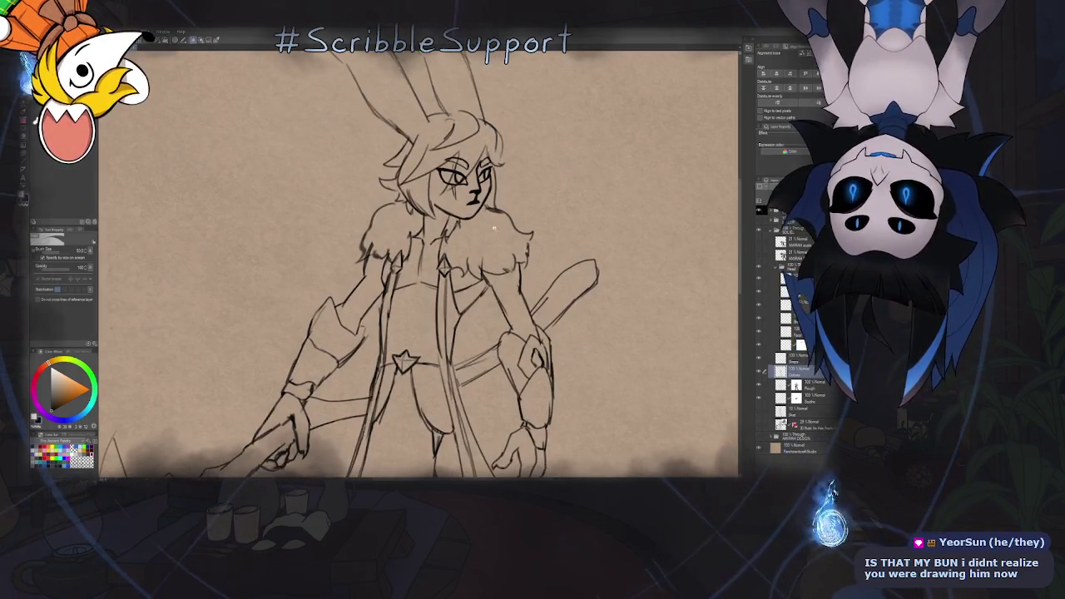
scroll(493, 230, down, 1)
scroll(491, 231, down, 1)
scroll(487, 234, down, 3)
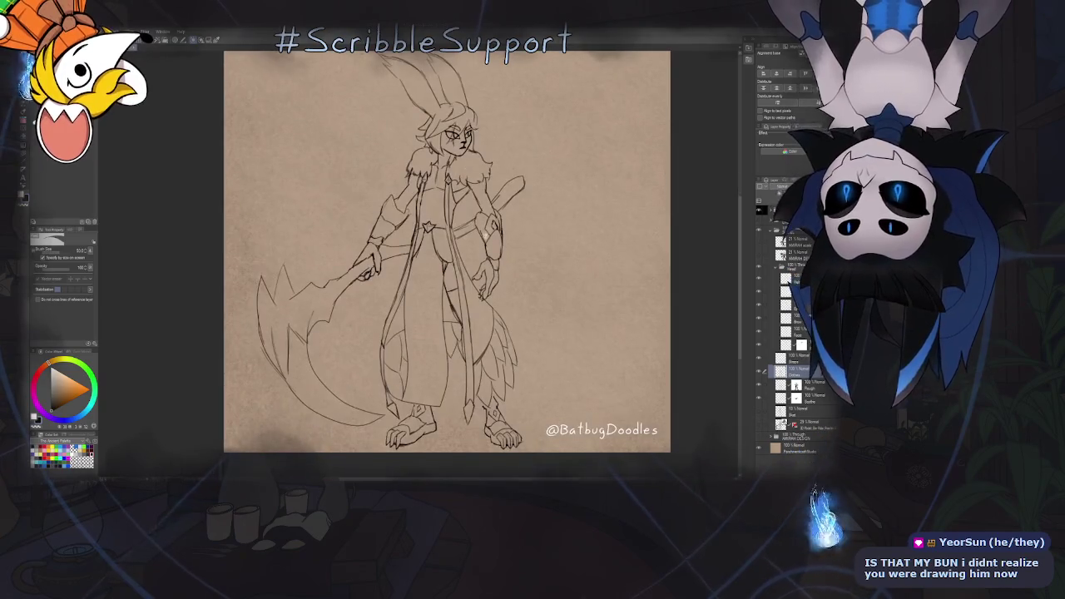
scroll(465, 298, down, 1)
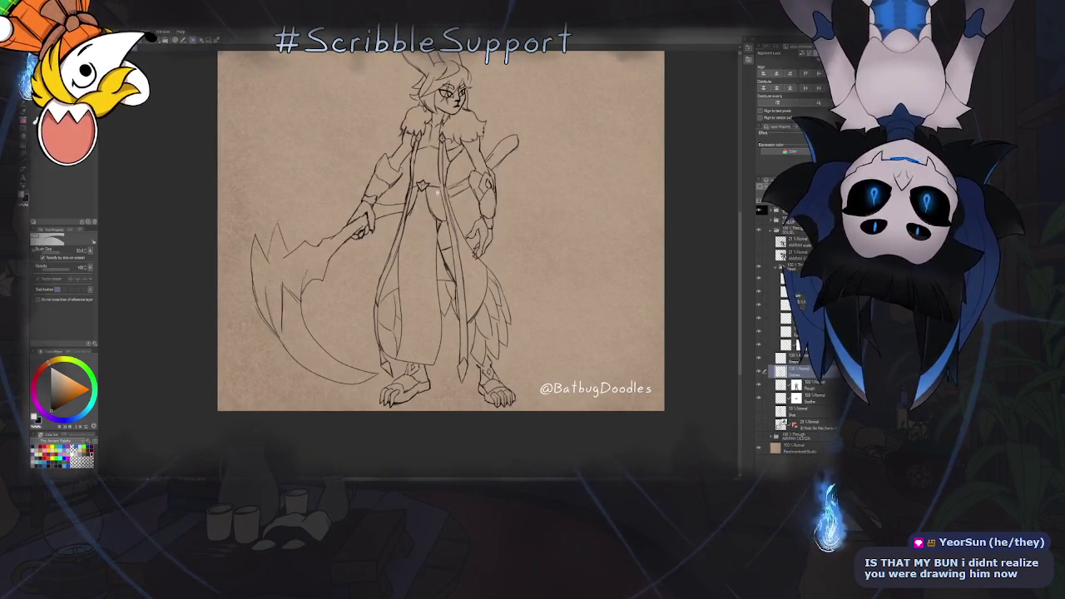
scroll(433, 191, up, 3)
scroll(433, 224, up, 1)
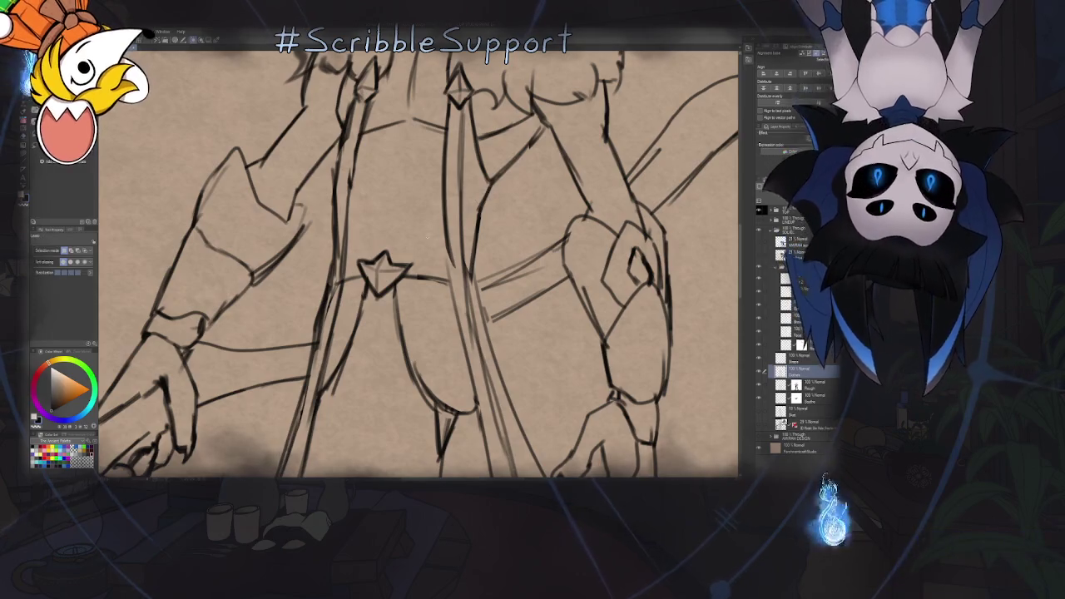
Nudge the selected belt star slightly downward with Free Transform and apply it
scroll(428, 237, up, 1)
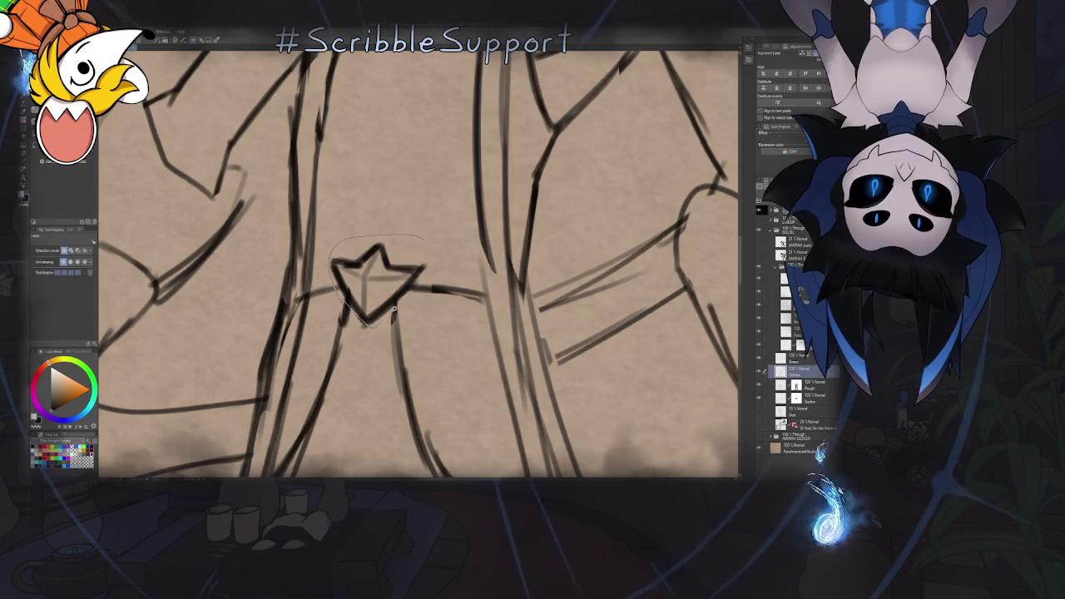
key(ctrl+t)
drag(394, 329, 389, 341)
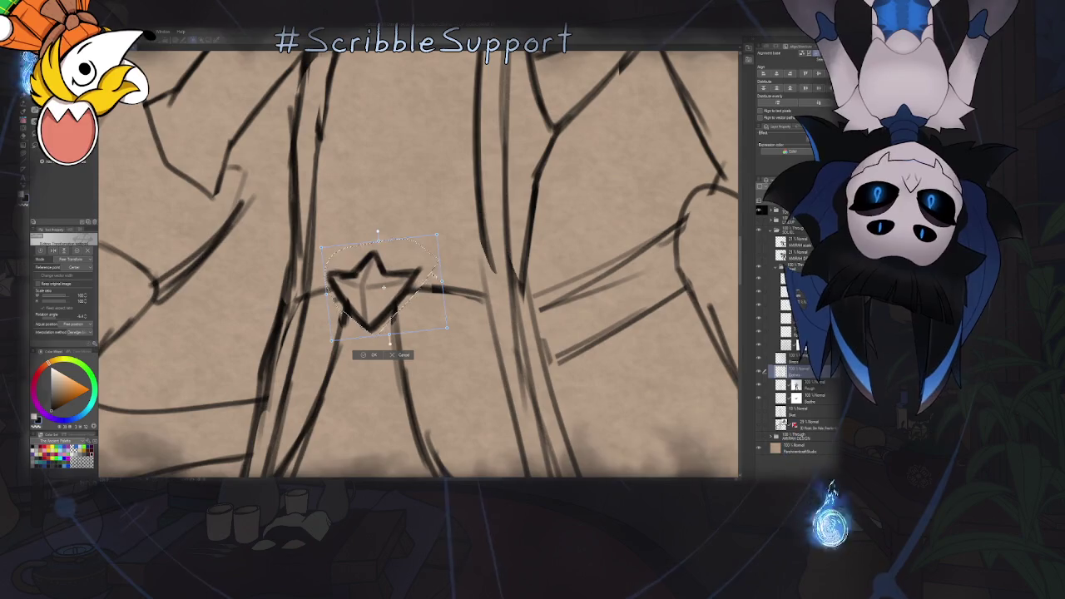
key(Return)
scroll(390, 343, down, 2)
scroll(389, 343, down, 5)
scroll(389, 343, down, 2)
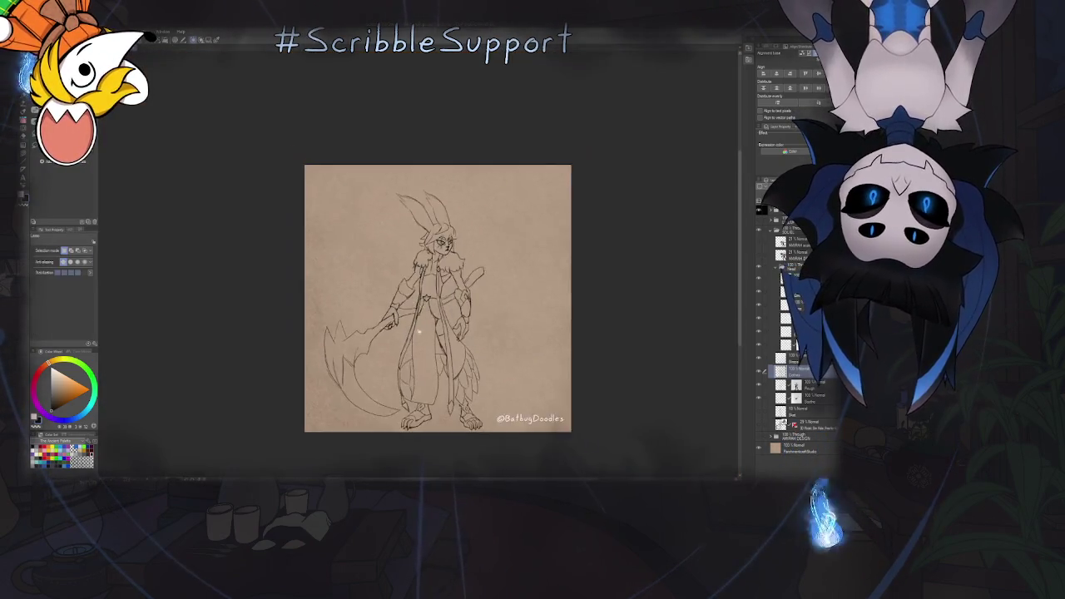
scroll(395, 223, up, 1)
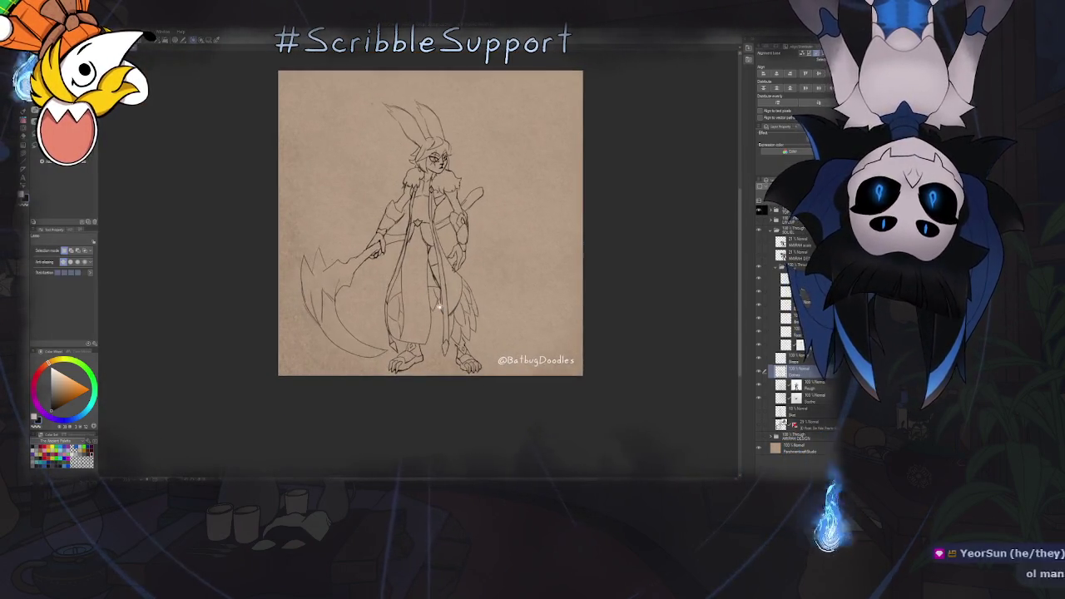
scroll(395, 224, up, 1)
scroll(395, 224, up, 2)
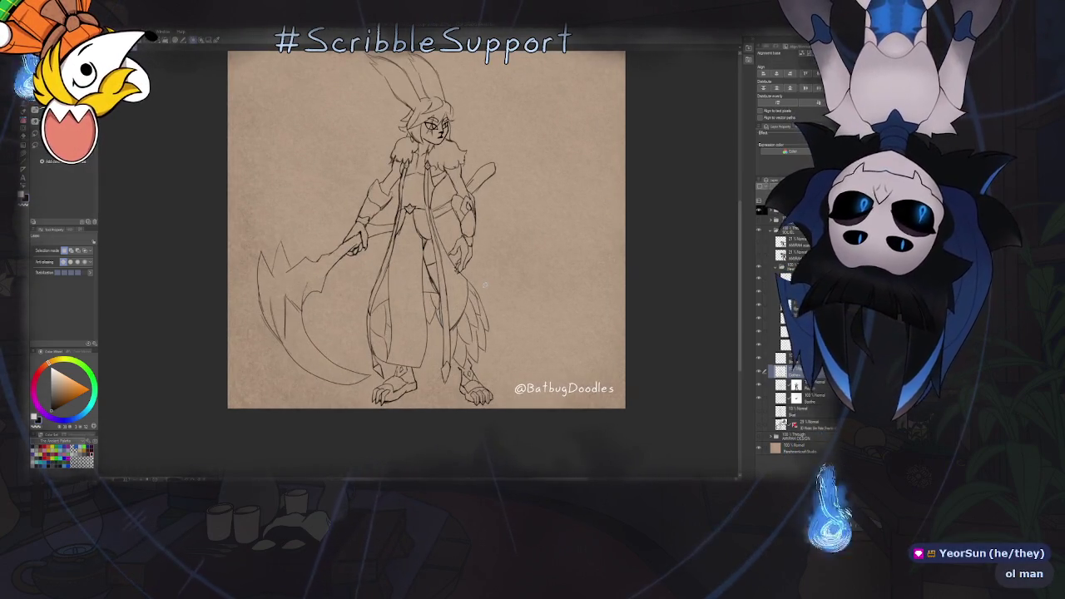
Switch to the inking pen and reposition the page so the whole drawing is in view
key(b)
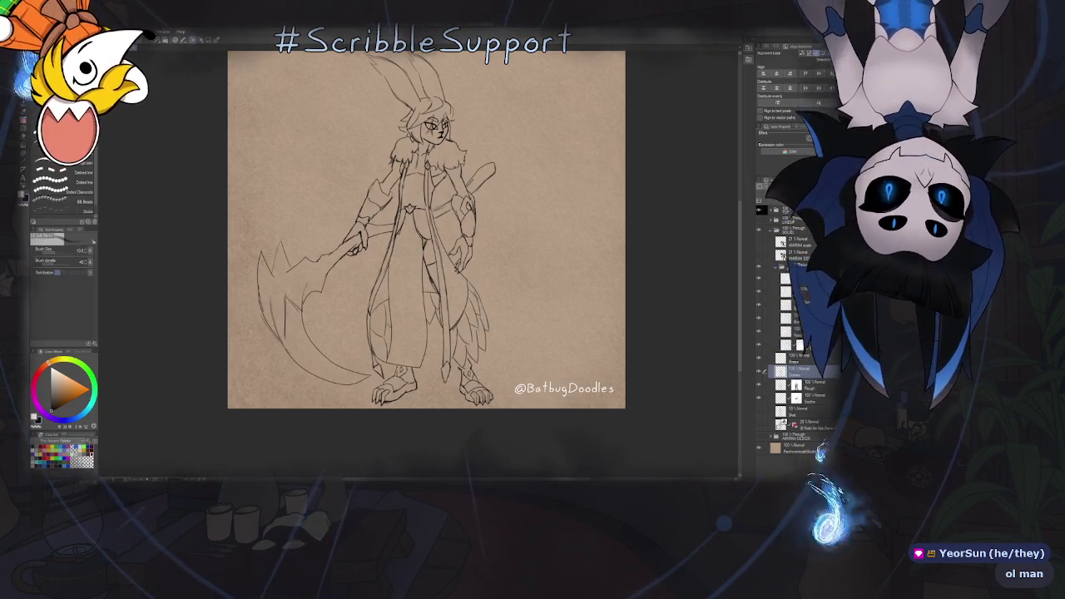
scroll(463, 275, down, 1)
scroll(463, 275, up, 2)
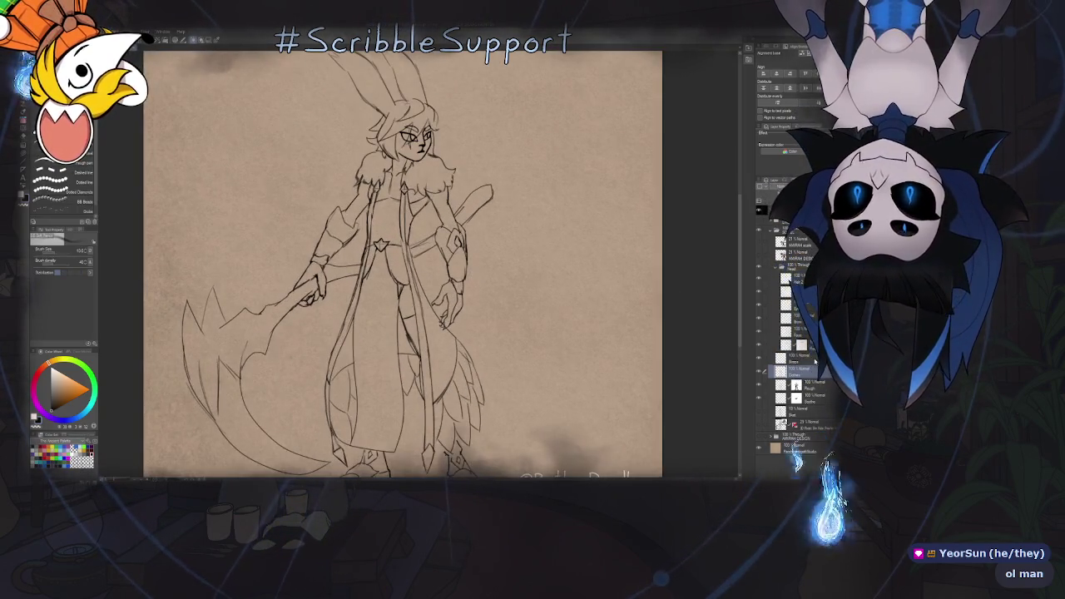
scroll(491, 332, up, 1)
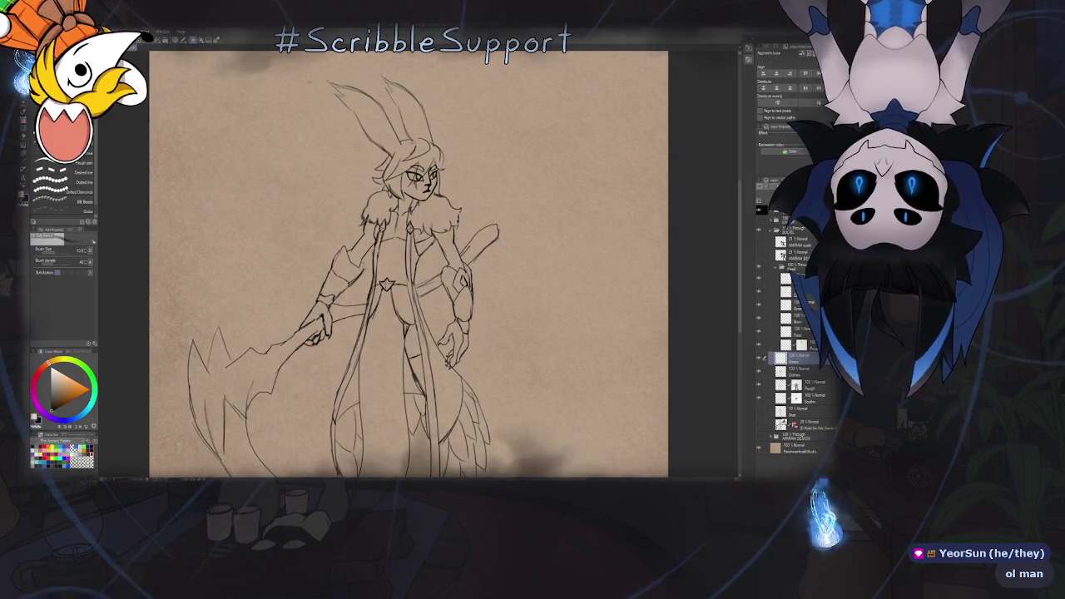
key(p)
scroll(378, 179, up, 2)
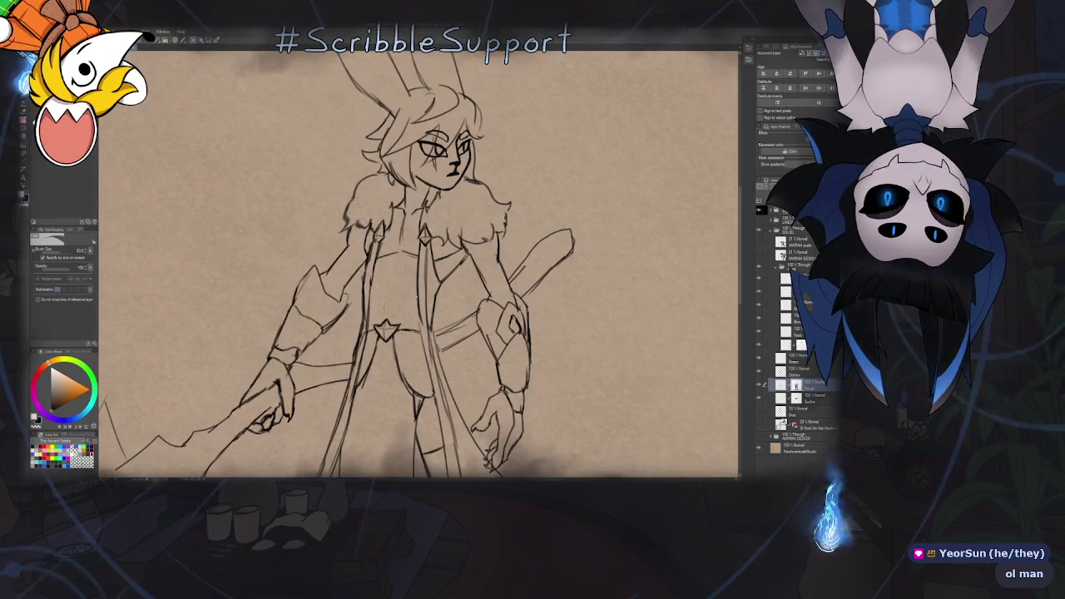
scroll(500, 287, down, 5)
drag(501, 289, 488, 210)
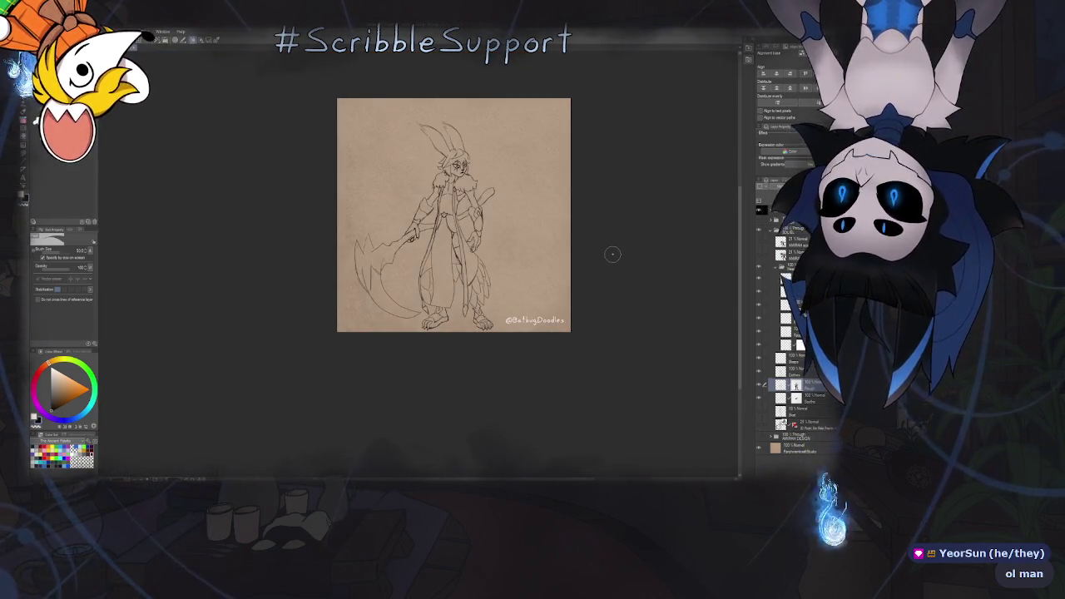
click(776, 266)
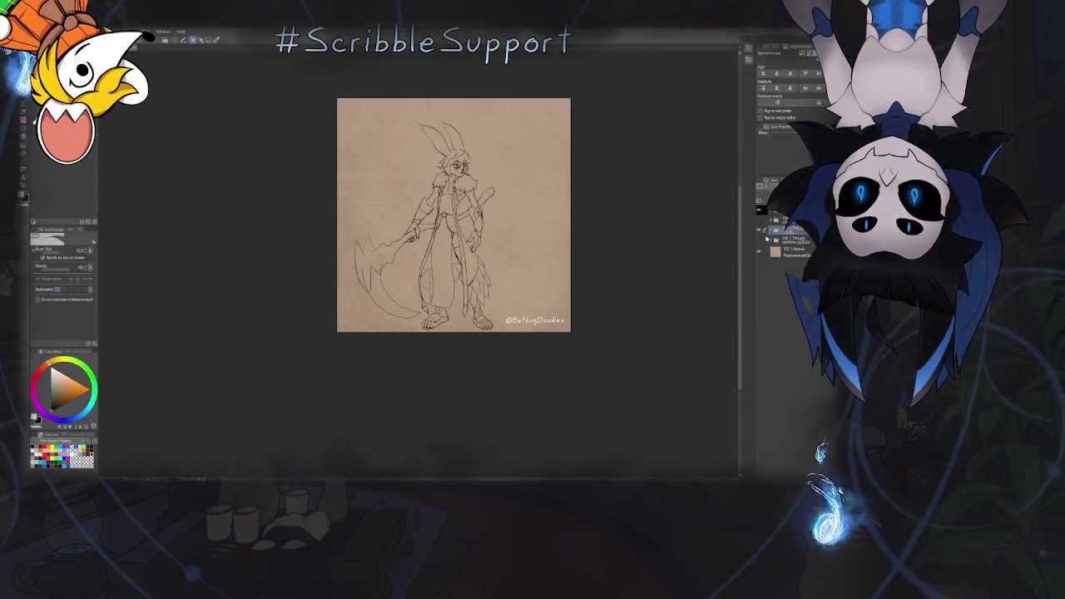
click(760, 224)
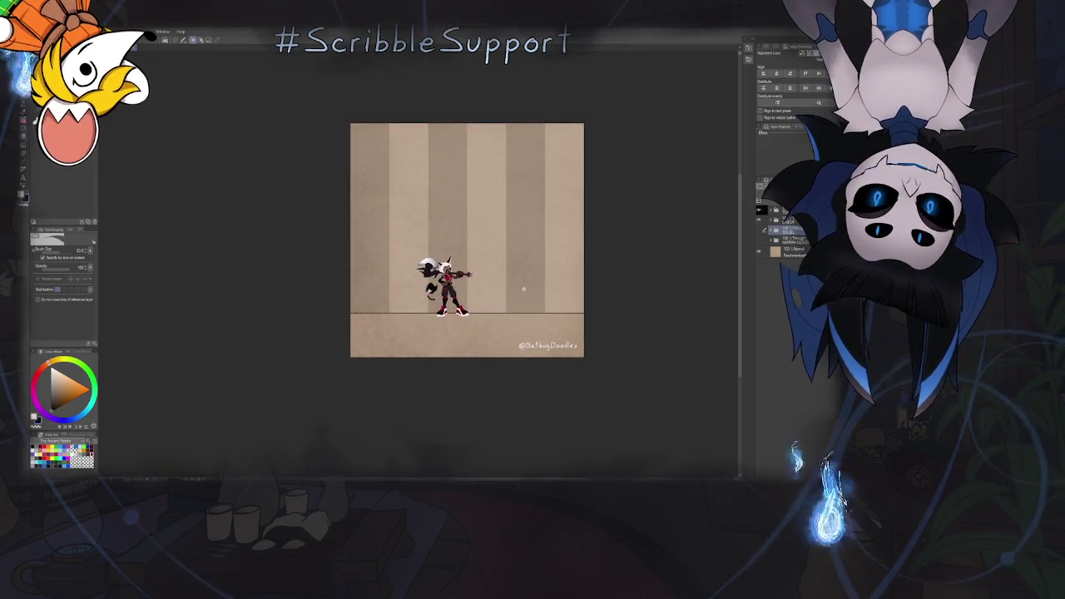
click(762, 220)
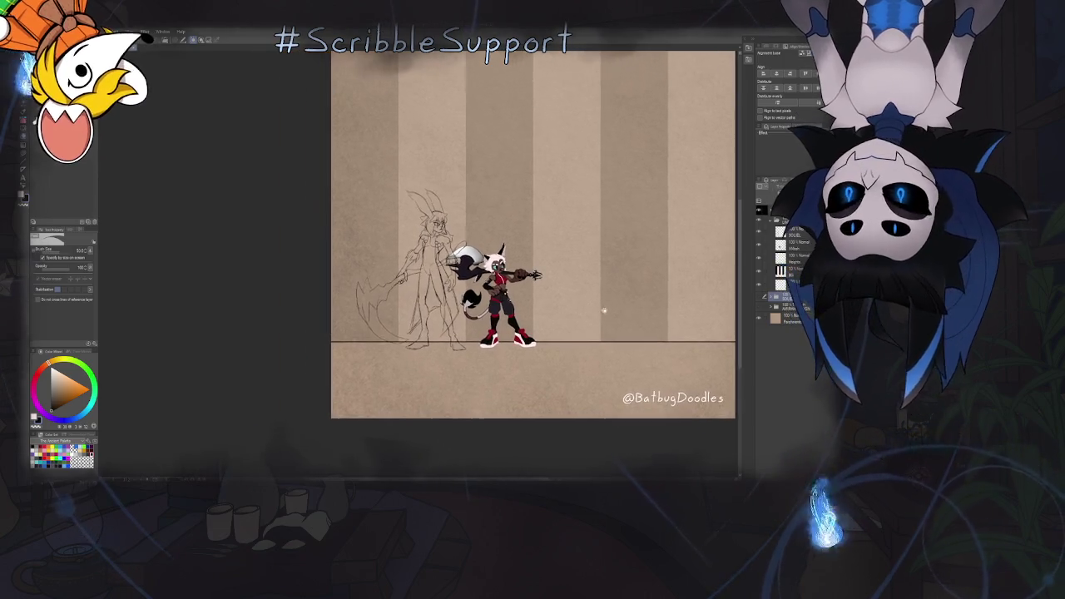
scroll(541, 272, up, 2)
scroll(598, 288, up, 2)
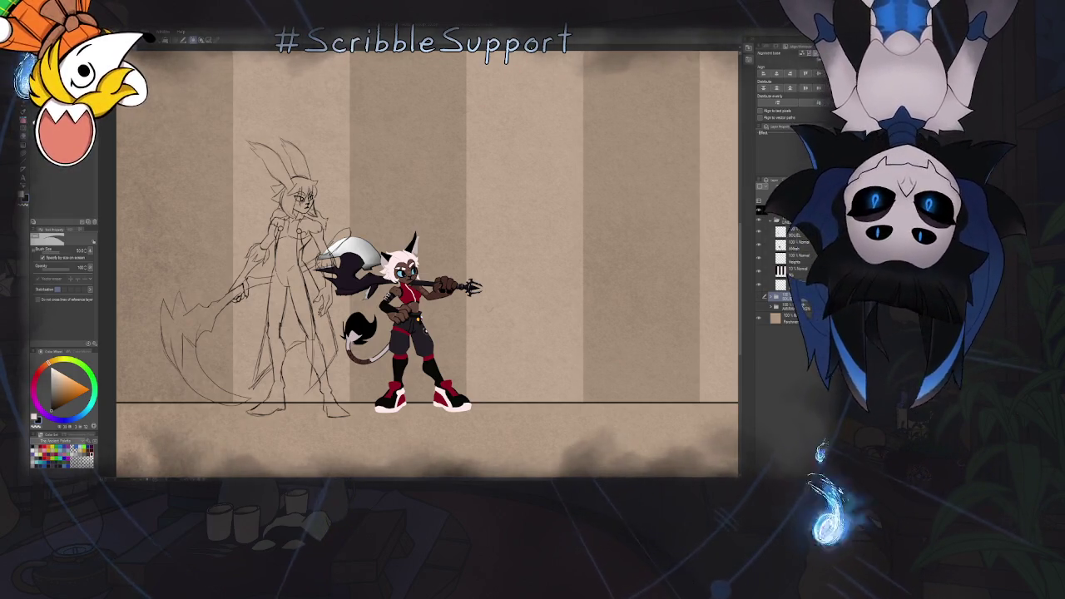
scroll(555, 100, down, 5)
scroll(474, 218, up, 1)
scroll(474, 218, up, 1)
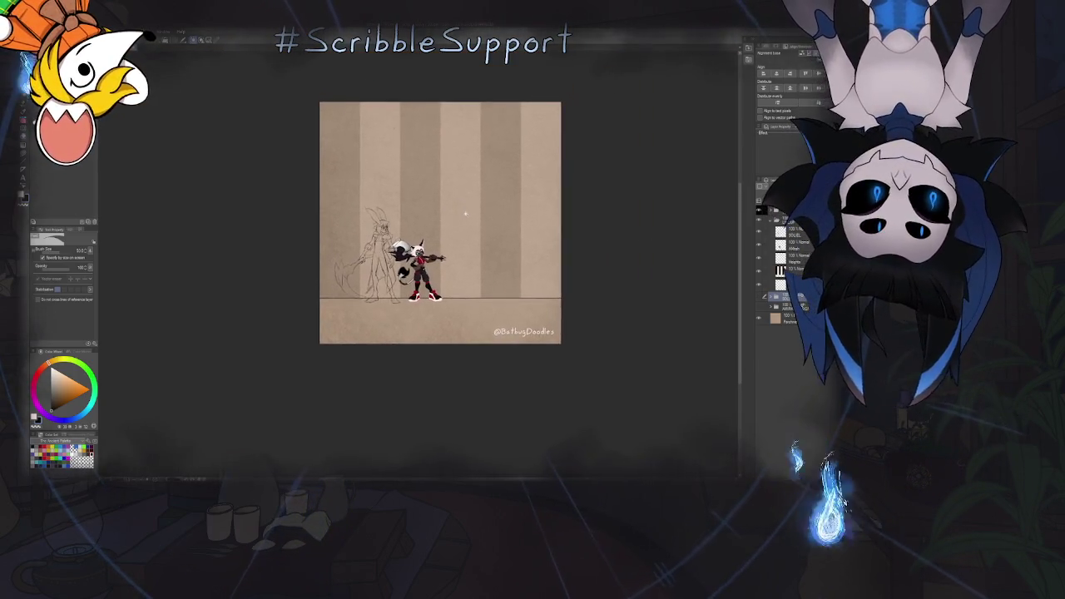
scroll(473, 218, up, 1)
scroll(473, 218, up, 1)
scroll(508, 229, left, 1)
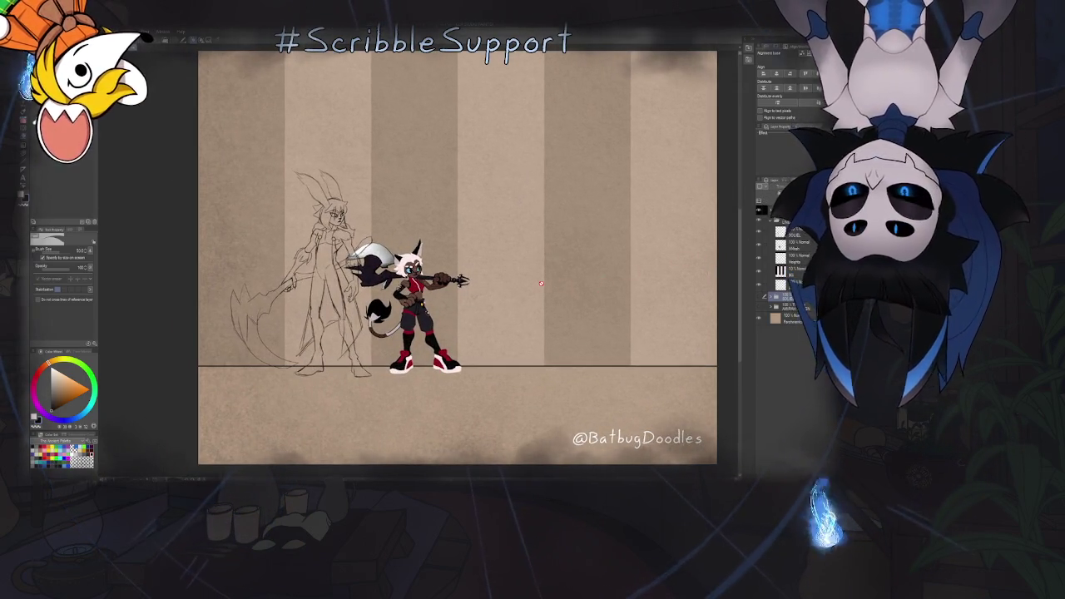
click(770, 223)
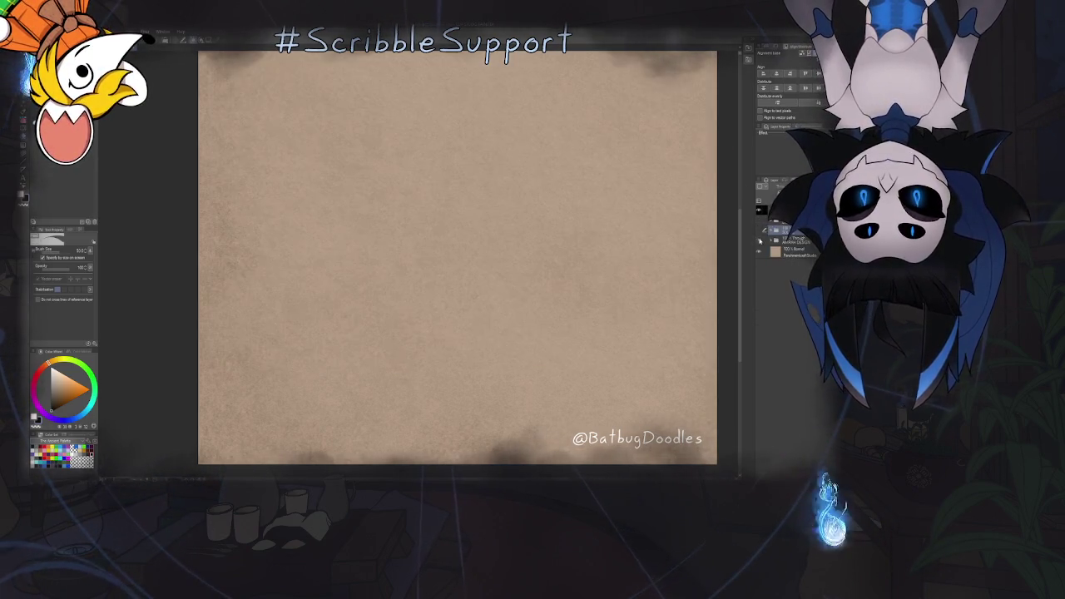
scroll(596, 267, up, 1)
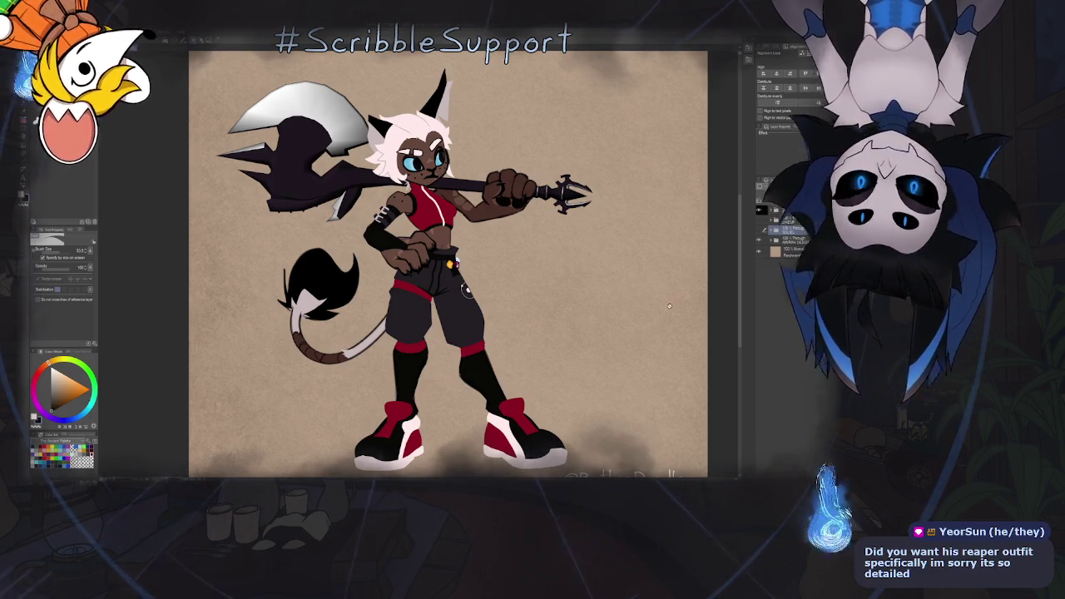
click(758, 241)
scroll(606, 271, down, 3)
scroll(554, 183, down, 1)
drag(544, 278, 417, 262)
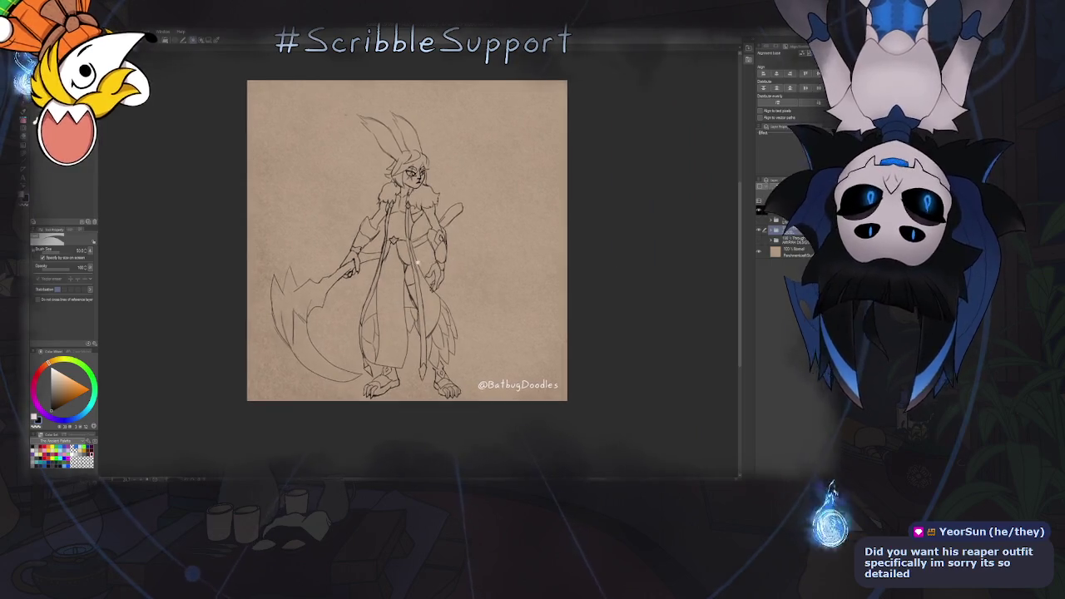
With the inking pen, expand the lineart folder and draw a diagonal strap across the chest
scroll(417, 263, up, 1)
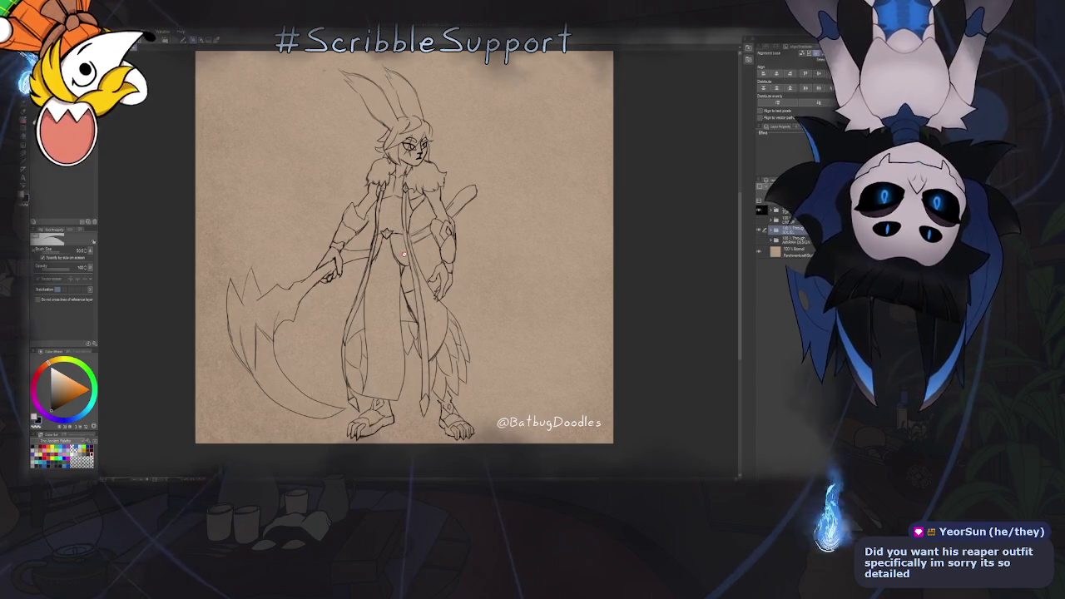
scroll(419, 252, up, 1)
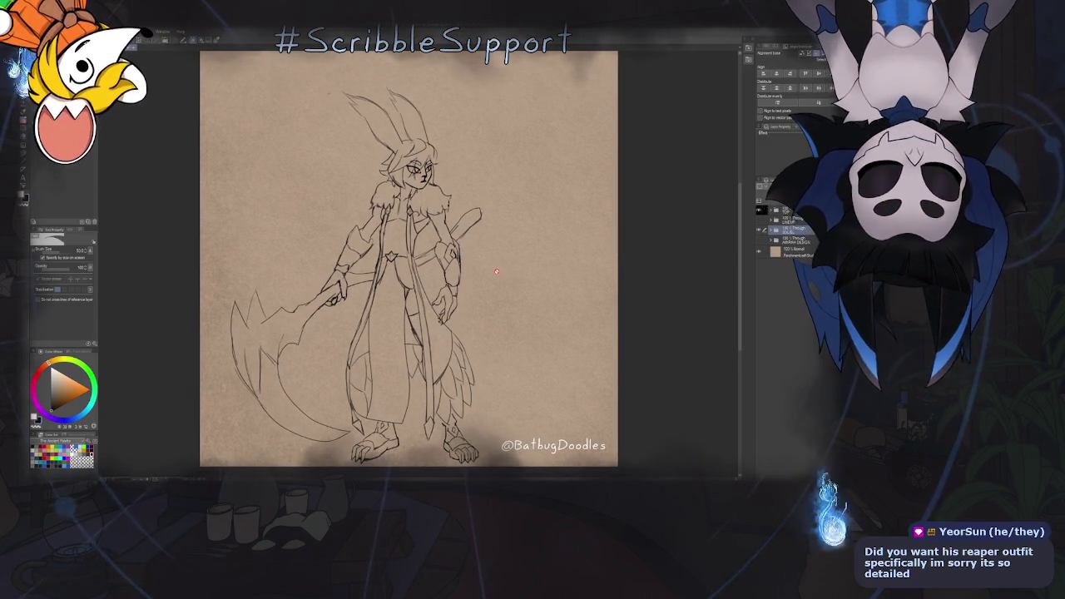
key(b)
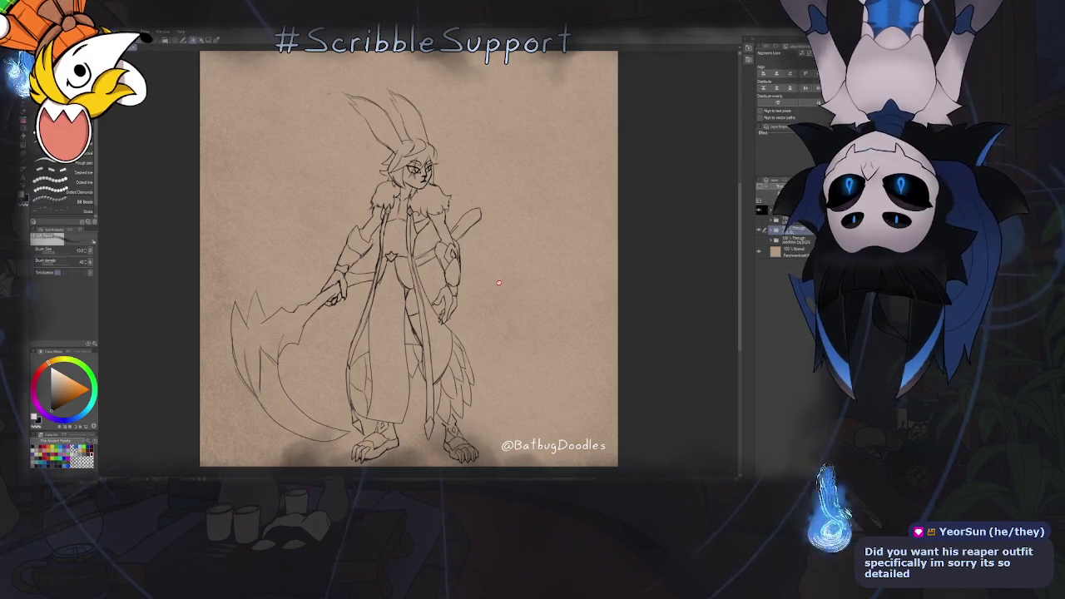
scroll(397, 217, up, 2)
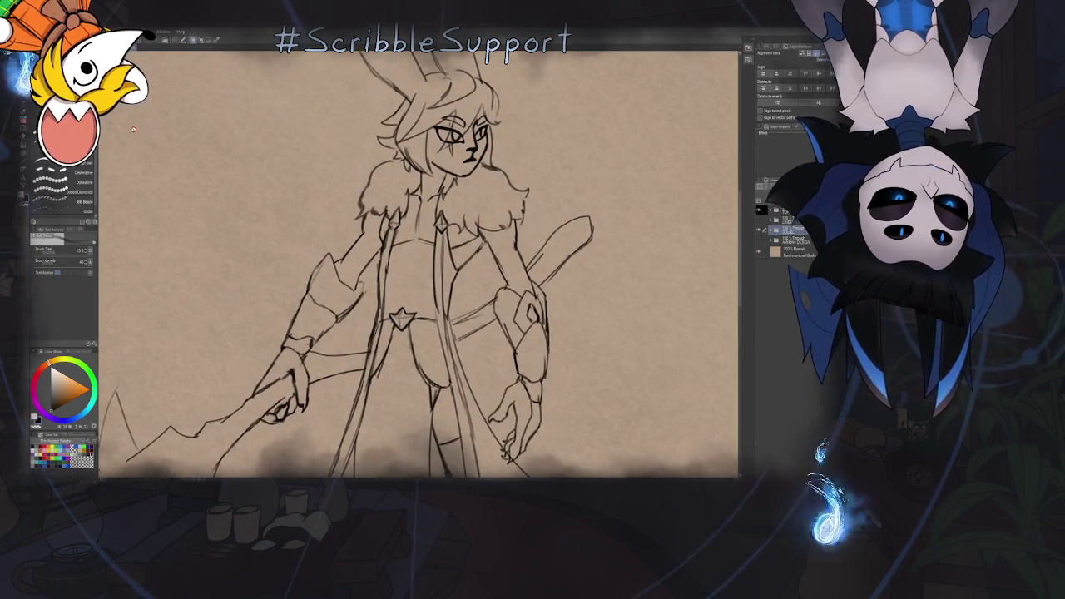
key(p)
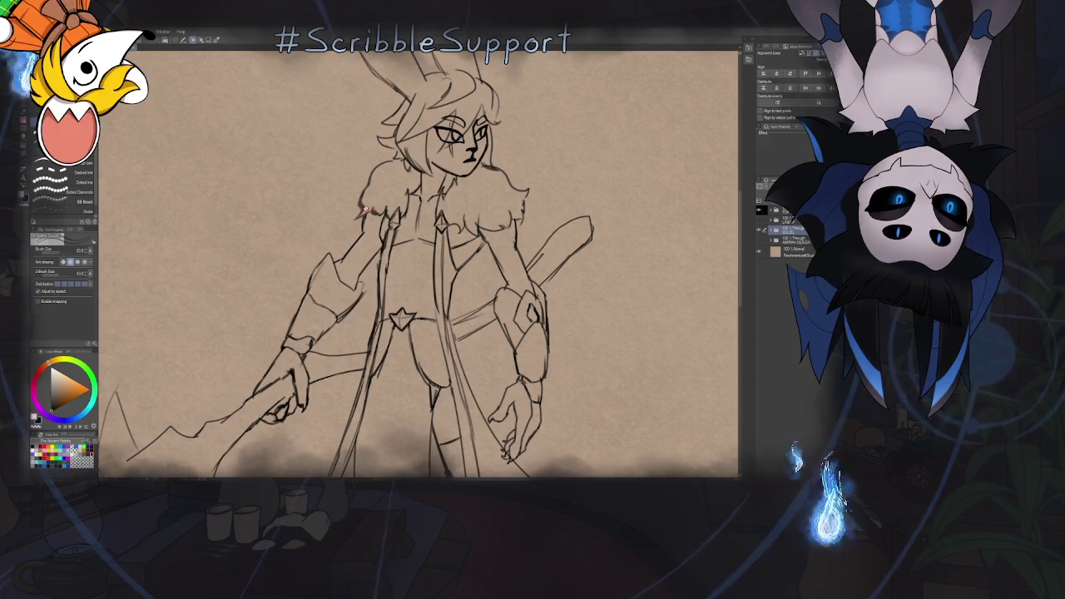
click(774, 229)
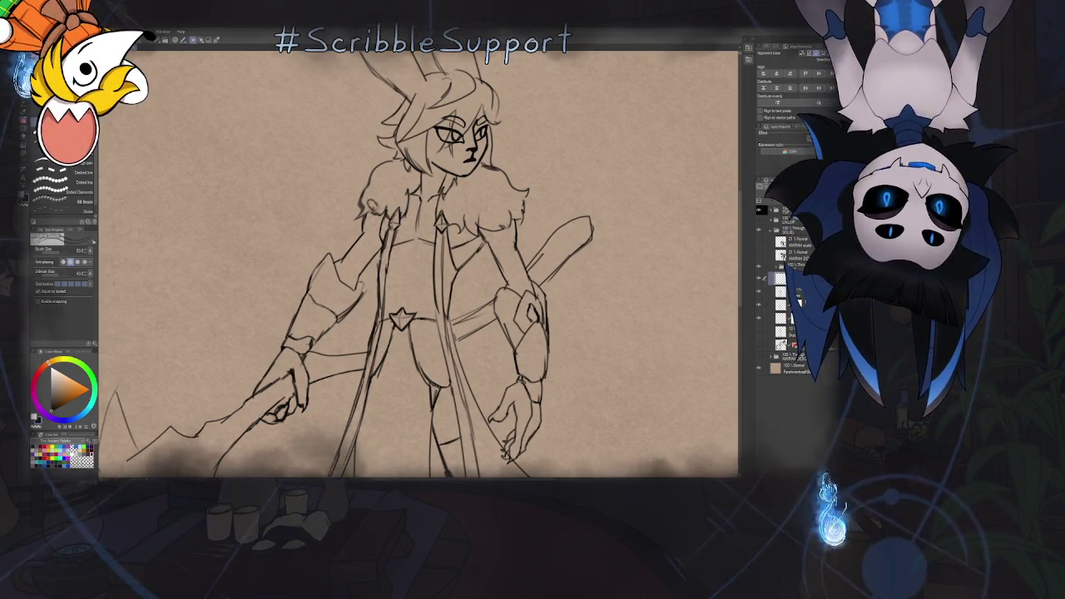
mouse_move(370, 202)
mouse_down()
mouse_move(466, 284)
mouse_move(459, 296)
mouse_up()
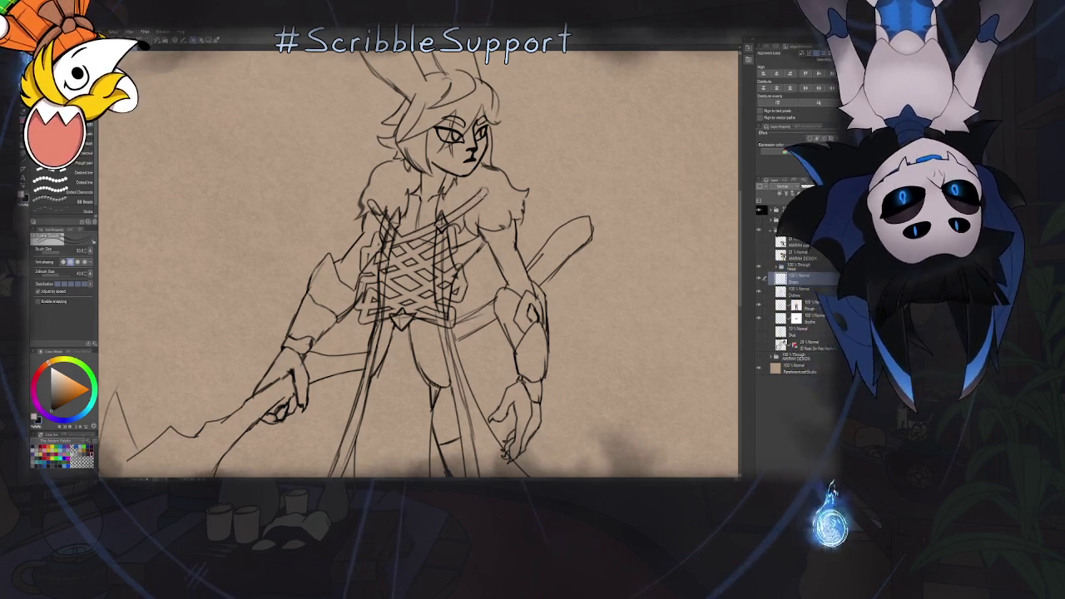
key(e)
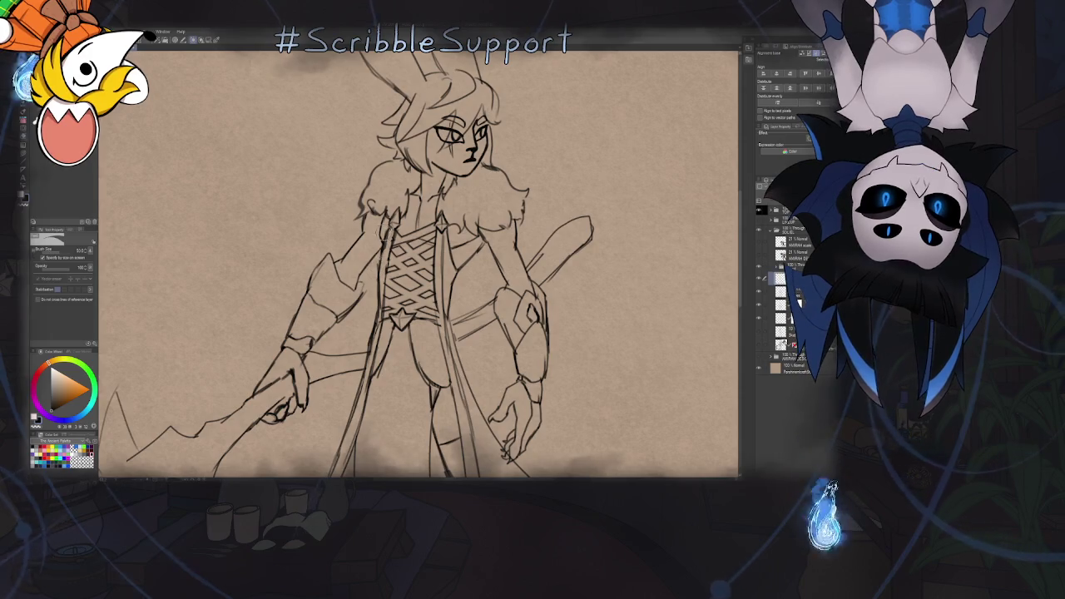
key(ctrl+minus)
key(ctrl+minus)
key(ctrl+minus)
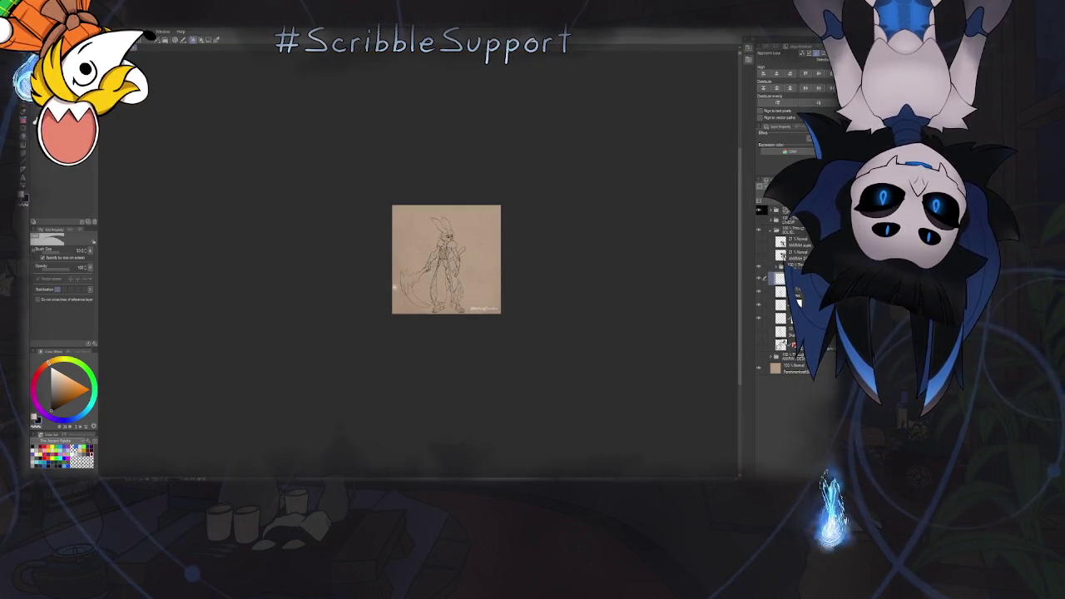
Draw a long curved chest strap with crossed diagonal lacing and a top loop
key(ctrl+plus)
key(ctrl+plus)
key(ctrl+plus)
key(ctrl+plus)
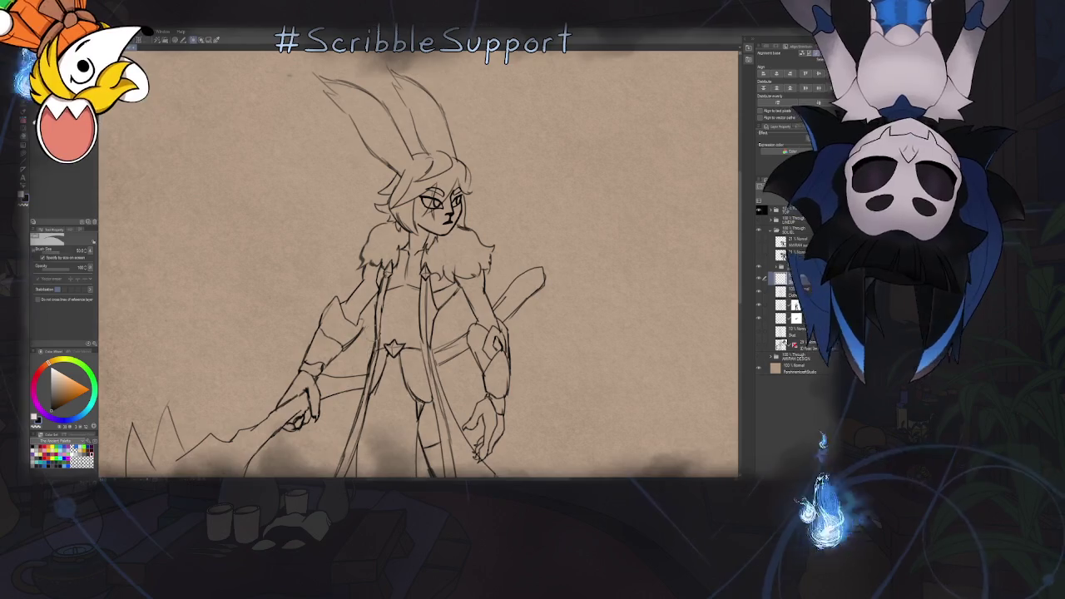
key(b)
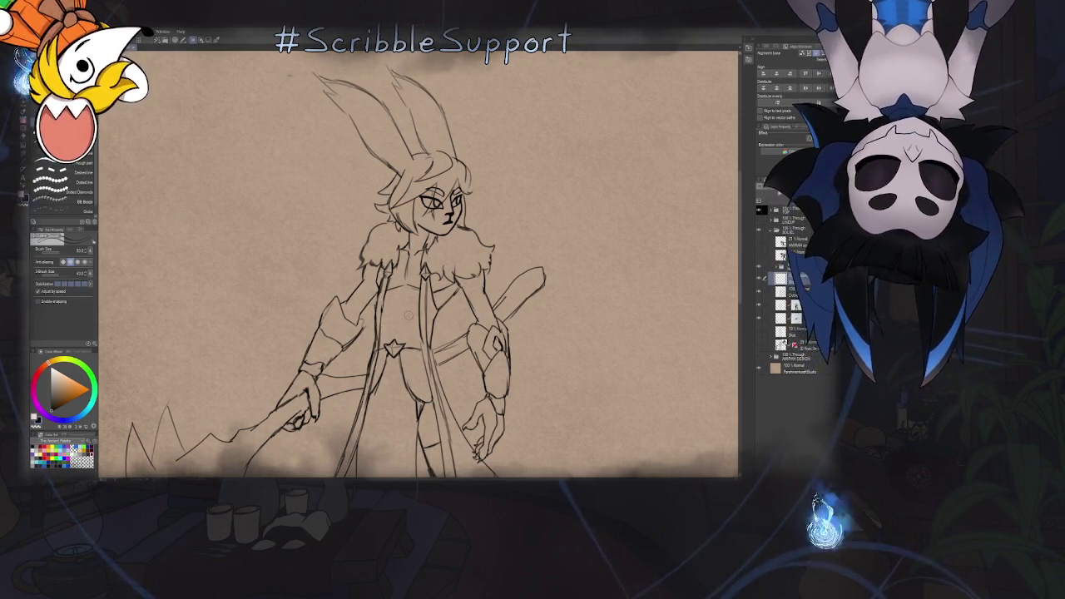
mouse_move(411, 293)
mouse_down()
mouse_move(439, 226)
mouse_move(466, 250)
mouse_move(438, 225)
mouse_move(460, 264)
mouse_up()
scroll(460, 266, up, 5)
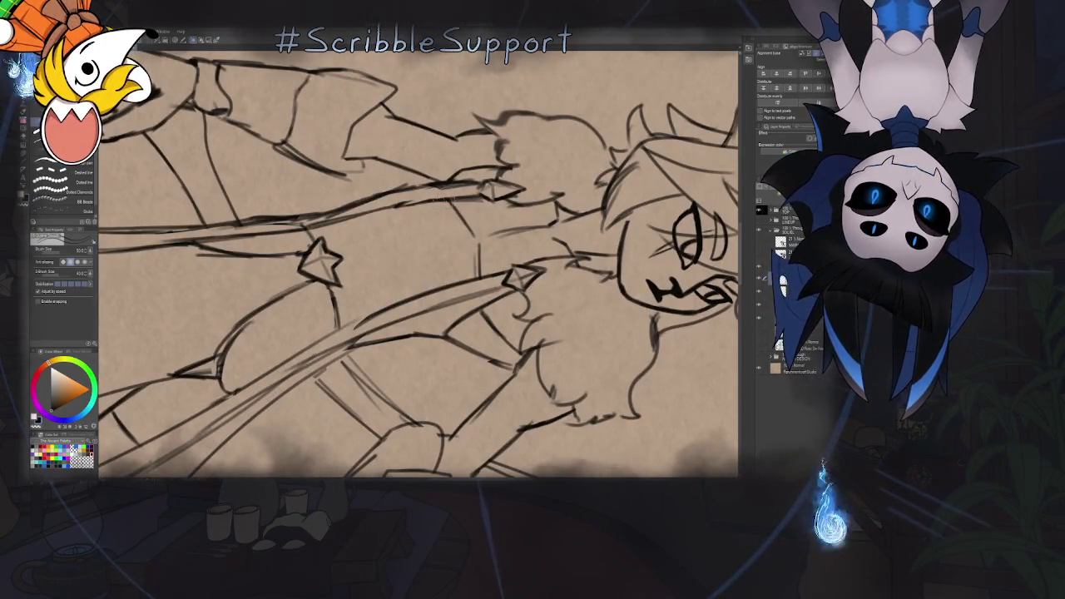
mouse_move(451, 172)
mouse_down()
mouse_move(412, 263)
mouse_move(403, 357)
mouse_move(401, 228)
mouse_move(421, 158)
mouse_move(365, 233)
mouse_move(350, 367)
mouse_move(321, 341)
mouse_move(283, 229)
mouse_move(283, 176)
mouse_move(462, 354)
mouse_up()
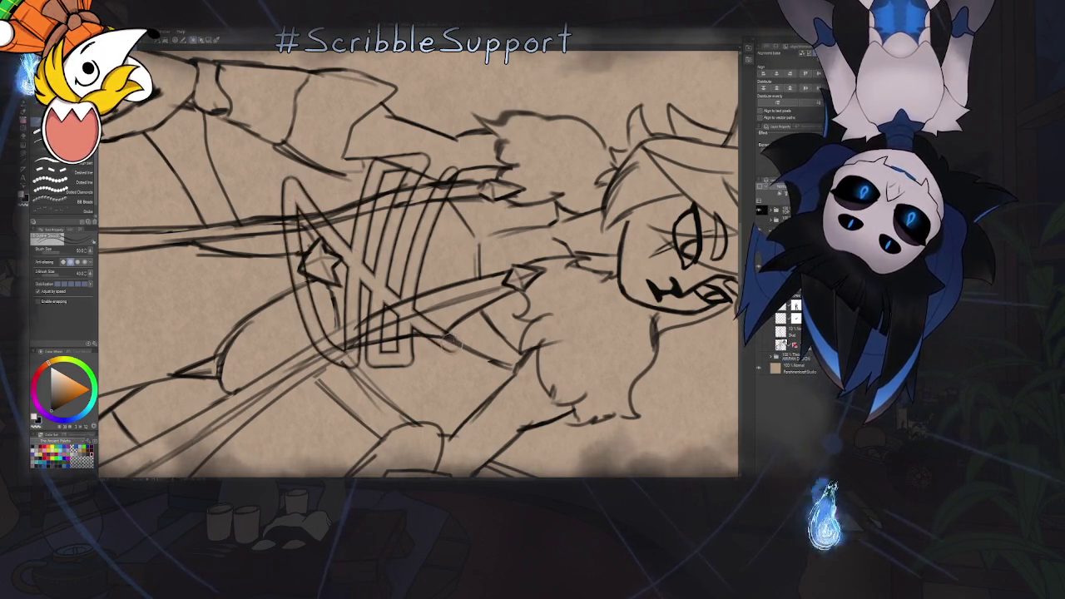
drag(416, 287, 466, 331)
mouse_move(356, 241)
mouse_down()
mouse_move(321, 183)
mouse_move(376, 150)
mouse_up()
drag(427, 228, 458, 263)
drag(445, 248, 512, 296)
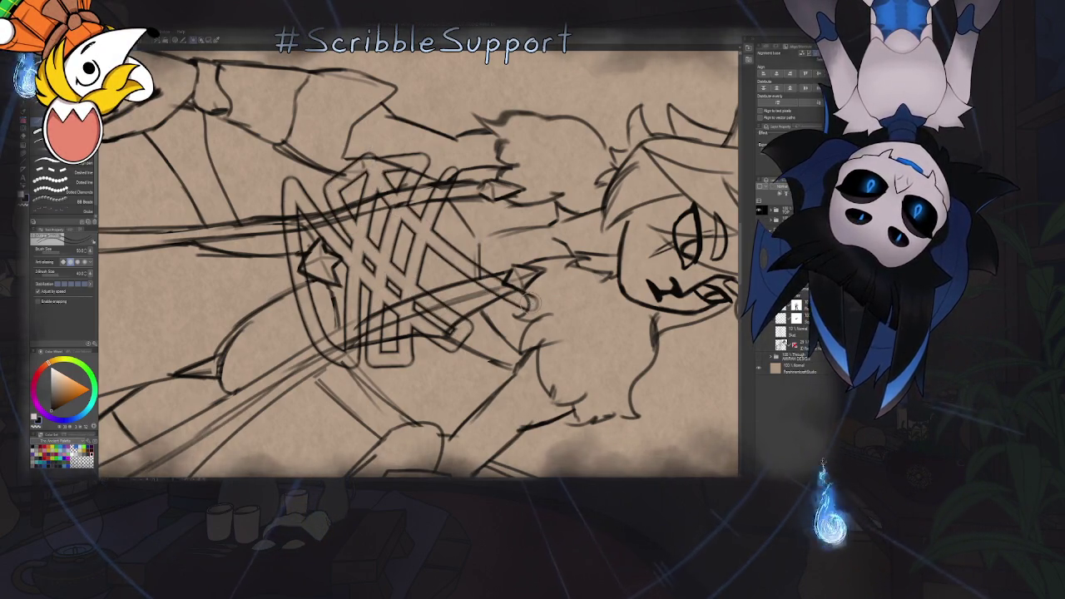
Reset the view to the whole character and add a new empty raster layer
key(ctrl+@)
scroll(526, 299, down, 4)
scroll(526, 289, up, 1)
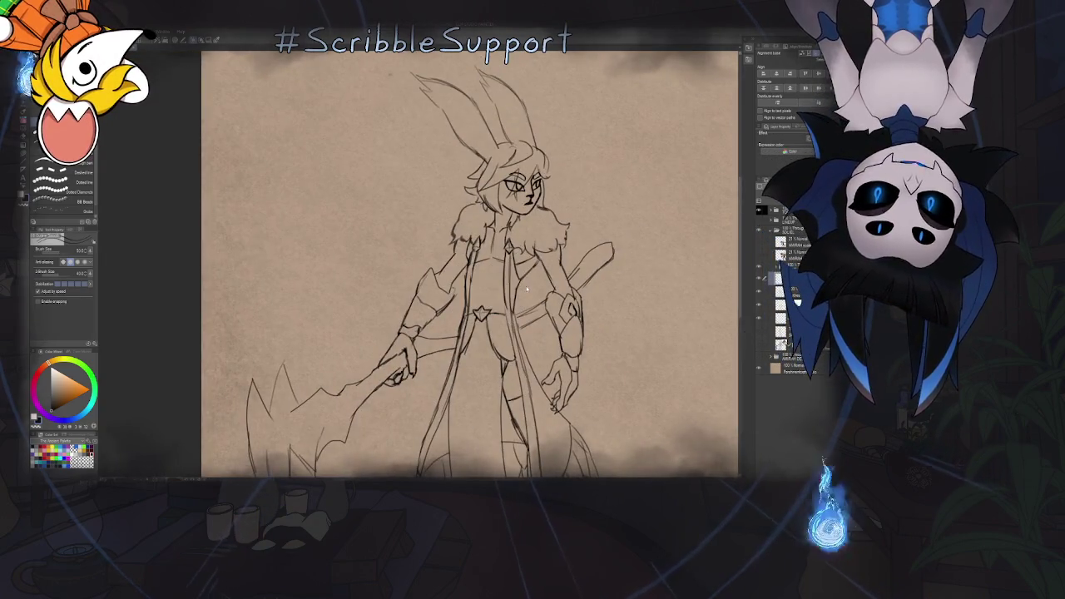
scroll(526, 289, up, 2)
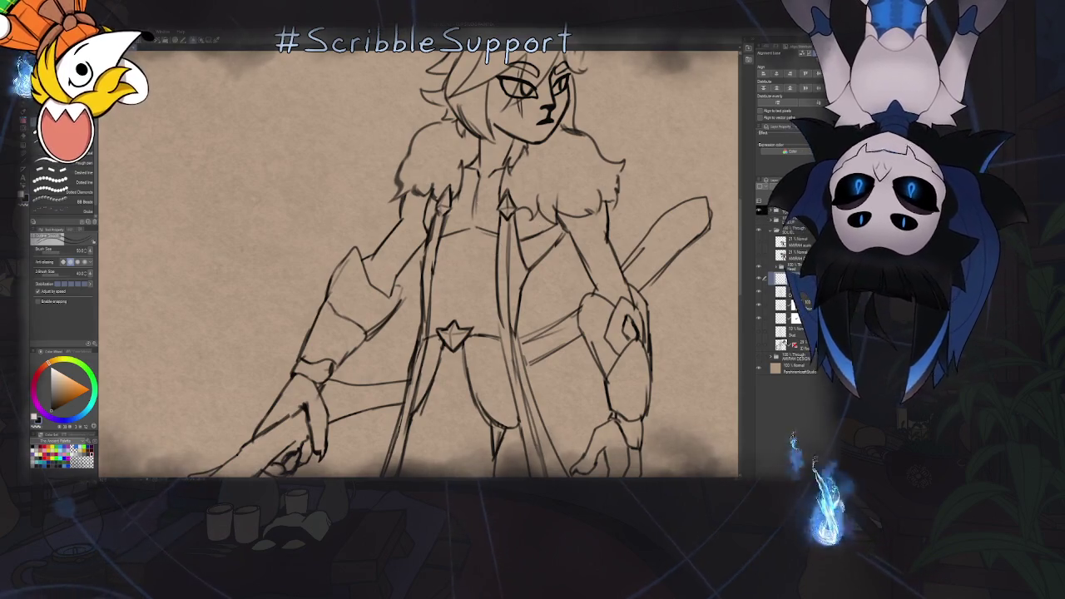
key(ctrl+shift+n)
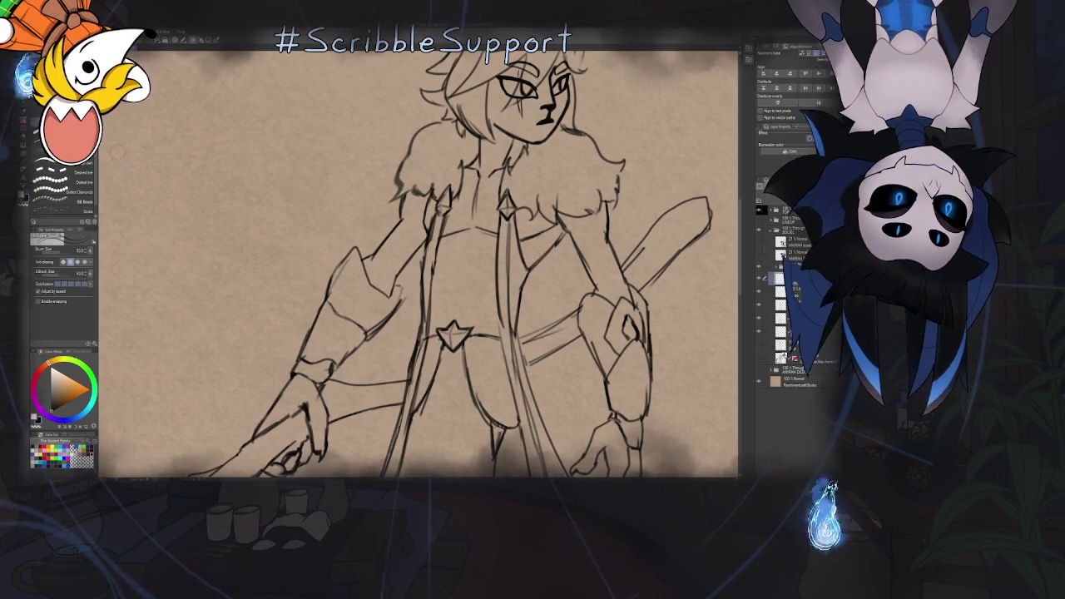
scroll(541, 200, down, 3)
scroll(591, 229, down, 3)
scroll(657, 272, down, 2)
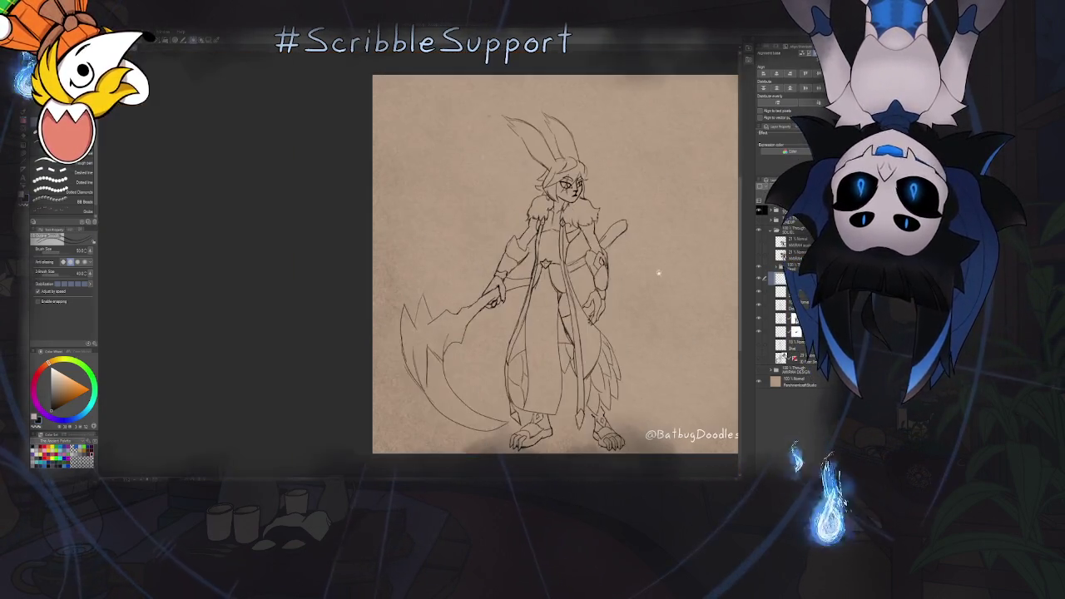
click(759, 306)
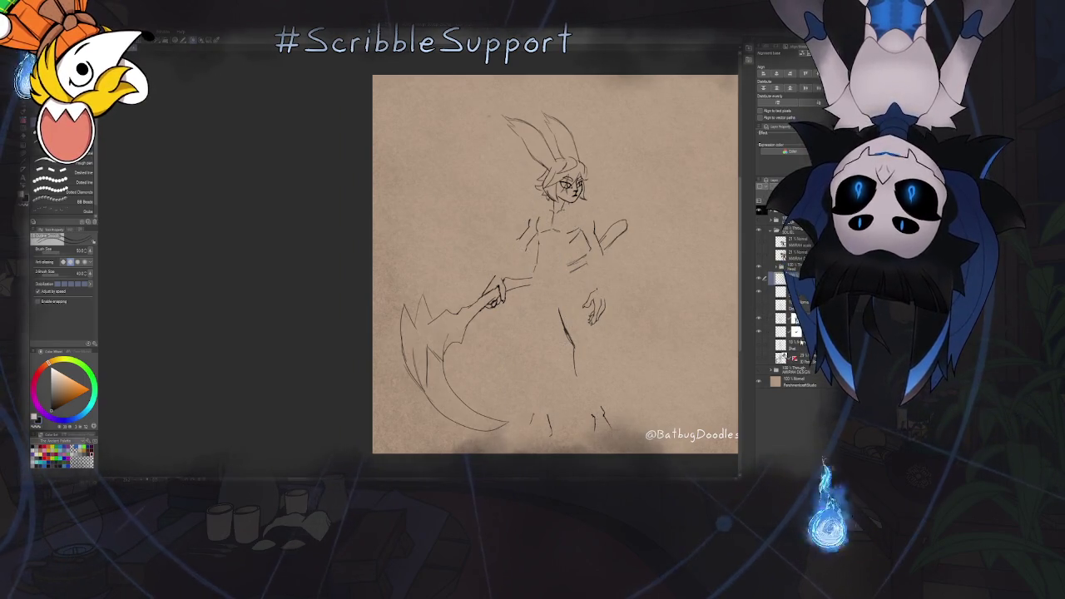
click(758, 306)
scroll(675, 302, up, 2)
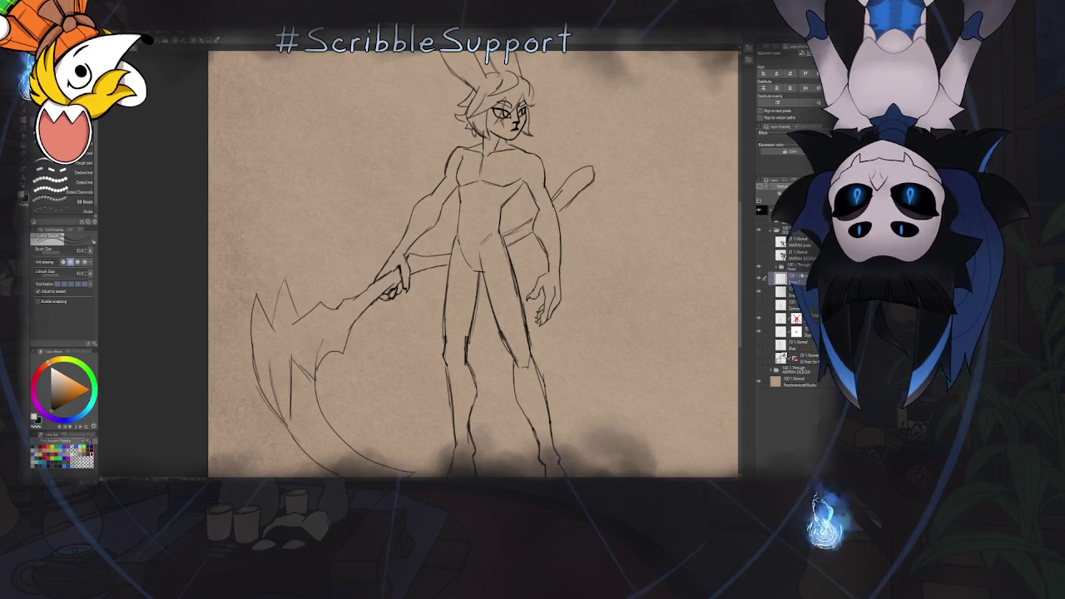
scroll(769, 291, up, 2)
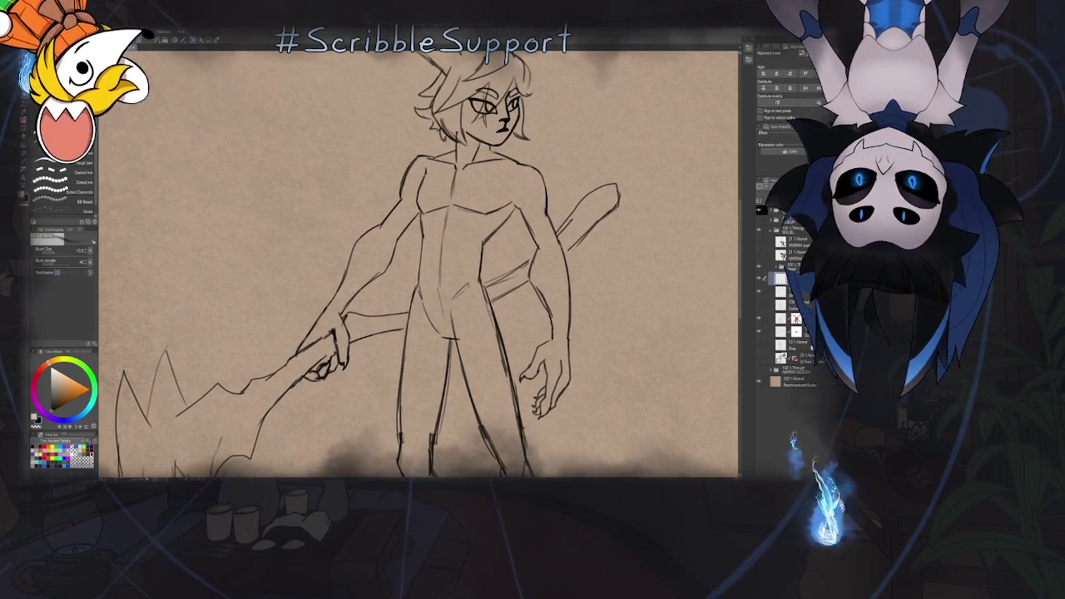
click(754, 302)
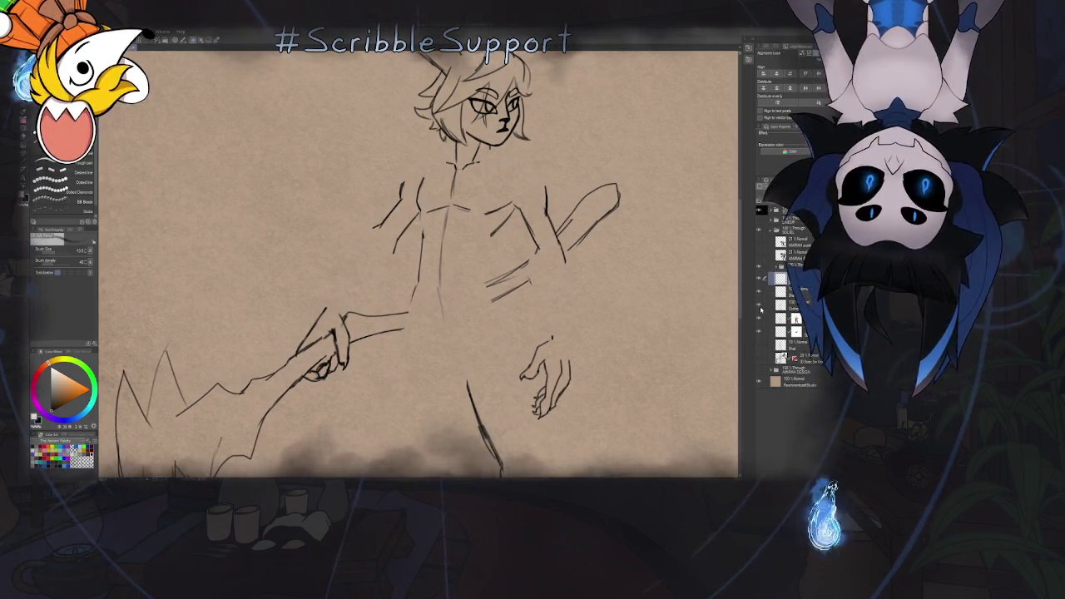
click(760, 308)
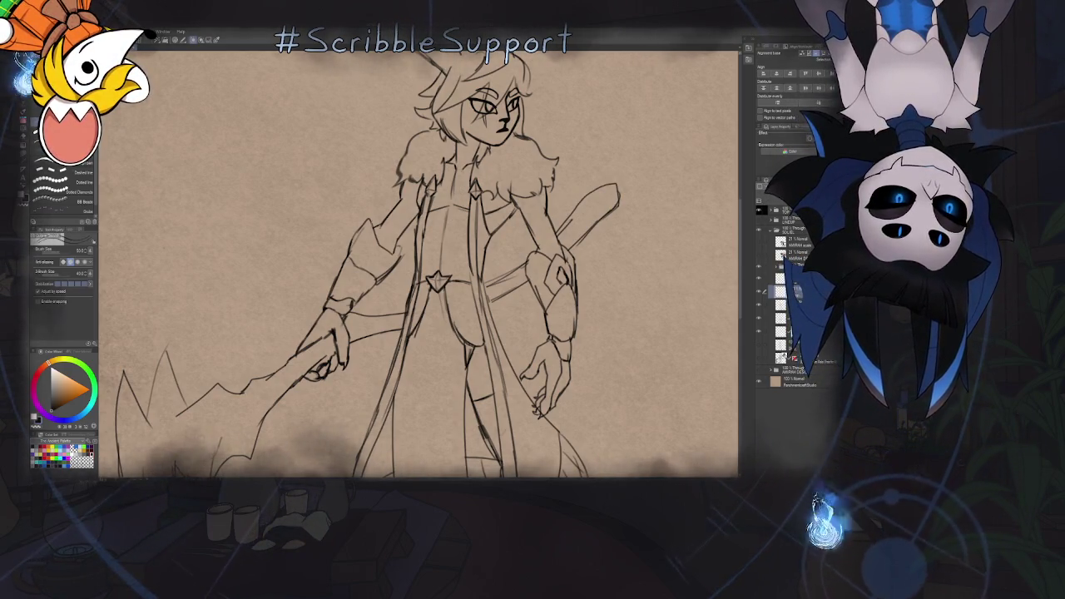
scroll(510, 215, up, 3)
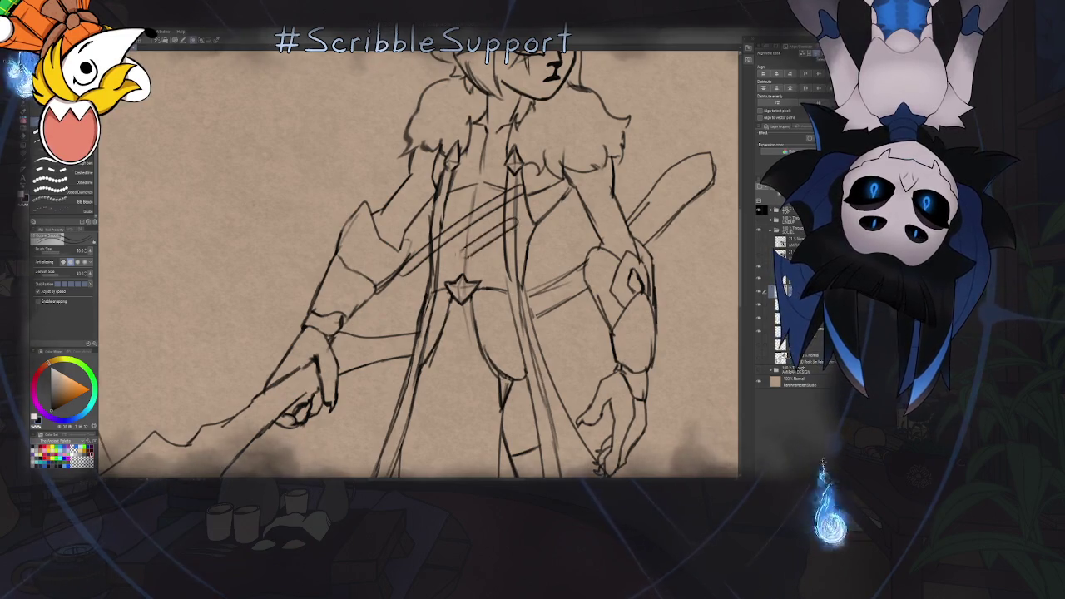
Redraw the diagonal chest lace lines, extending the lacing down toward the belt
key(ctrl+z)
drag(486, 231, 391, 302)
key(ctrl+z)
drag(516, 212, 440, 268)
drag(518, 240, 401, 303)
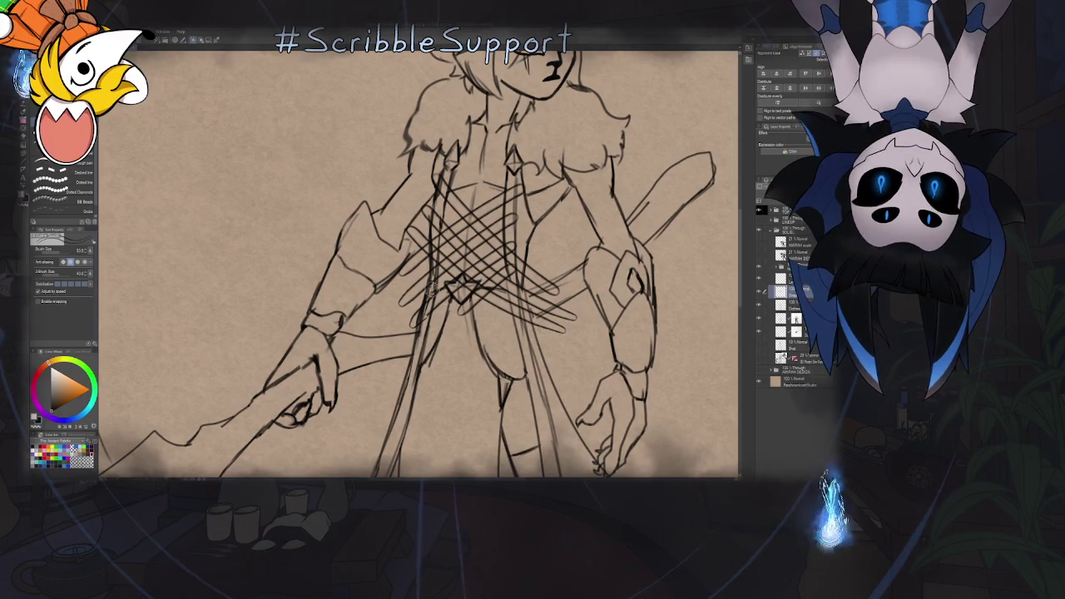
Switch to the eraser and clear the stray hatch lines beside the lacing
key(e)
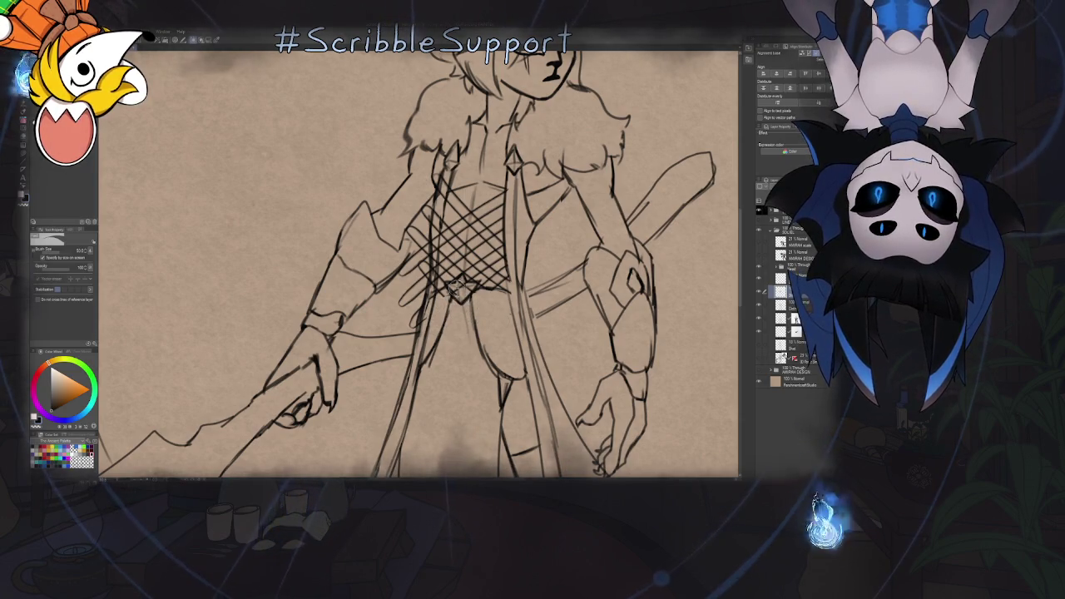
scroll(455, 288, up, 5)
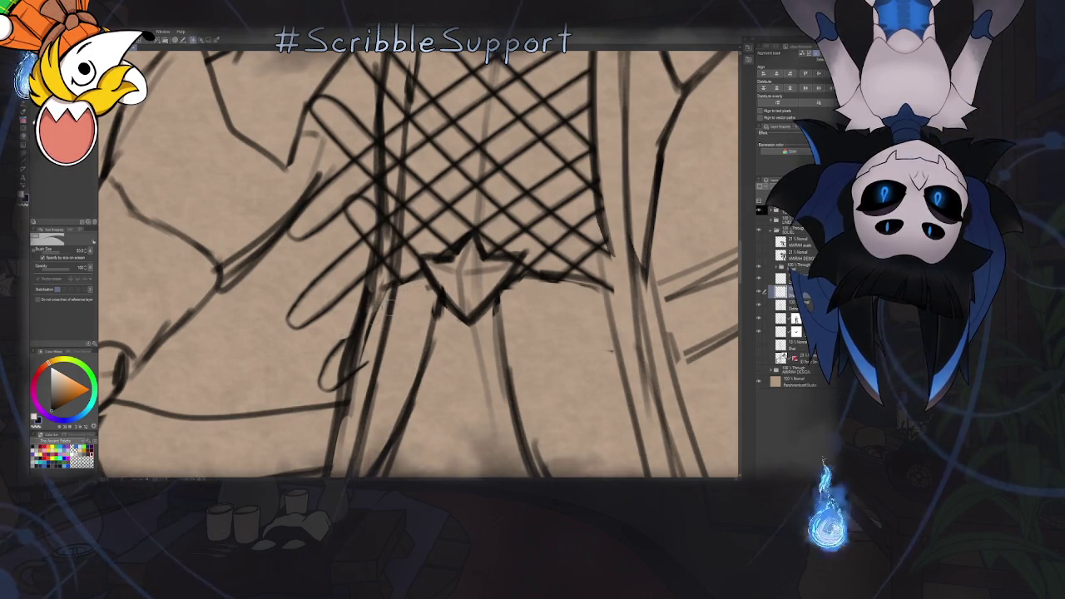
scroll(397, 302, down, 3)
scroll(396, 301, down, 1)
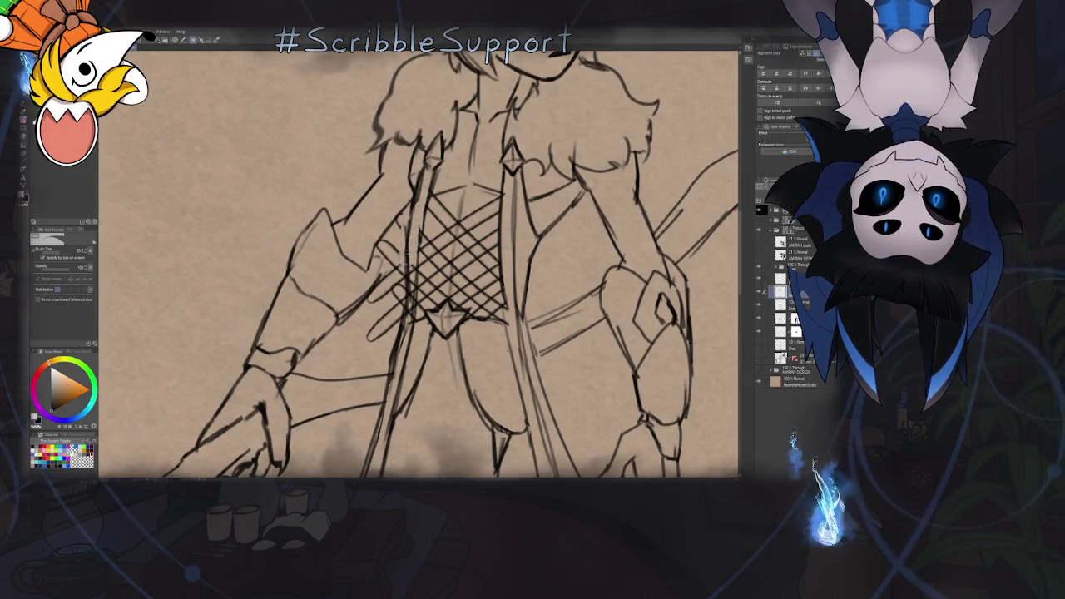
key(ctrl+z)
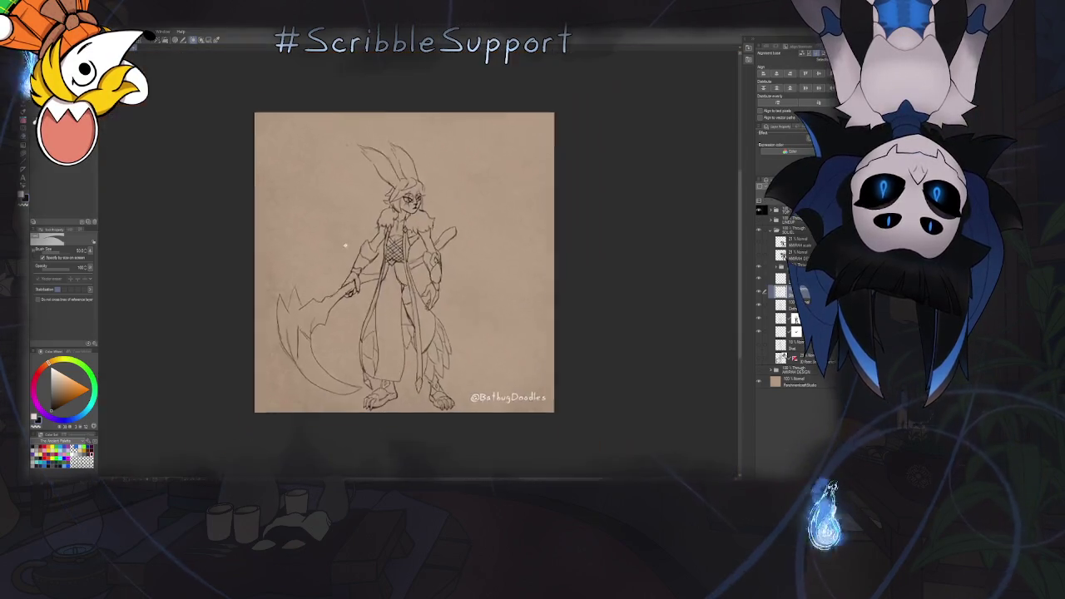
scroll(429, 249, up, 2)
scroll(429, 249, up, 2)
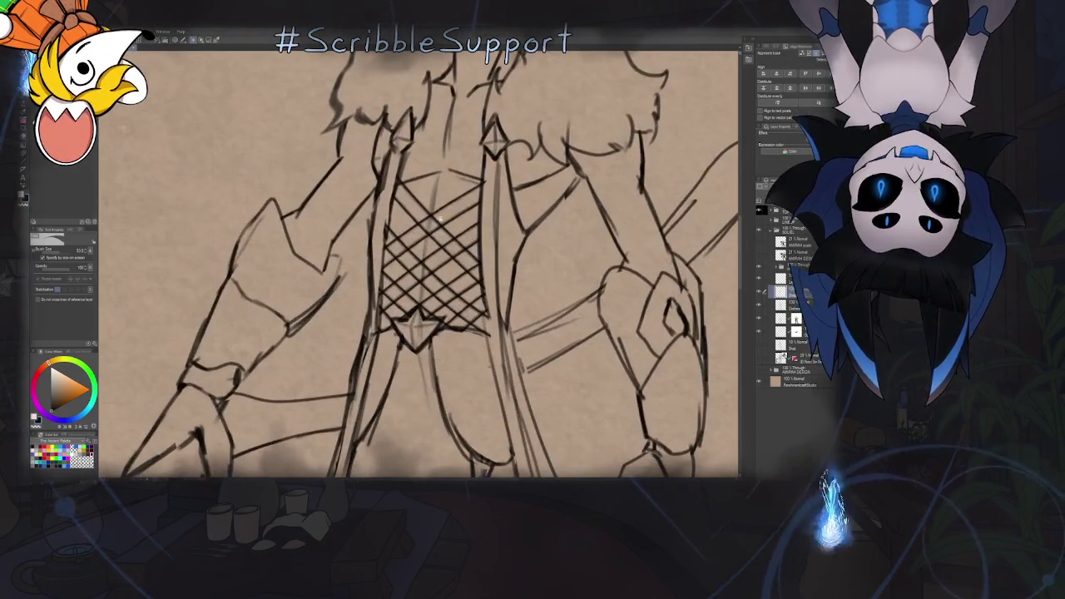
scroll(450, 294, up, 2)
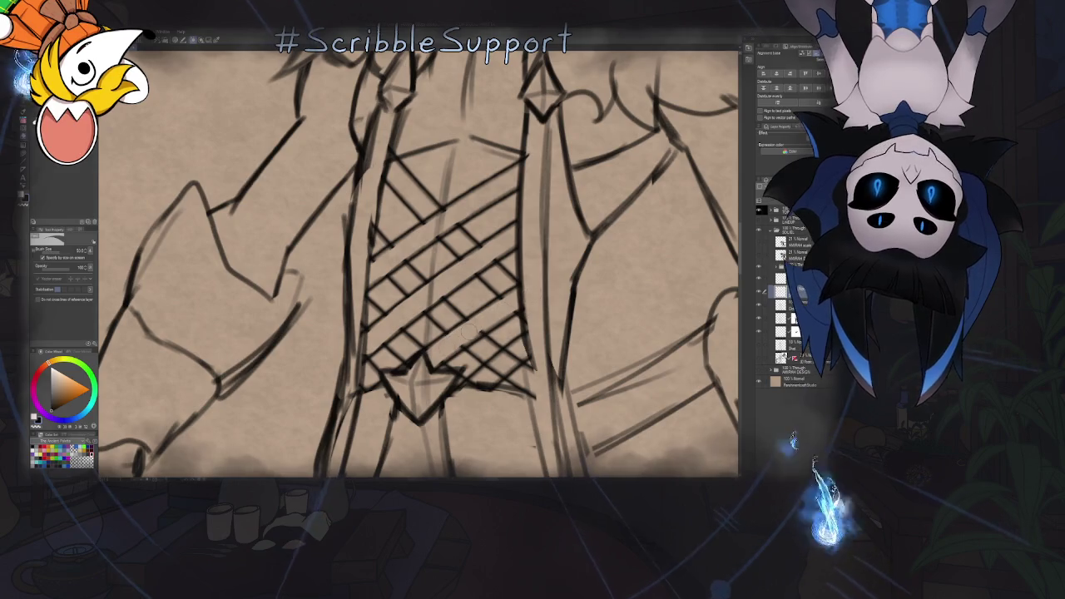
Pan and zoom to centre the view on the chest lacing
drag(510, 316, 480, 297)
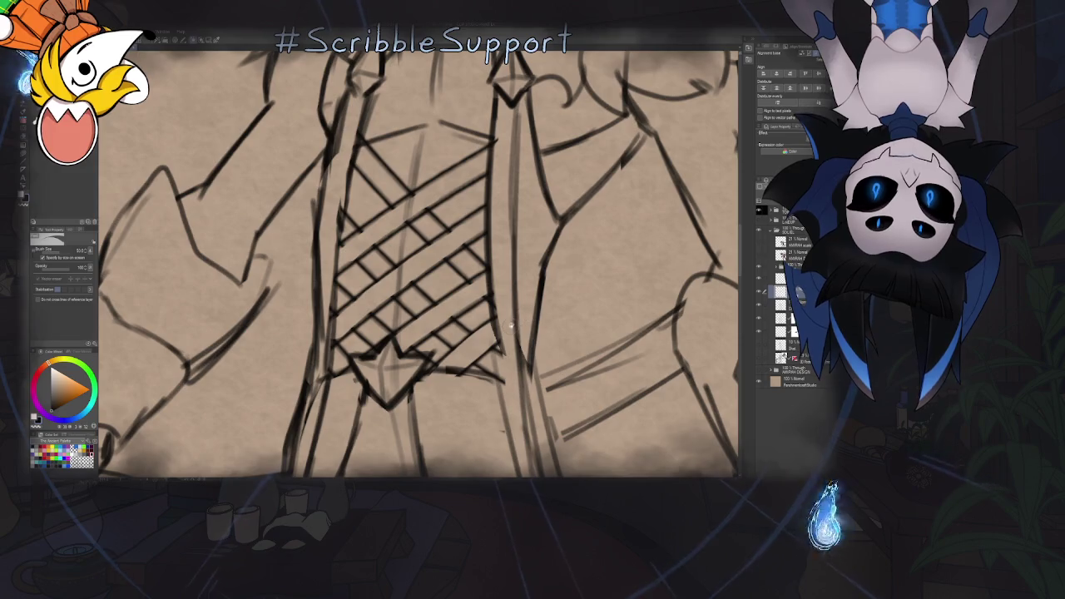
scroll(511, 310, down, 10)
scroll(512, 310, up, 1)
scroll(512, 310, up, 1)
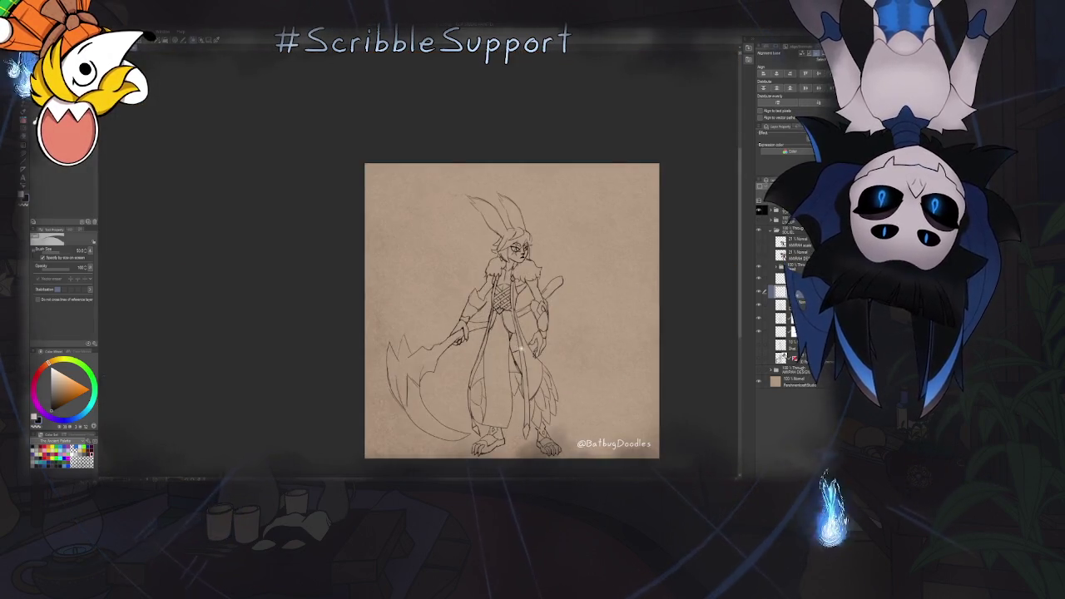
scroll(513, 313, up, 3)
scroll(512, 313, up, 3)
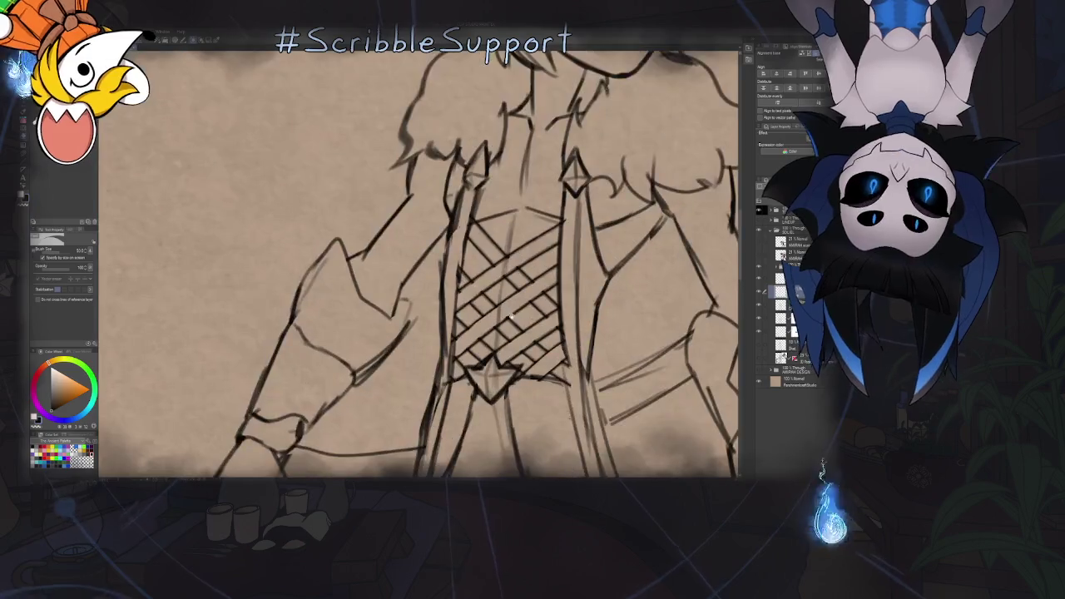
scroll(512, 313, up, 1)
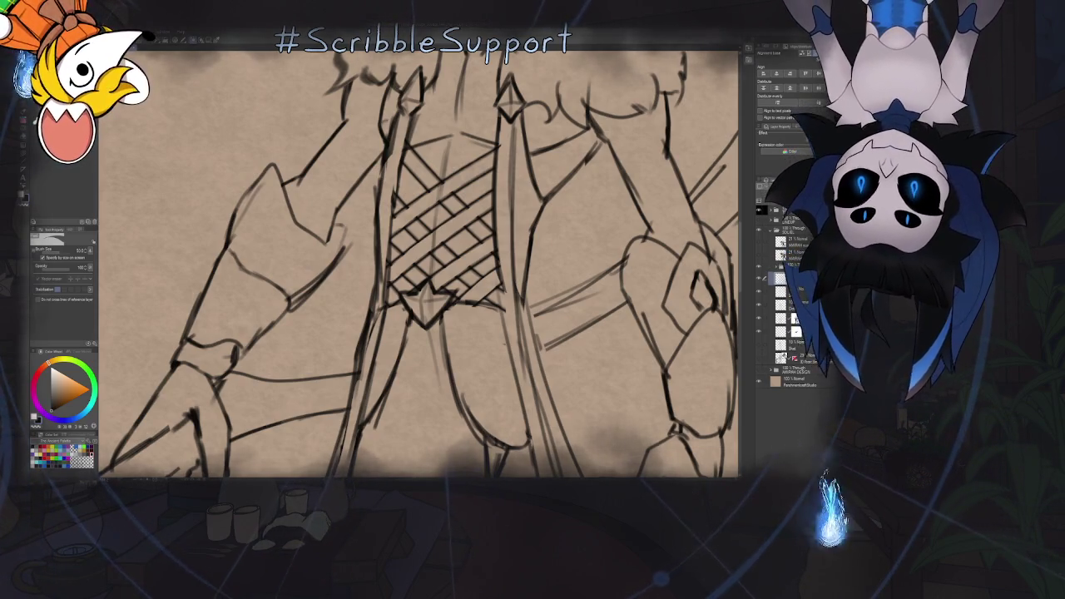
Drag the lacing layer to a new position in the layer stack
drag(794, 354, 813, 365)
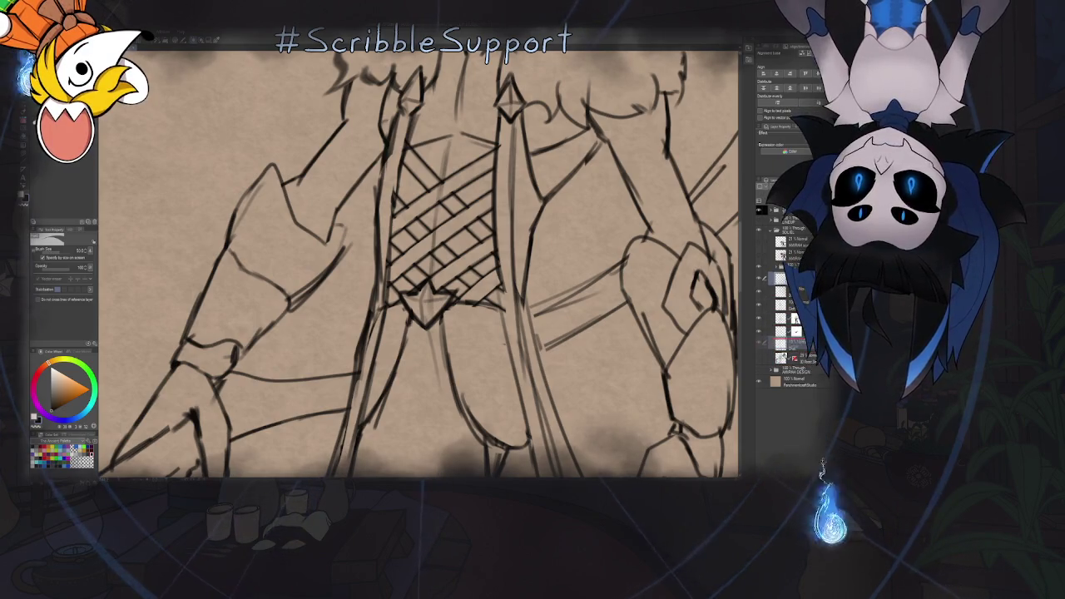
scroll(743, 337, down, 3)
scroll(743, 337, down, 3)
scroll(511, 341, up, 3)
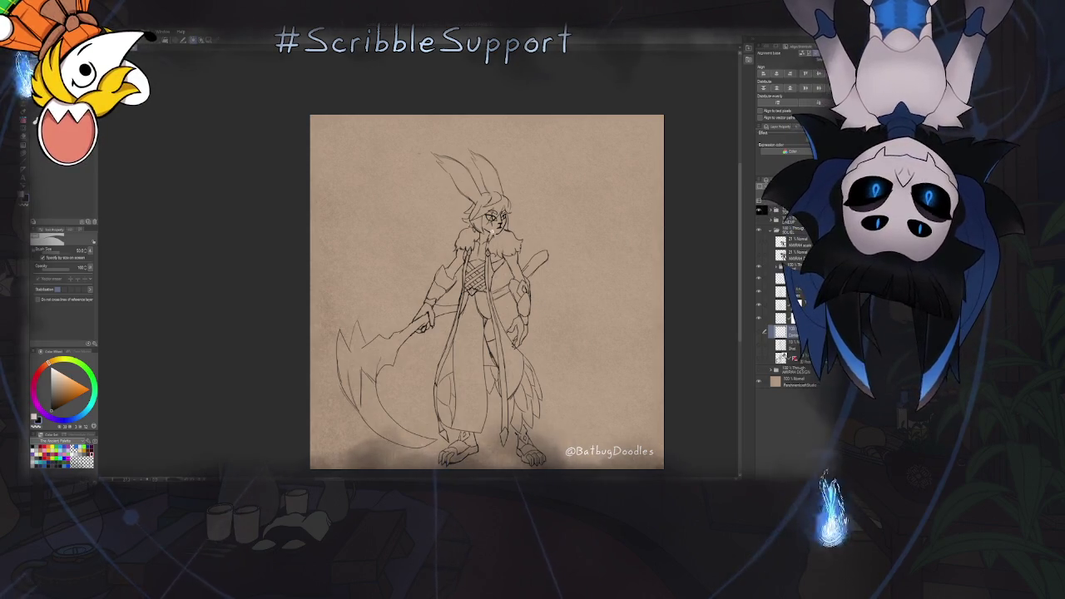
Pick the pen and add a new layer above for the collar
scroll(503, 281, up, 2)
scroll(504, 281, up, 2)
scroll(504, 281, up, 1)
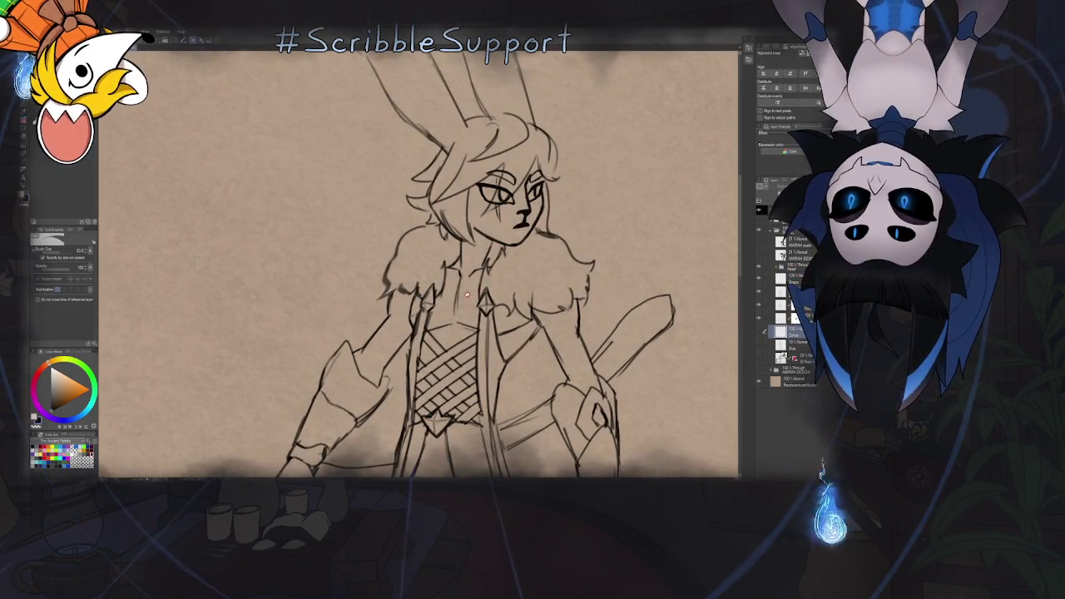
key(b)
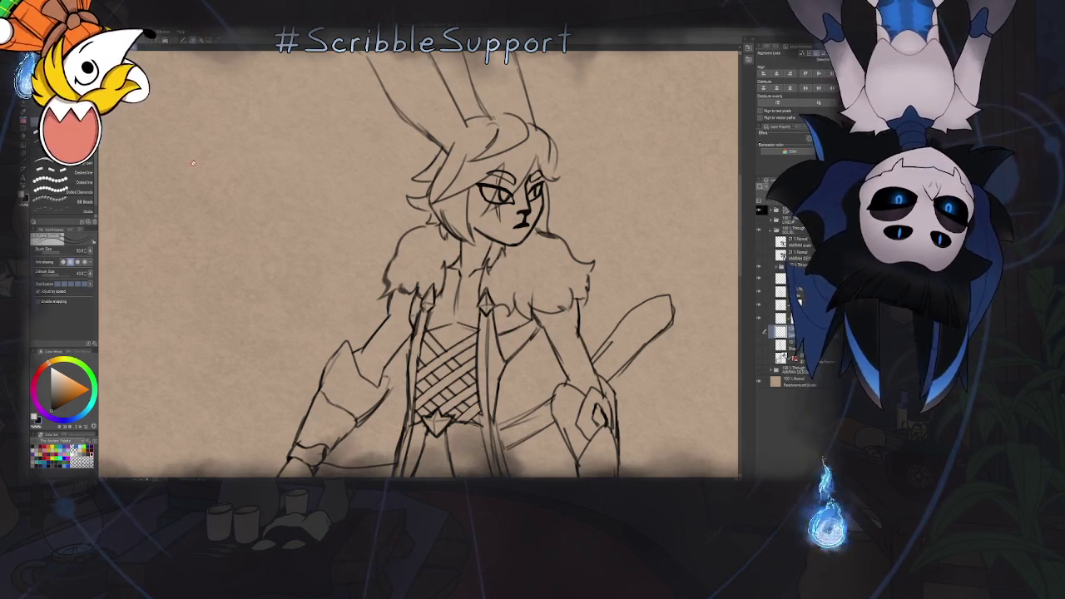
key(p)
click(789, 277)
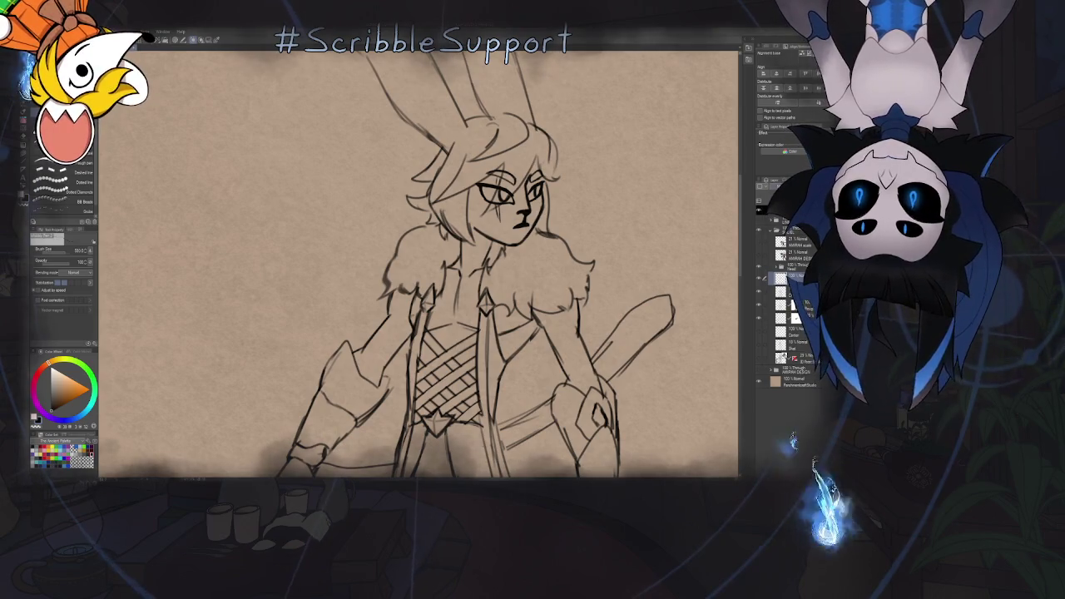
key(ctrl+shift+n)
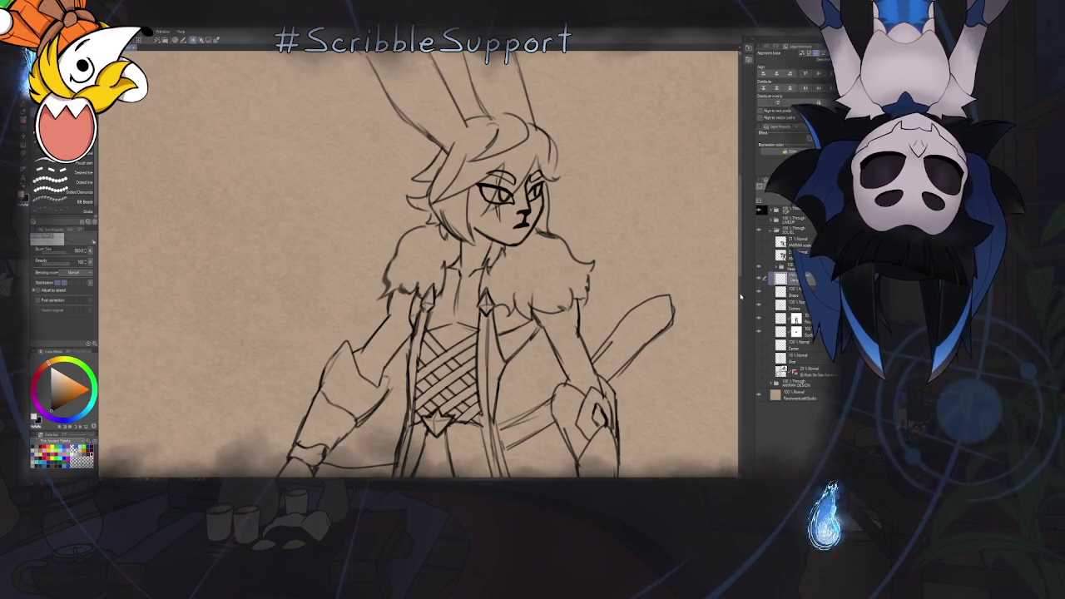
Ink a flat, thick choker band under the chin, retrying strokes until it sits right
scroll(471, 250, up, 2)
scroll(462, 258, up, 3)
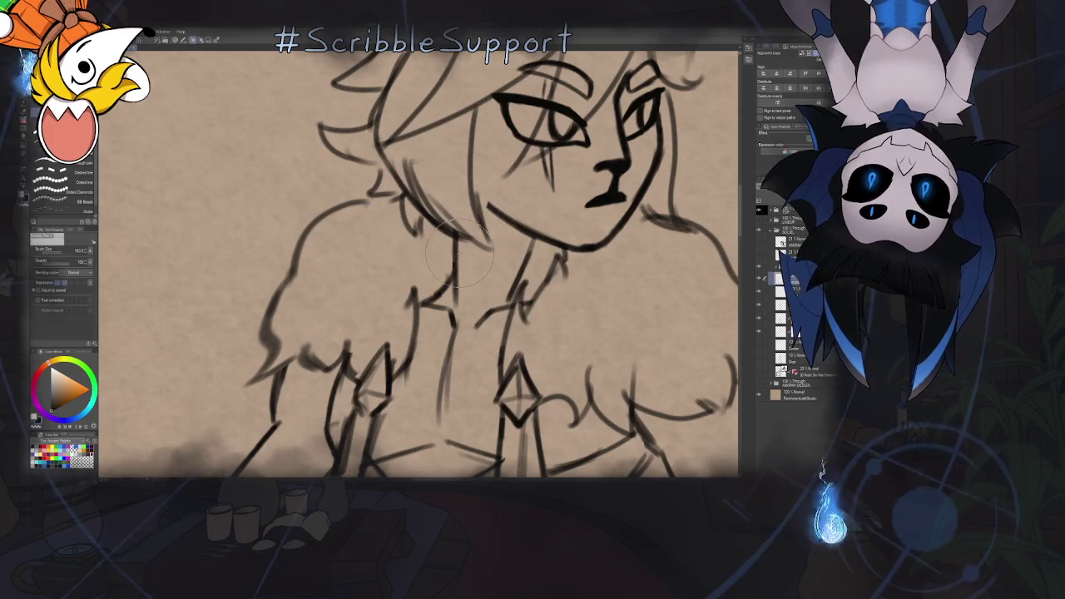
drag(437, 237, 583, 259)
key(ctrl+z)
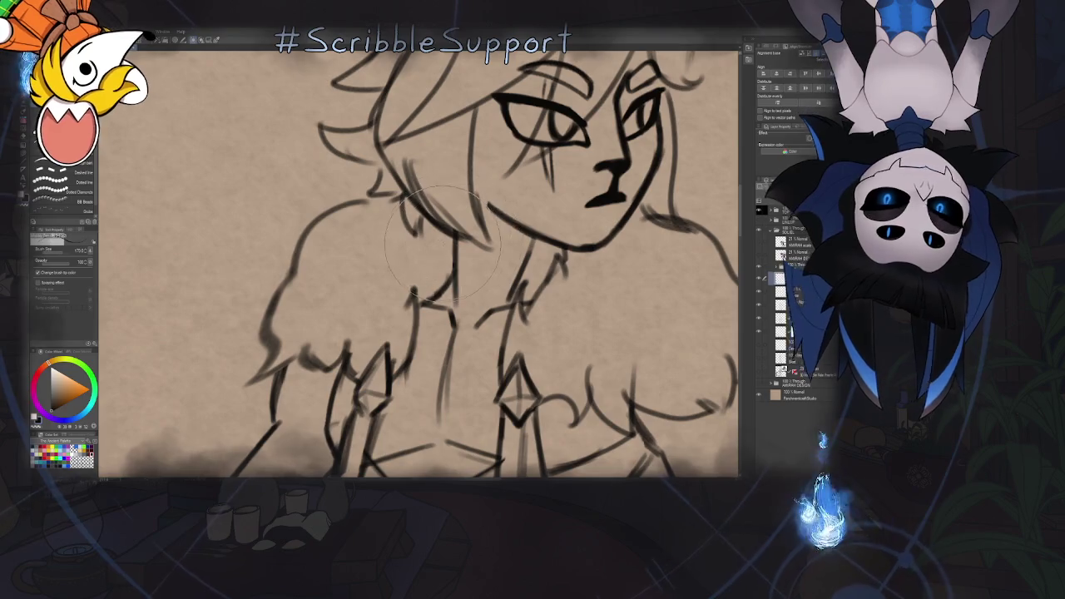
mouse_move(560, 300)
mouse_down()
mouse_move(449, 259)
mouse_move(592, 239)
mouse_up()
key(ctrl+z)
drag(532, 287, 492, 249)
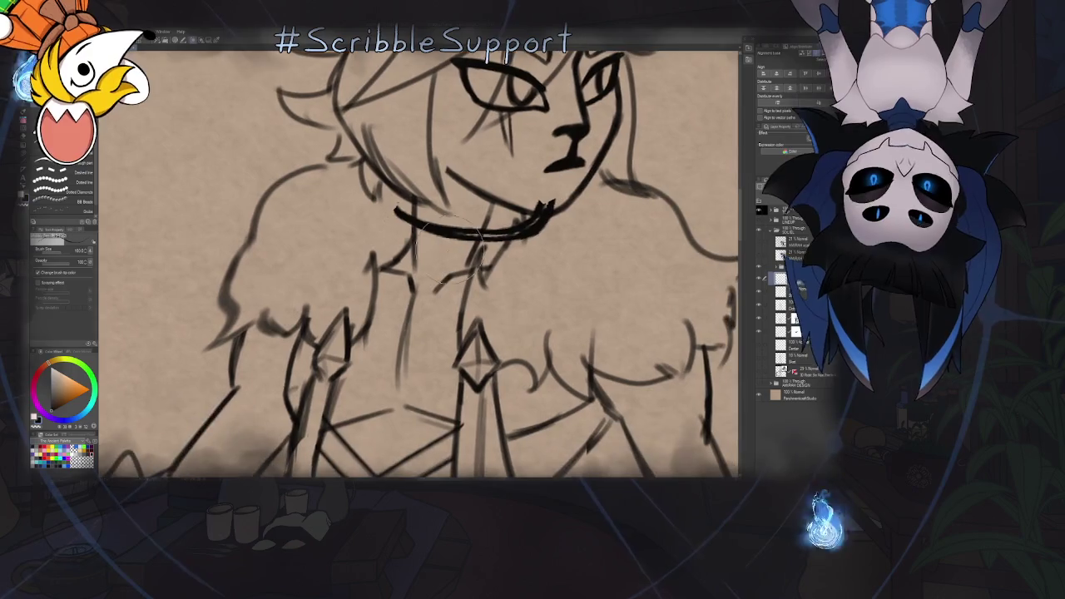
key(ctrl+z)
drag(397, 202, 566, 215)
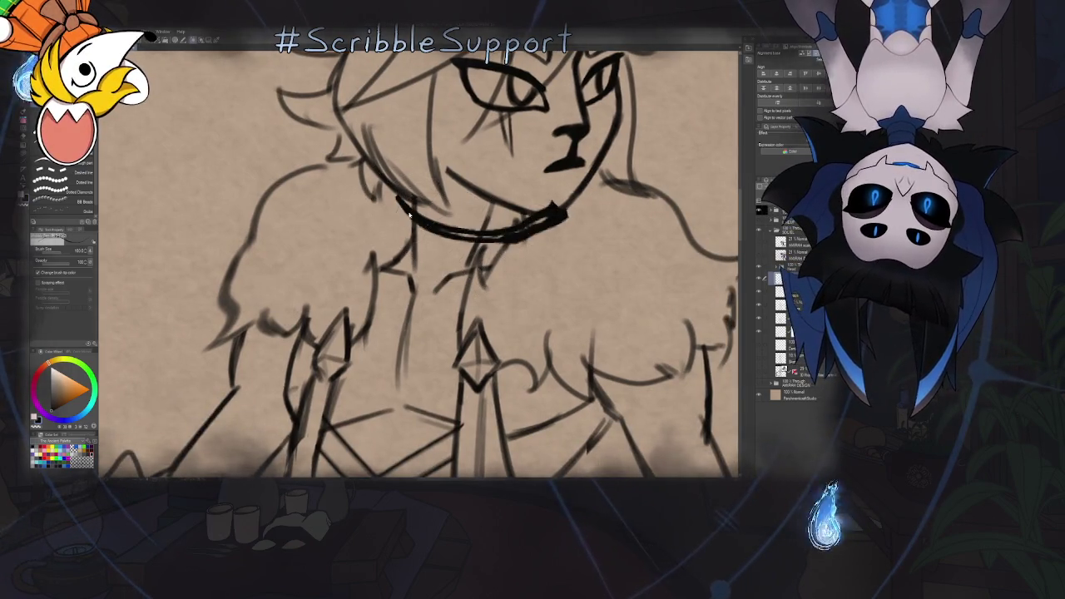
key(ctrl+z)
drag(397, 206, 545, 218)
drag(391, 241, 559, 243)
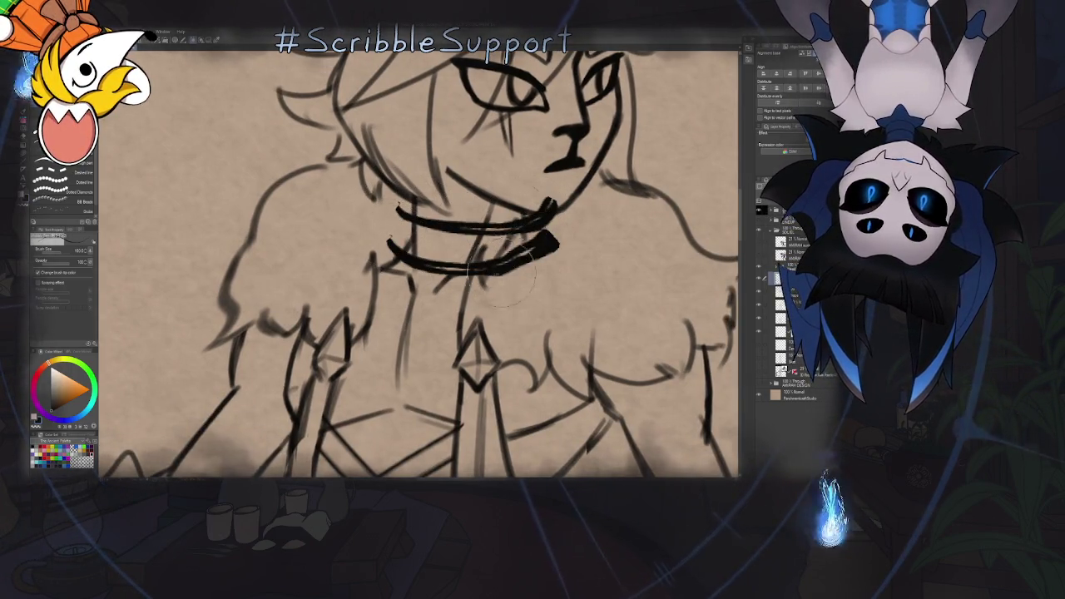
scroll(424, 258, down, 1)
scroll(424, 258, down, 2)
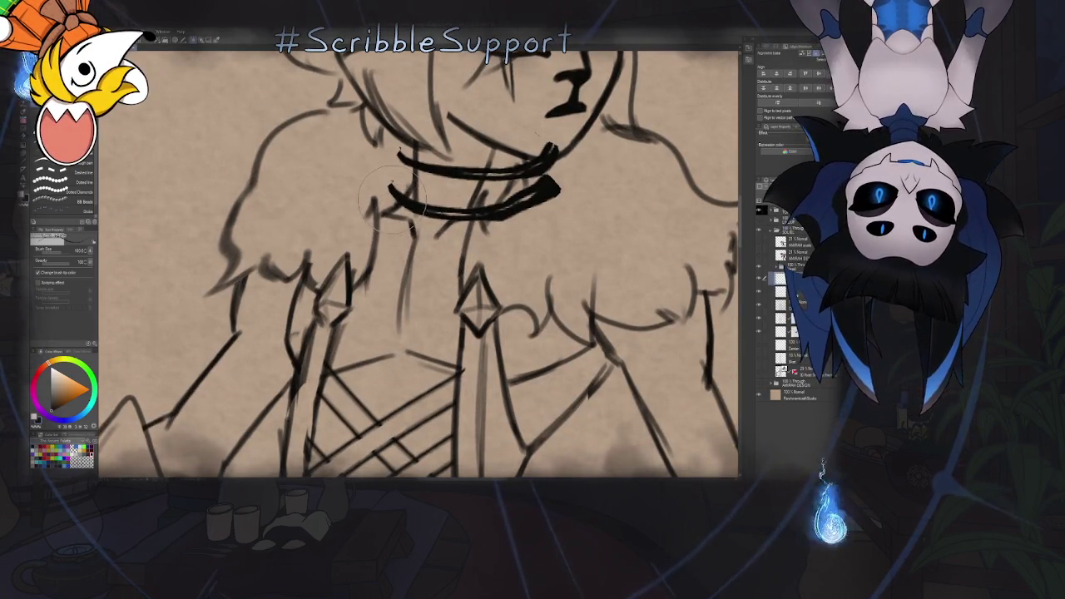
Draw a vertical line left of the collar and its long diagonal lower edge
drag(388, 185, 384, 243)
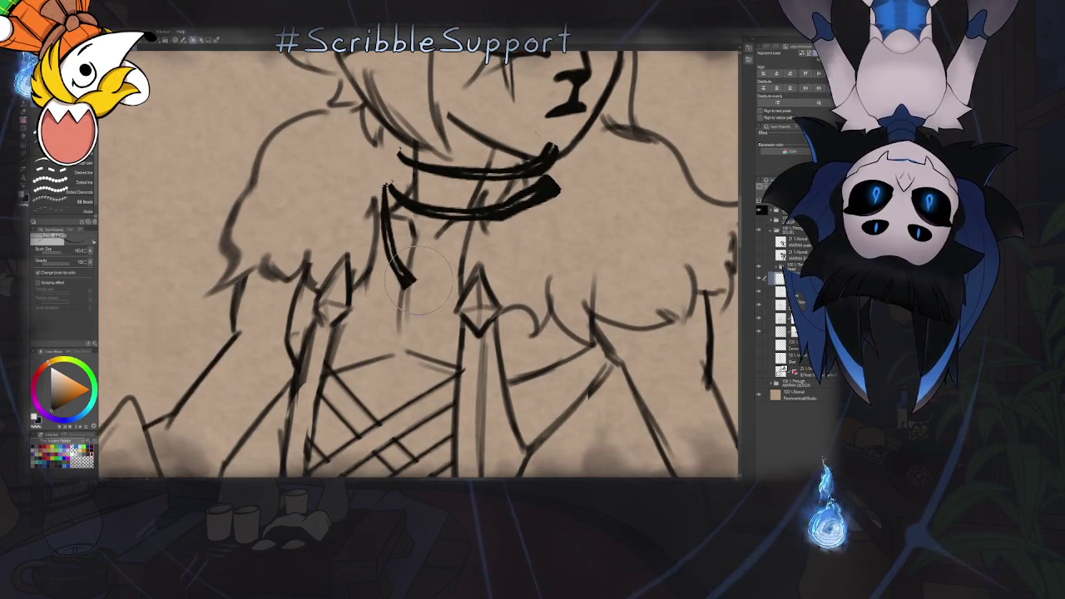
drag(414, 289, 488, 258)
key(ctrl+z)
drag(407, 286, 547, 215)
key(ctrl+z)
drag(406, 287, 546, 215)
key(ctrl+z)
drag(404, 288, 545, 214)
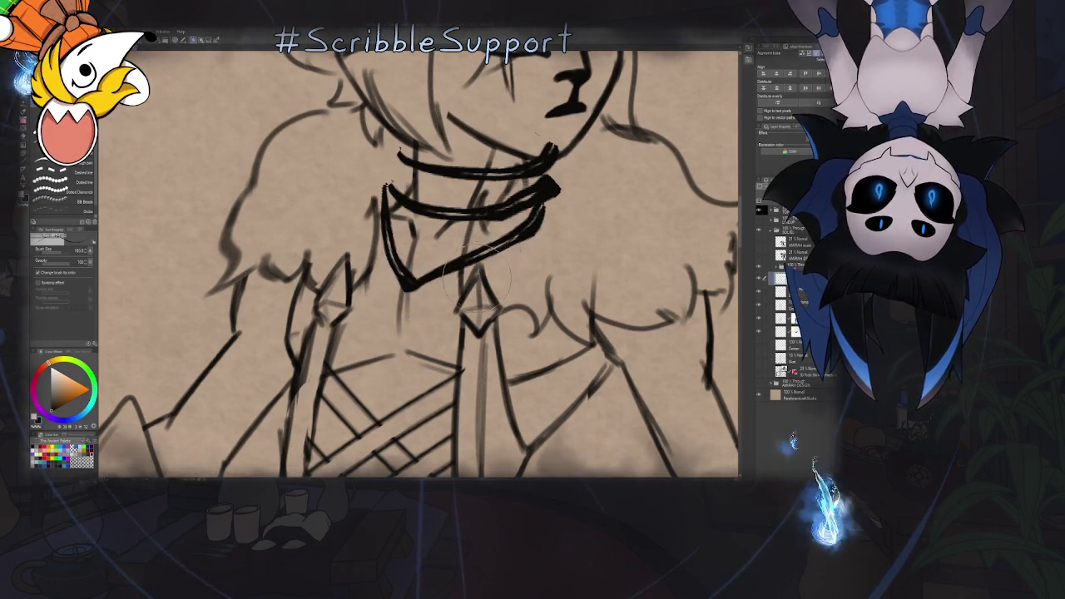
Erase the lower collar line segment and the dark strokes right of the collar
key(e)
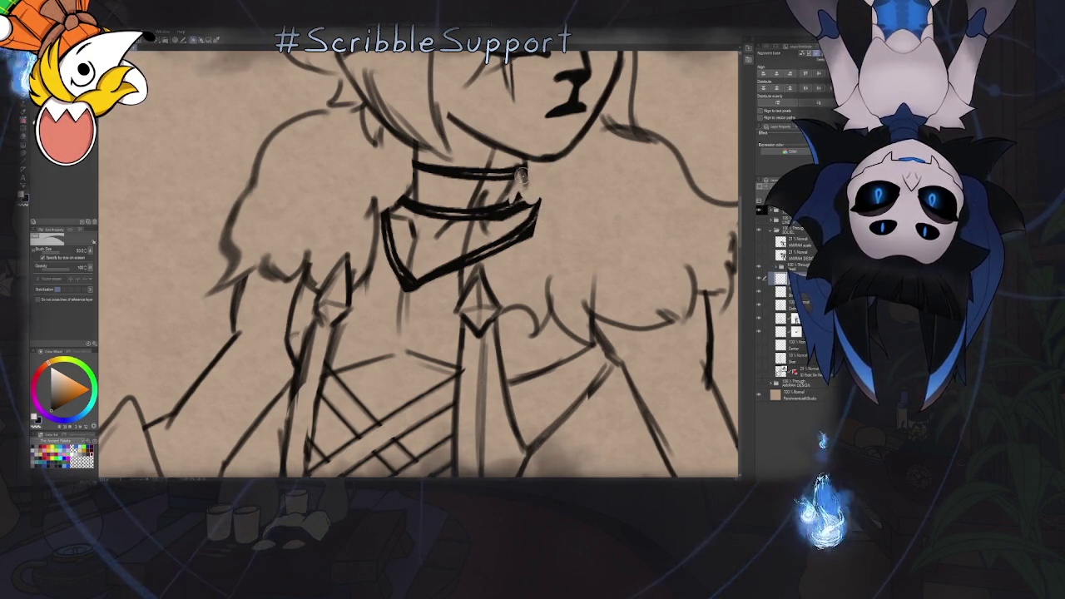
drag(495, 218, 480, 245)
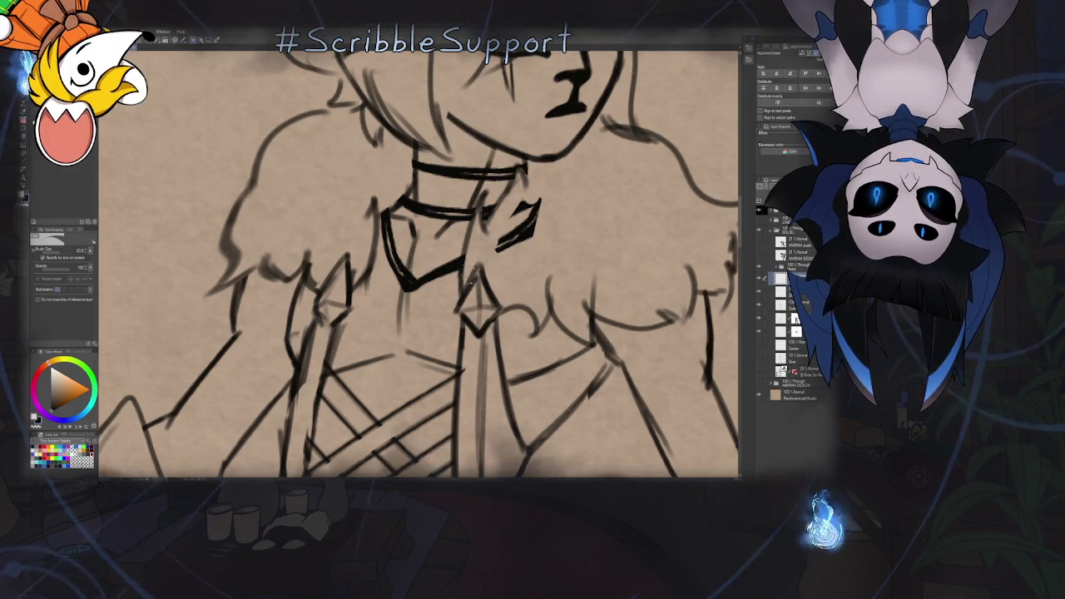
drag(536, 204, 507, 242)
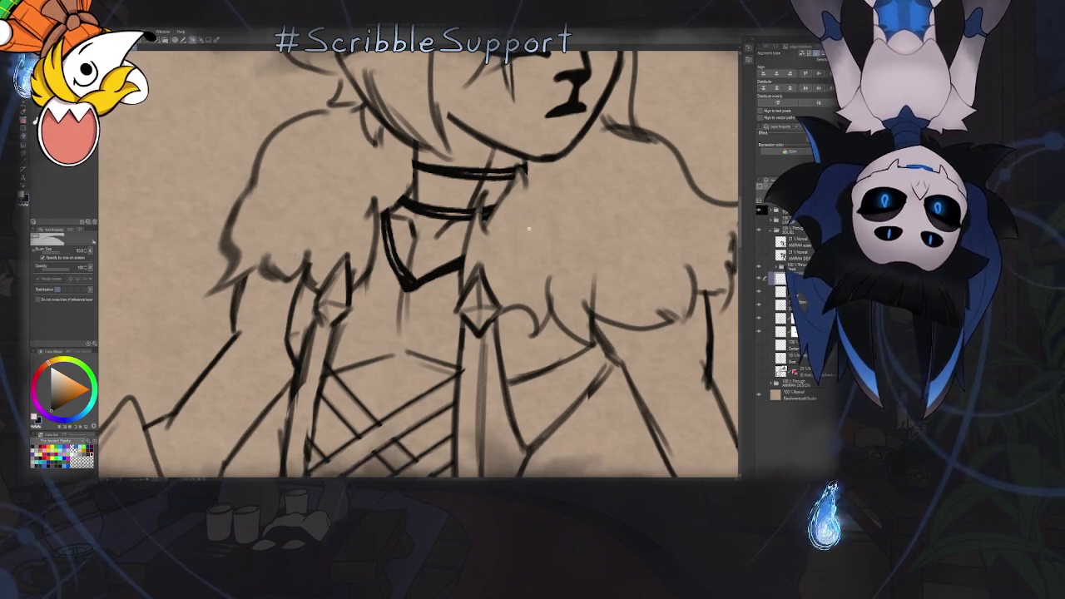
scroll(535, 218, down, 5)
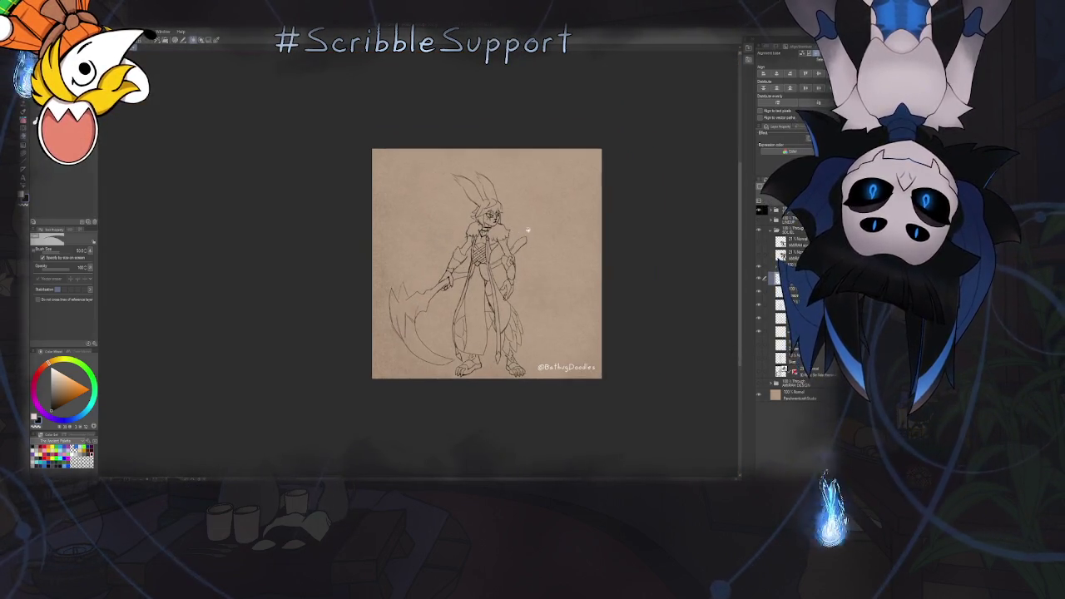
Expand the Head layer folder in the Layers panel to show its layers
scroll(499, 233, up, 3)
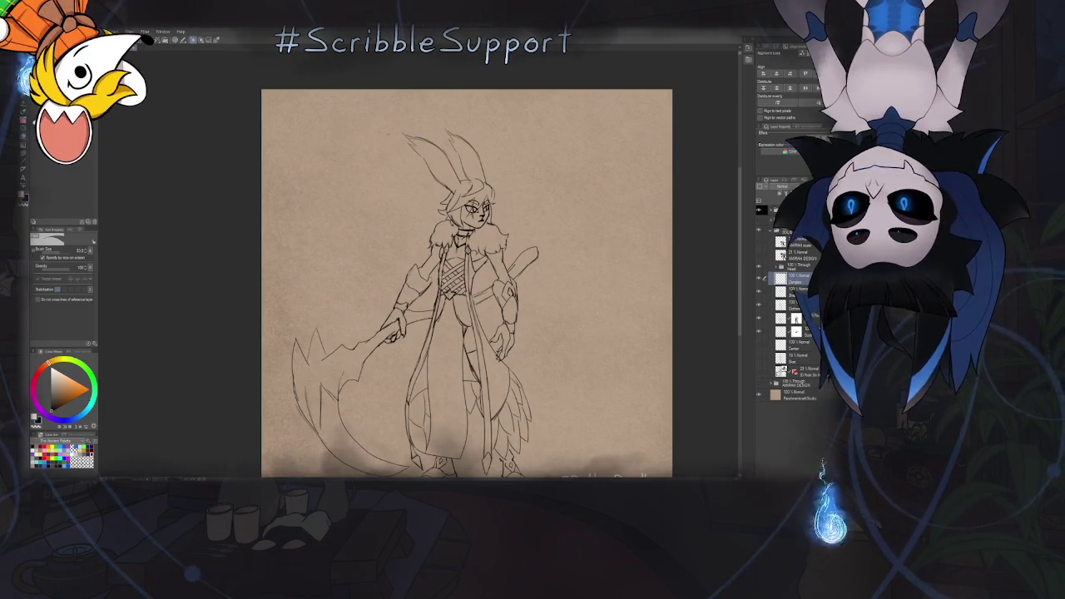
click(771, 229)
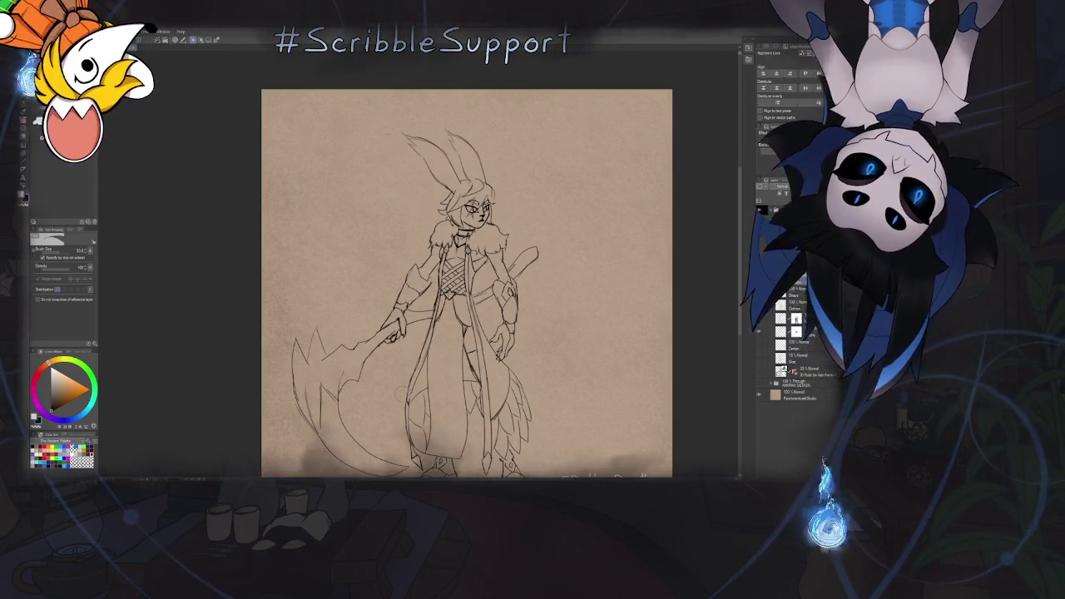
scroll(466, 283, down, 1)
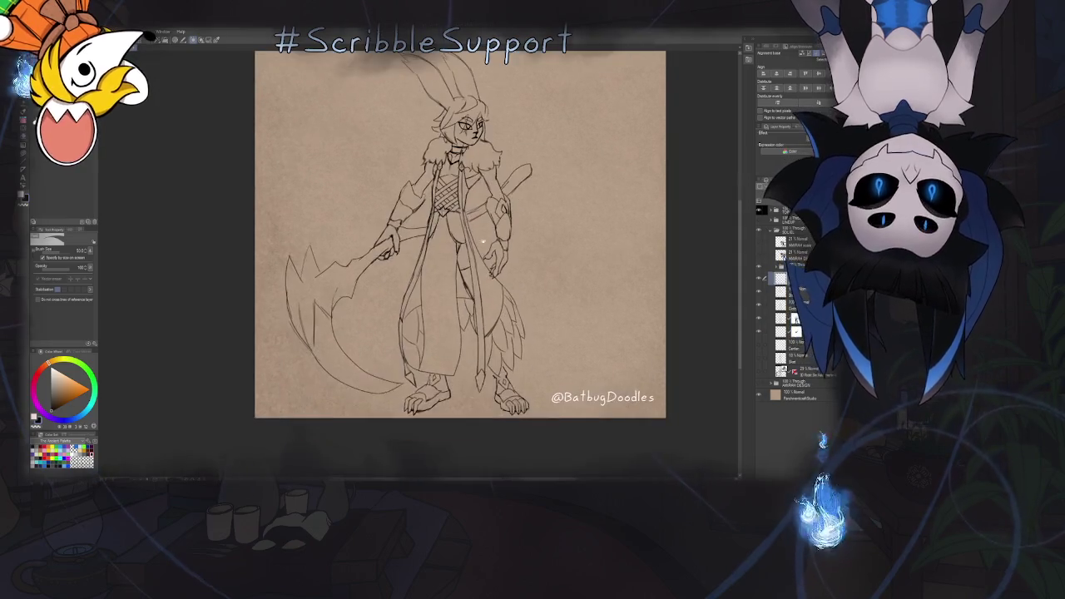
scroll(466, 250, down, 1)
scroll(459, 238, up, 1)
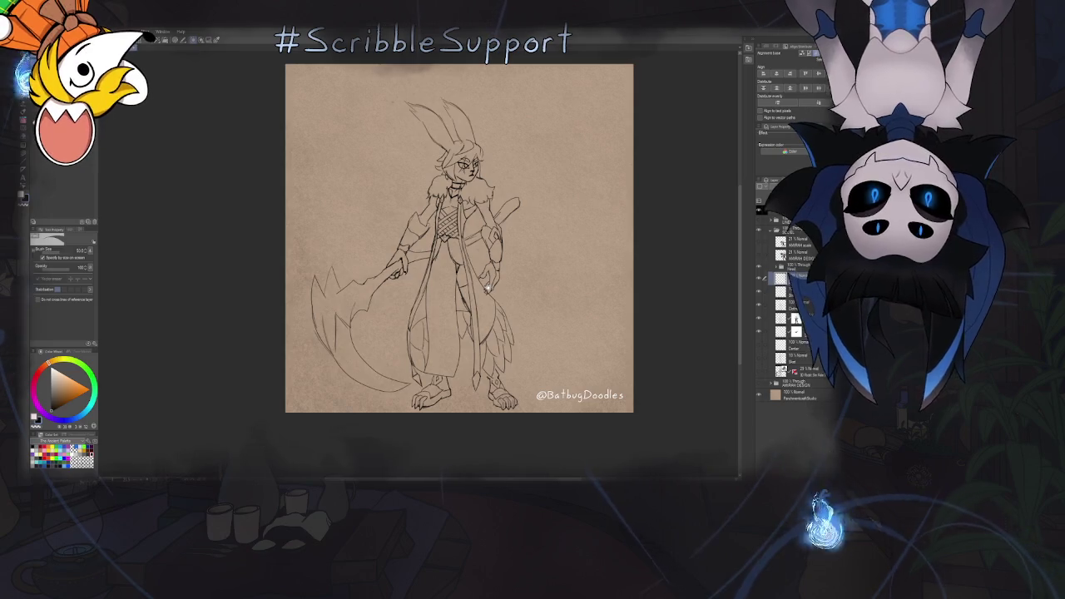
scroll(510, 236, up, 2)
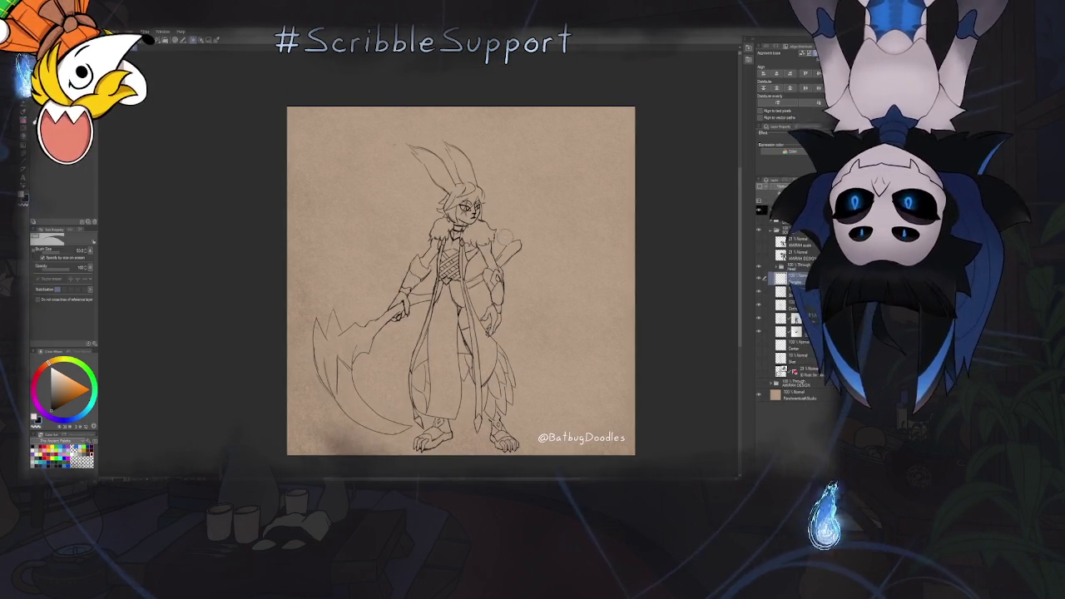
key(b)
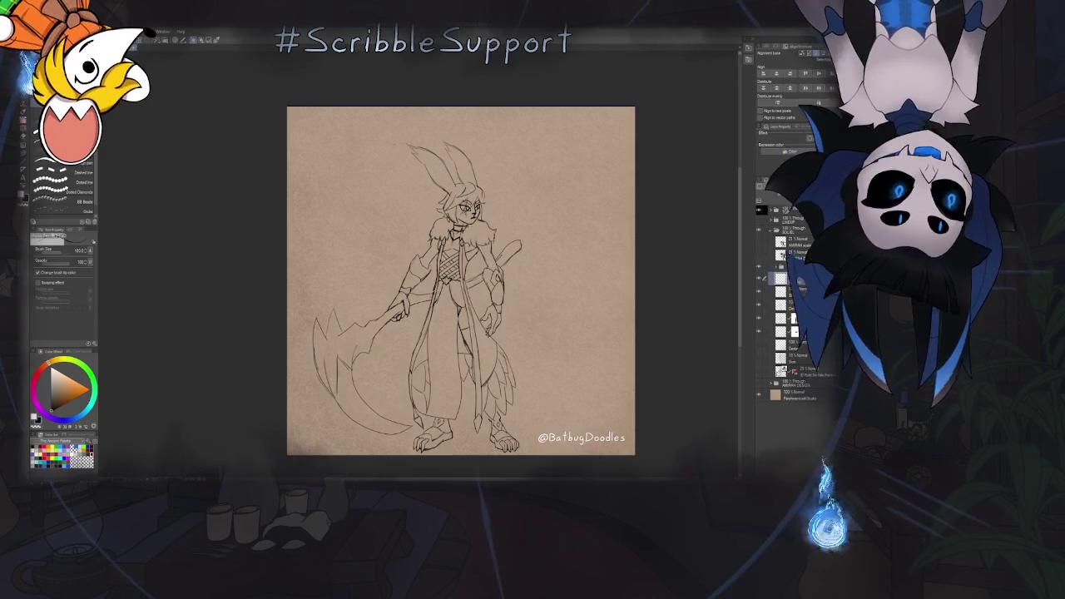
key(e)
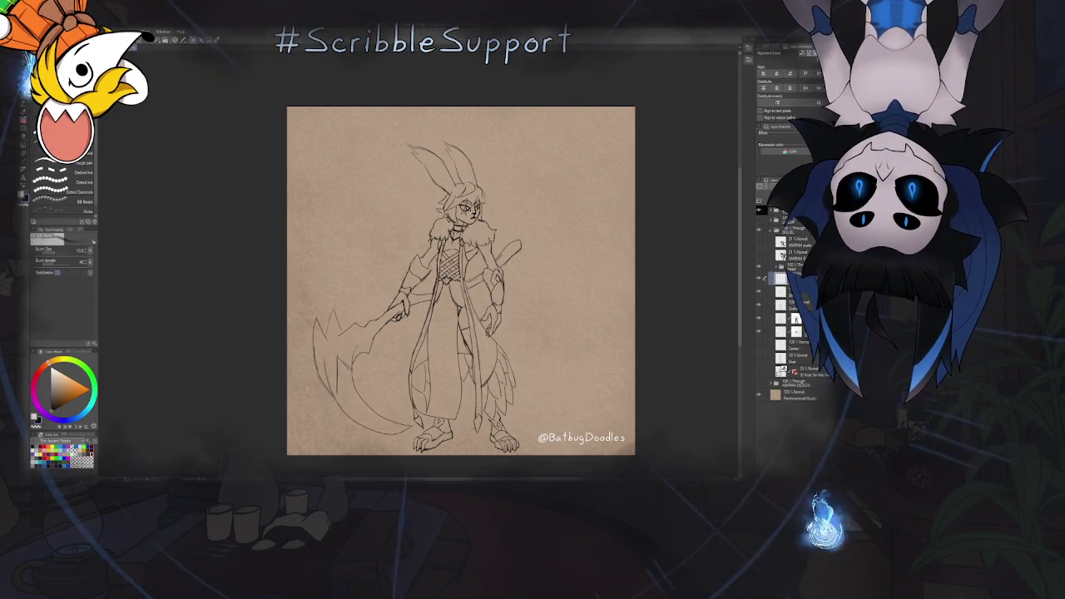
click(775, 266)
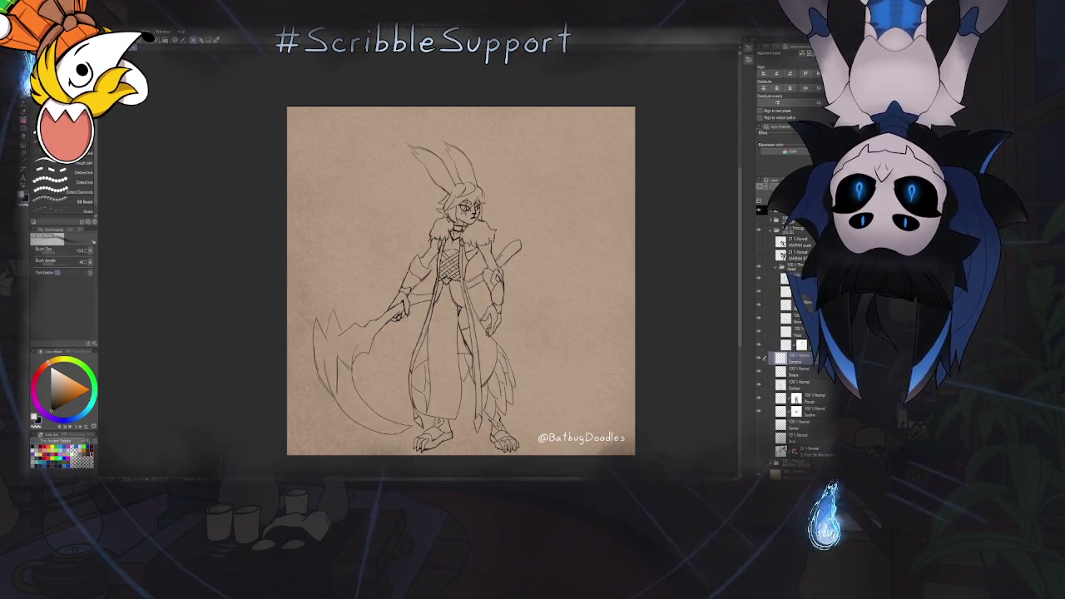
Flip the canvas horizontally and zoom around to check the mirrored warrior
key(h)
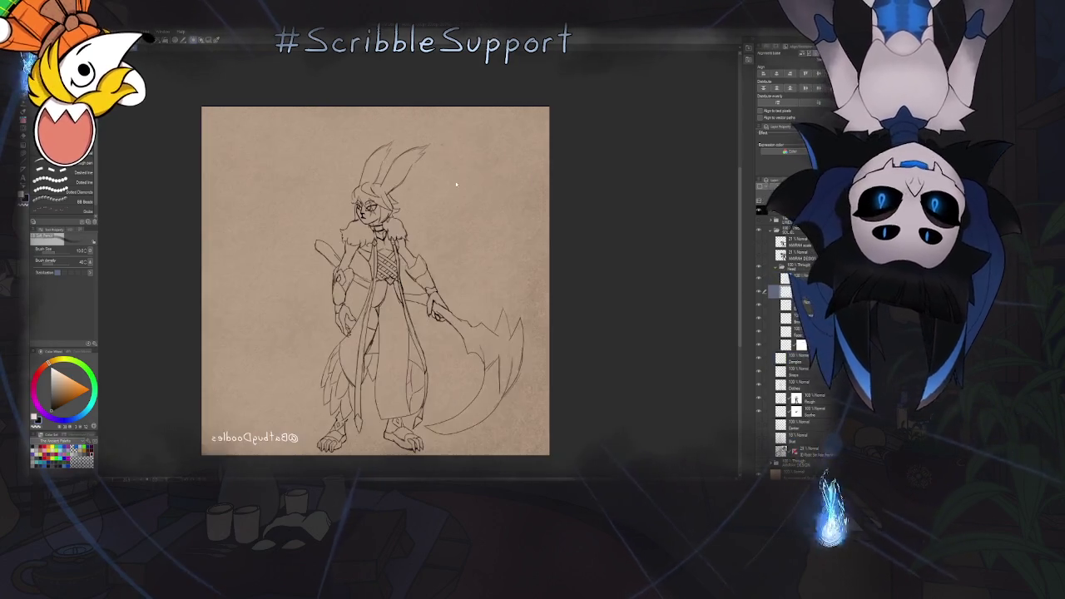
scroll(377, 254, up, 2)
scroll(377, 254, up, 2)
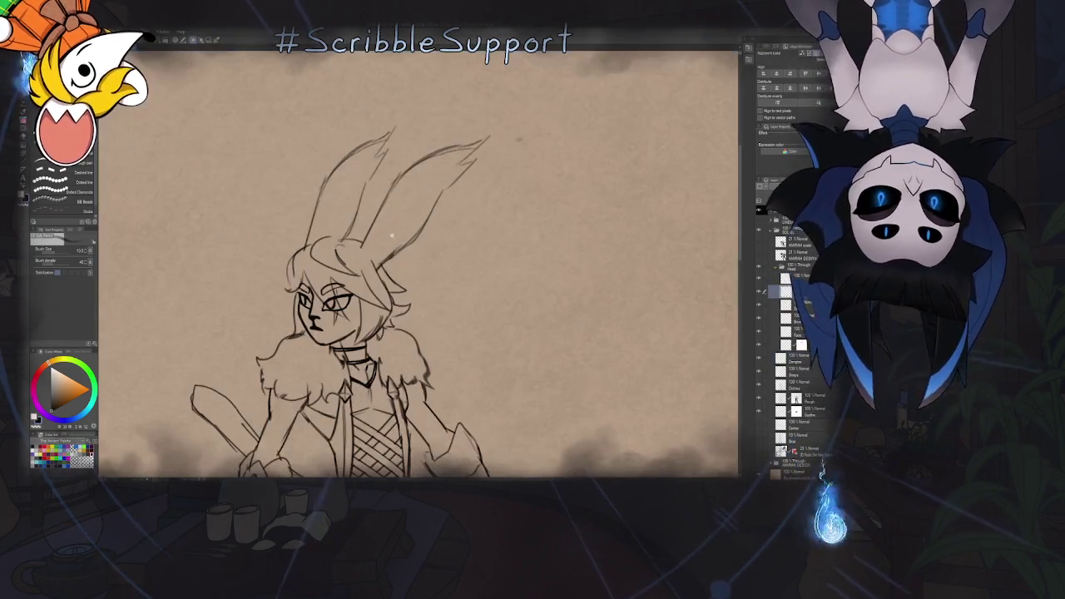
scroll(377, 254, up, 1)
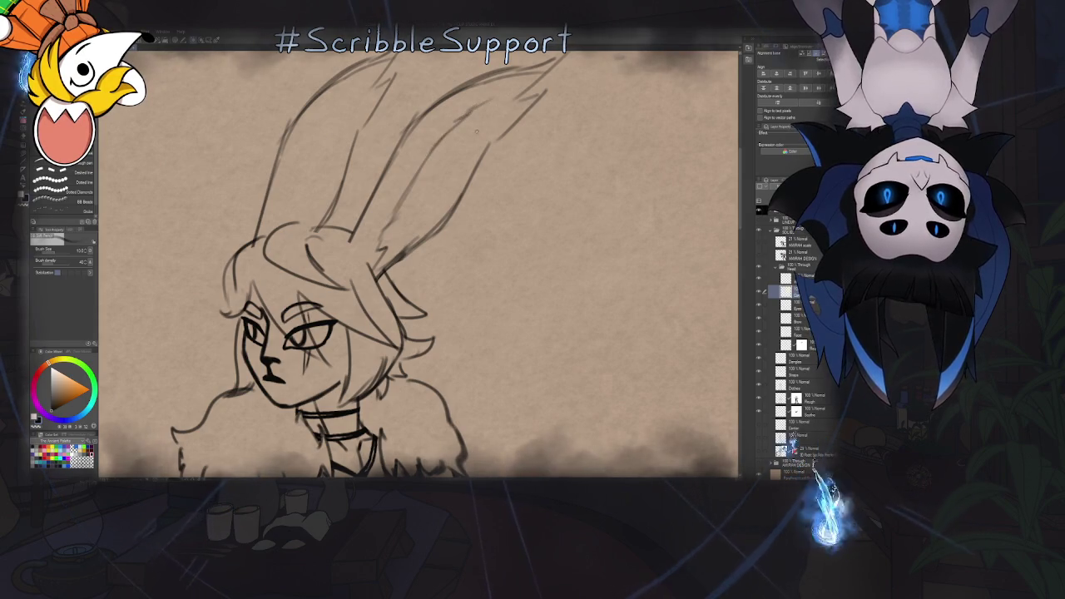
scroll(466, 145, down, 1)
scroll(438, 215, down, 1)
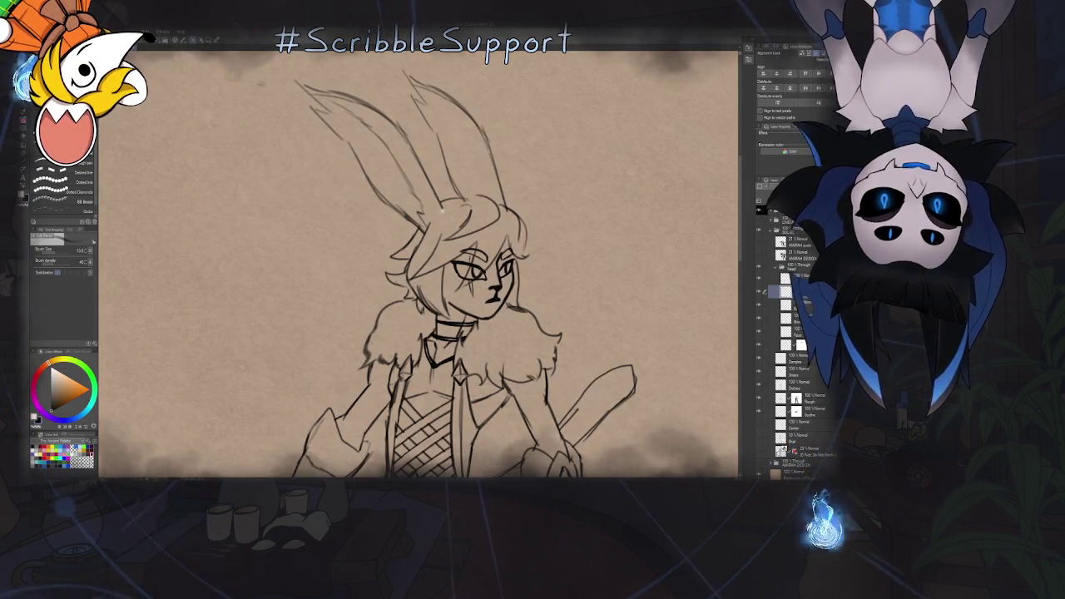
scroll(439, 214, down, 1)
scroll(440, 208, up, 3)
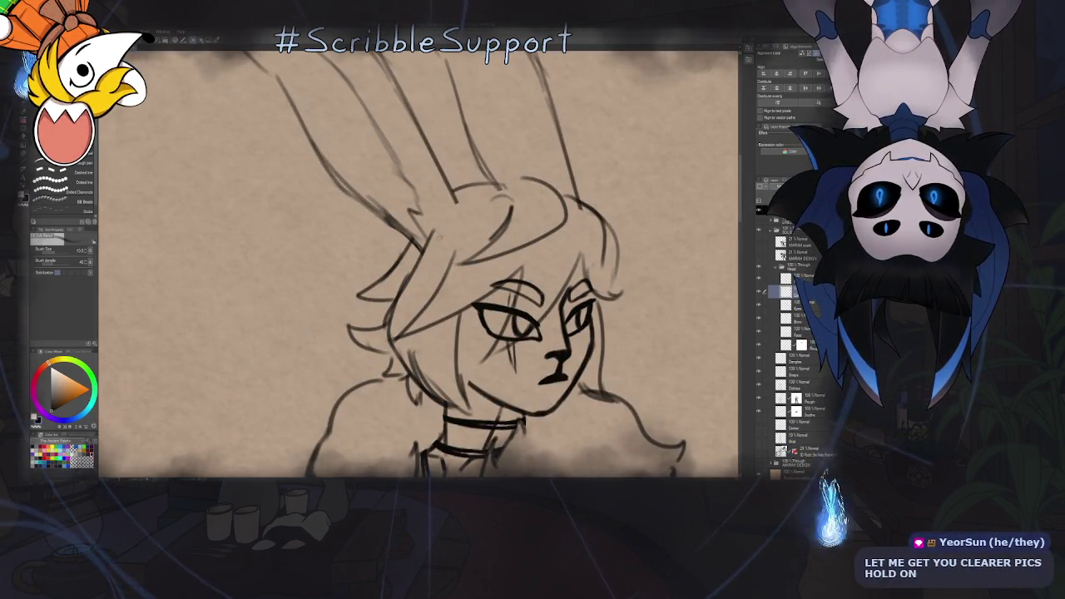
scroll(438, 226, down, 3)
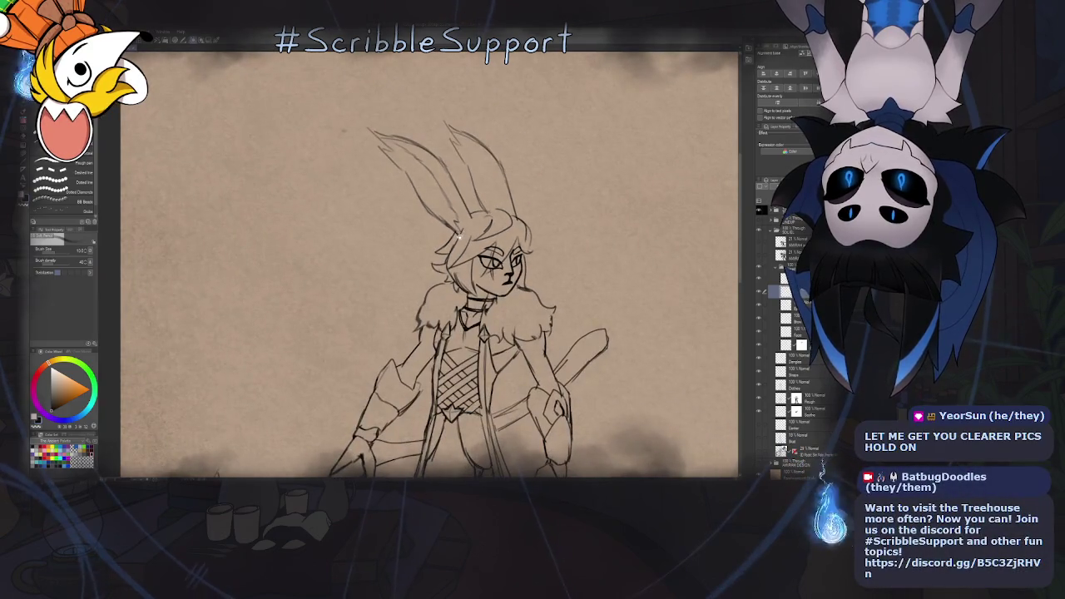
scroll(469, 247, down, 1)
scroll(483, 249, down, 1)
scroll(518, 250, down, 1)
Flip the canvas back to normal and zoom over the restored figure
key(h)
key(h)
scroll(466, 216, up, 2)
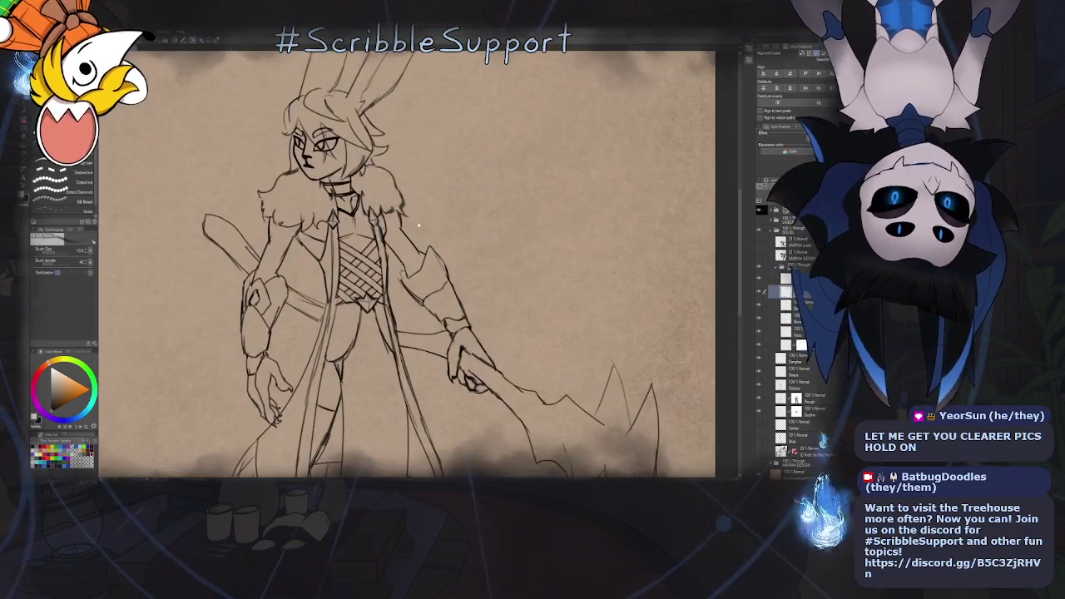
scroll(419, 249, up, 1)
scroll(420, 248, down, 1)
scroll(435, 268, down, 1)
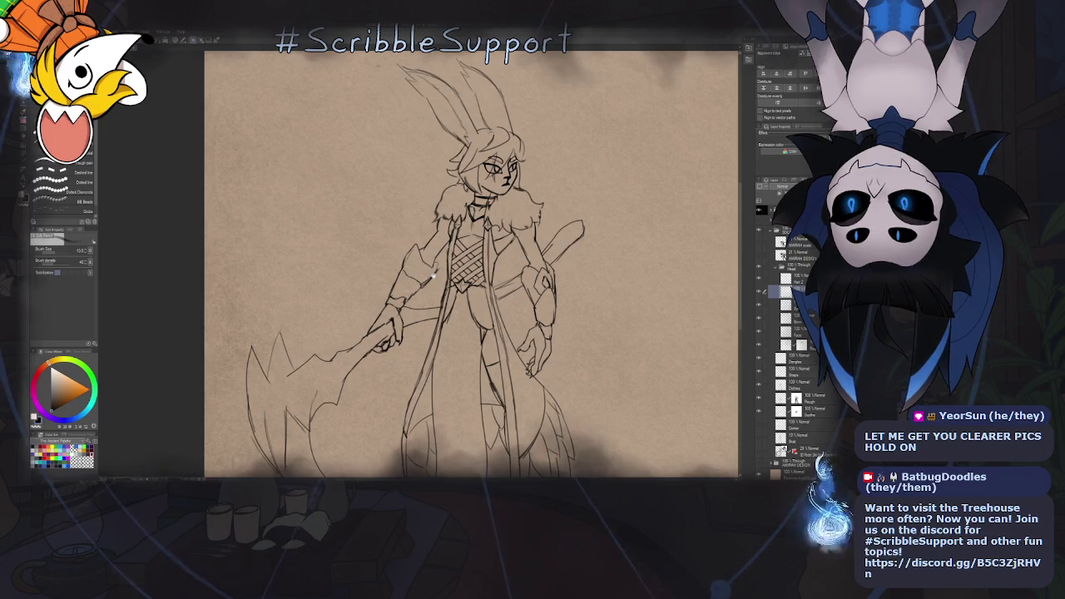
scroll(491, 233, down, 3)
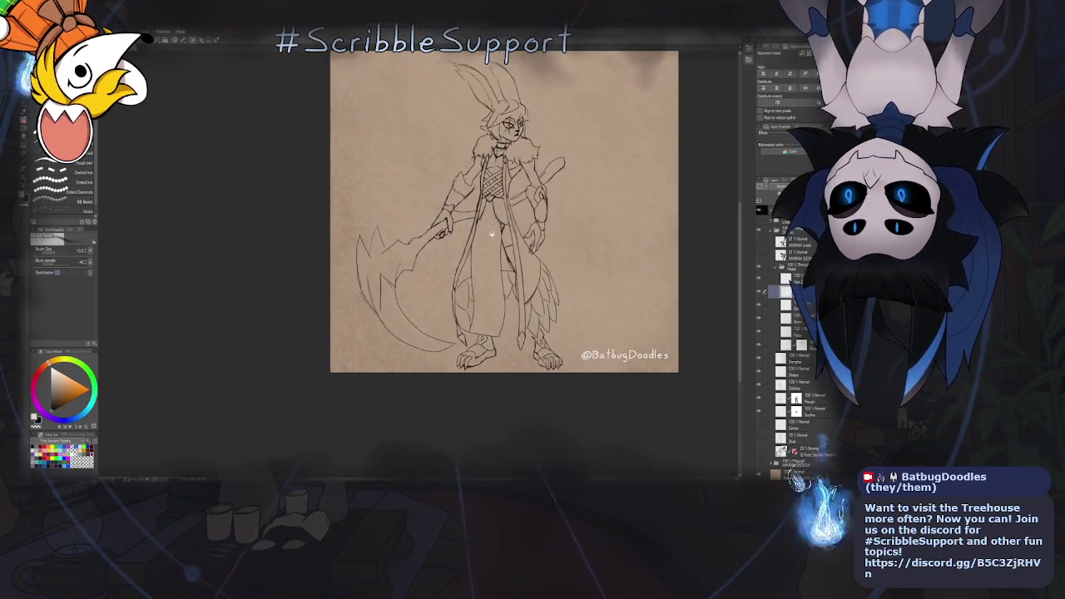
scroll(489, 252, up, 3)
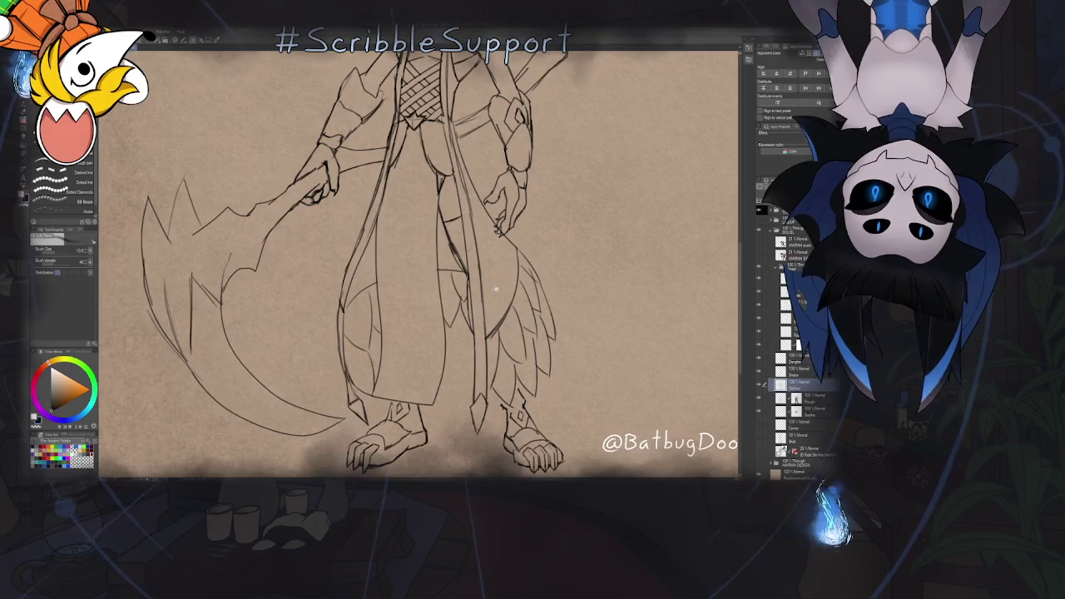
scroll(497, 223, up, 2)
scroll(497, 224, up, 2)
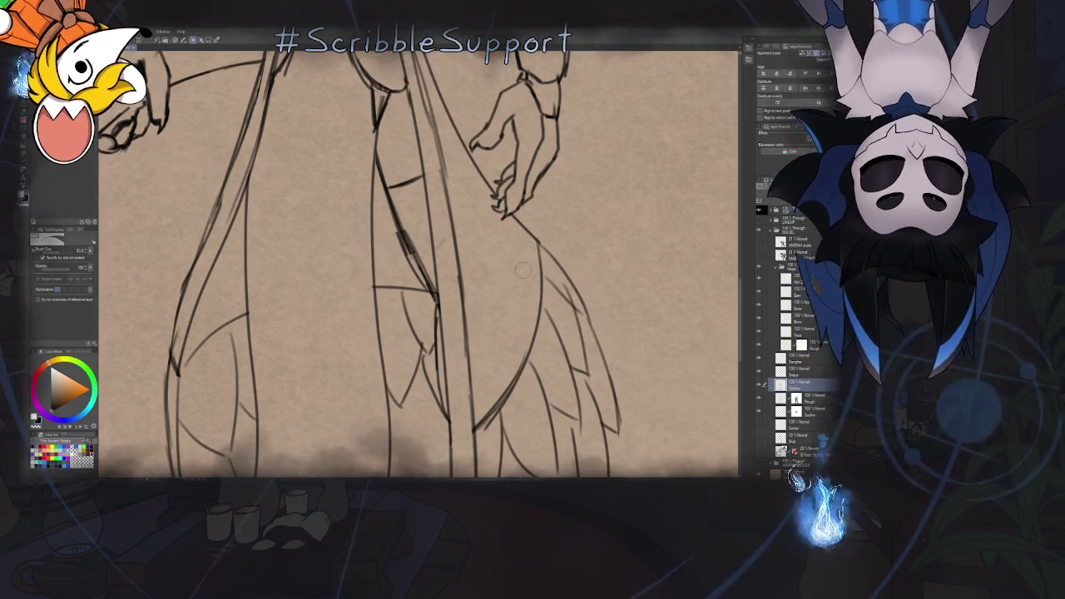
key(b)
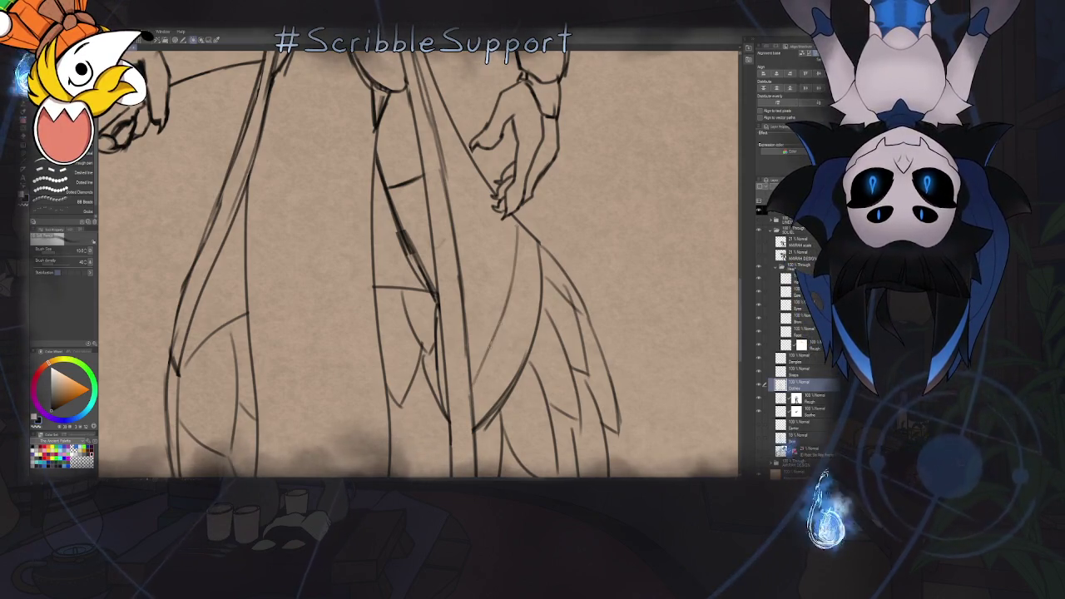
key(ctrl+0)
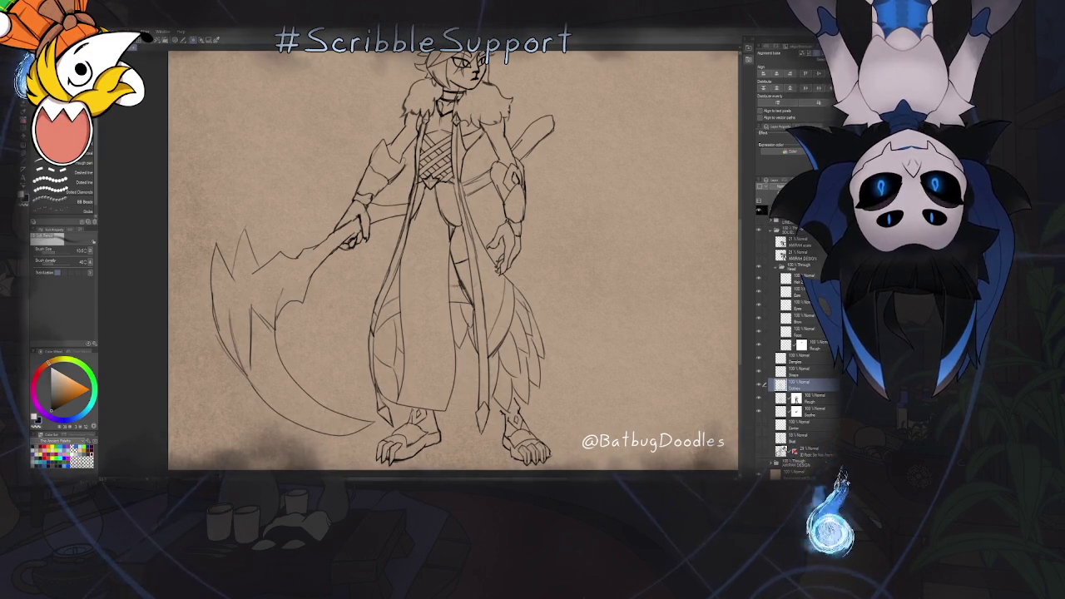
scroll(441, 318, down, 3)
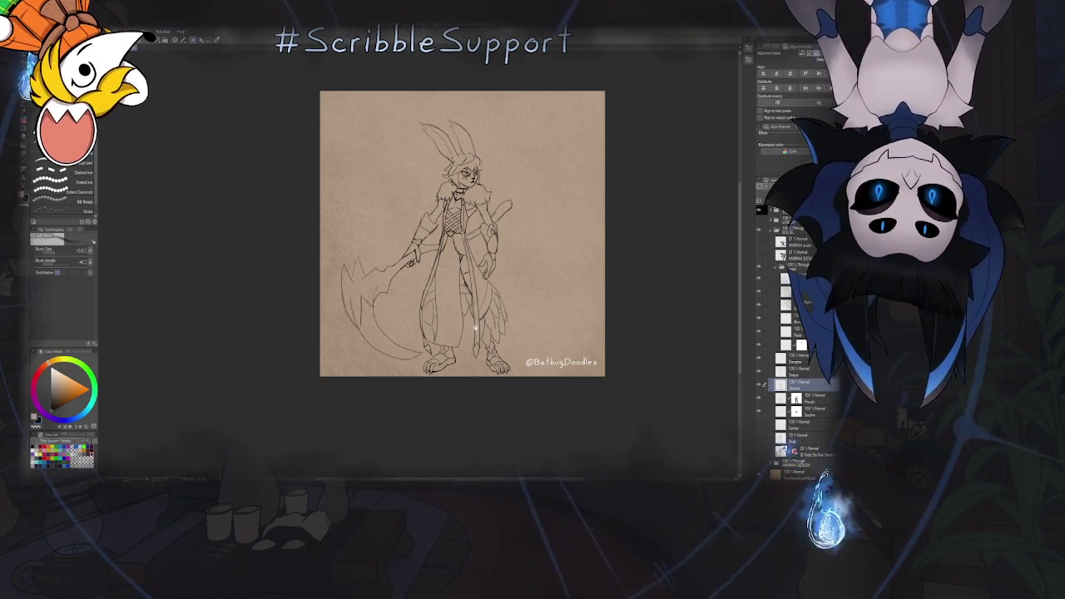
Collapse the layer folder, zoom in on the sketch, and bring up the File menu
scroll(504, 280, down, 2)
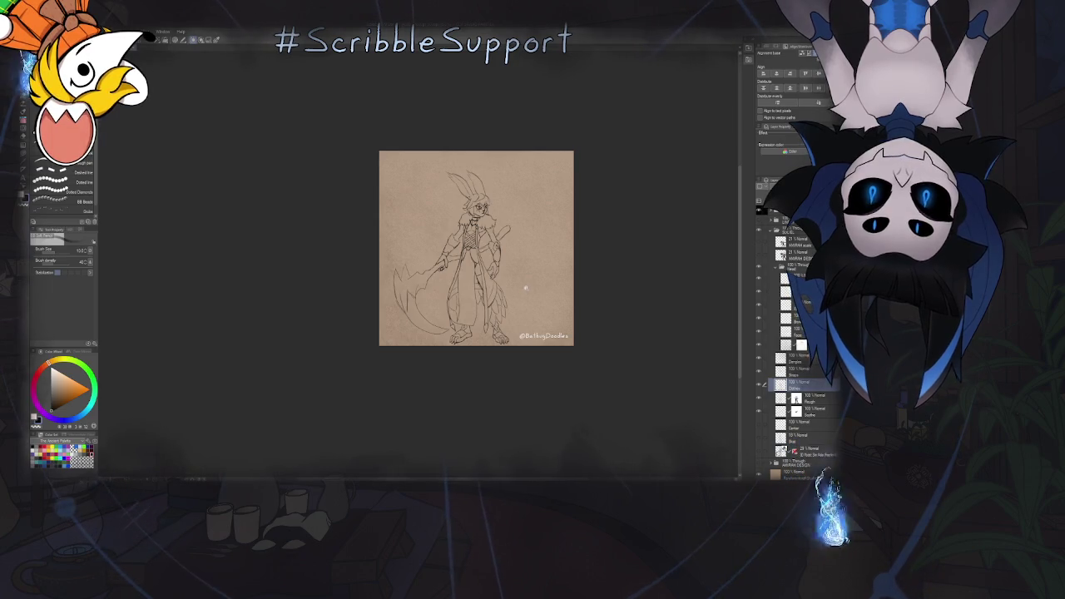
scroll(503, 290, up, 2)
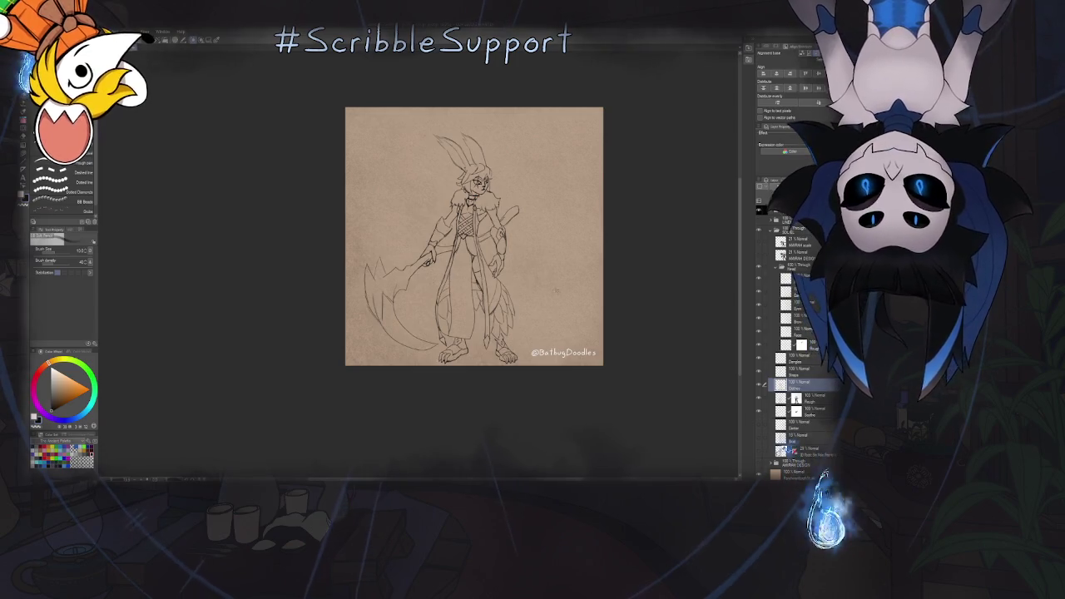
click(778, 267)
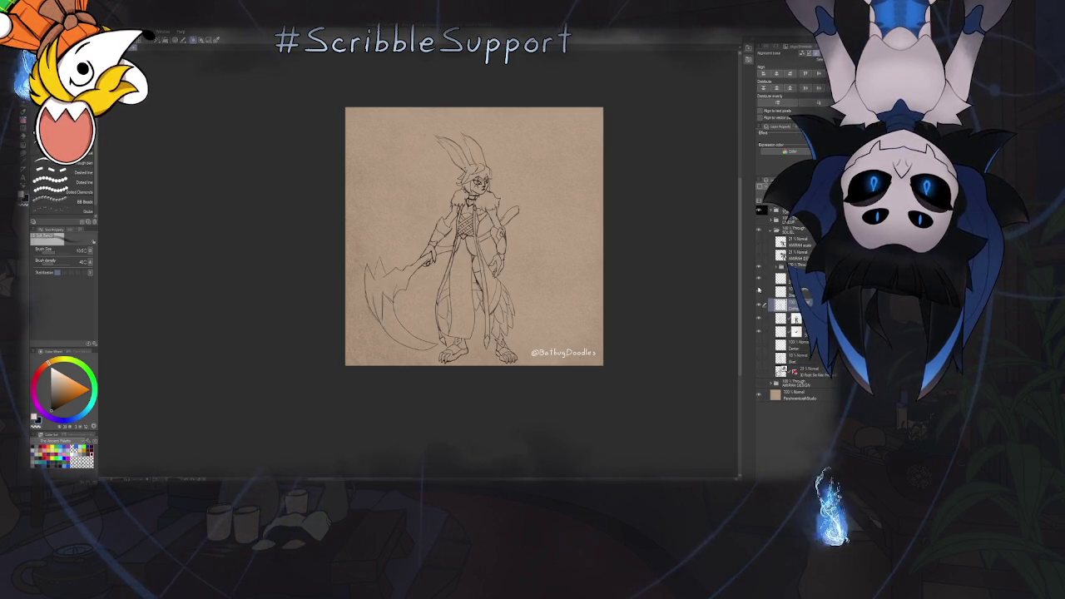
scroll(571, 320, up, 2)
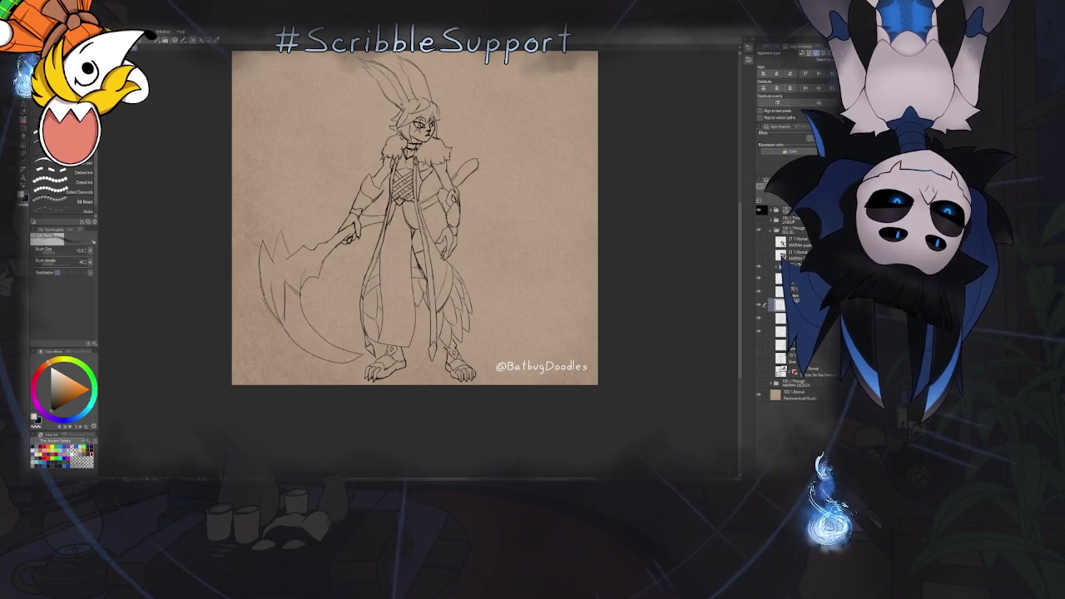
click(31, 32)
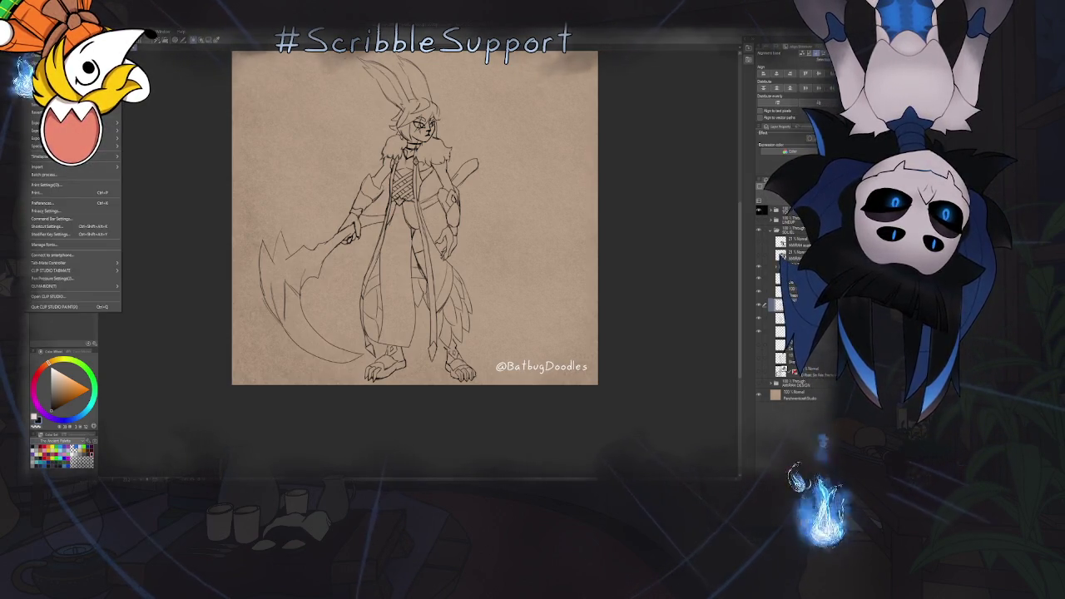
Eyedropper the red swatch from the character reference sheet, then return to the warrior sketch
key(Escape)
key(ctrl+Tab)
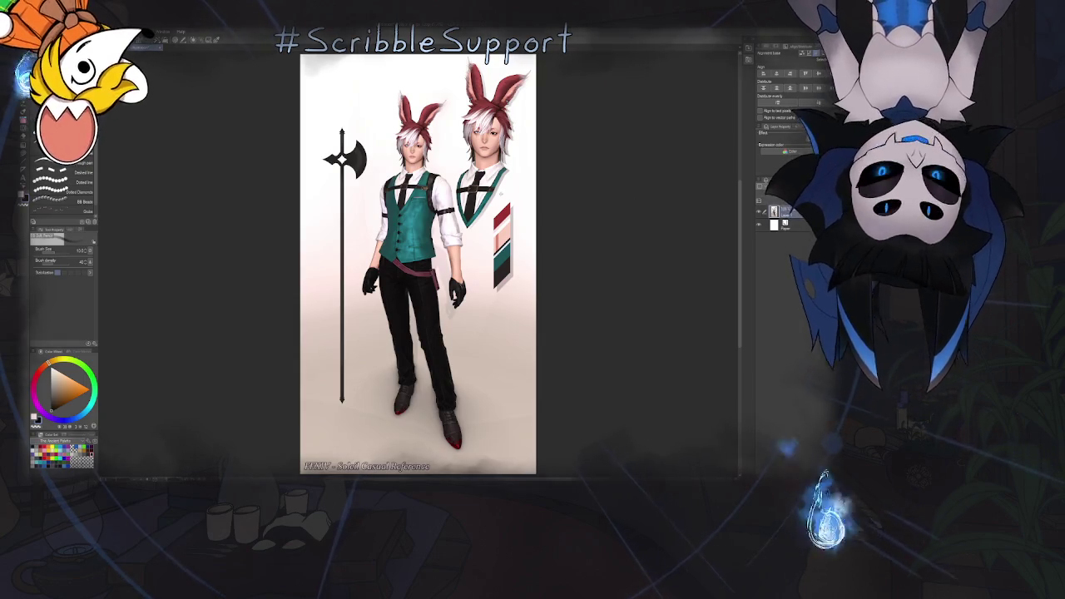
scroll(524, 290, up, 5)
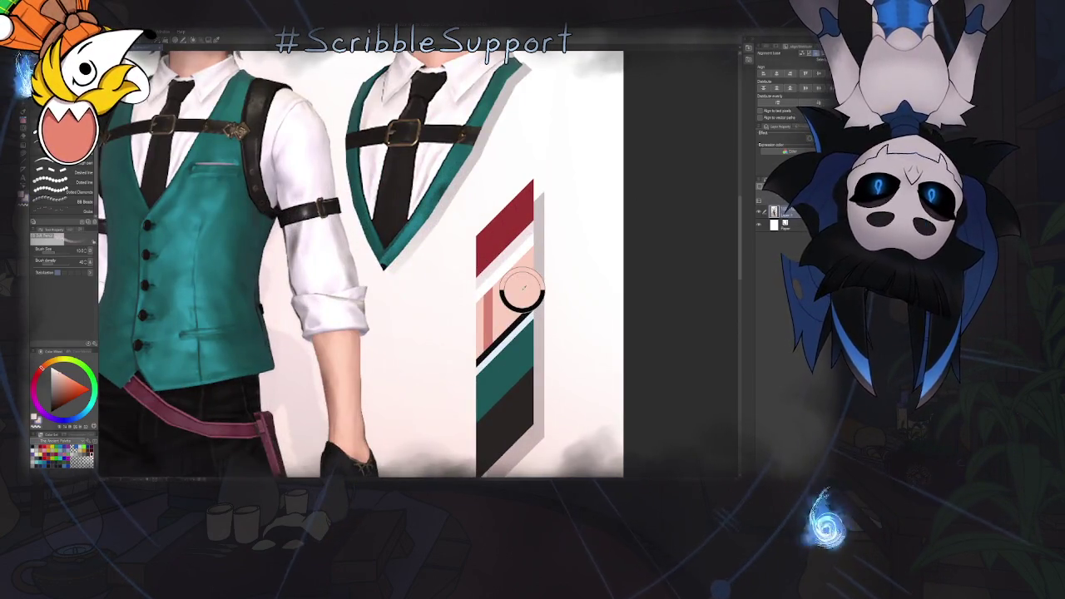
alt+click(507, 237)
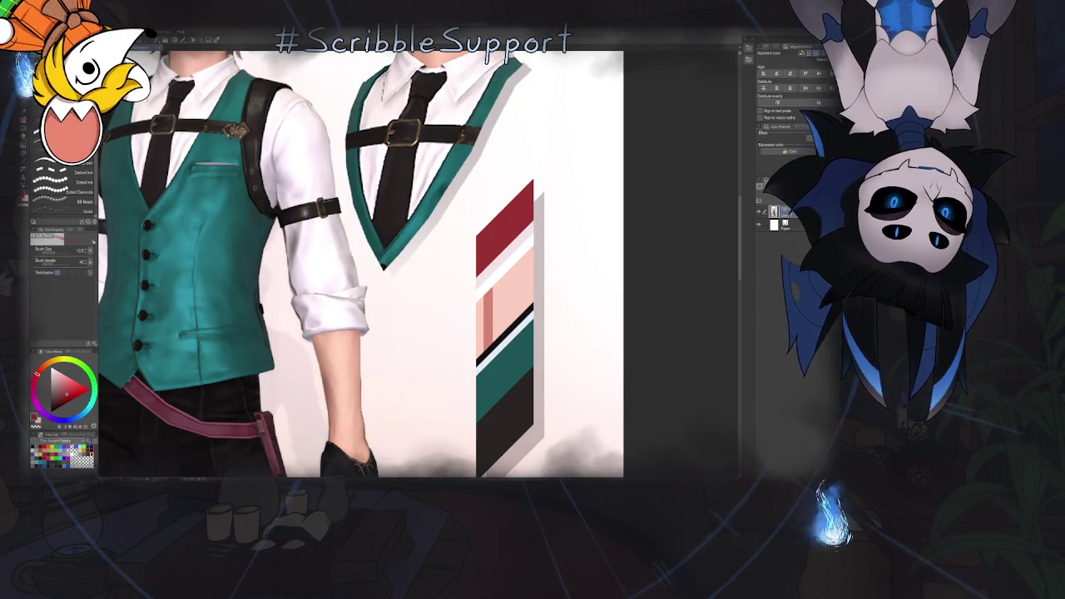
key(ctrl+Tab)
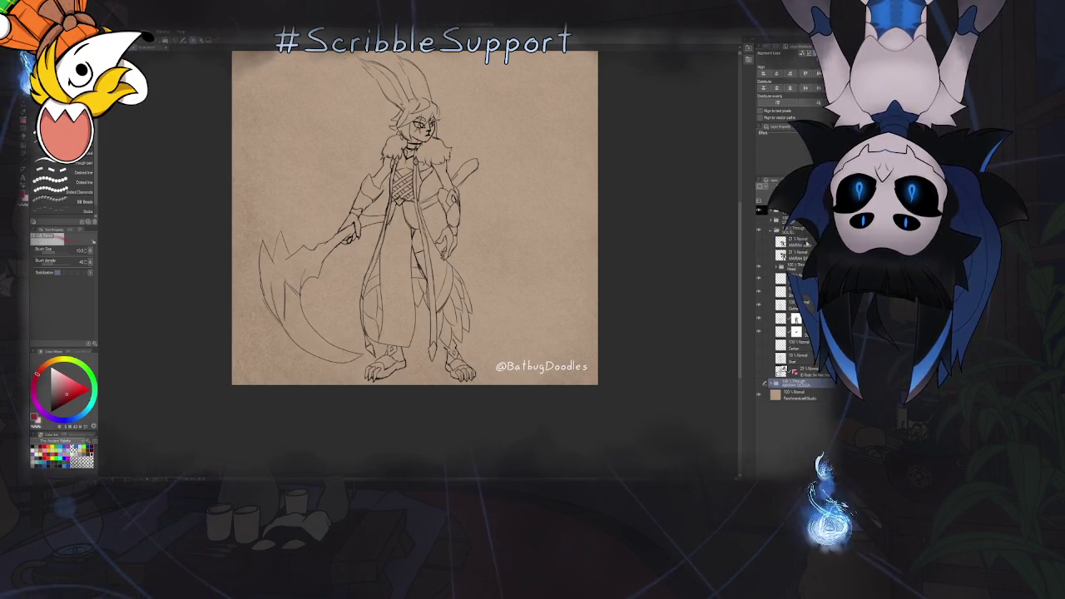
Select the Head layer, expand its folder, and choose a layer inside to ink on
click(790, 267)
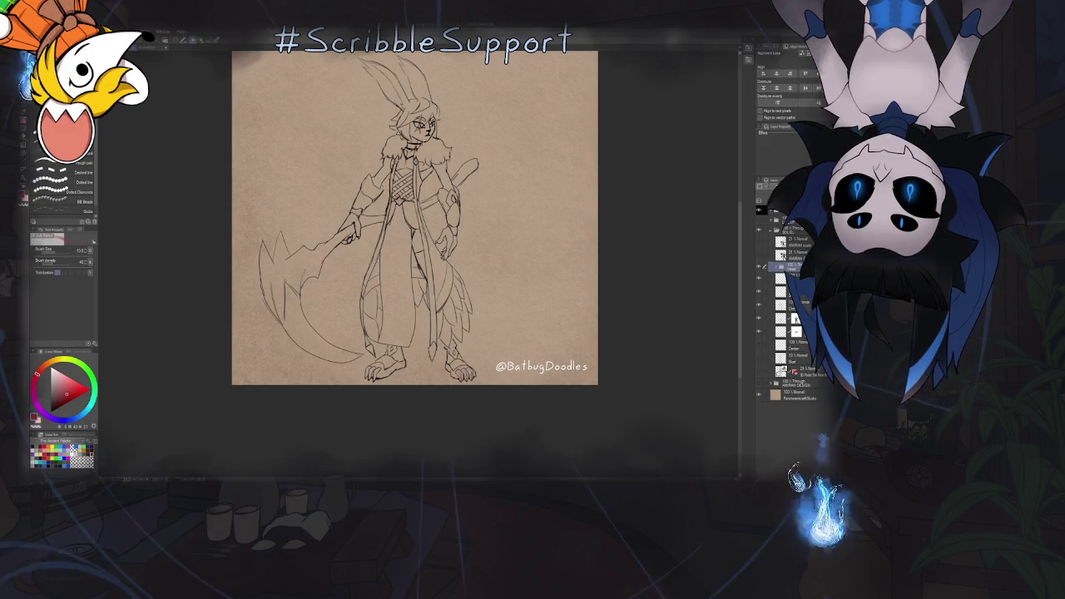
click(794, 271)
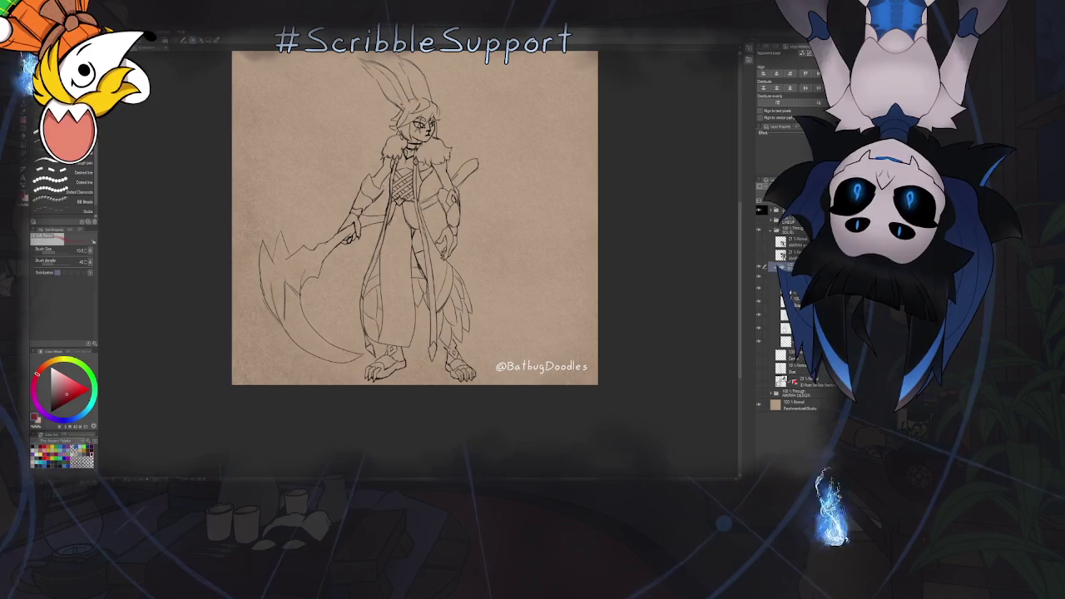
click(787, 329)
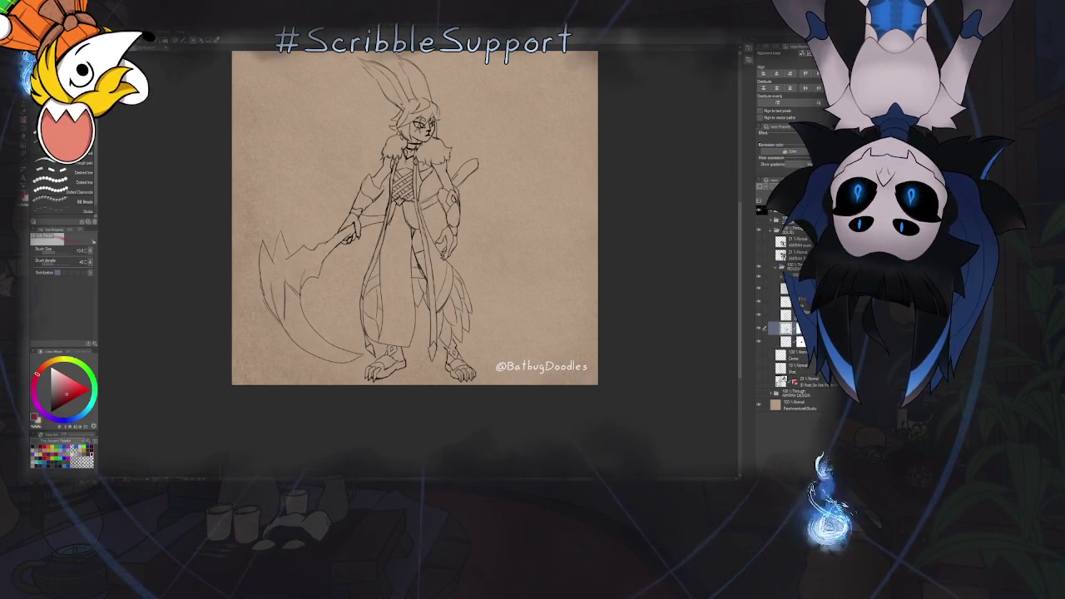
scroll(416, 250, up, 5)
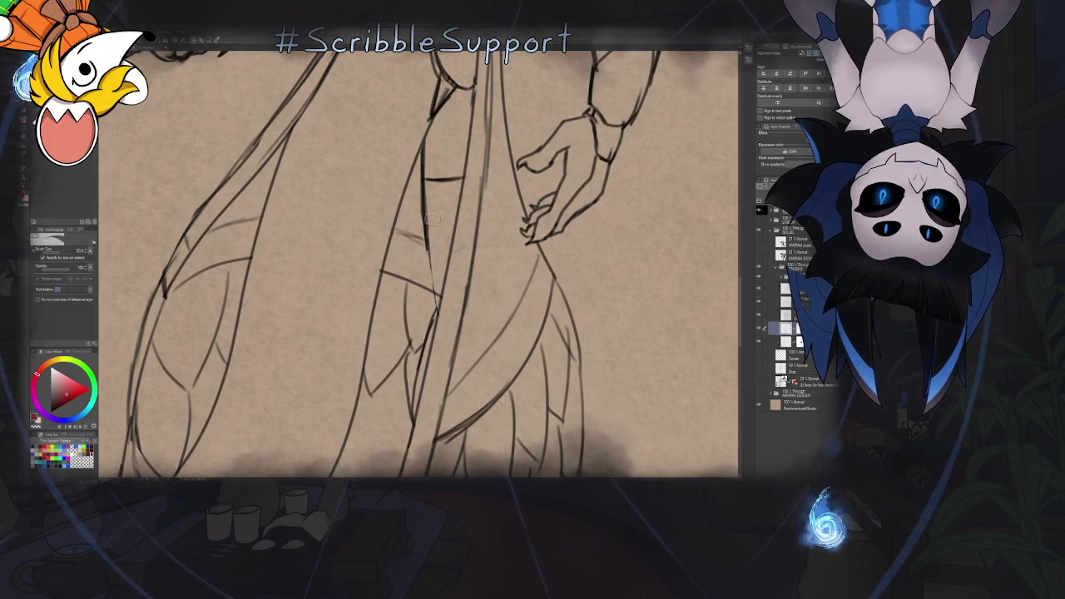
Pan to the right forearm armor and settle on the lineart layer with the pen
key(b)
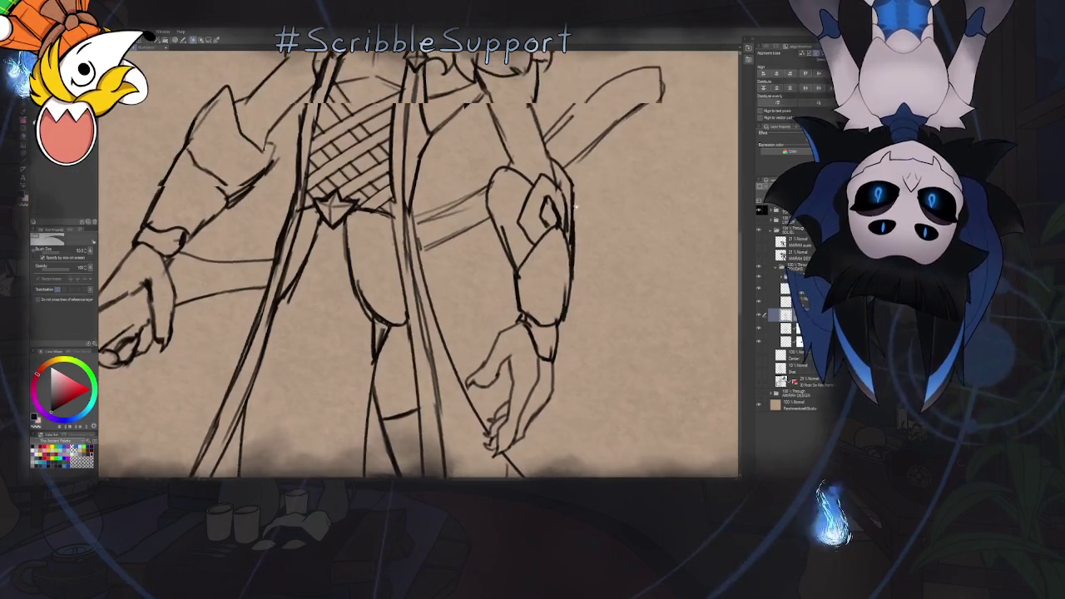
scroll(516, 269, up, 3)
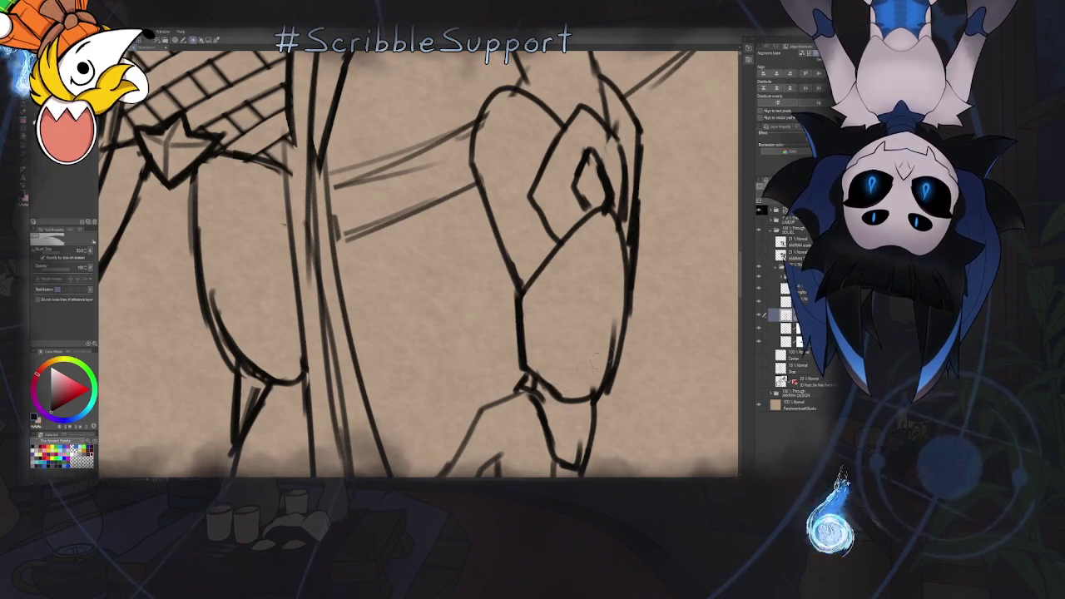
drag(582, 211, 516, 282)
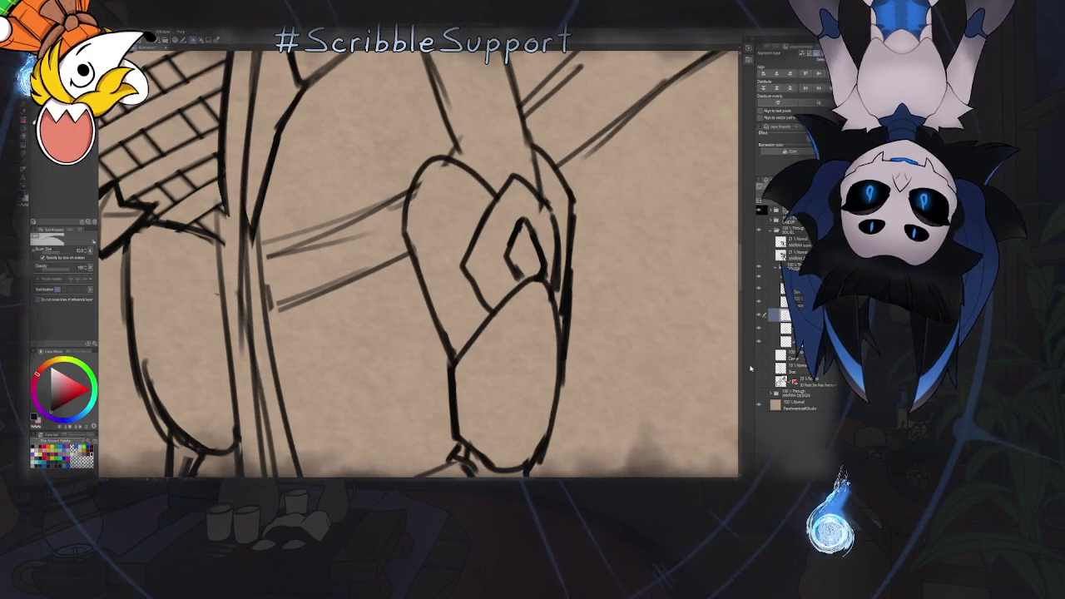
click(786, 328)
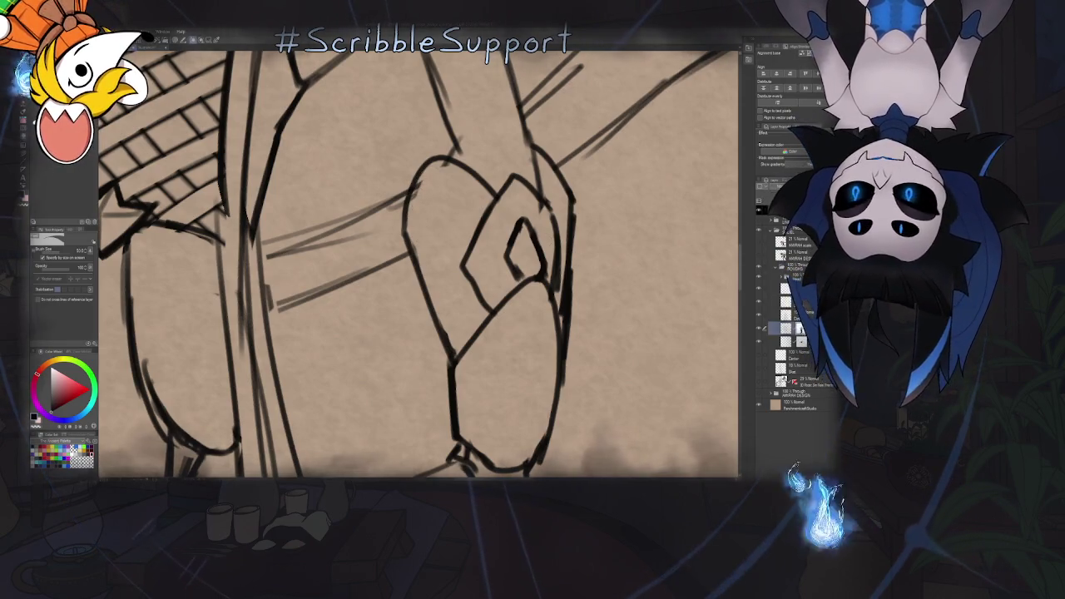
click(786, 315)
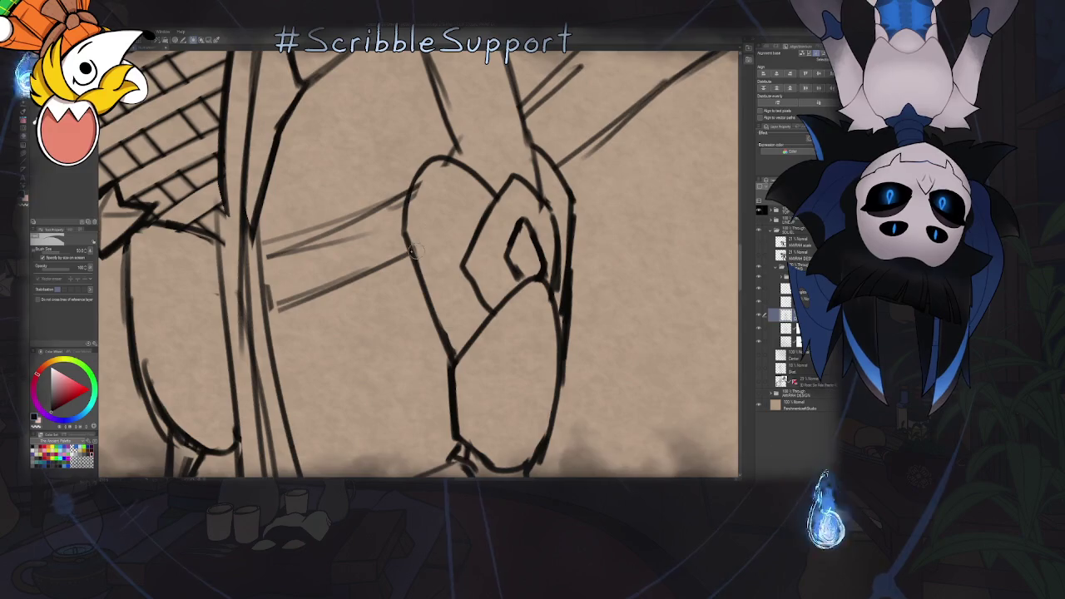
Ink the diamond-marked forearm bracer, alternating between the Object tool and pen
key(o)
key(p)
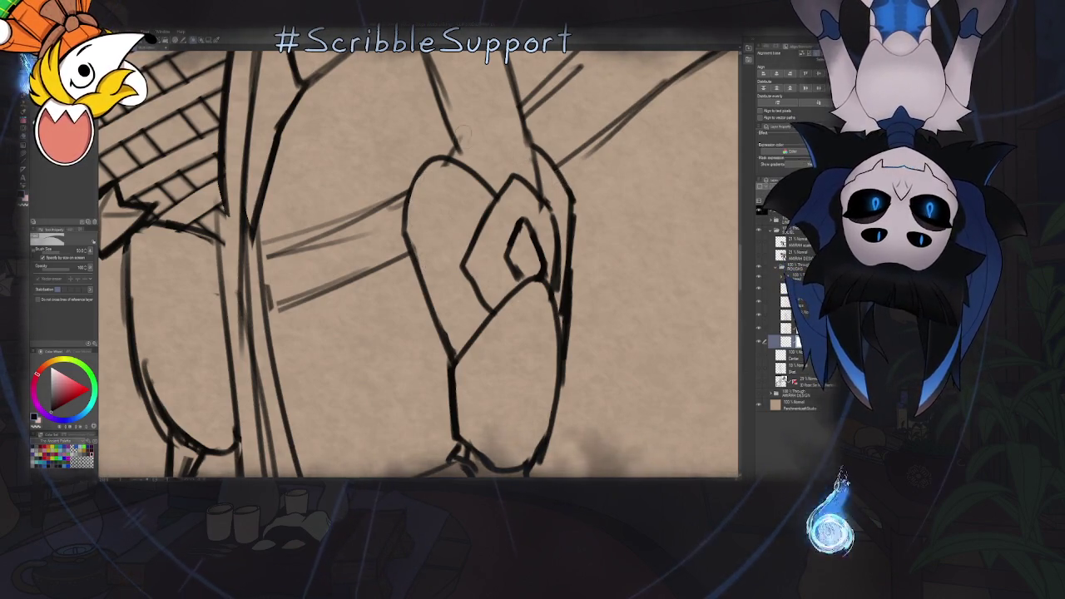
key(o)
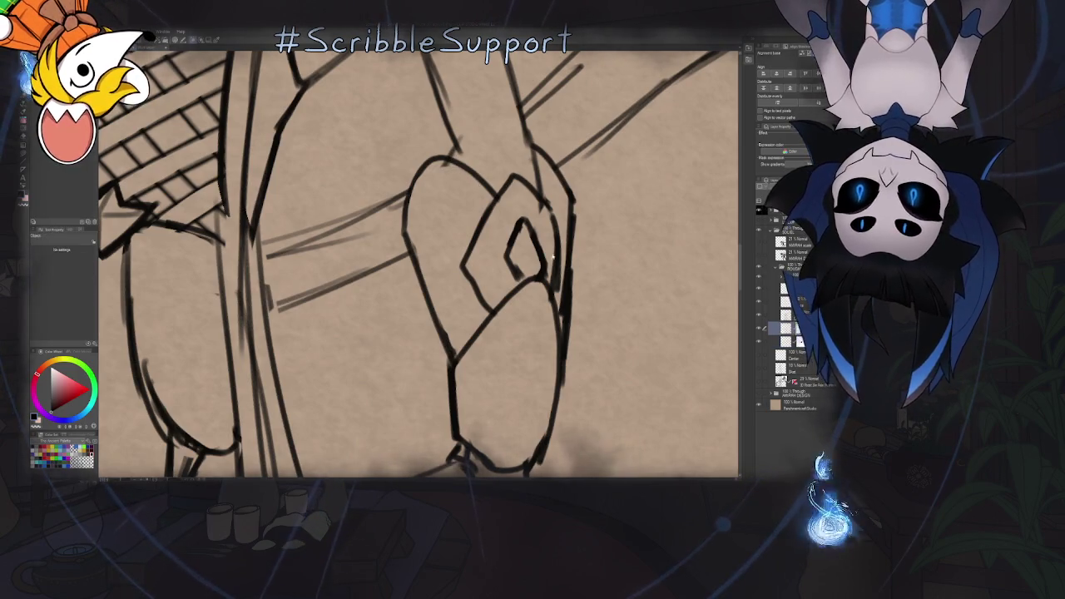
key(p)
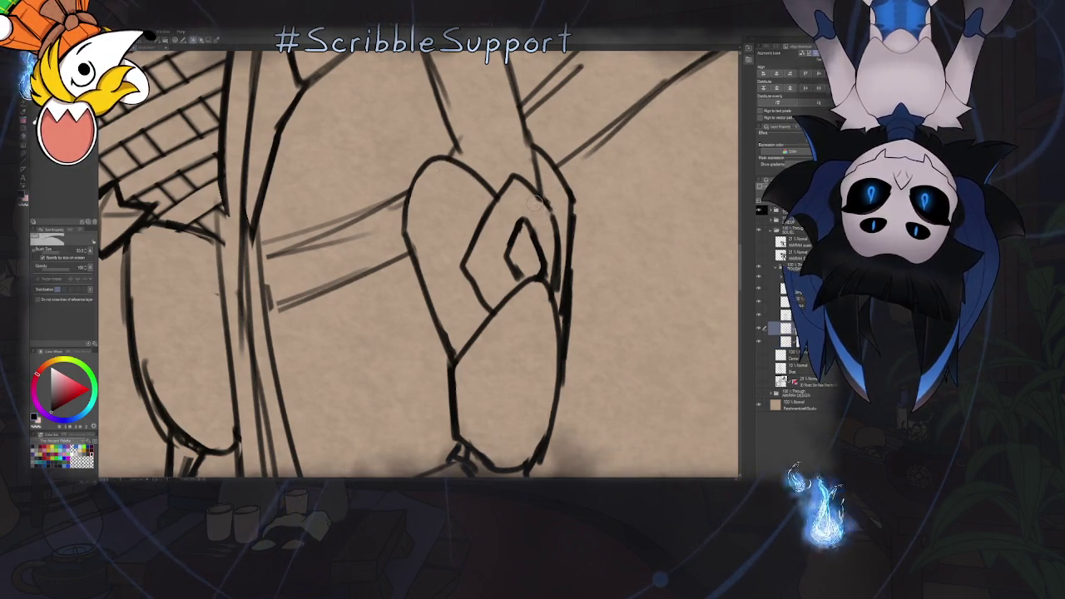
scroll(547, 271, down, 3)
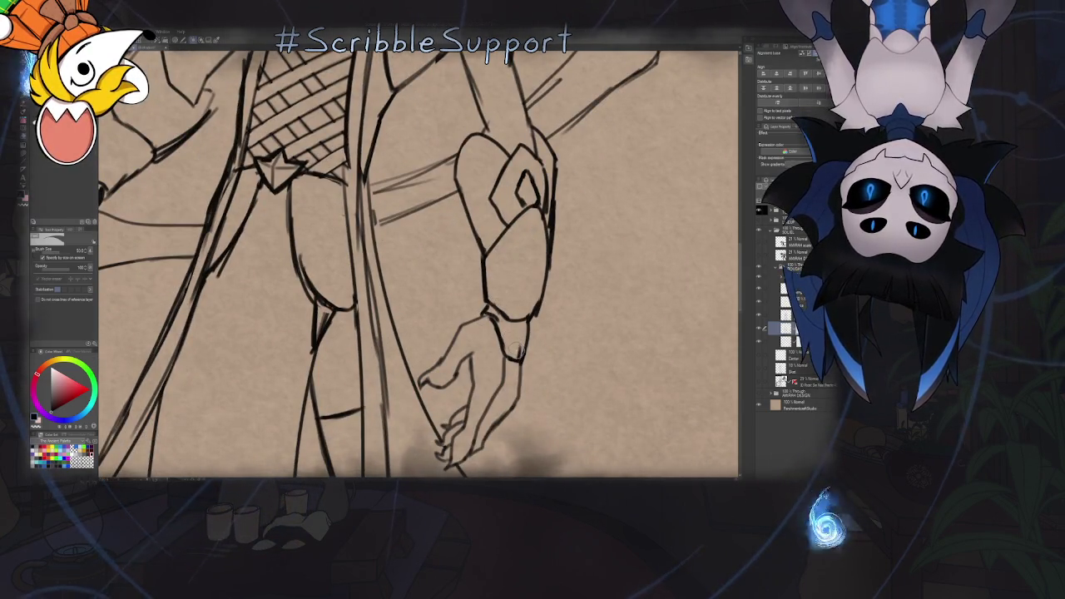
Ink the chest lacing lines, panning around and stepping between adjacent layers
scroll(514, 345, left, 5)
scroll(517, 300, left, 3)
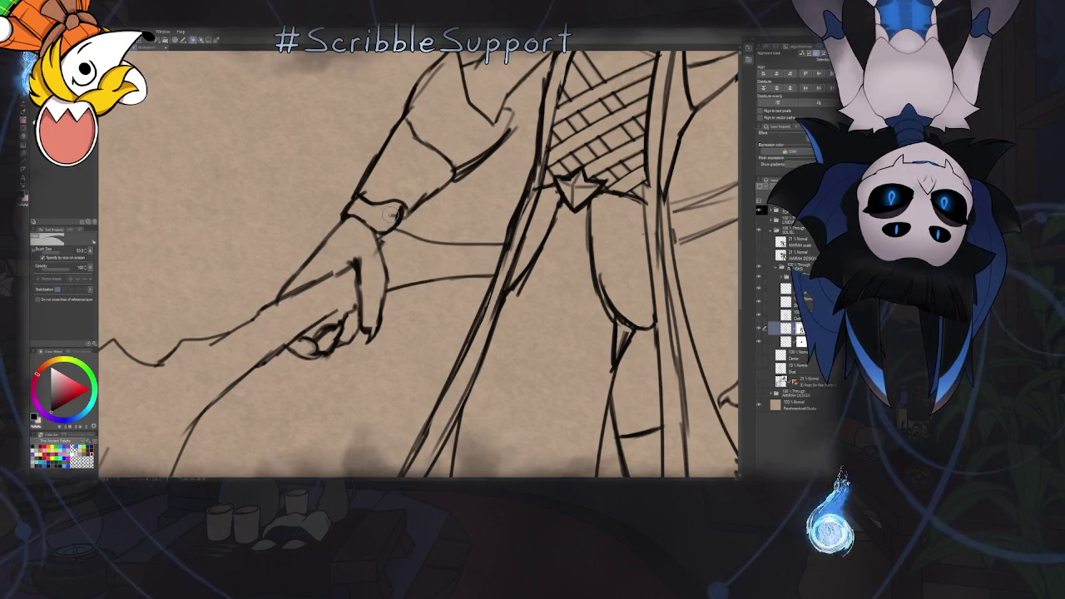
scroll(424, 196, right, 3)
scroll(408, 207, up, 4)
scroll(388, 215, down, 3)
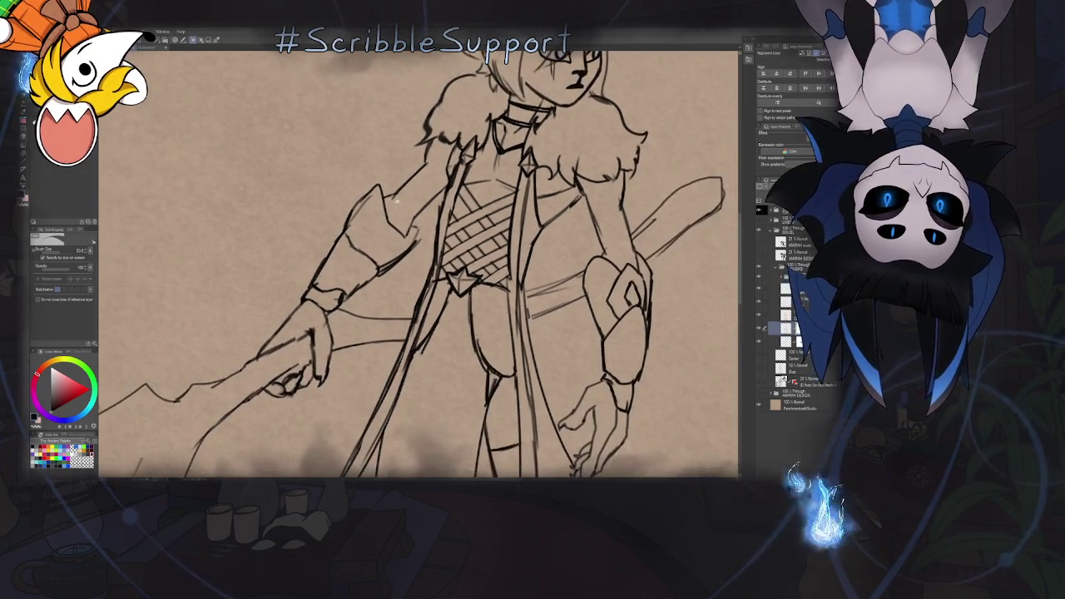
scroll(420, 178, up, 2)
scroll(420, 177, up, 3)
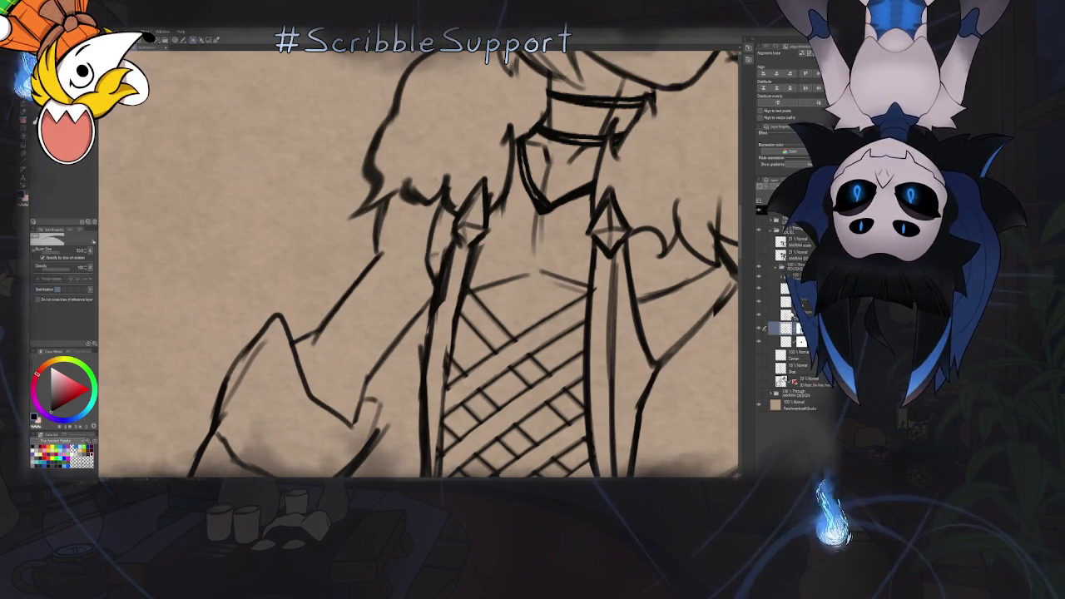
key(alt+bracketright)
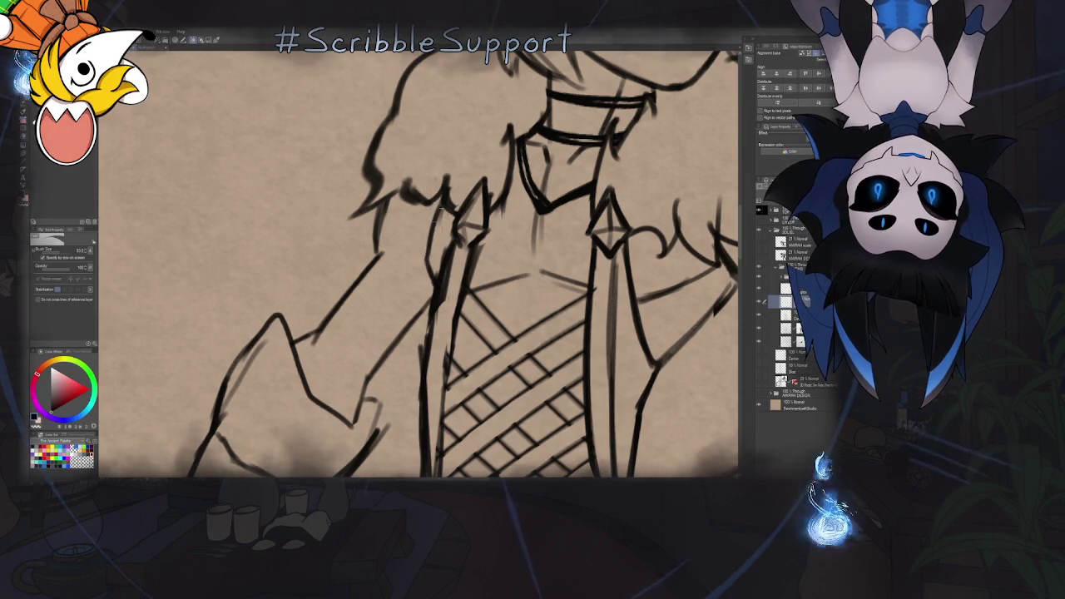
key(alt+bracketleft)
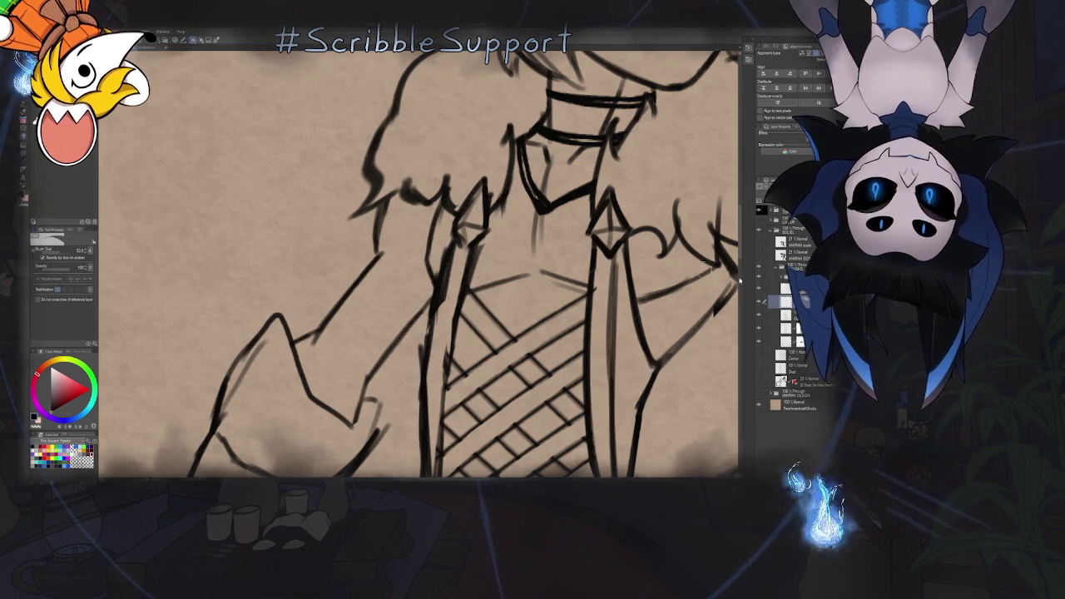
scroll(520, 336, down, 2)
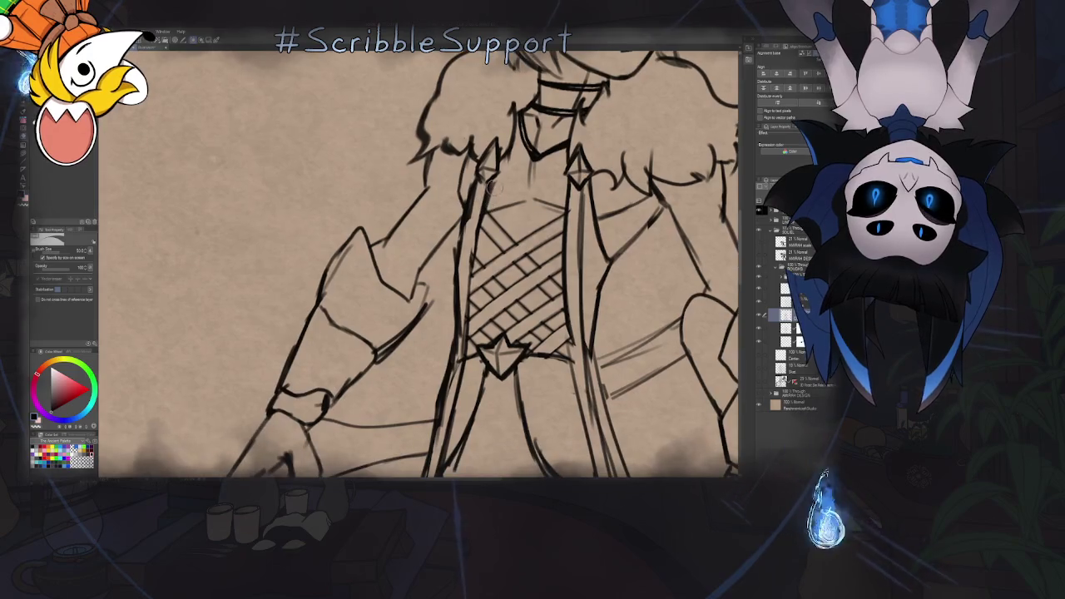
scroll(499, 181, up, 3)
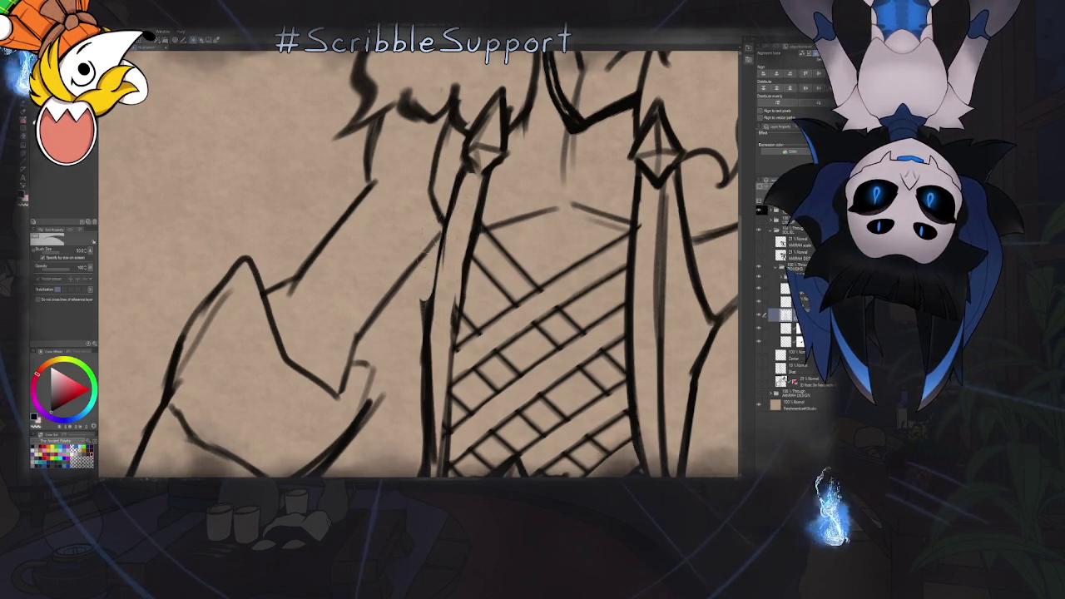
scroll(410, 360, down, 4)
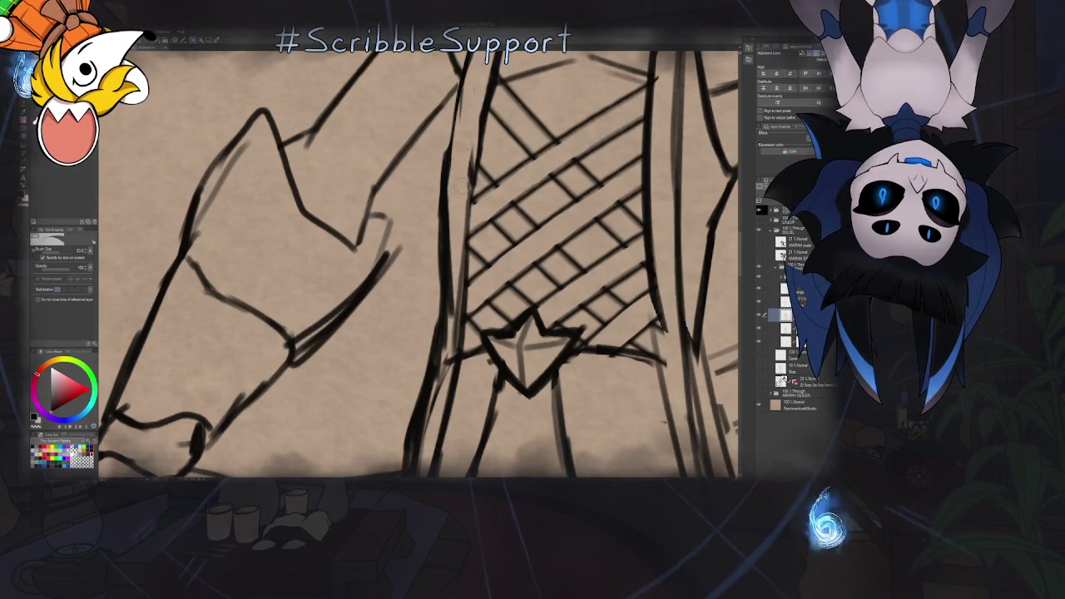
Finish the arm armor with a different pen sub-tool and zoom out to the whole character
key(space)
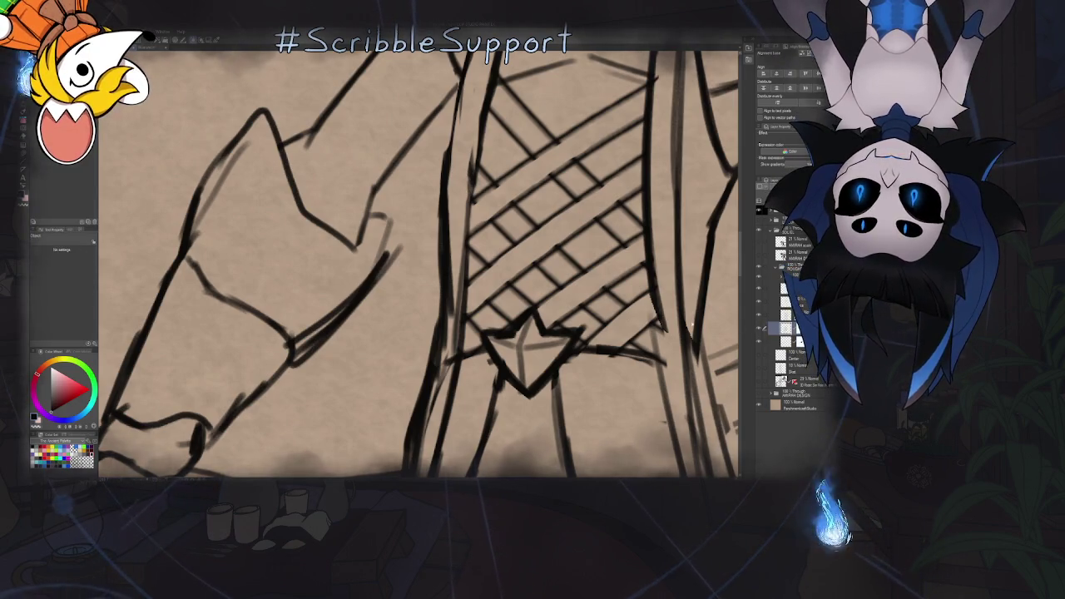
key(b)
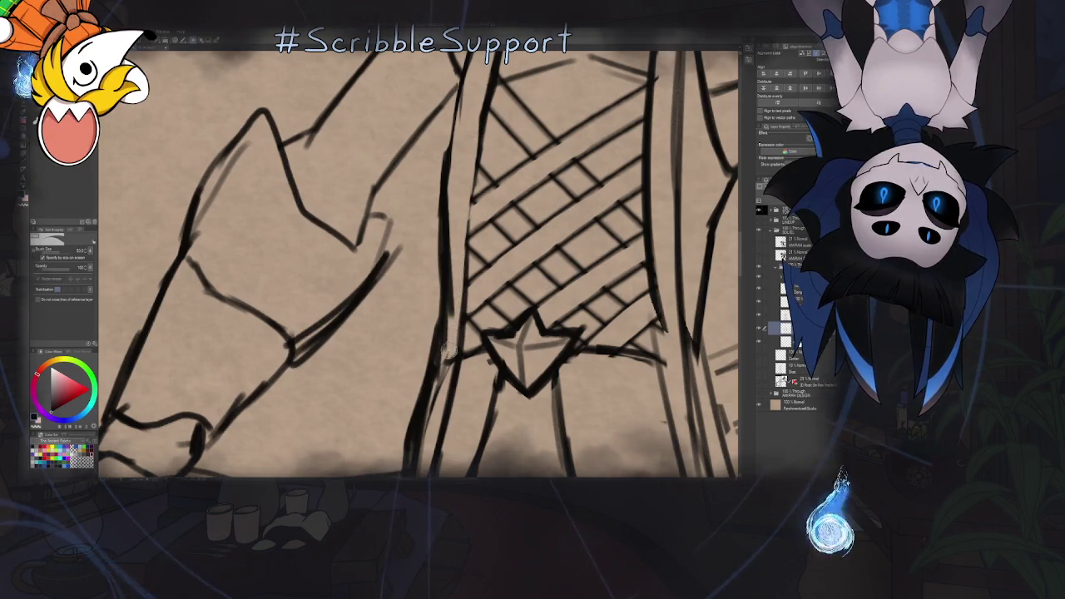
scroll(457, 176, down, 2)
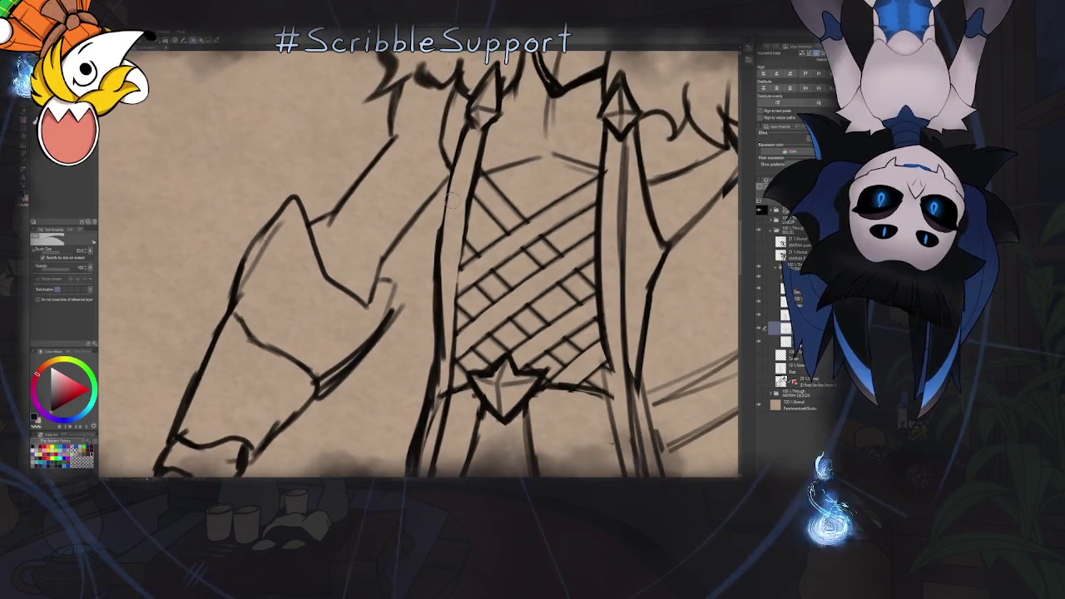
scroll(464, 202, down, 3)
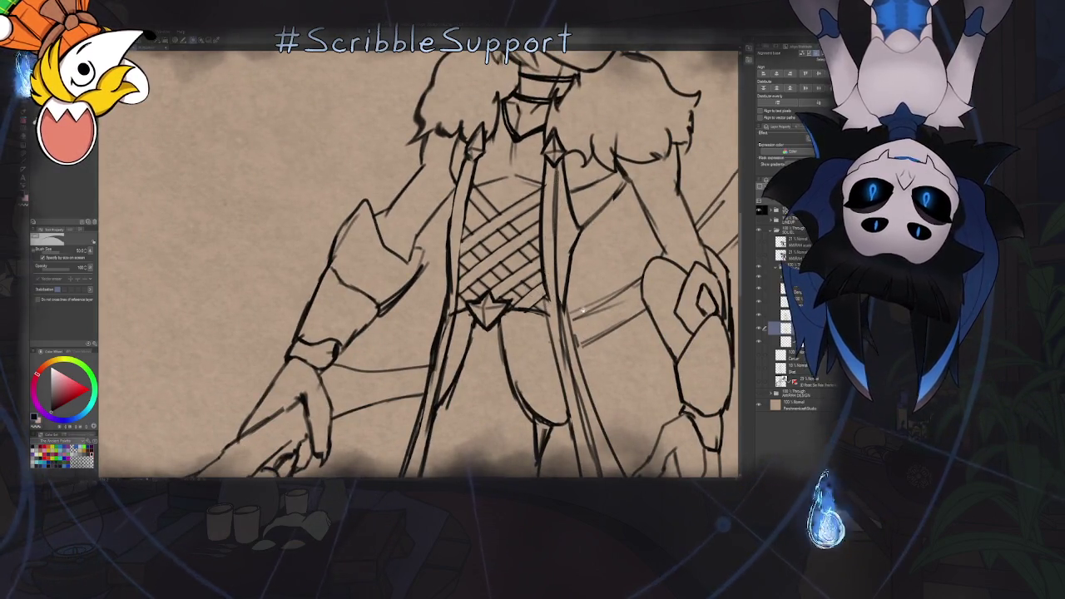
key(p)
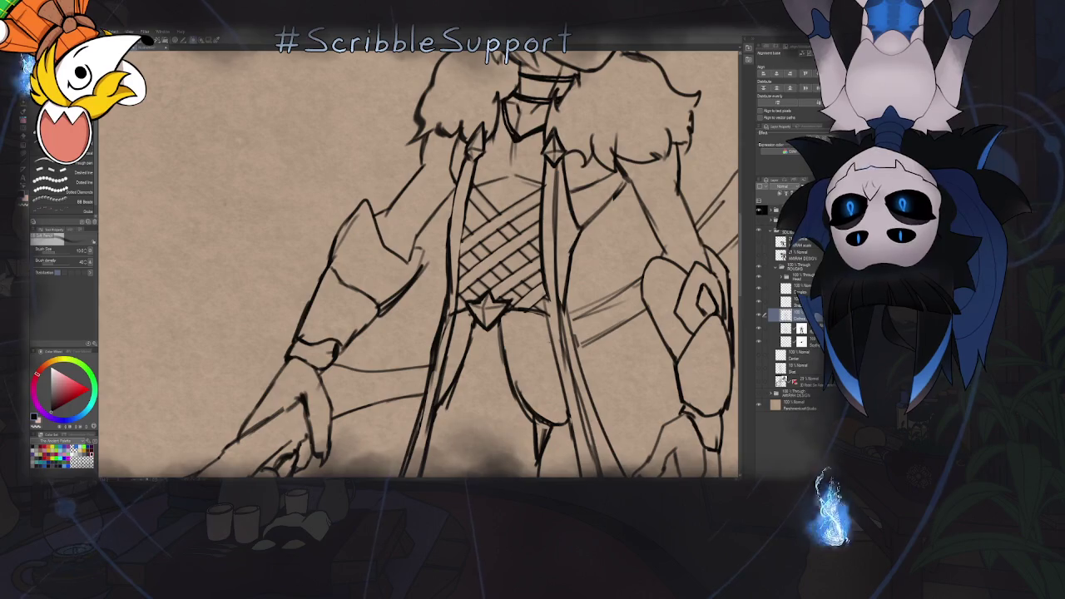
key(ctrl+minus)
key(ctrl+minus)
key(ctrl+minus)
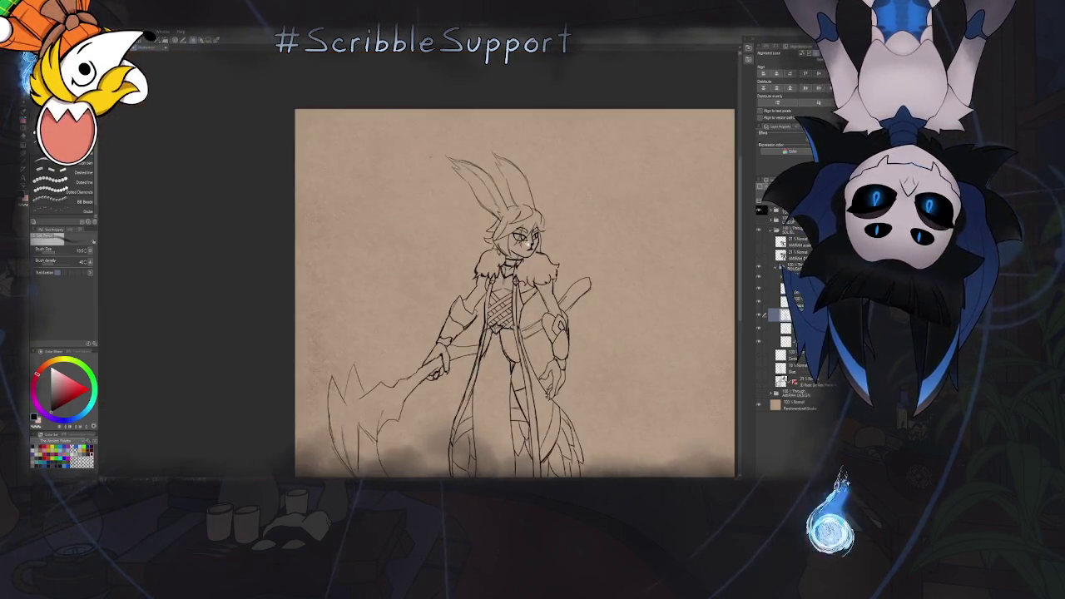
Zoom in on the head, select the ear sketch's layer, and remove the right ear's lines
scroll(501, 175, up, 1)
scroll(501, 175, up, 3)
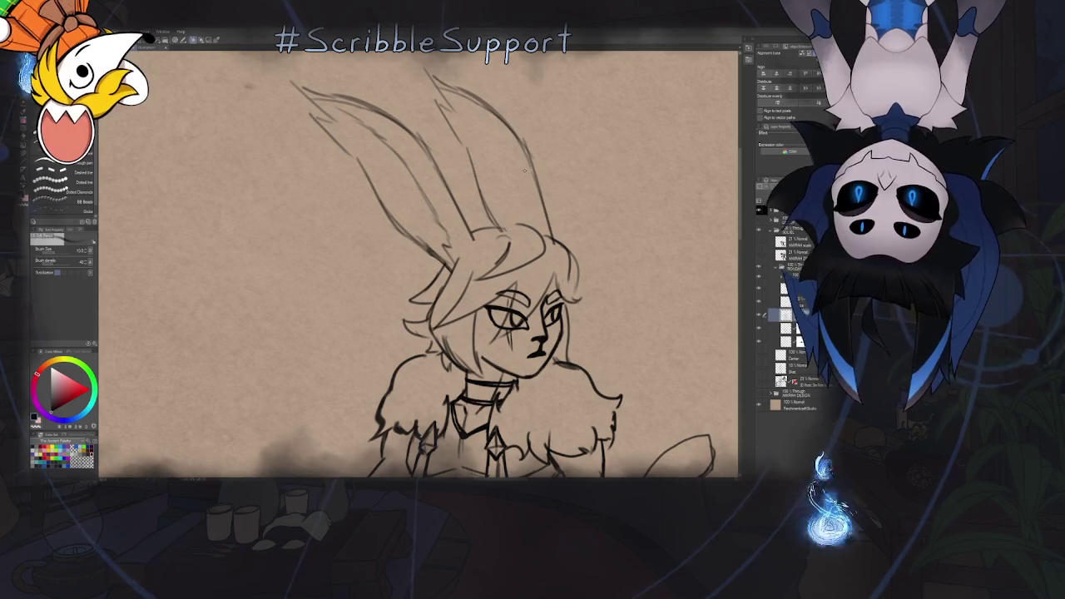
key(o)
click(492, 109)
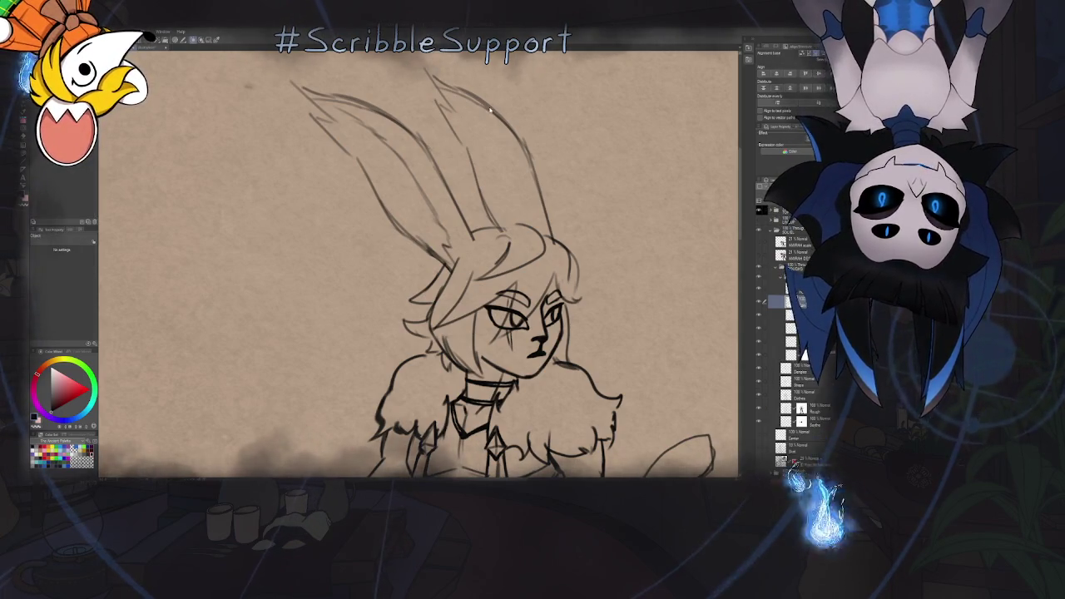
key(b)
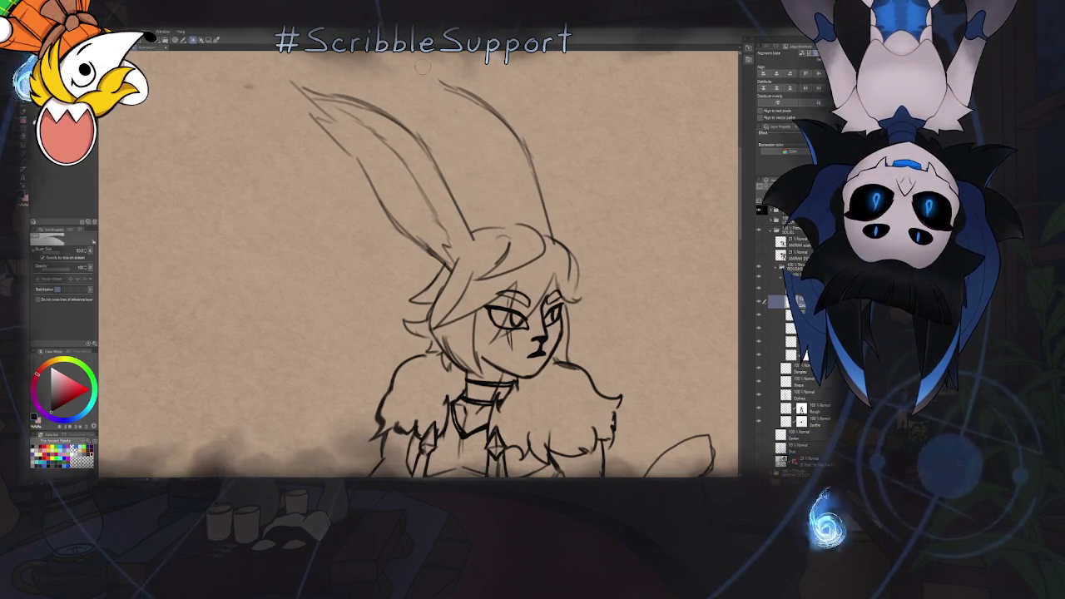
key(ctrl+z)
key(ctrl+z)
key(ctrl+z)
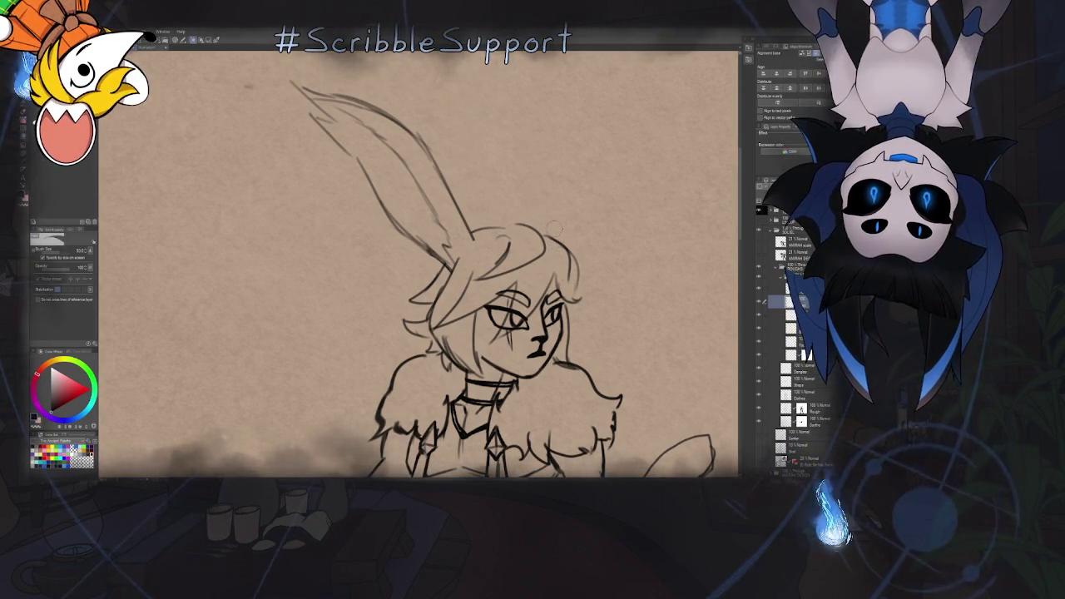
Zoom out and pan to bring the torso and arms into view
key(ctrl+0)
scroll(549, 136, up, 3)
scroll(549, 136, up, 2)
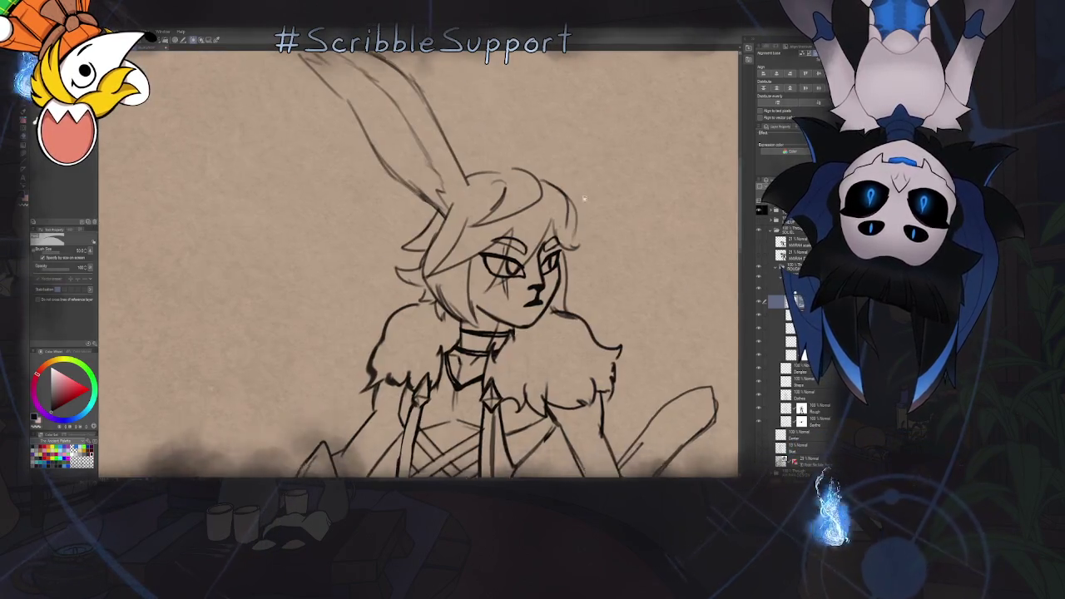
drag(516, 374, 483, 125)
scroll(482, 249, up, 1)
key(ctrl+0)
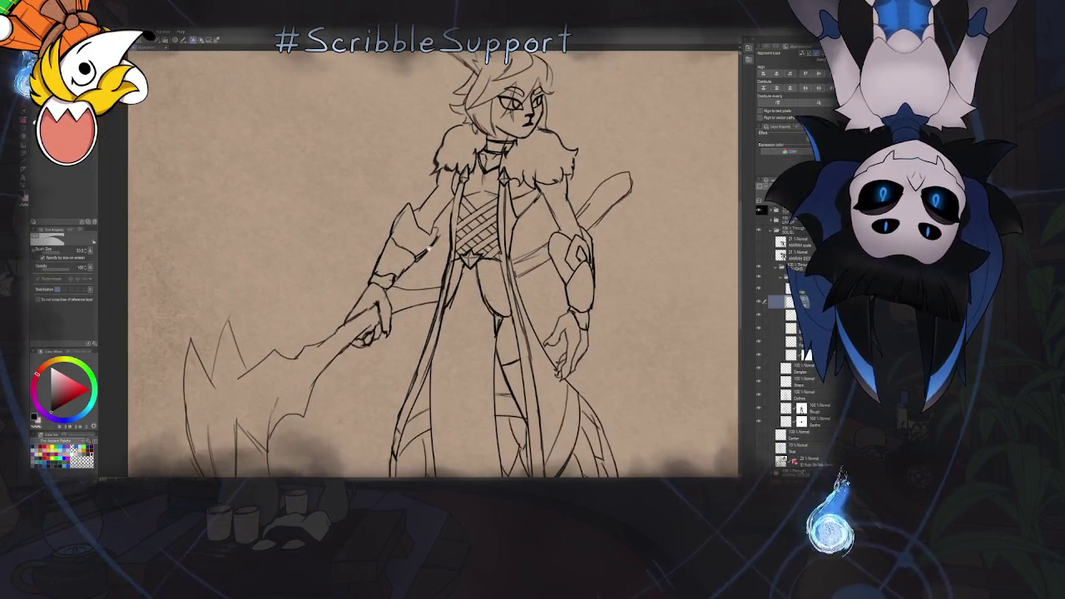
Tilt the canvas counterclockwise and pan along the arm to the scythe-gripping hands, then zoom out
scroll(486, 252, up, 3)
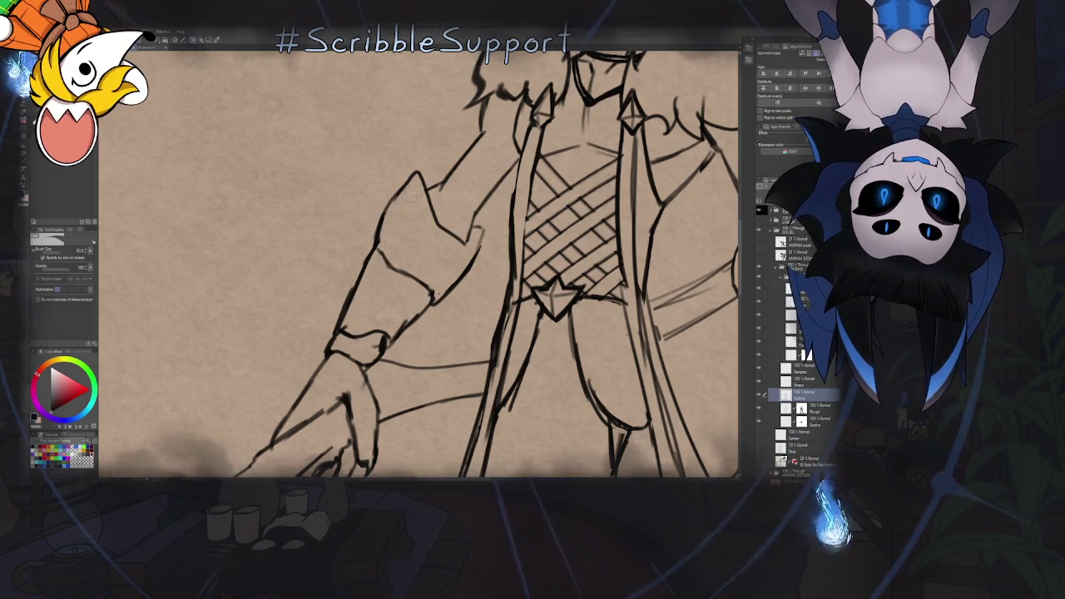
key(minus)
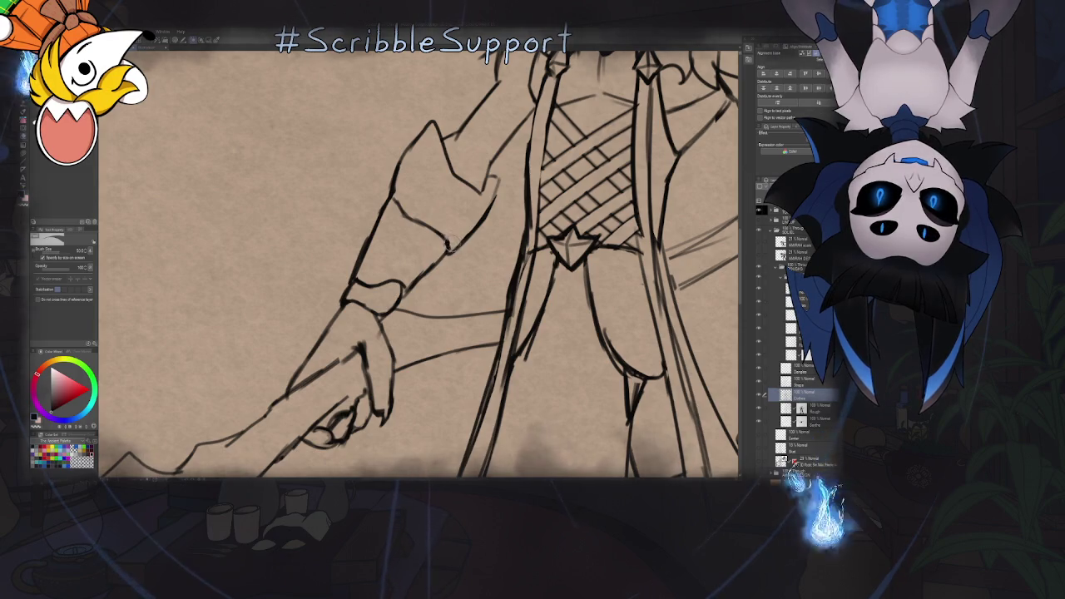
drag(549, 277, 509, 222)
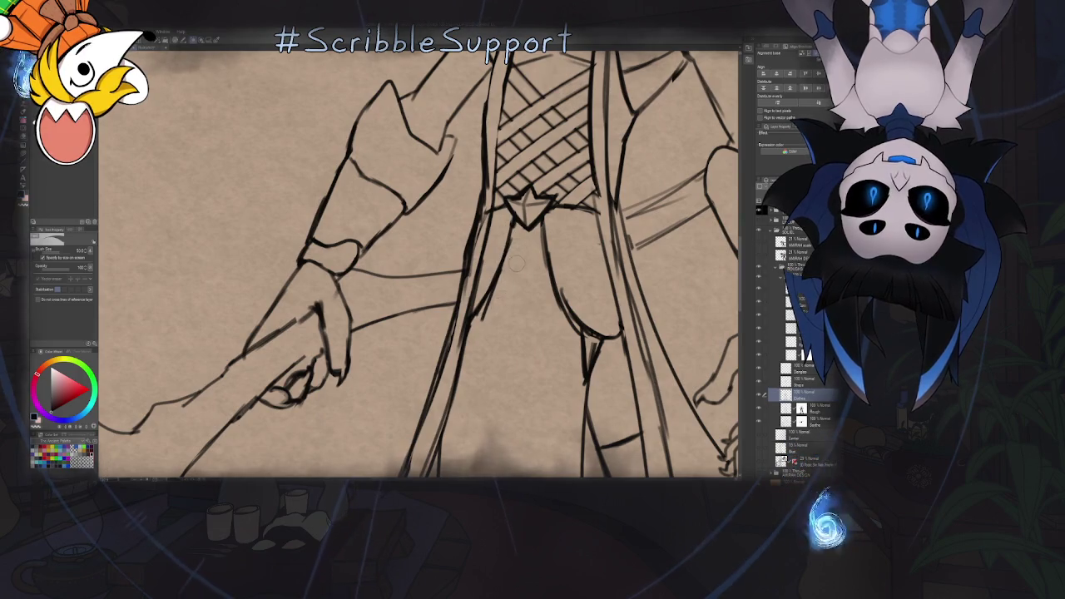
mouse_move(512, 273)
mouse_down()
mouse_move(475, 241)
mouse_move(433, 227)
mouse_up()
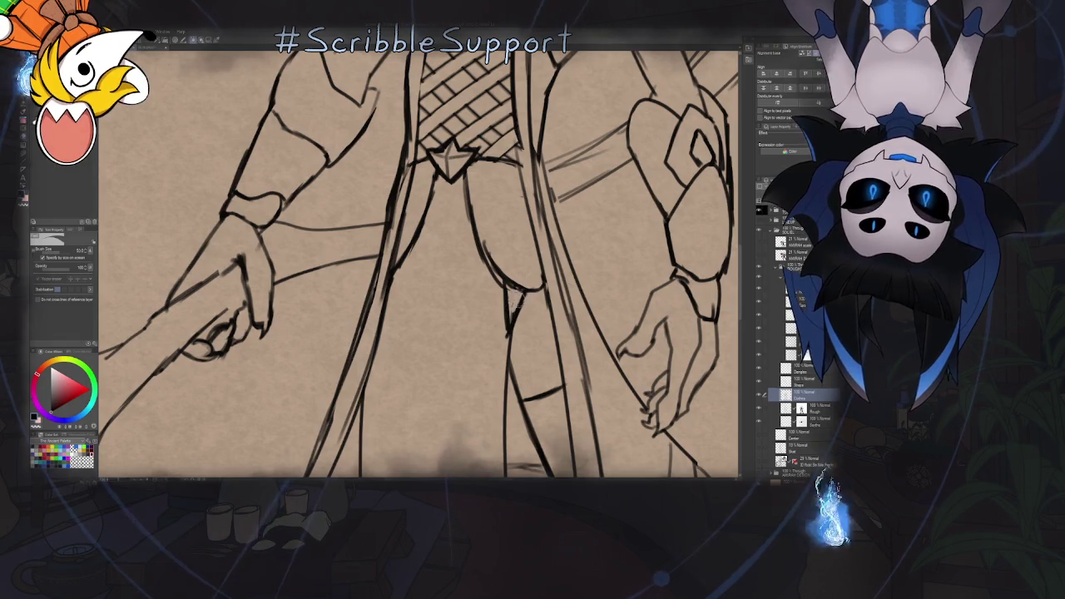
drag(388, 225, 419, 244)
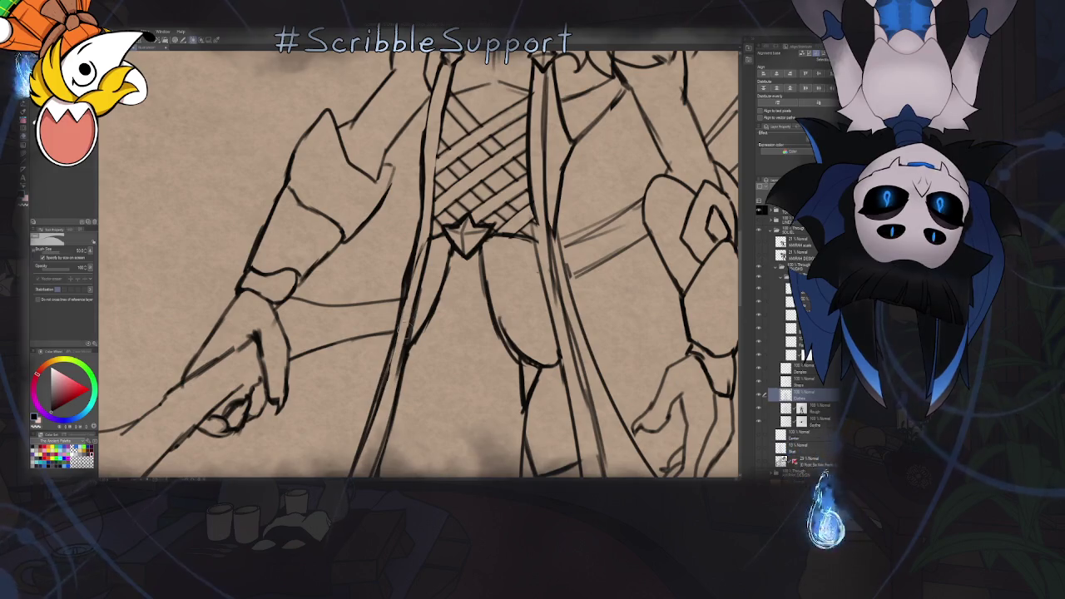
scroll(404, 321, down, 3)
scroll(403, 330, down, 5)
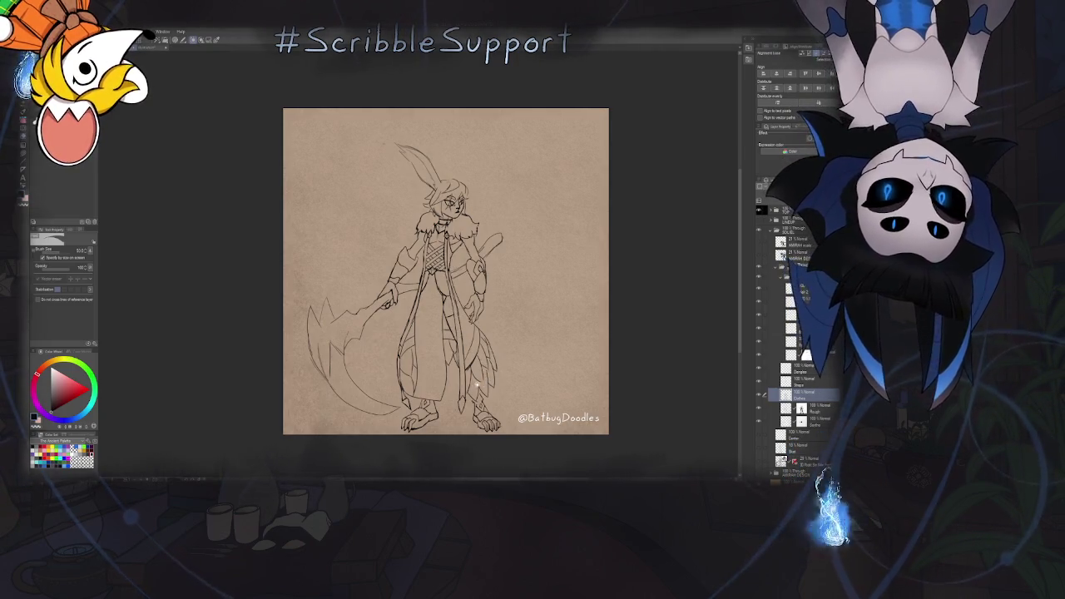
Select a different layer and zoom in on the lower legs and clawed feet with the decoration brushes
scroll(487, 380, up, 5)
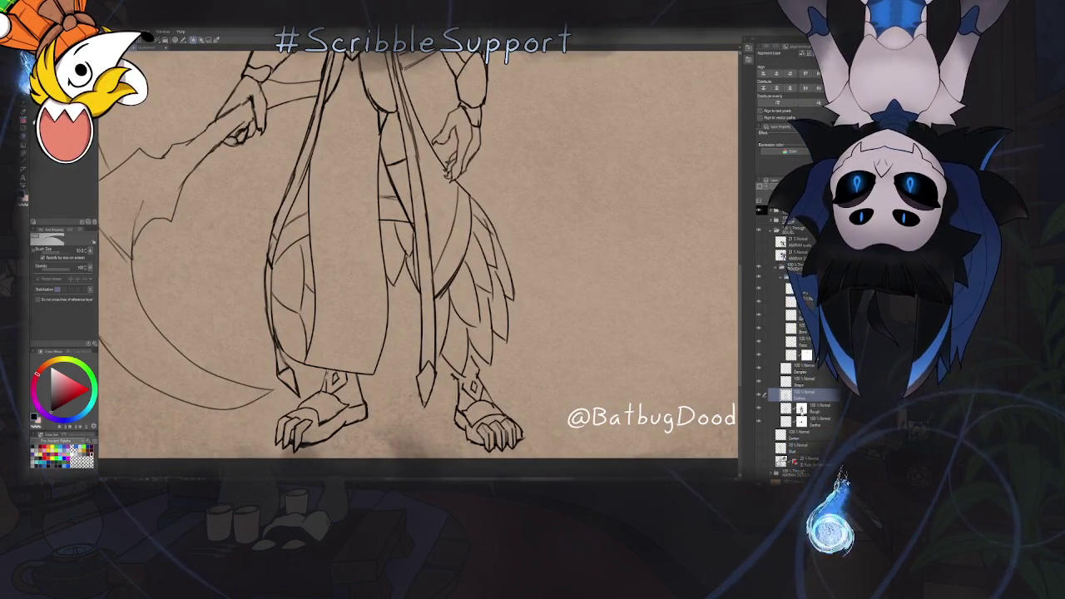
click(774, 408)
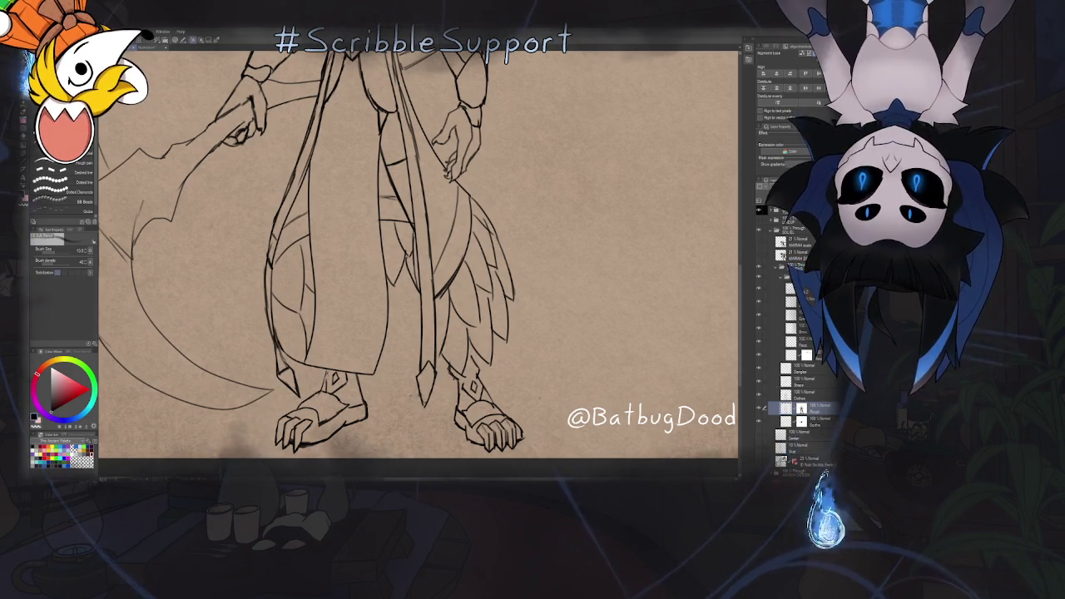
scroll(440, 386, up, 5)
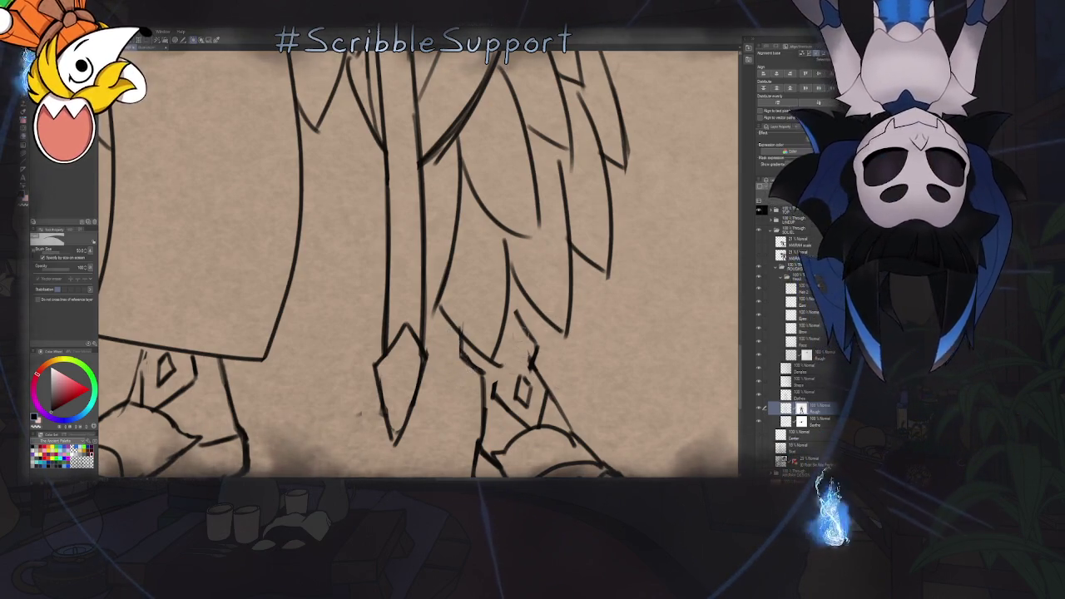
key(b)
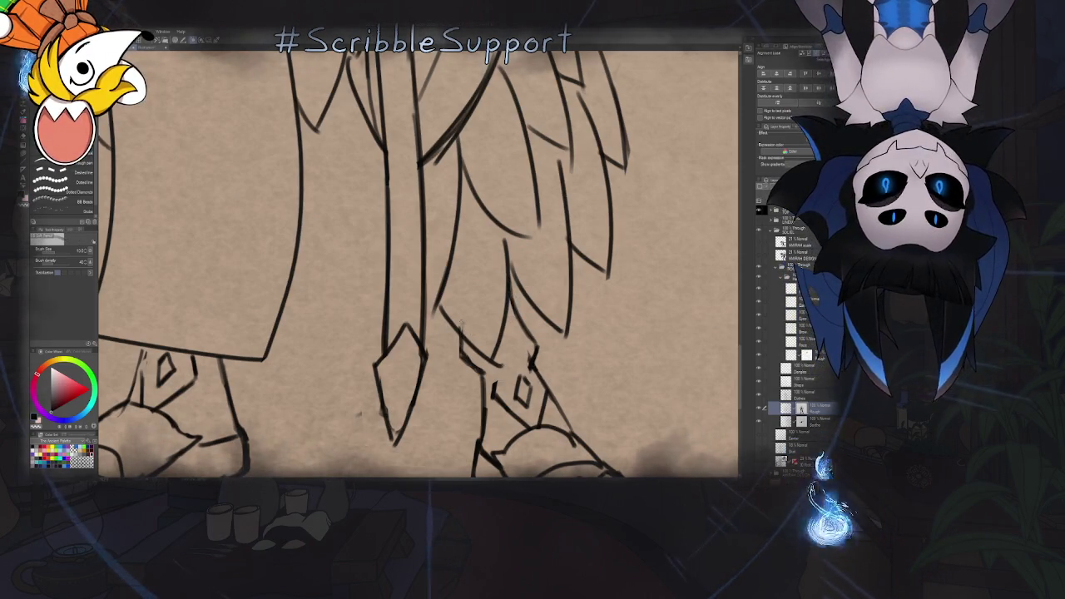
scroll(416, 262, down, 2)
scroll(416, 262, down, 2)
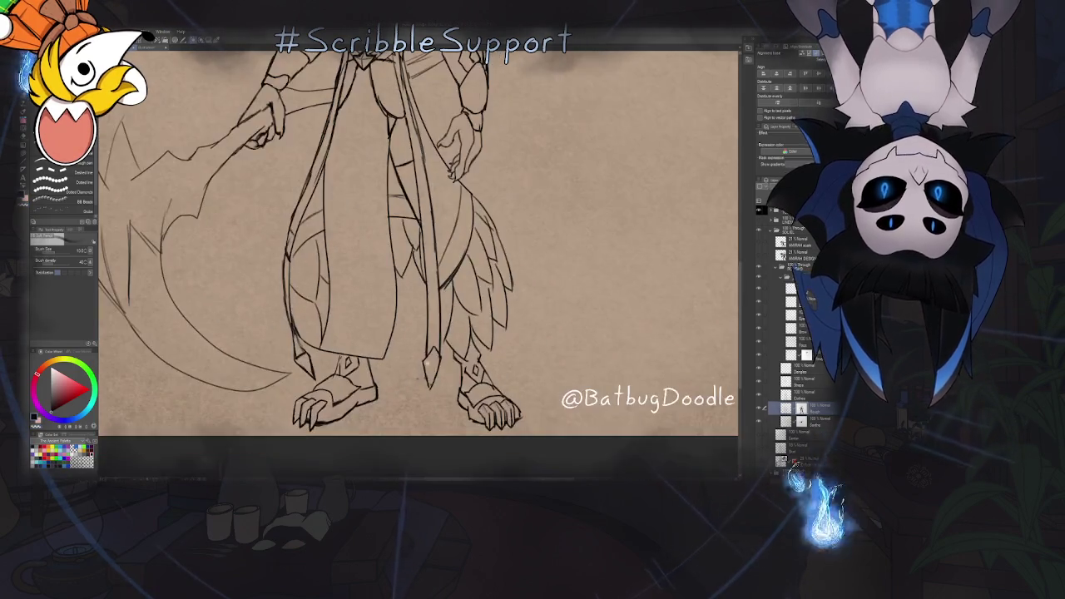
scroll(416, 262, up, 5)
Touch up the claw lines, swapping pen and decoration brushes, and move up to the Outline layer
key(p)
key(alt+bracketright)
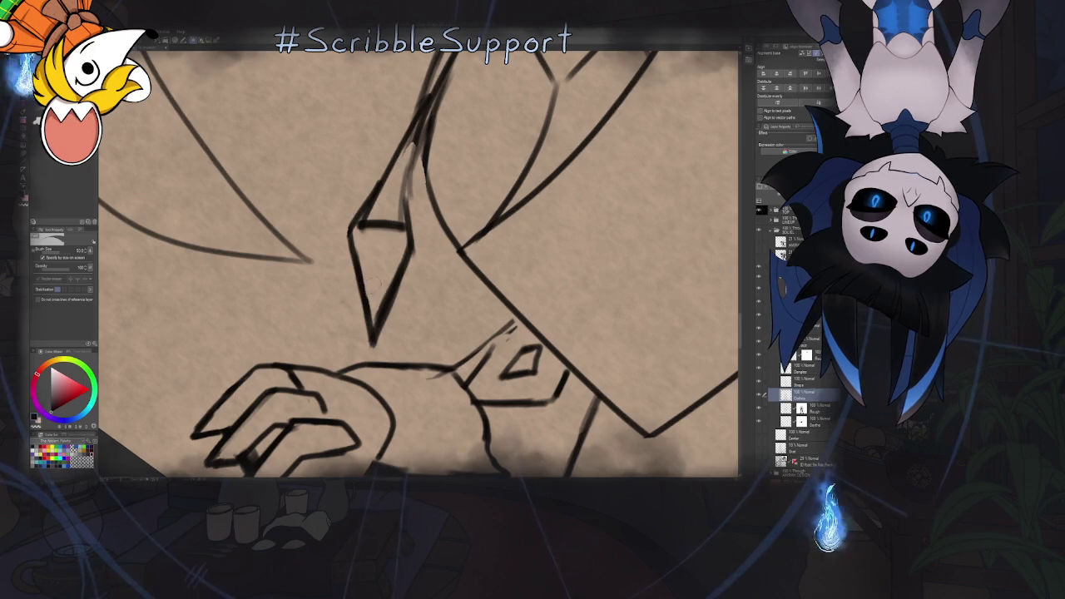
drag(399, 333, 440, 355)
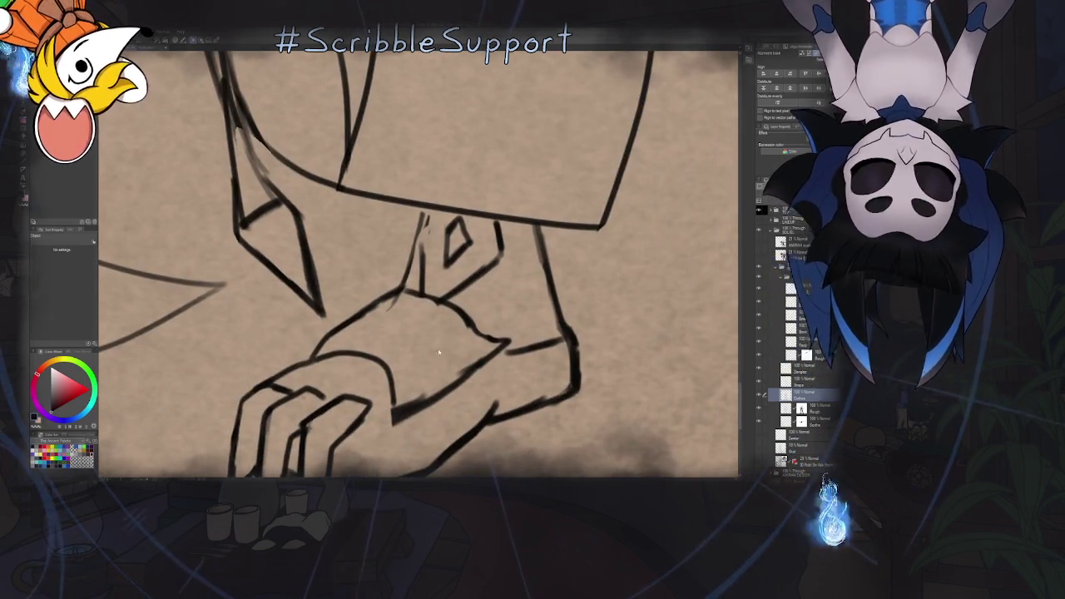
key(b)
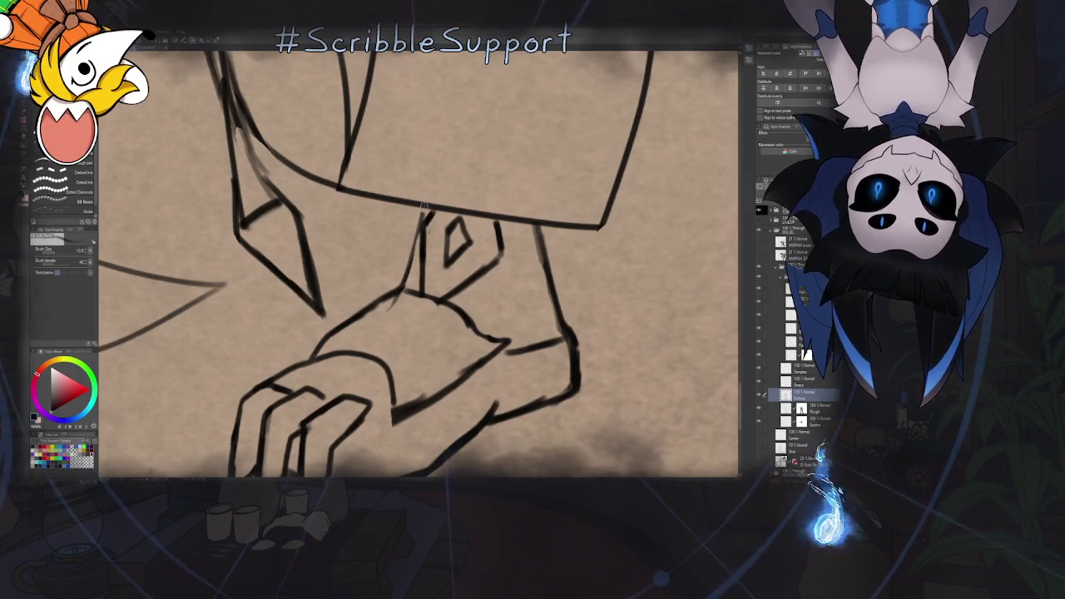
key(p)
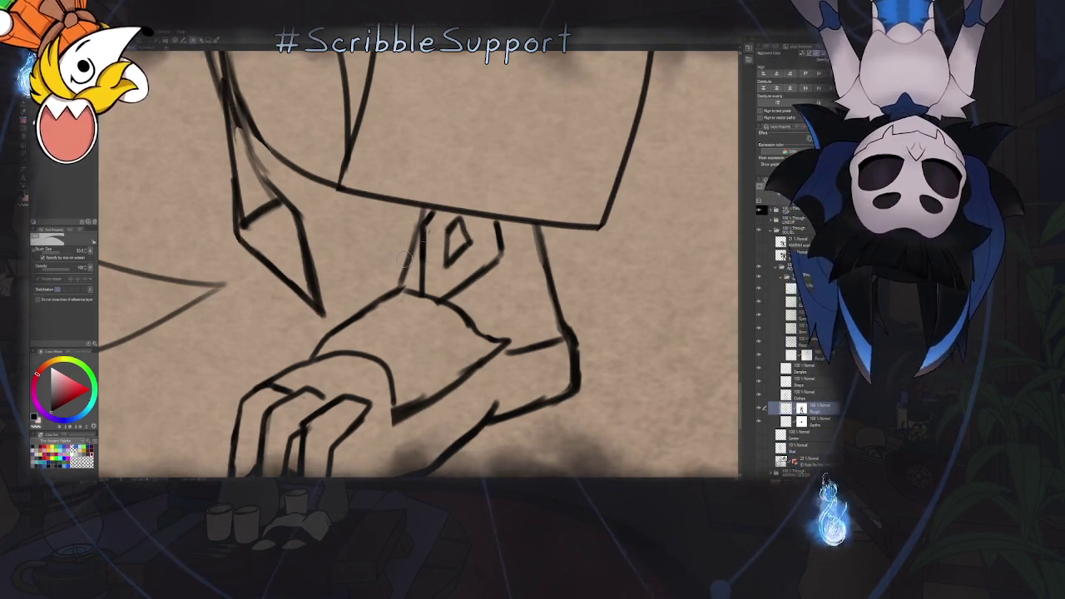
key(b)
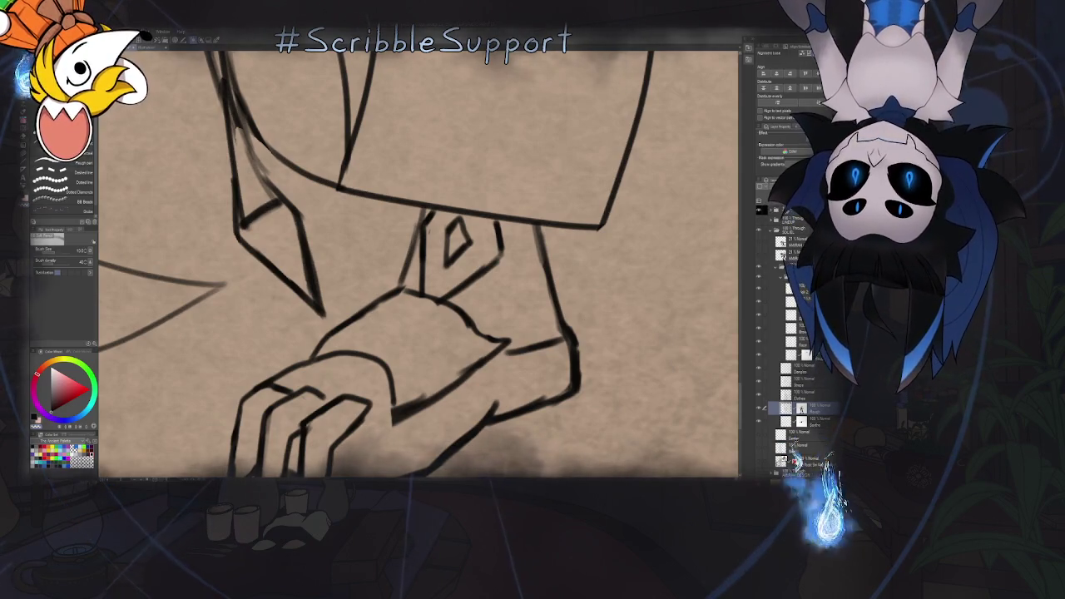
key(alt+bracketright)
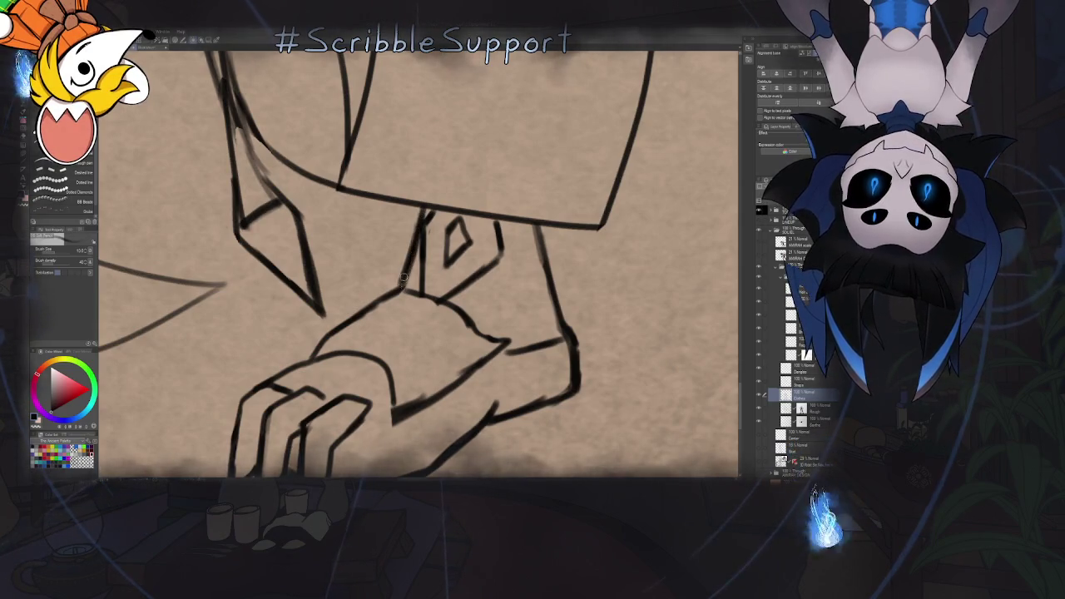
scroll(428, 241, down, 1)
scroll(411, 266, down, 5)
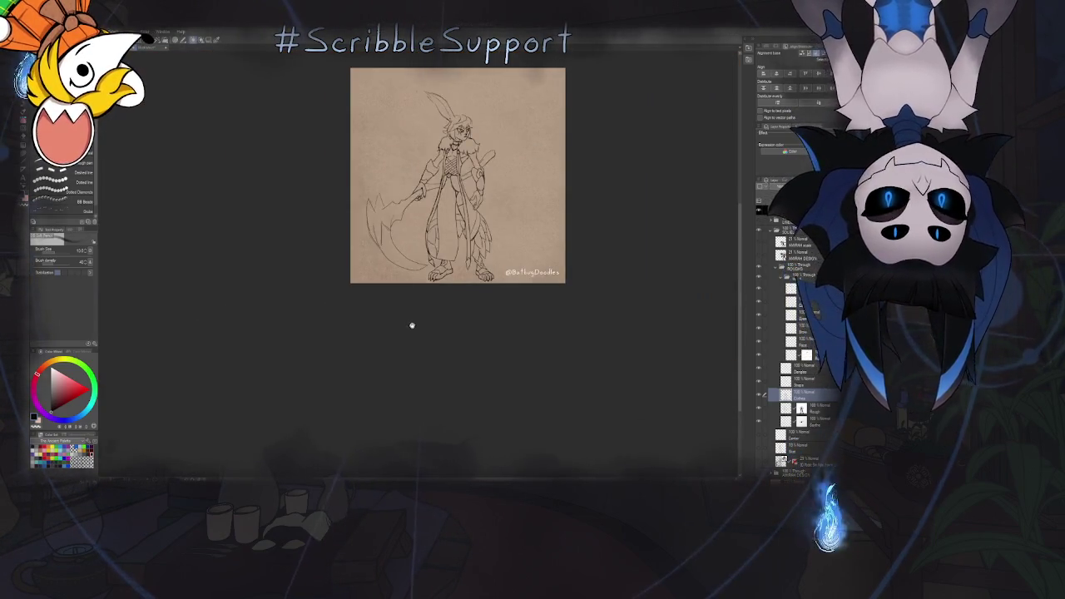
Erase the doubled pencil line on the leg, then zoom out to review
scroll(411, 327, up, 1)
scroll(408, 331, up, 2)
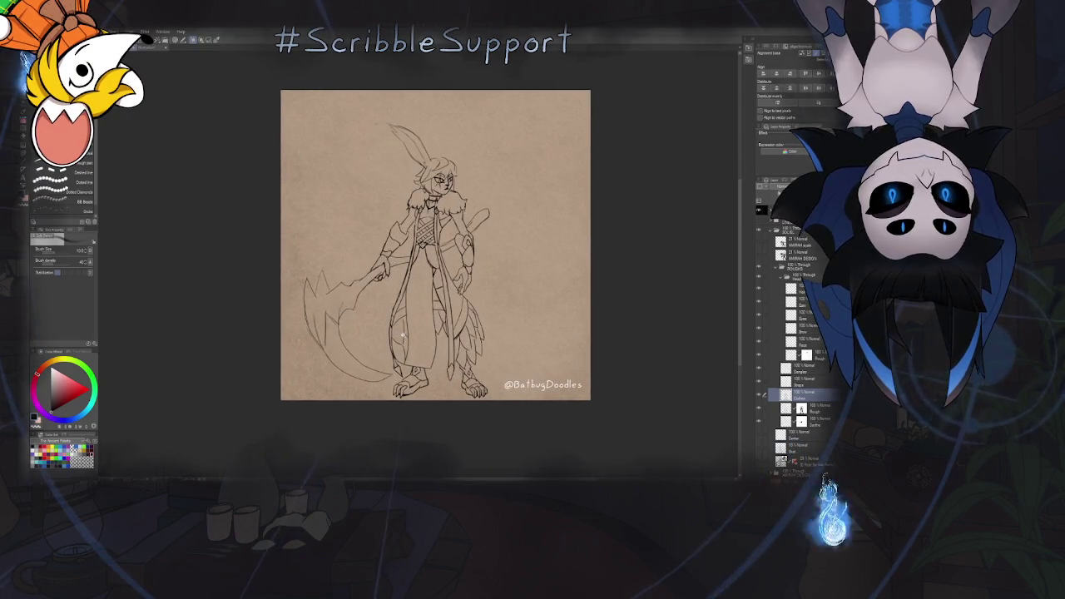
scroll(403, 335, up, 3)
scroll(403, 335, up, 2)
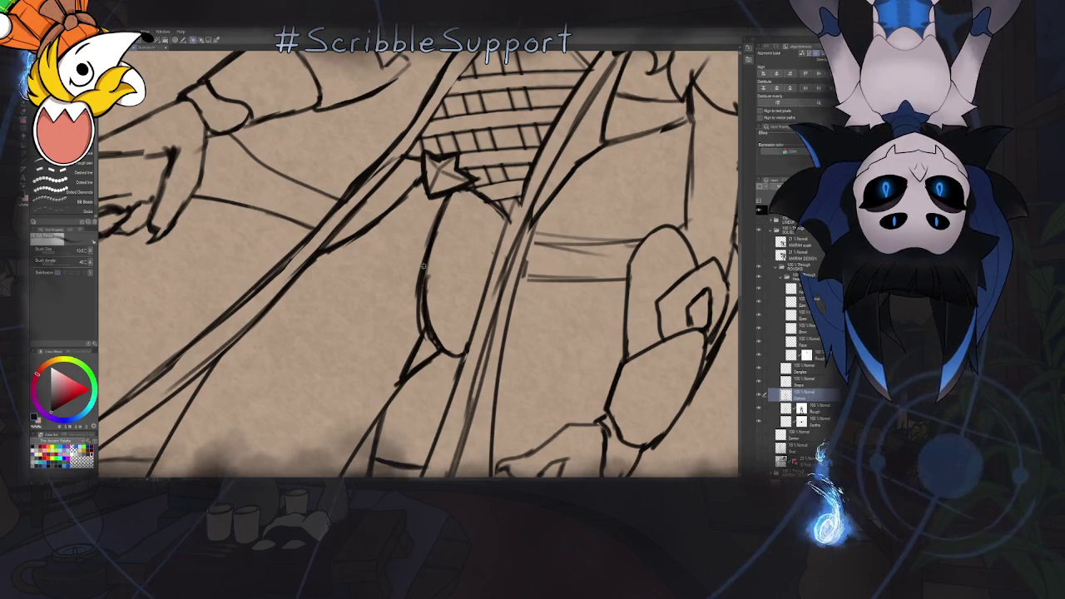
key(e)
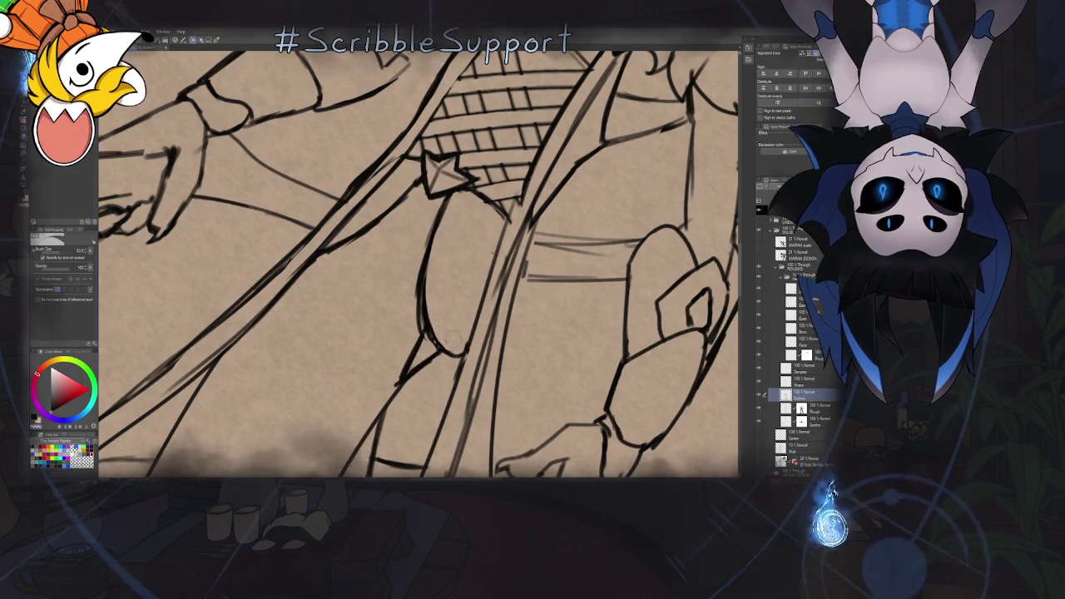
drag(421, 330, 418, 243)
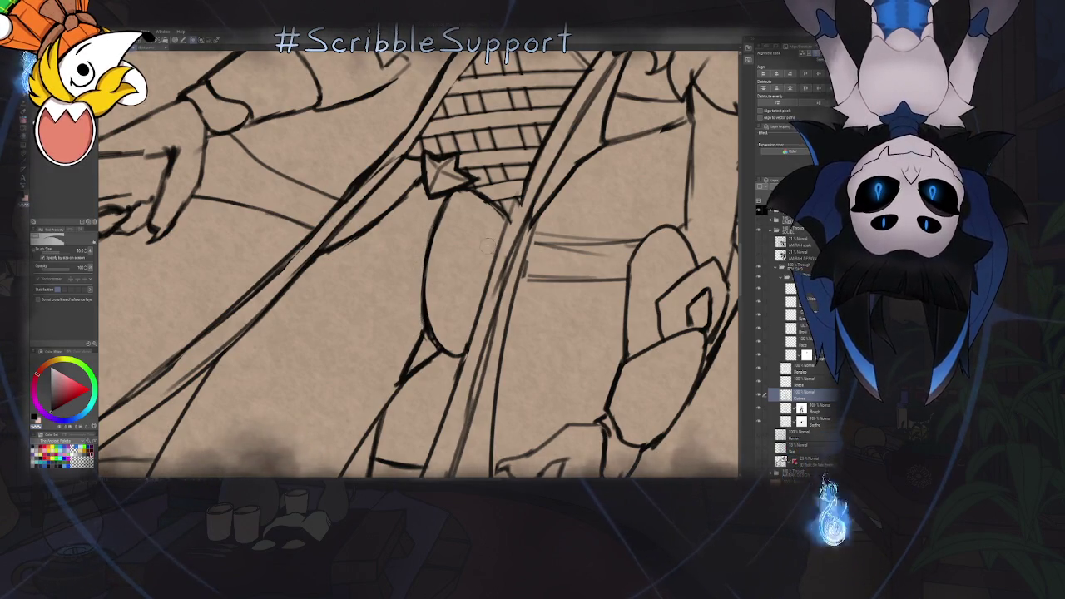
scroll(441, 267, down, 2)
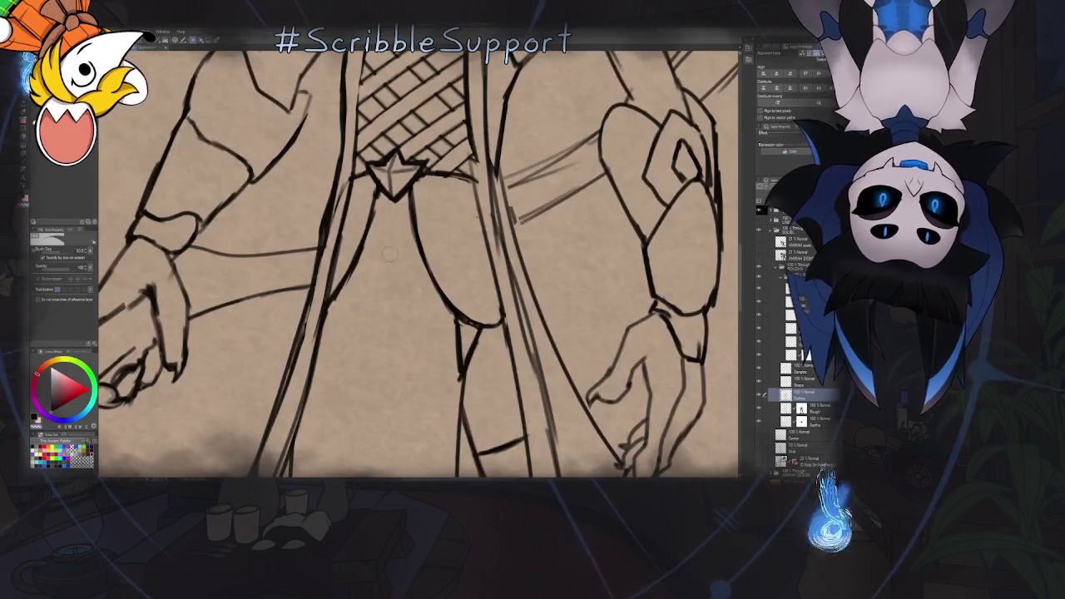
scroll(415, 277, down, 1)
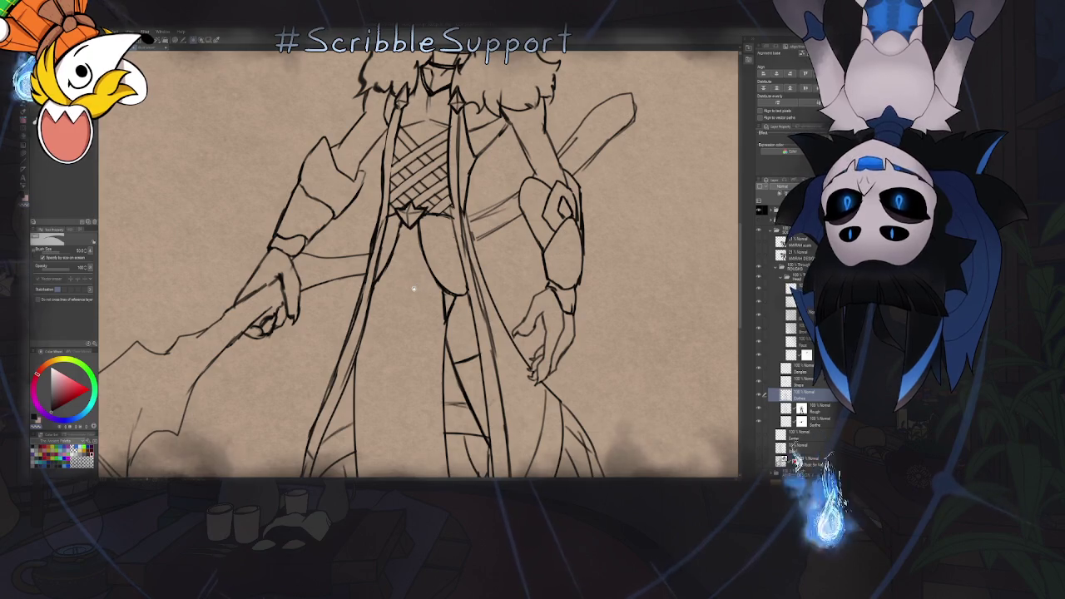
scroll(414, 288, down, 1)
Turn off the hair layer's visibility, leaving a bare head under the long ear
scroll(433, 281, down, 1)
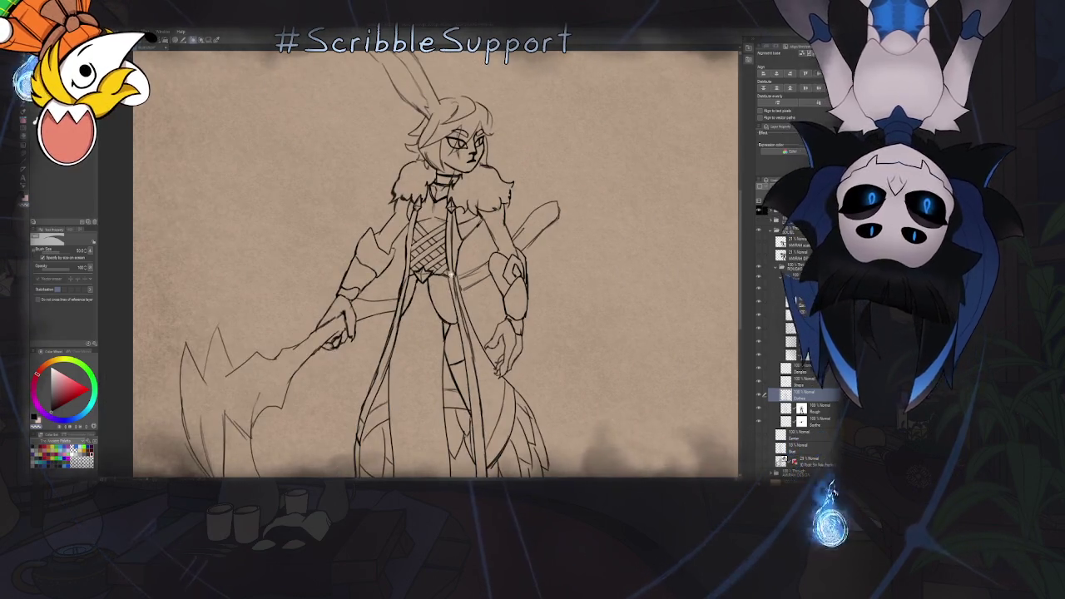
scroll(453, 276, up, 1)
scroll(454, 276, up, 1)
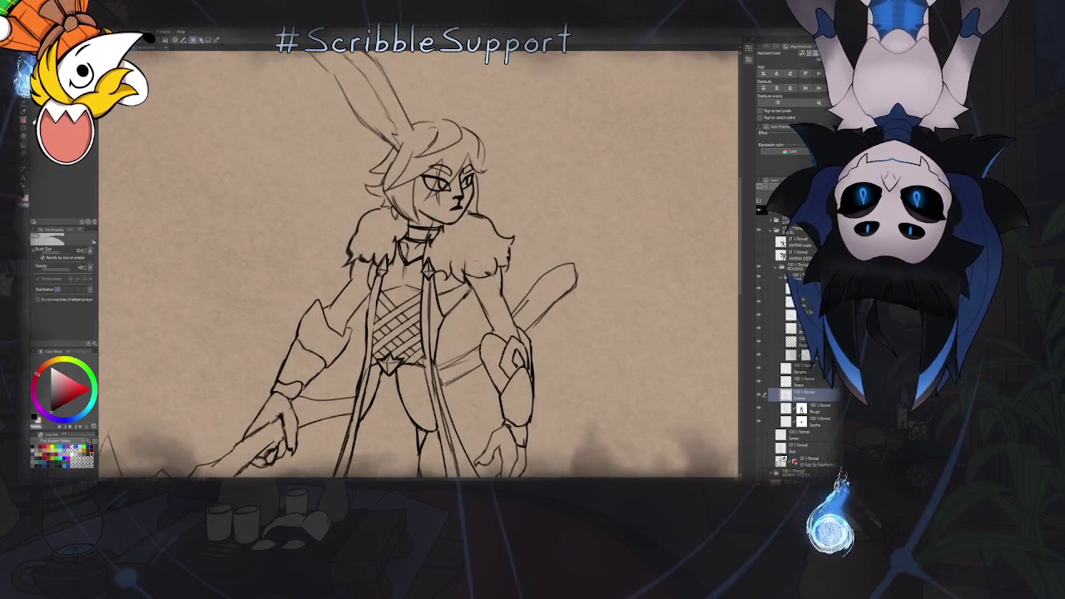
click(758, 287)
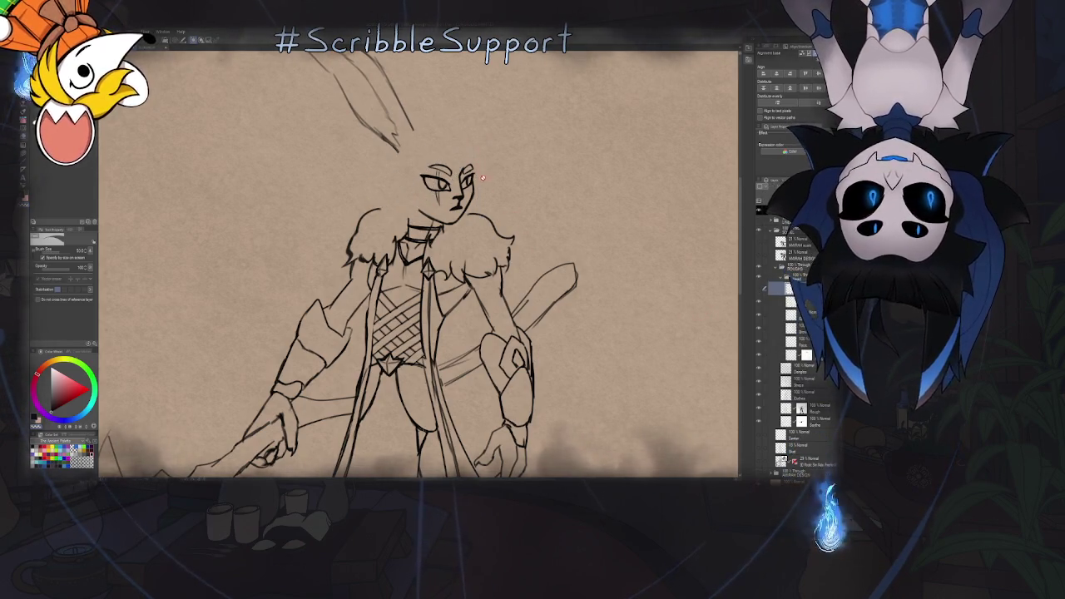
scroll(449, 289, down, 1)
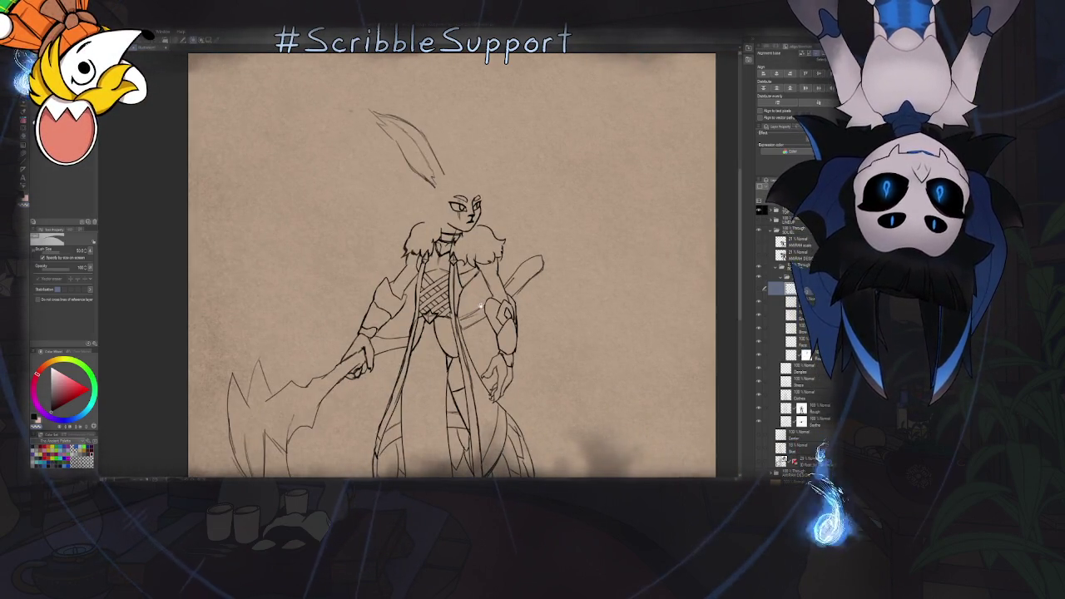
scroll(462, 262, down, 2)
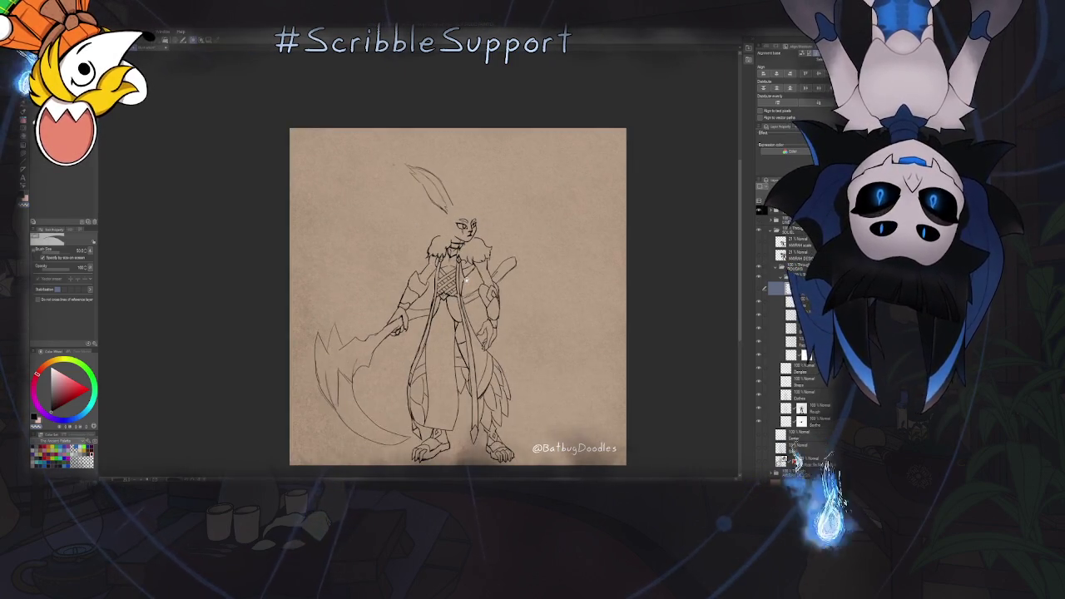
Switch back to the inking pen and refine the wrist, tilting and panning around the hand
scroll(466, 281, up, 5)
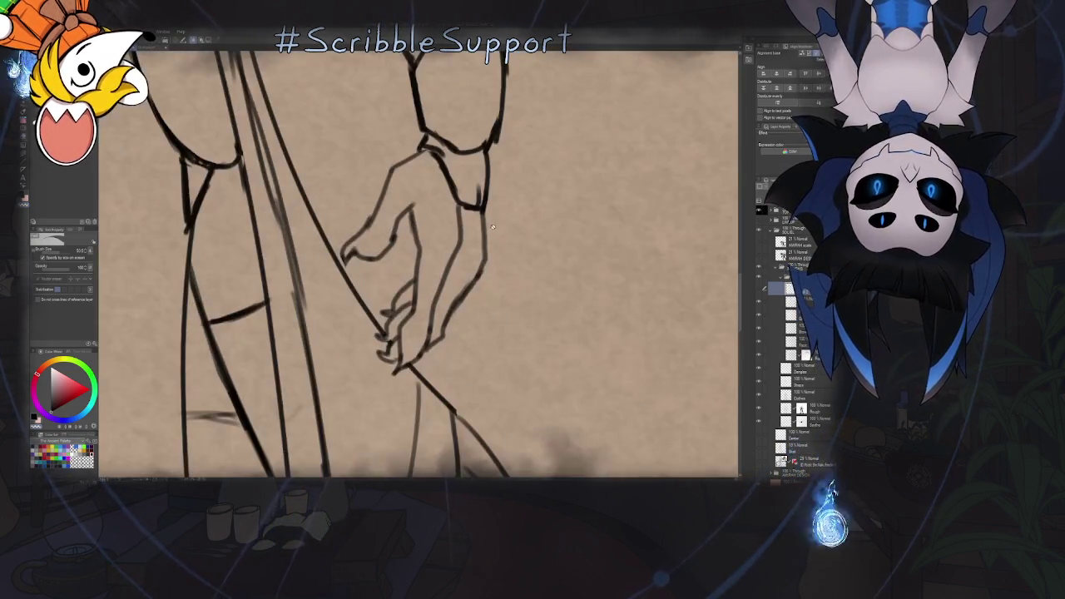
key(p)
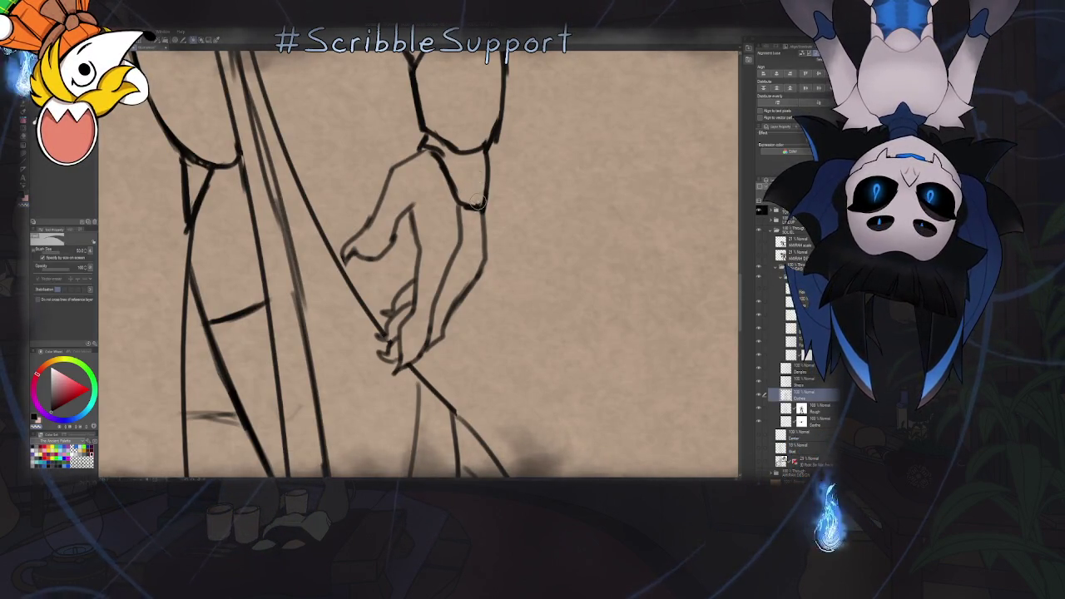
drag(431, 190, 466, 217)
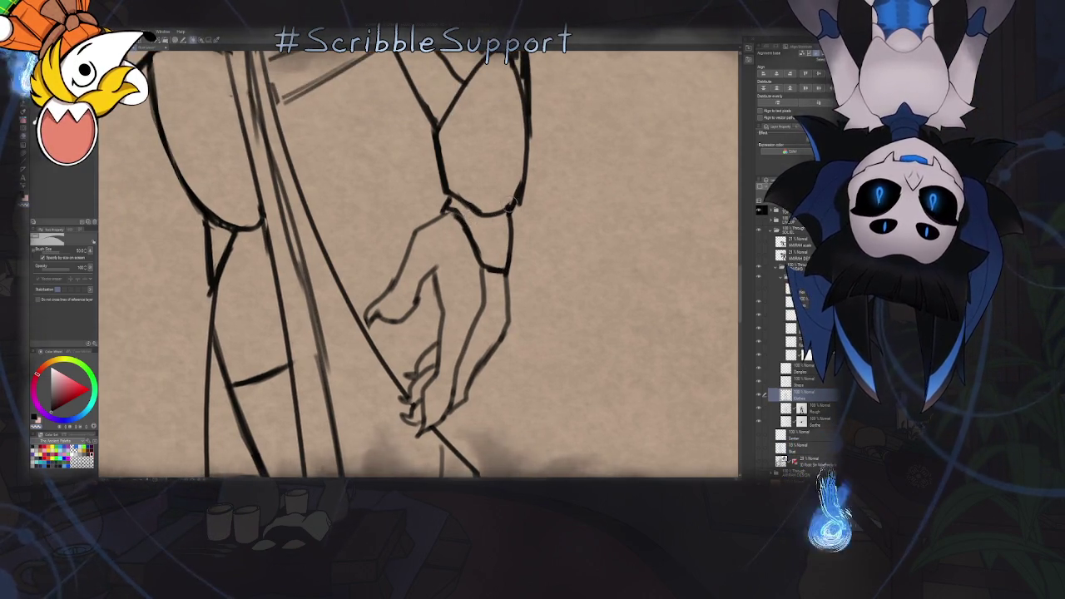
mouse_move(467, 221)
mouse_down()
mouse_move(515, 273)
mouse_move(514, 234)
mouse_up()
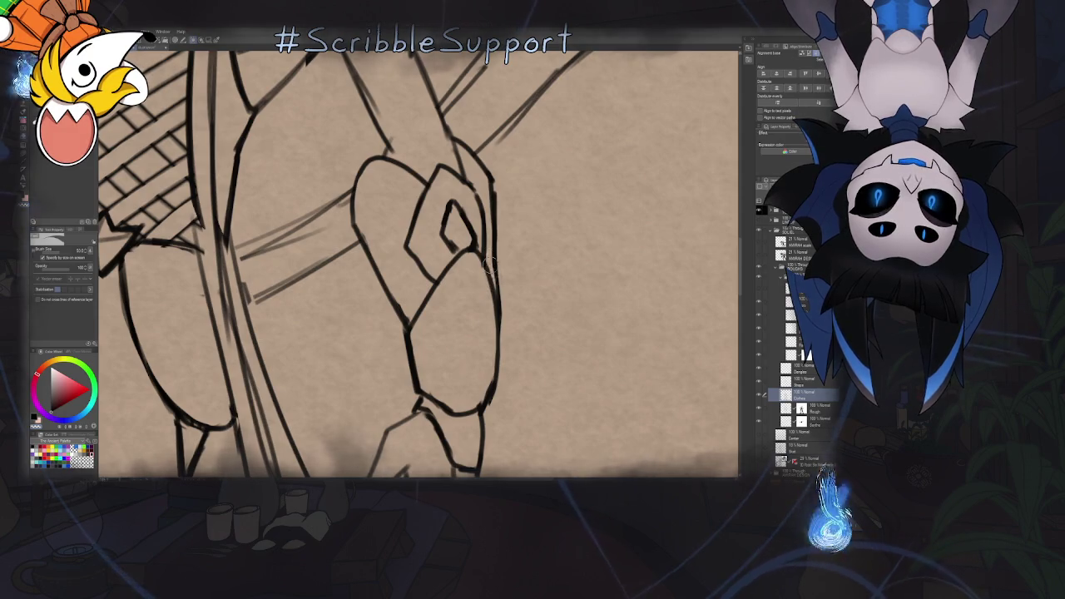
scroll(491, 262, down, 2)
scroll(446, 215, down, 2)
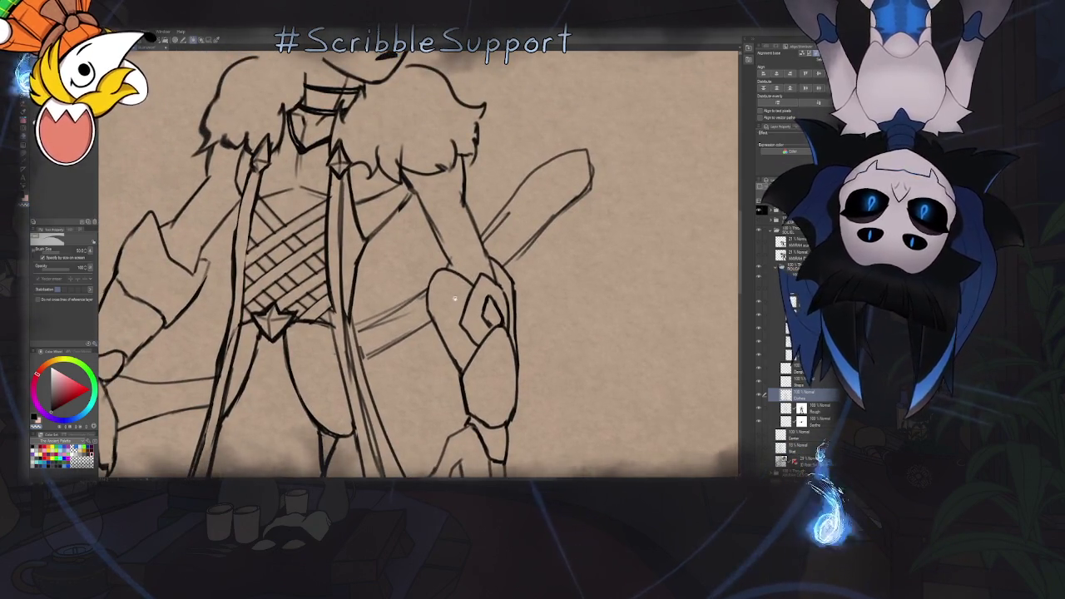
scroll(417, 288, up, 2)
scroll(416, 289, down, 1)
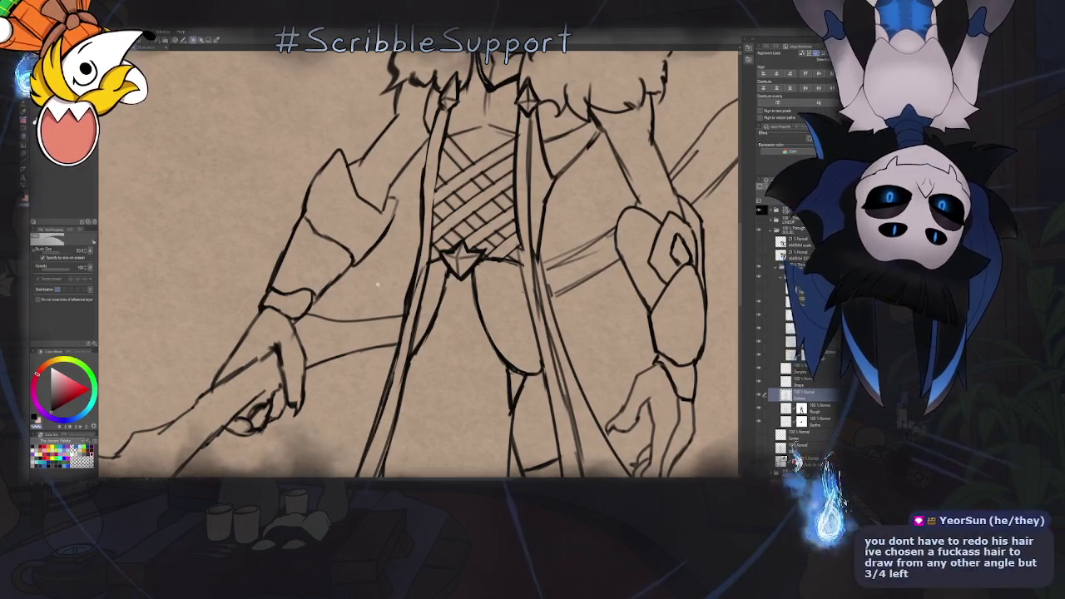
scroll(408, 291, down, 2)
scroll(390, 294, up, 1)
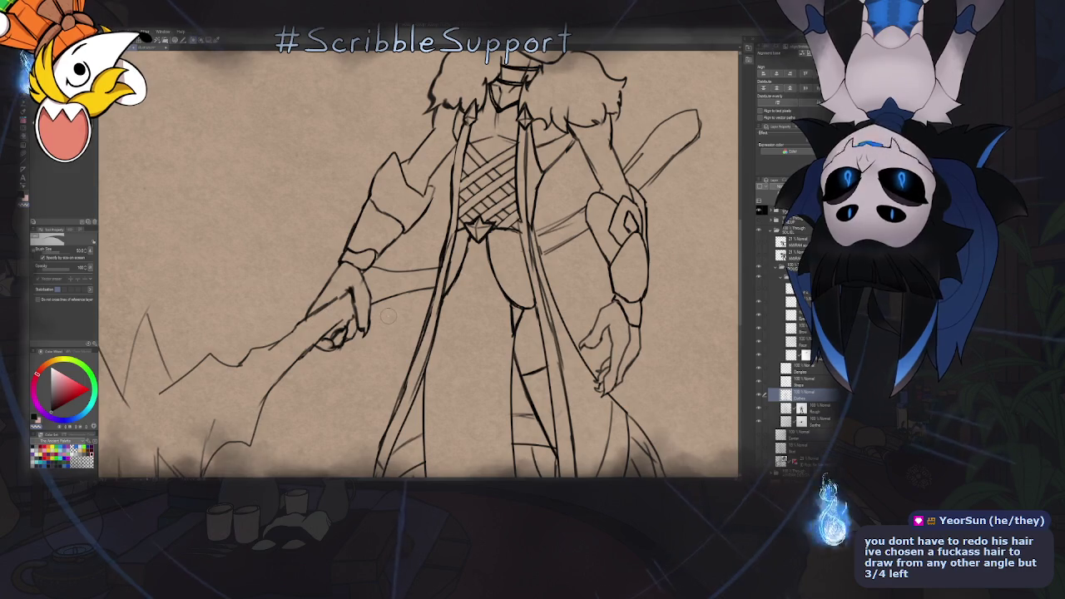
scroll(470, 295, down, 3)
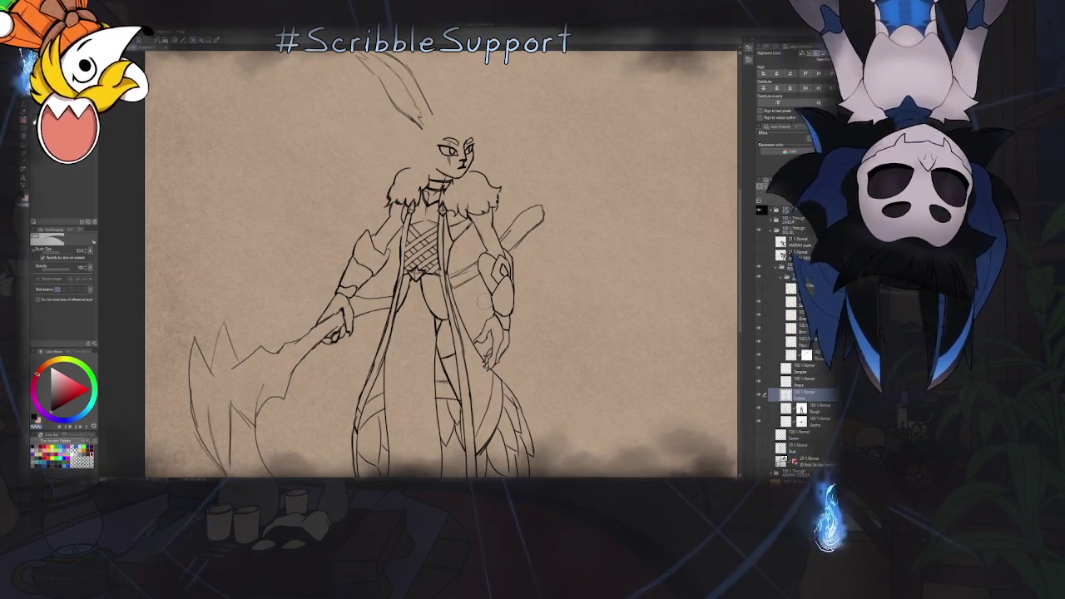
Fit the whole illustration in view and merge the current layer down with Ctrl+E
key(b)
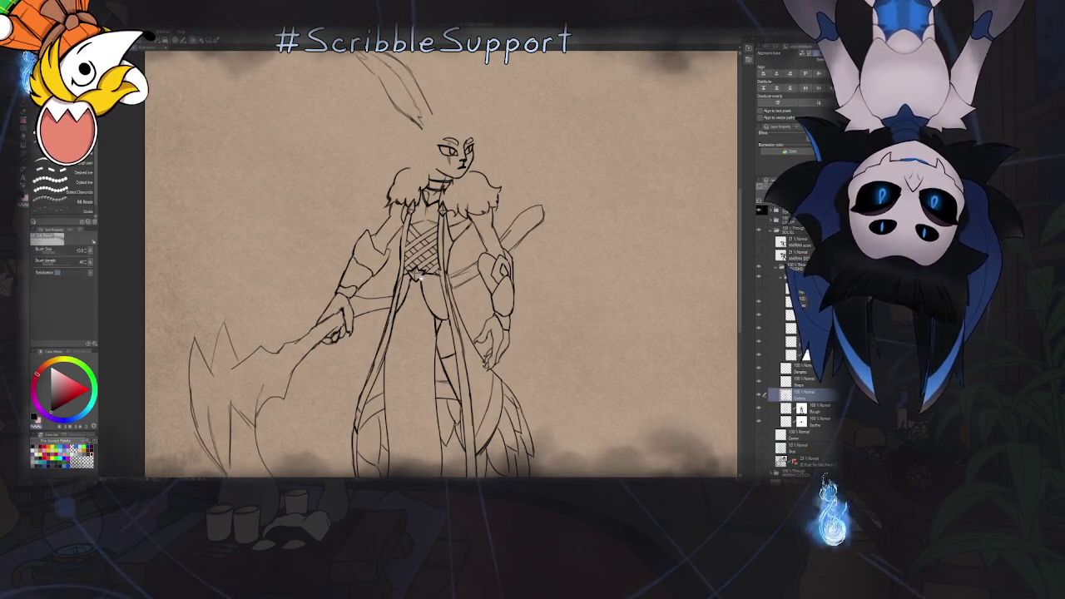
key(ctrl+0)
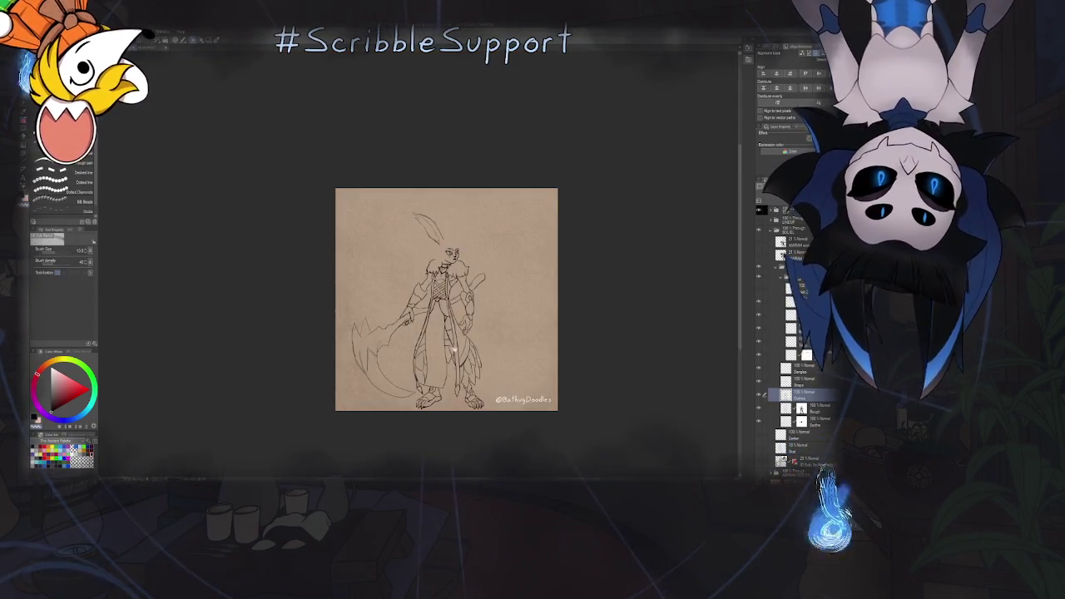
scroll(454, 356, up, 1)
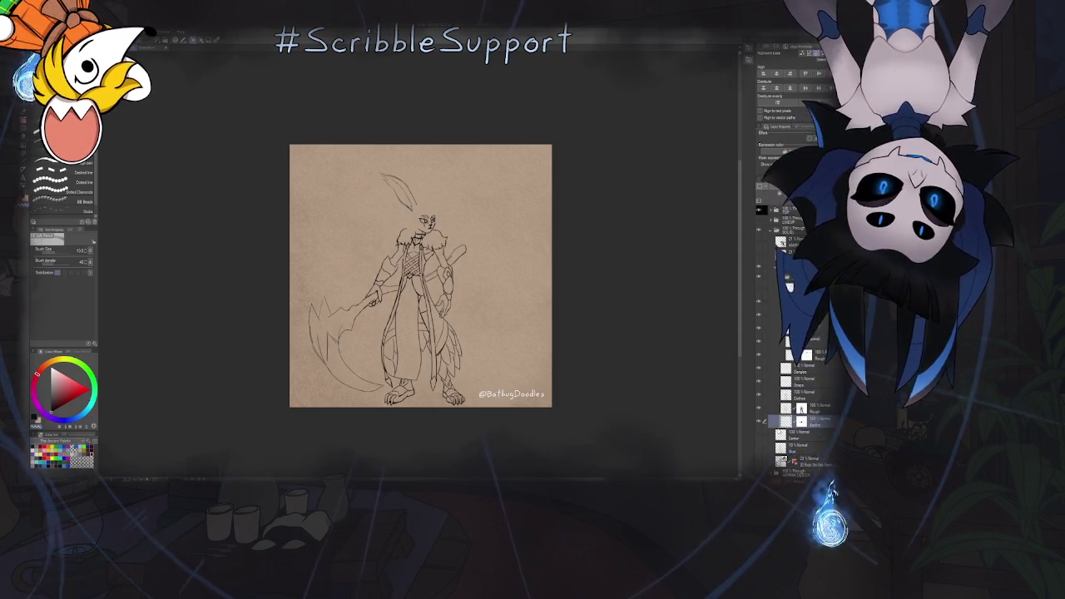
key(ctrl+e)
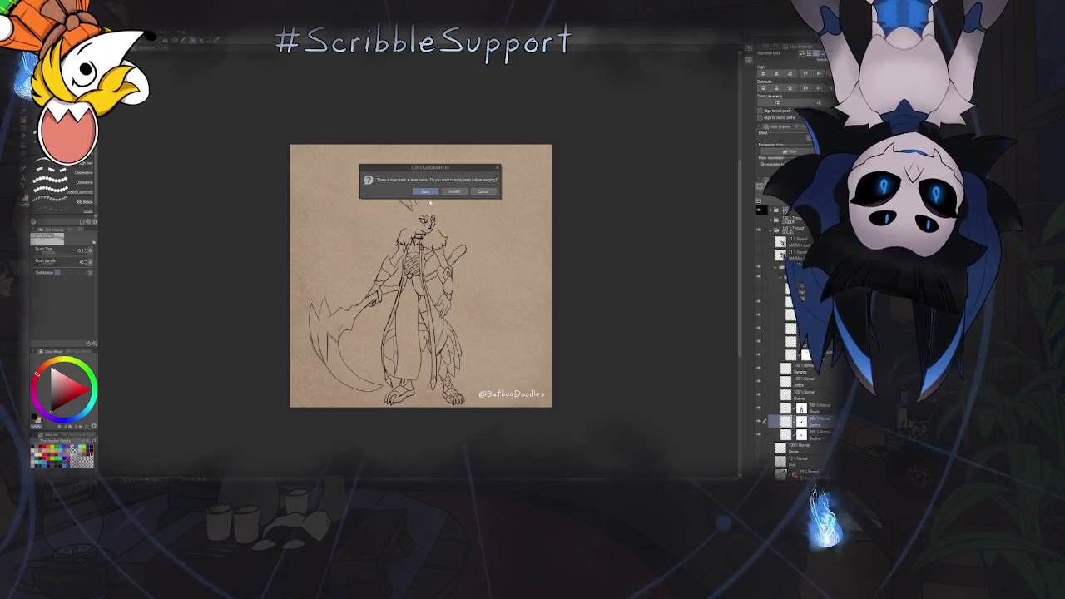
Apply the layer mask to complete the merge and recentre the page
key(Return)
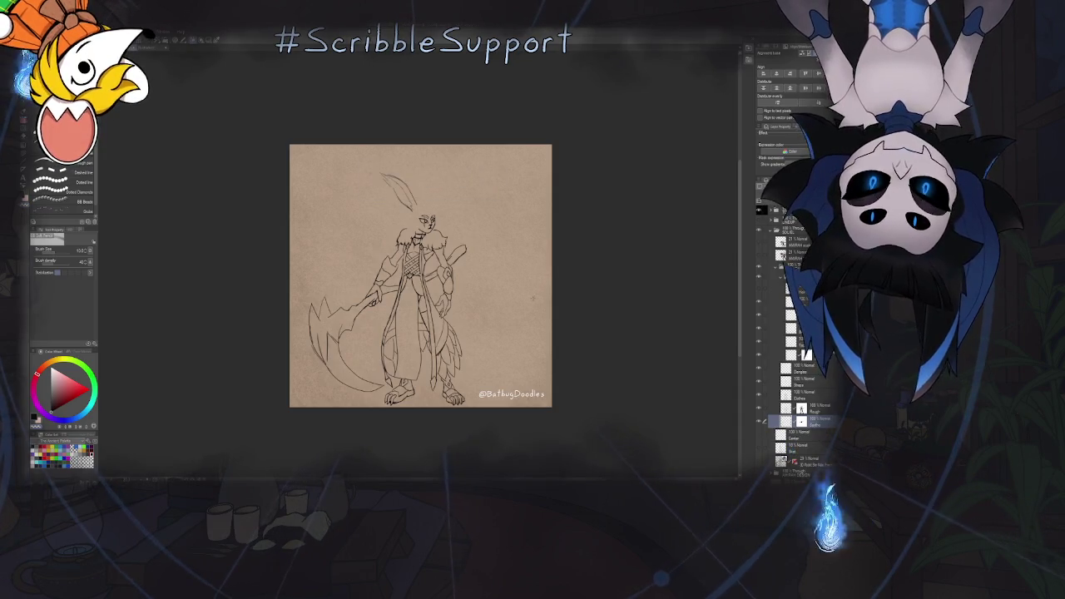
scroll(430, 339, down, 2)
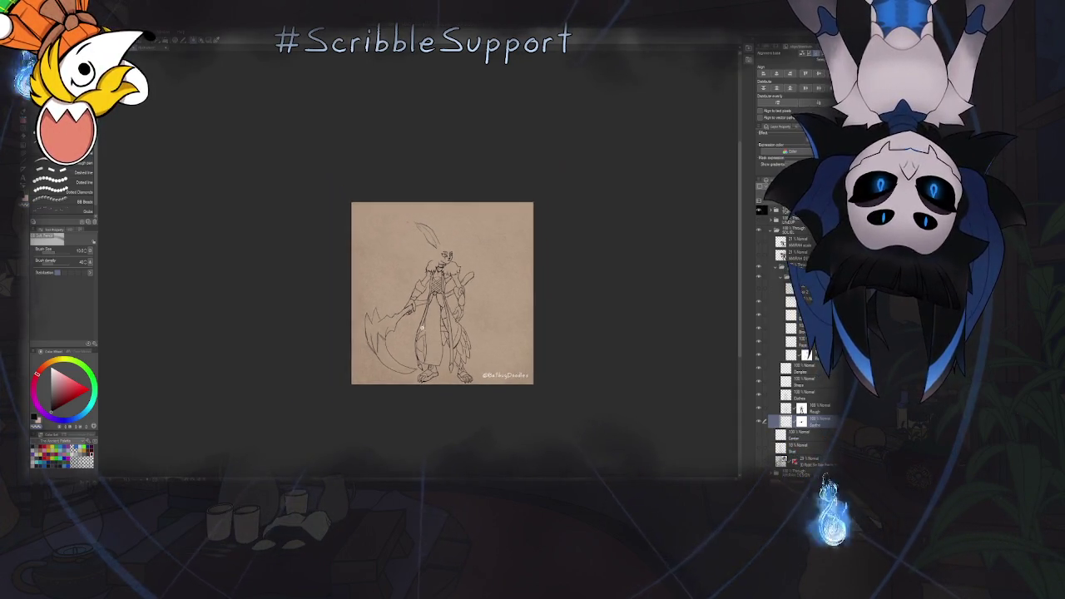
scroll(445, 313, up, 2)
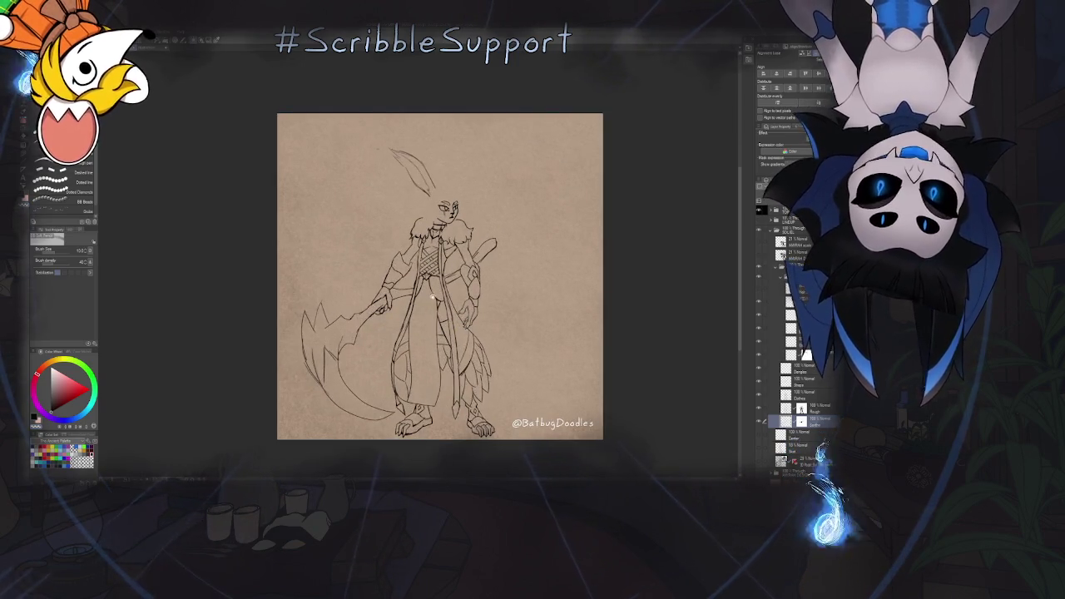
drag(432, 291, 454, 315)
scroll(441, 299, up, 1)
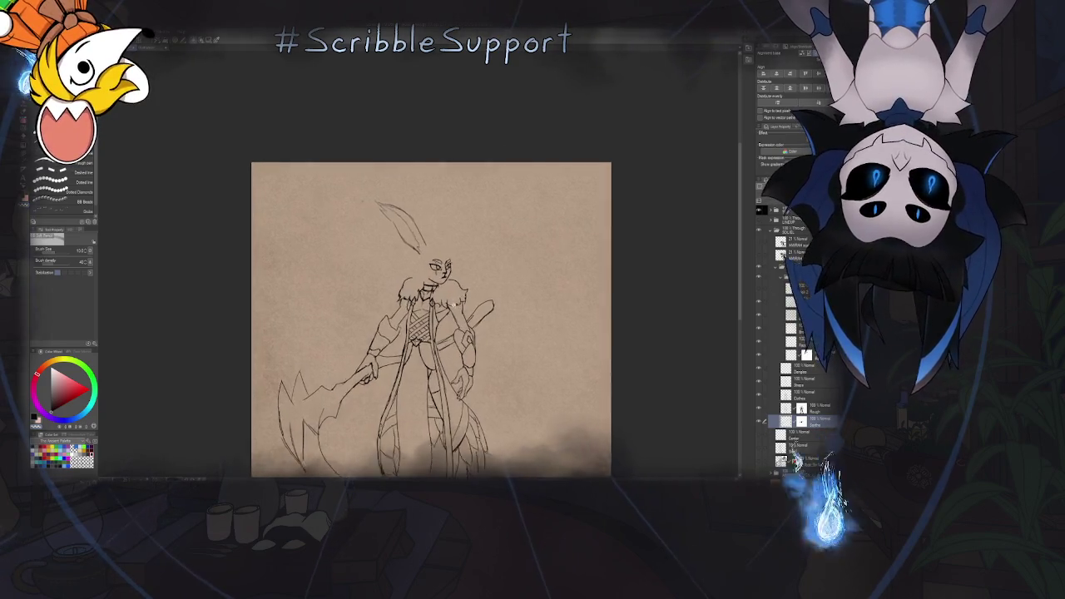
scroll(445, 316, up, 1)
scroll(472, 413, up, 1)
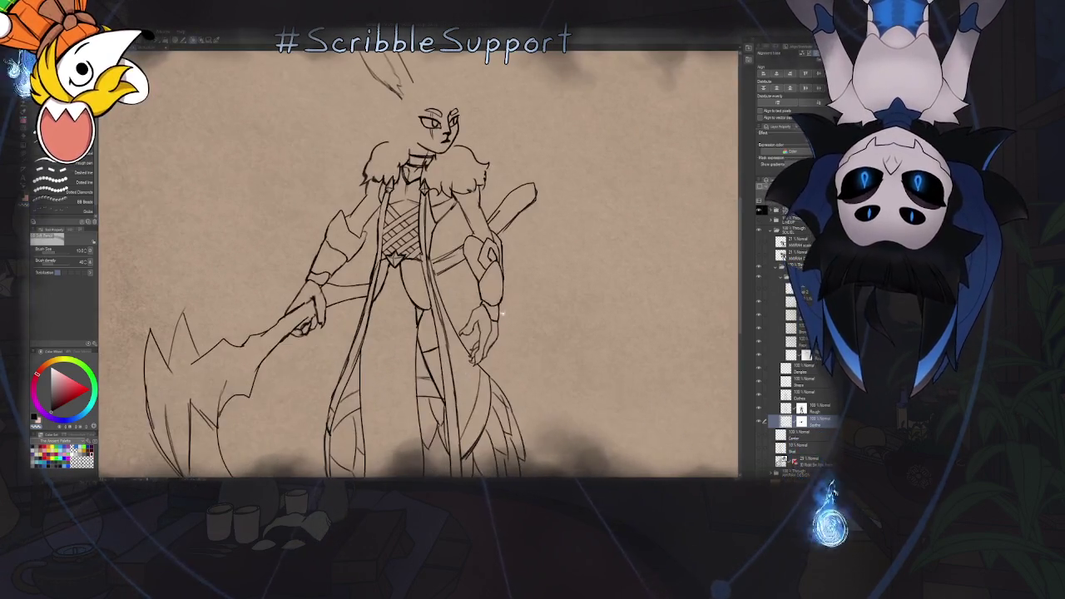
Add a new raster layer above the Rough layer
click(760, 408)
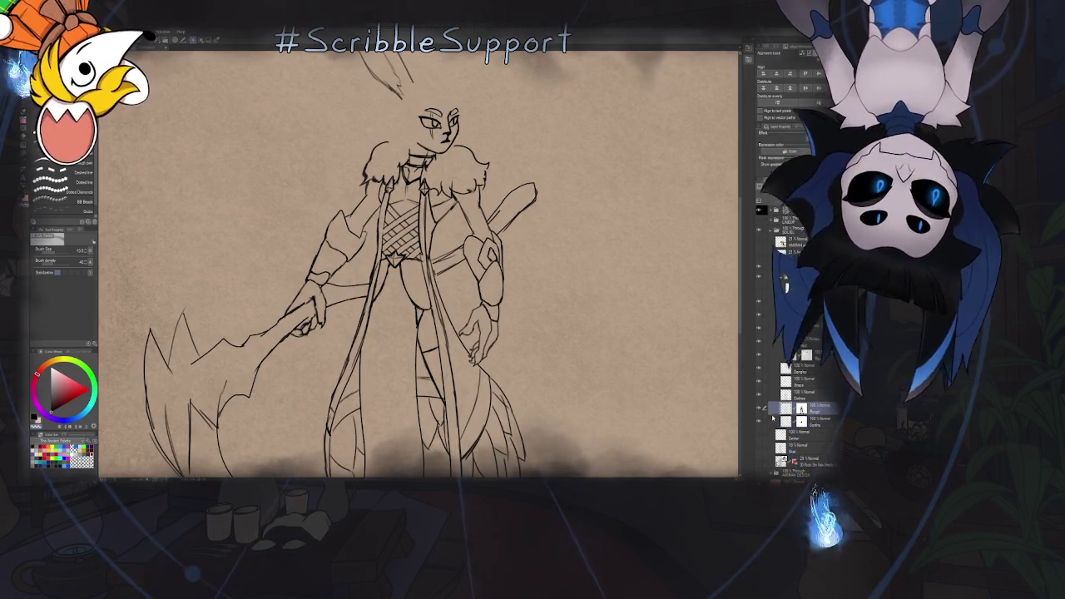
key(ctrl+shift+n)
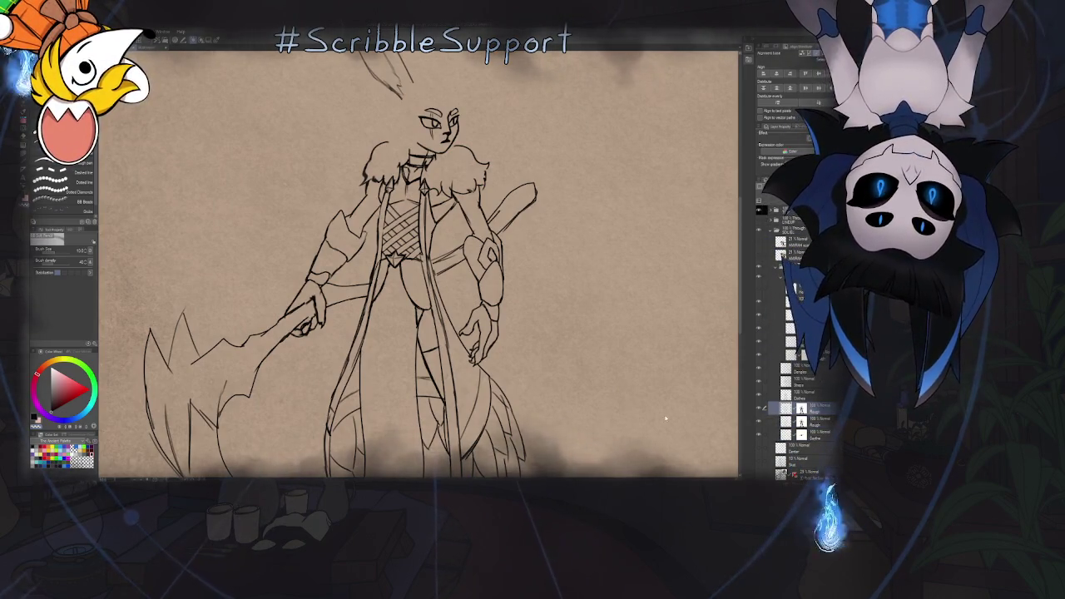
scroll(627, 384, down, 2)
scroll(628, 385, up, 1)
scroll(627, 384, up, 1)
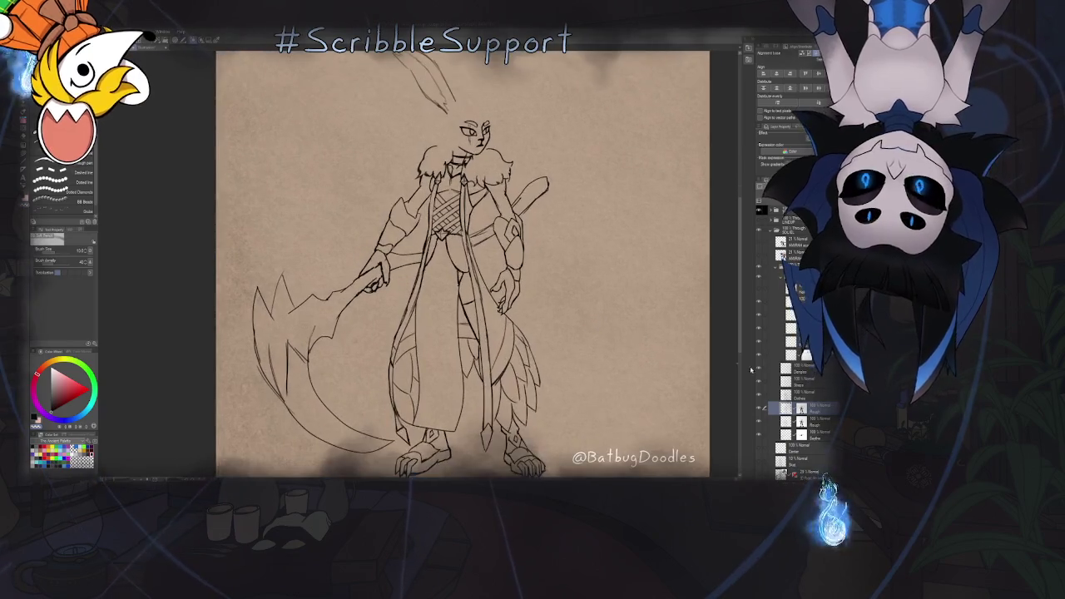
key(Return)
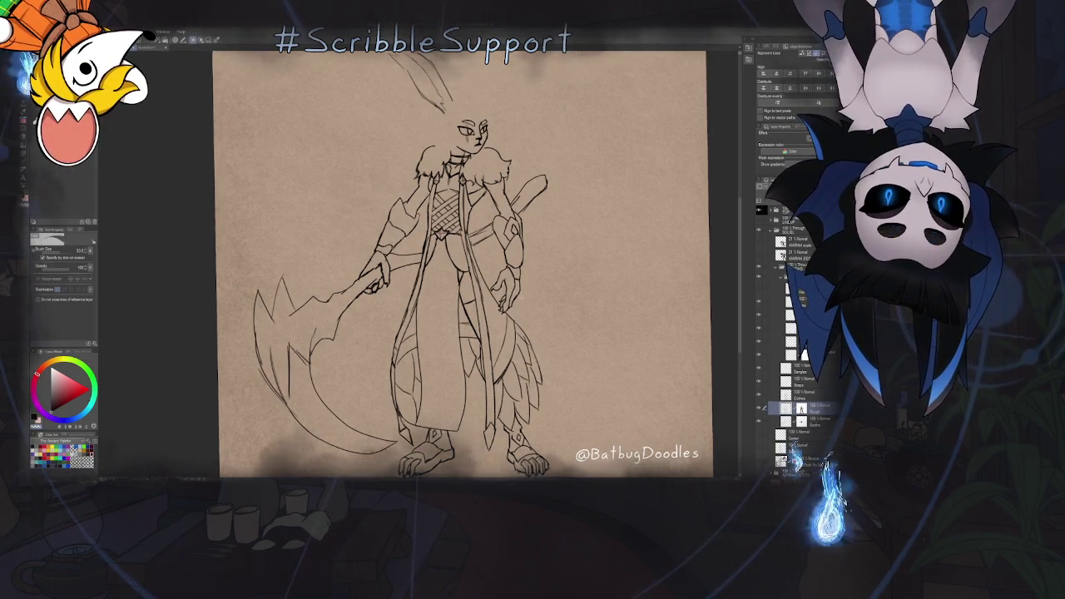
scroll(455, 322, up, 1)
scroll(455, 322, up, 2)
scroll(455, 322, up, 1)
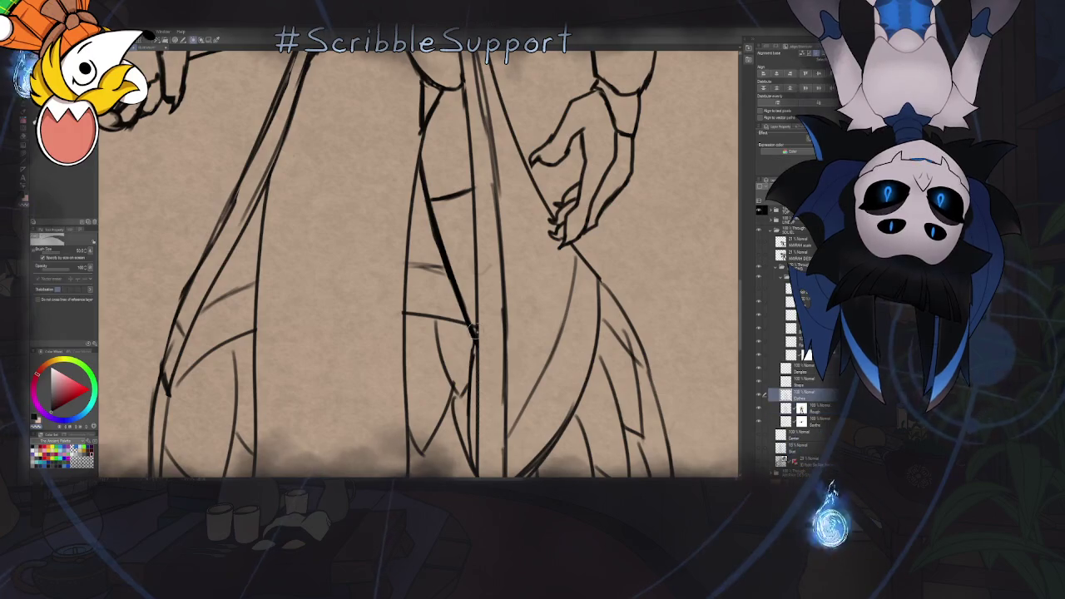
scroll(466, 326, up, 1)
scroll(482, 333, up, 1)
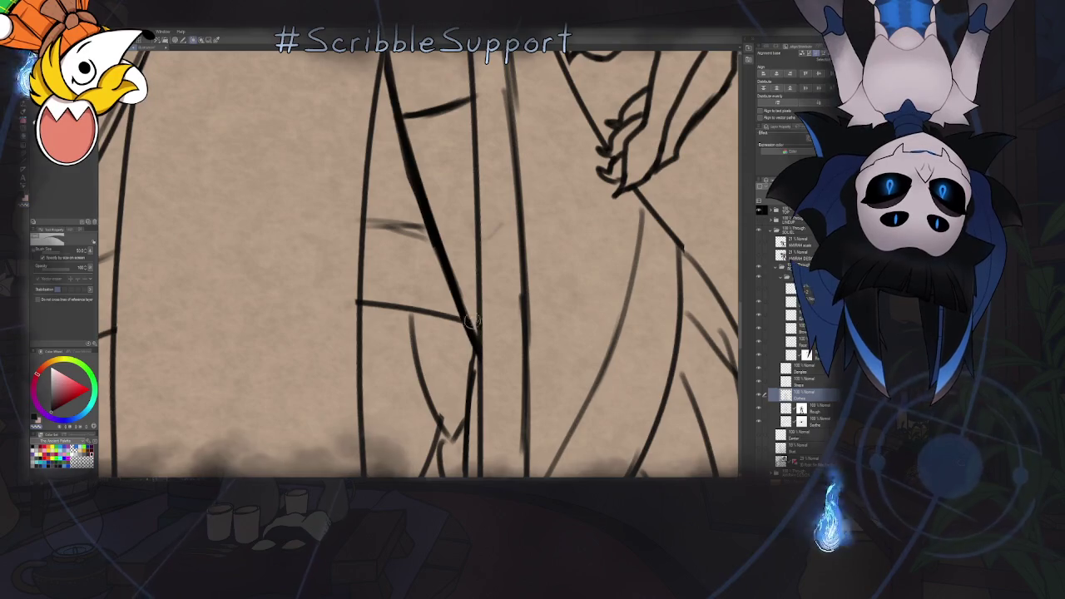
scroll(474, 327, down, 5)
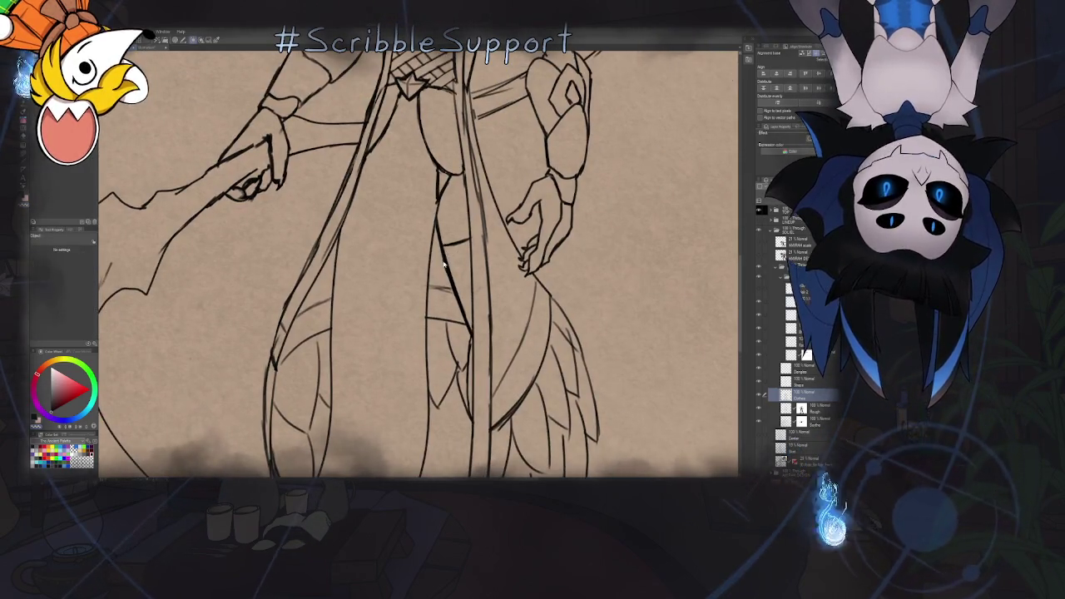
key(alt+bracketleft)
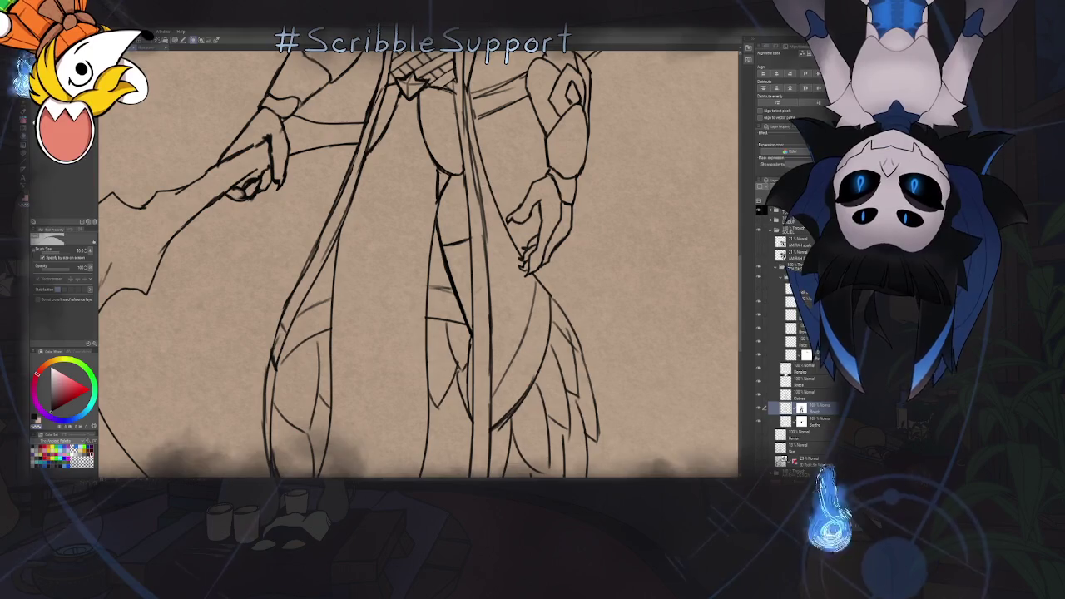
key(ctrl+z)
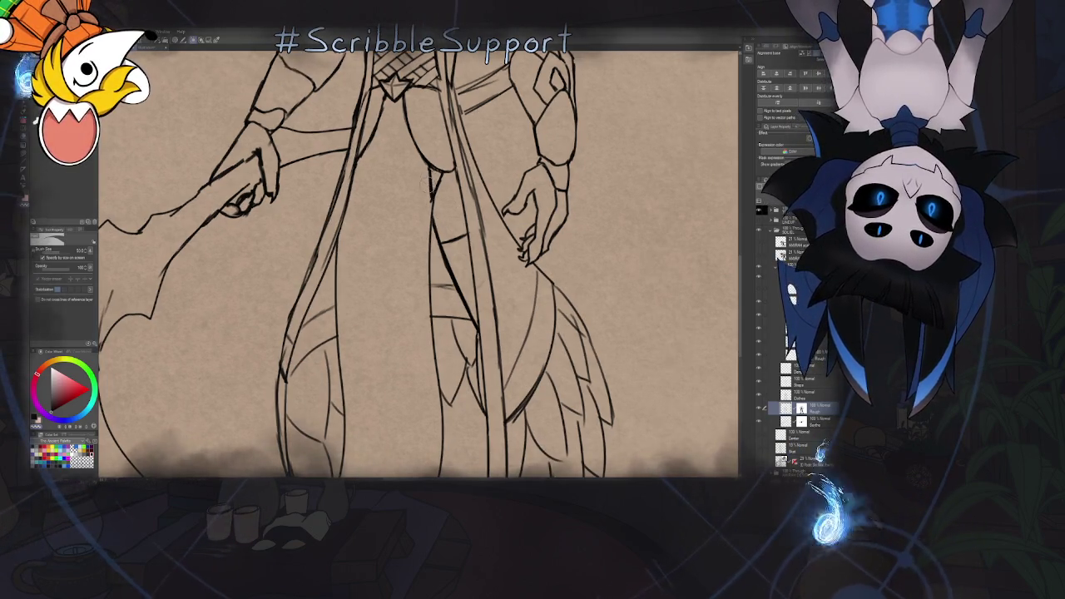
scroll(473, 207, down, 5)
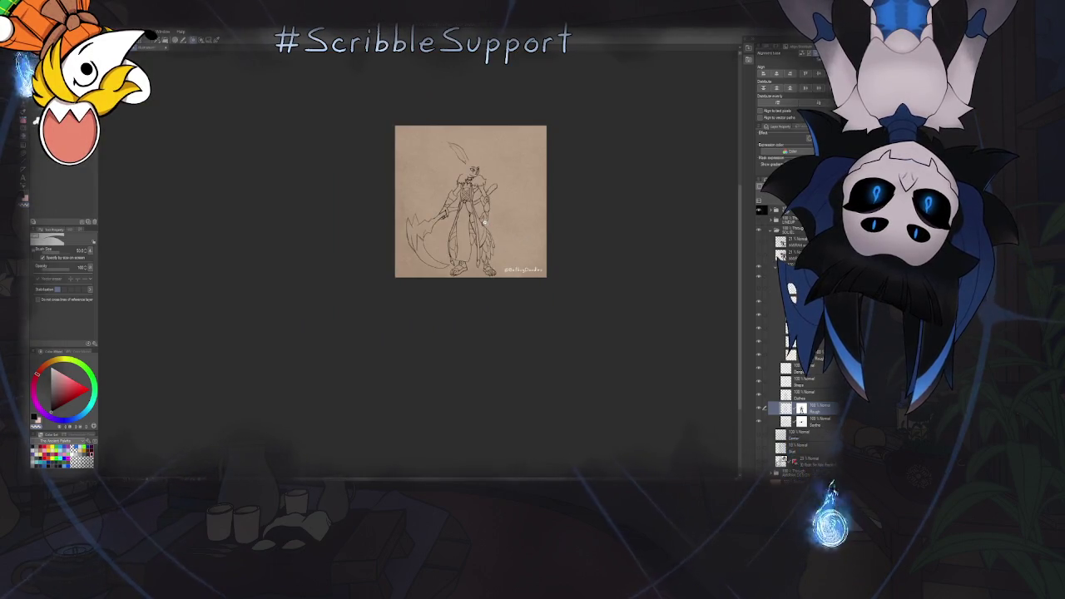
scroll(480, 228, up, 5)
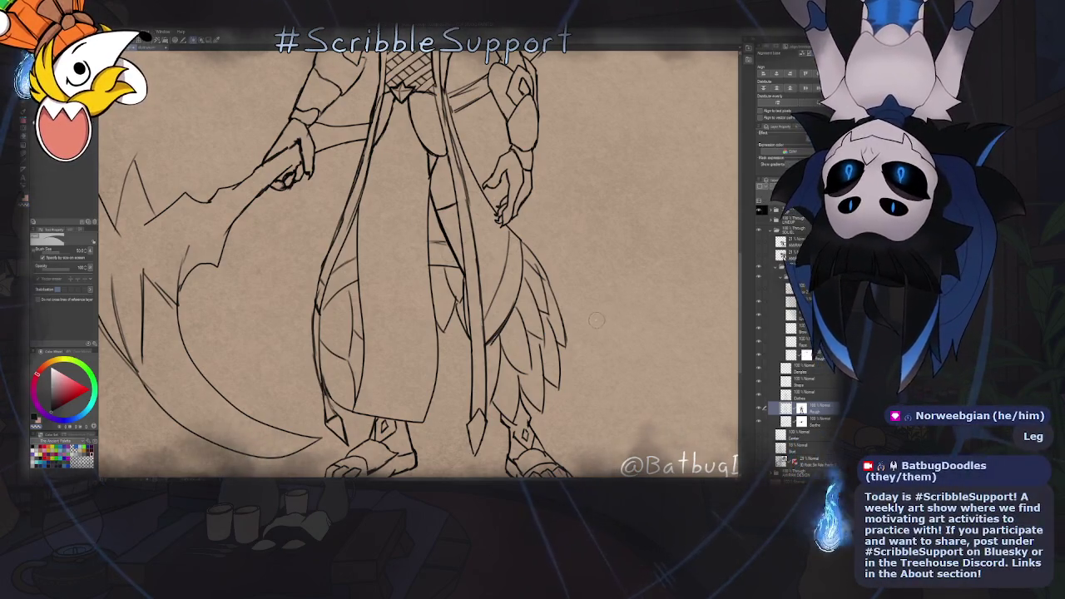
key(b)
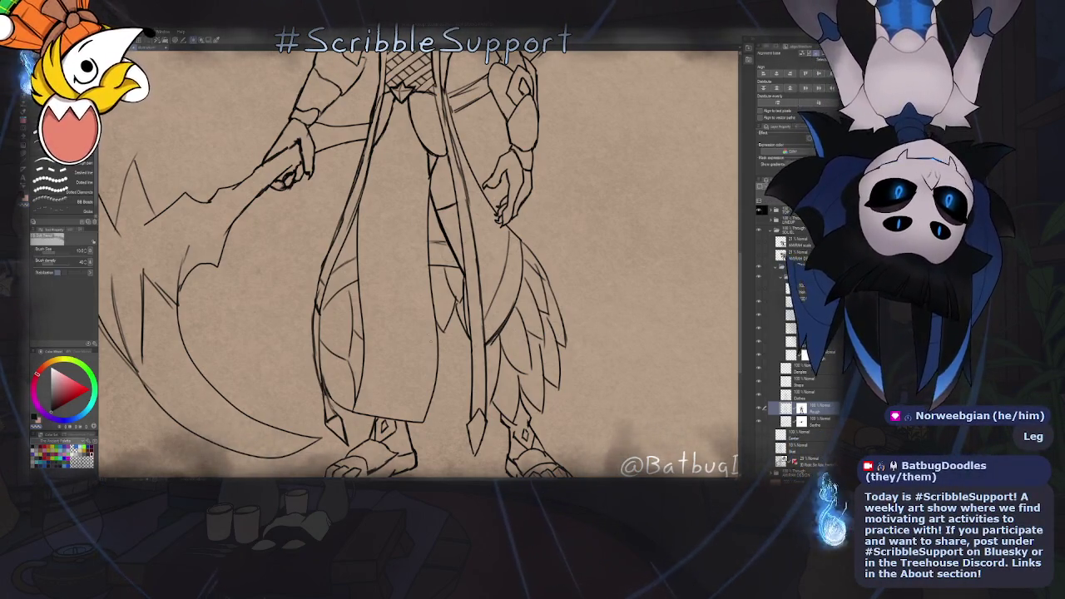
key(asciicircum)
key(asciicircum)
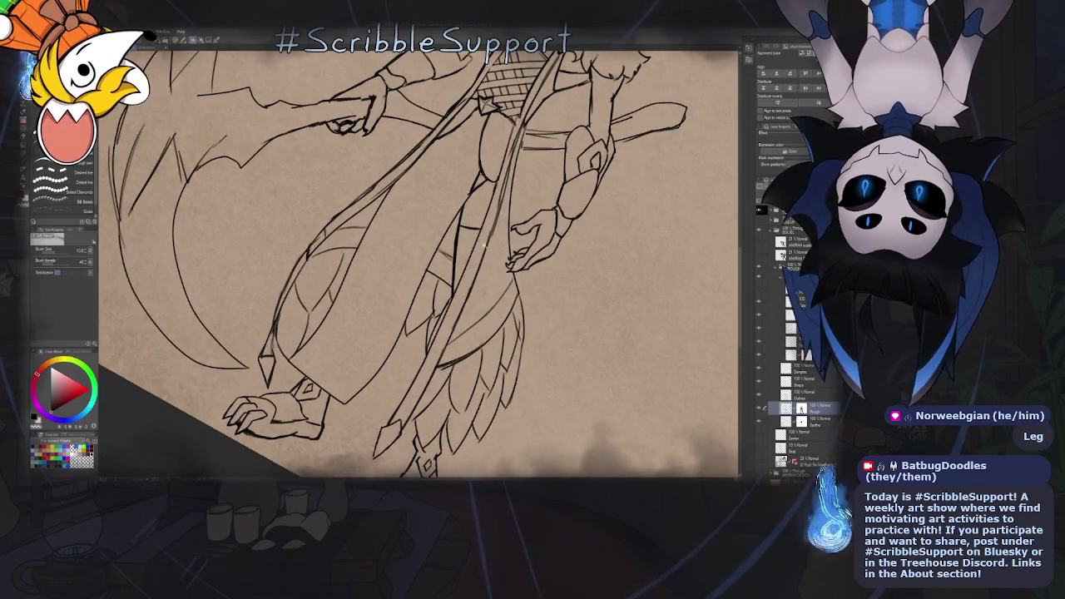
scroll(486, 251, up, 2)
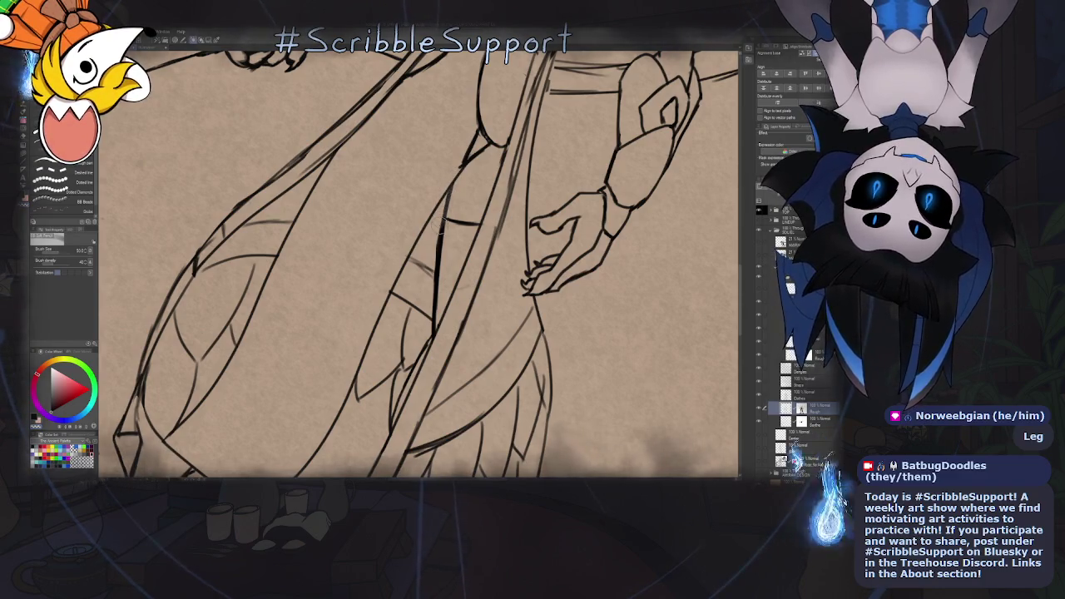
scroll(428, 348, down, 3)
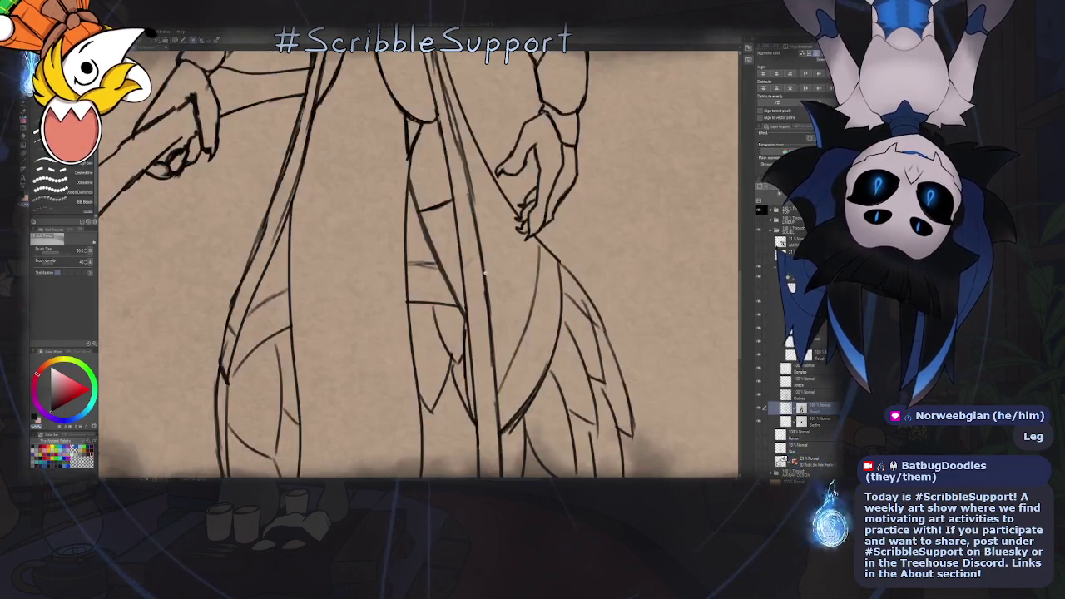
scroll(408, 371, down, 3)
scroll(502, 281, up, 2)
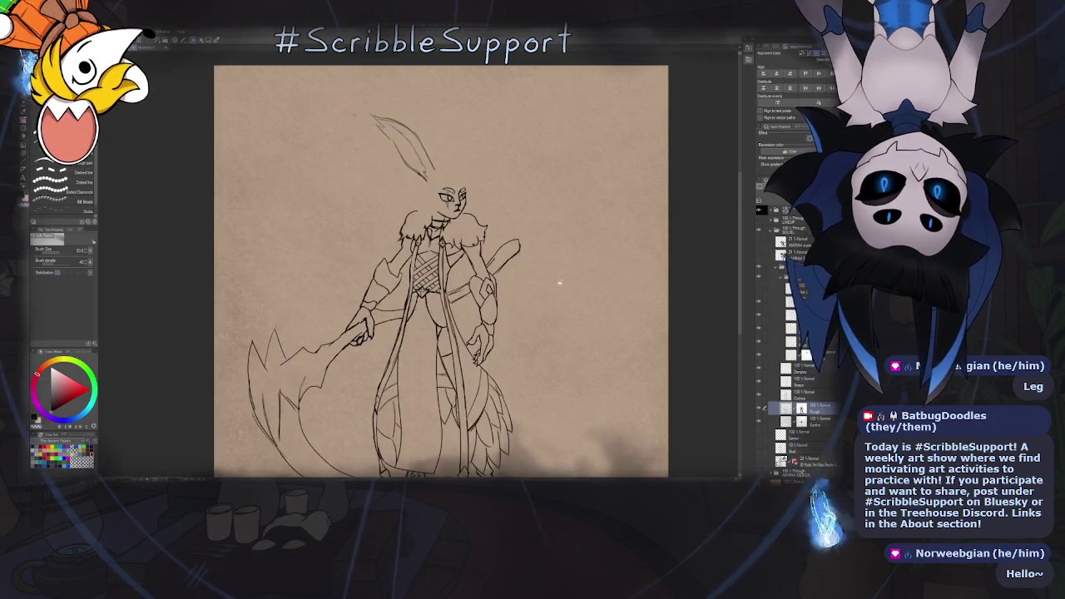
scroll(502, 281, up, 1)
scroll(499, 283, up, 2)
scroll(491, 290, up, 1)
scroll(489, 291, up, 1)
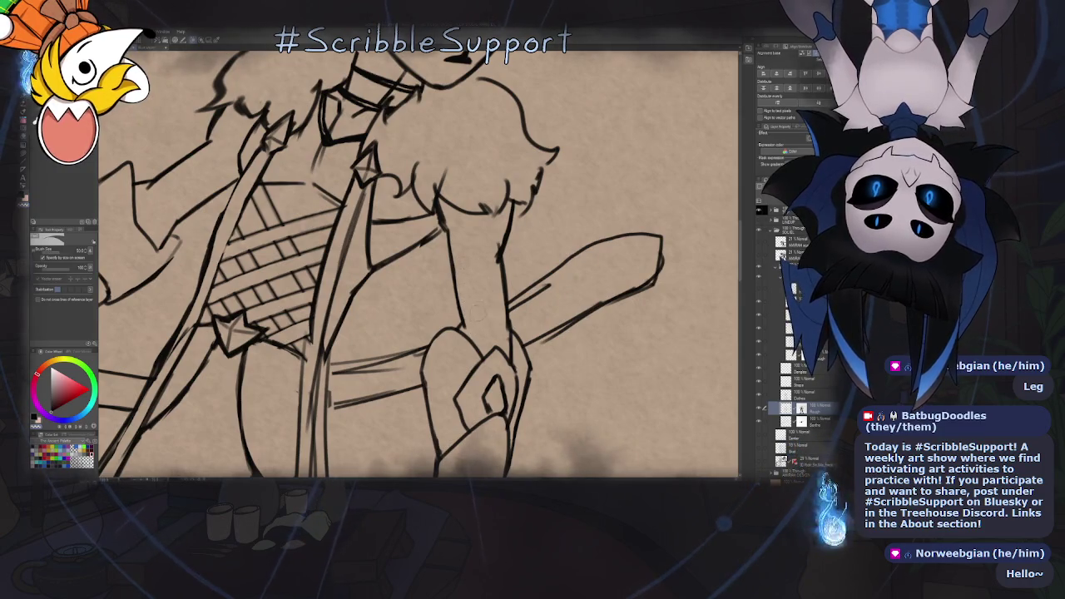
scroll(489, 289, down, 3)
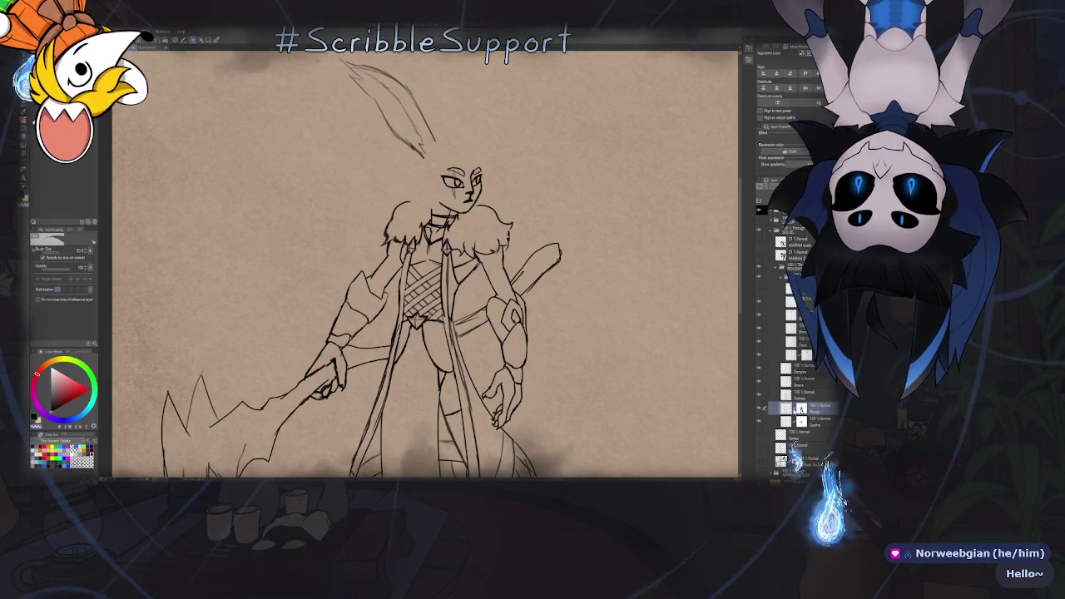
click(807, 420)
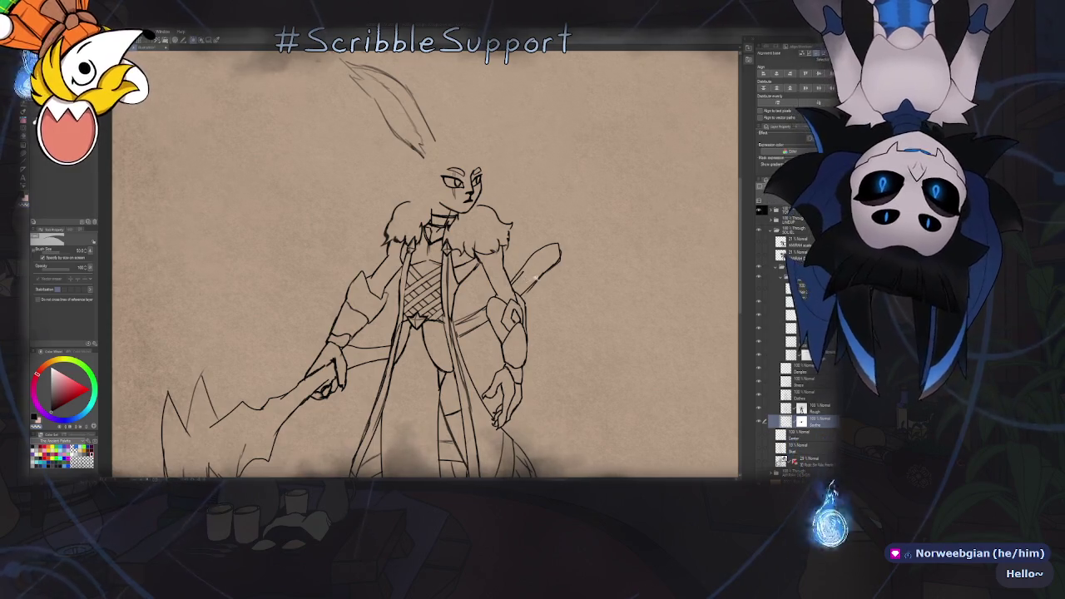
scroll(525, 281, up, 3)
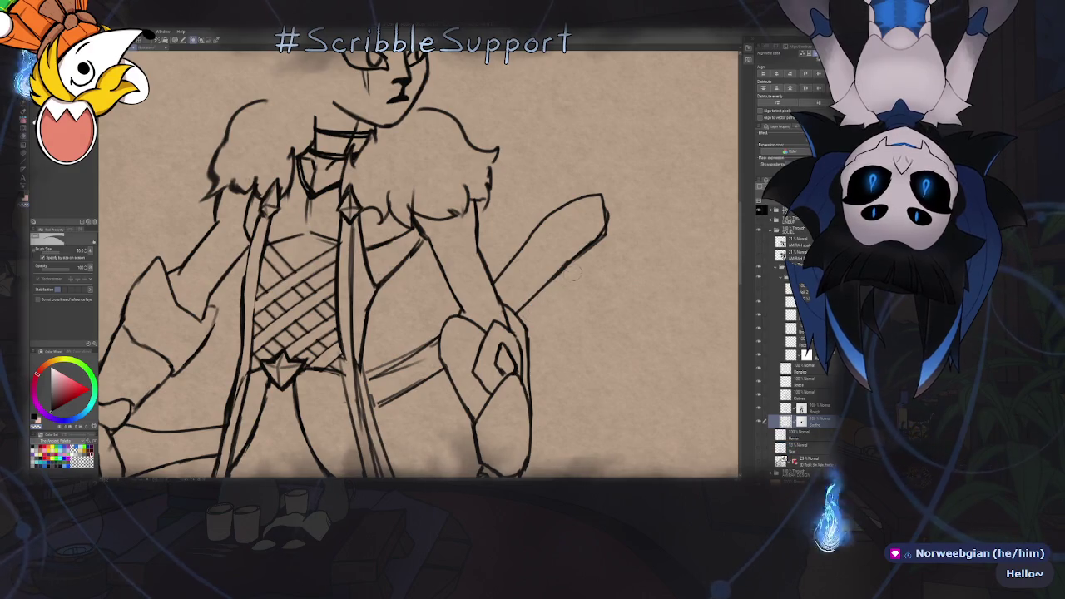
drag(610, 253, 645, 209)
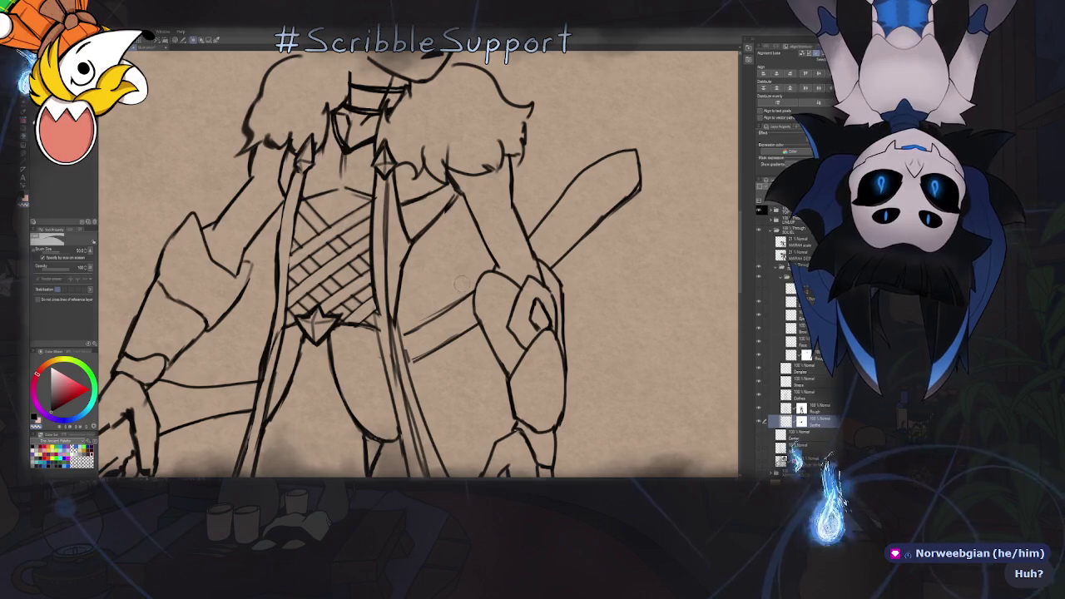
drag(416, 274, 506, 223)
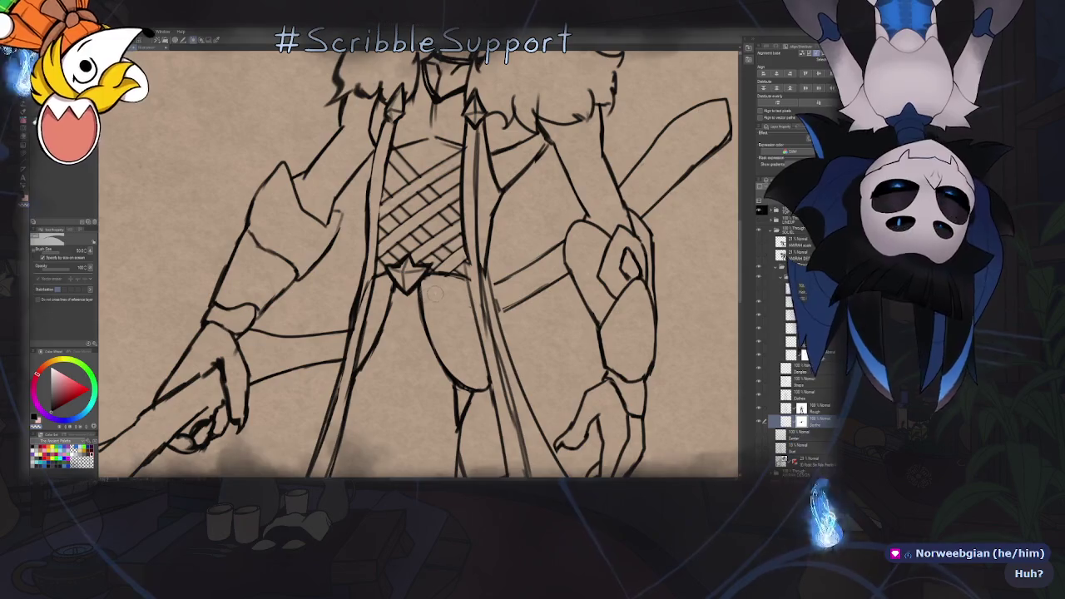
key(b)
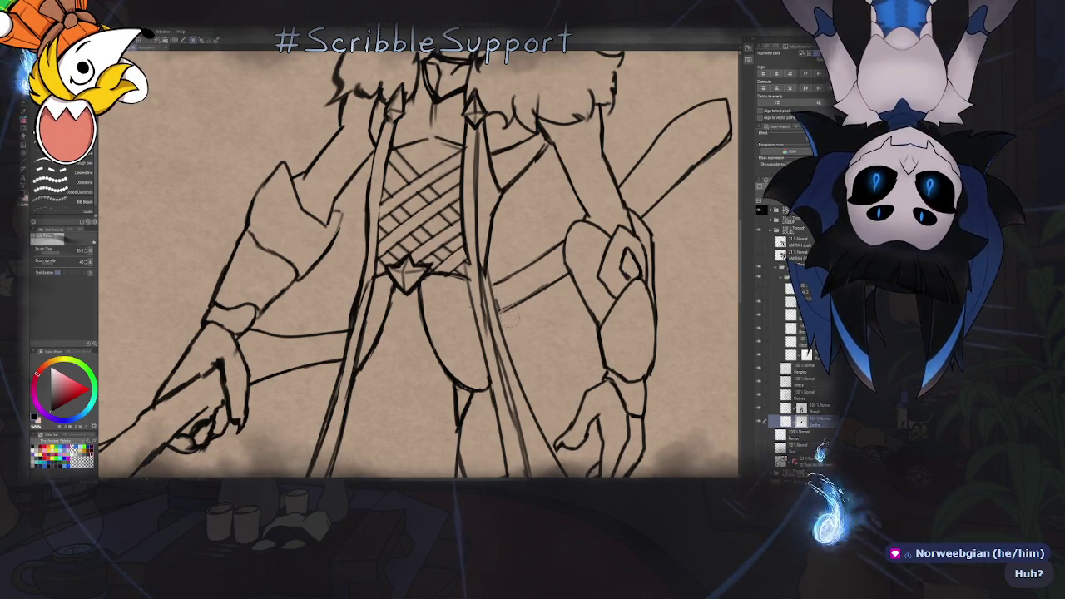
scroll(514, 310, down, 4)
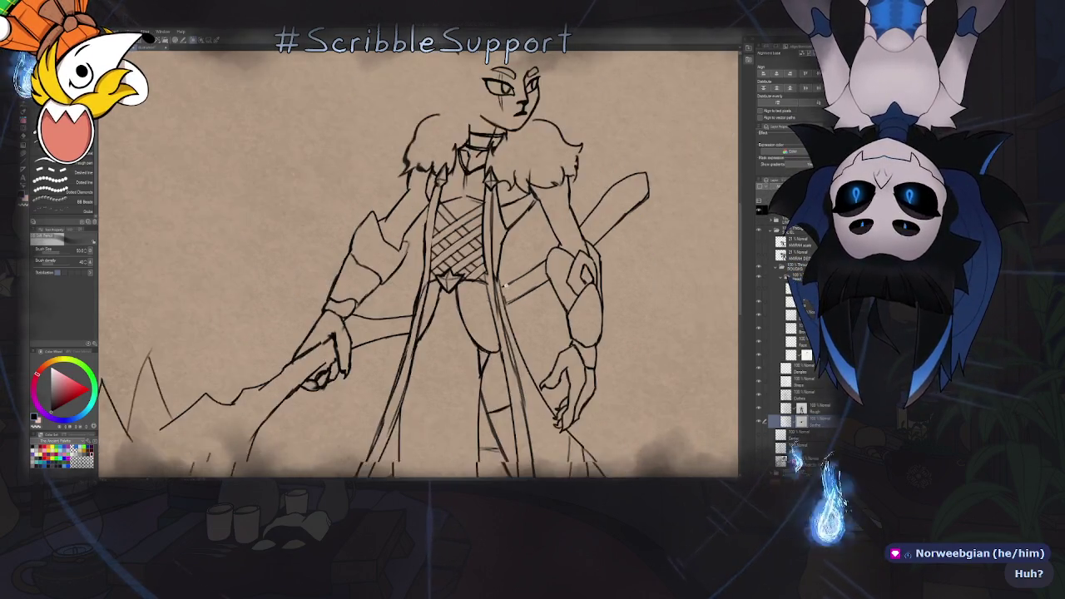
drag(517, 299, 489, 270)
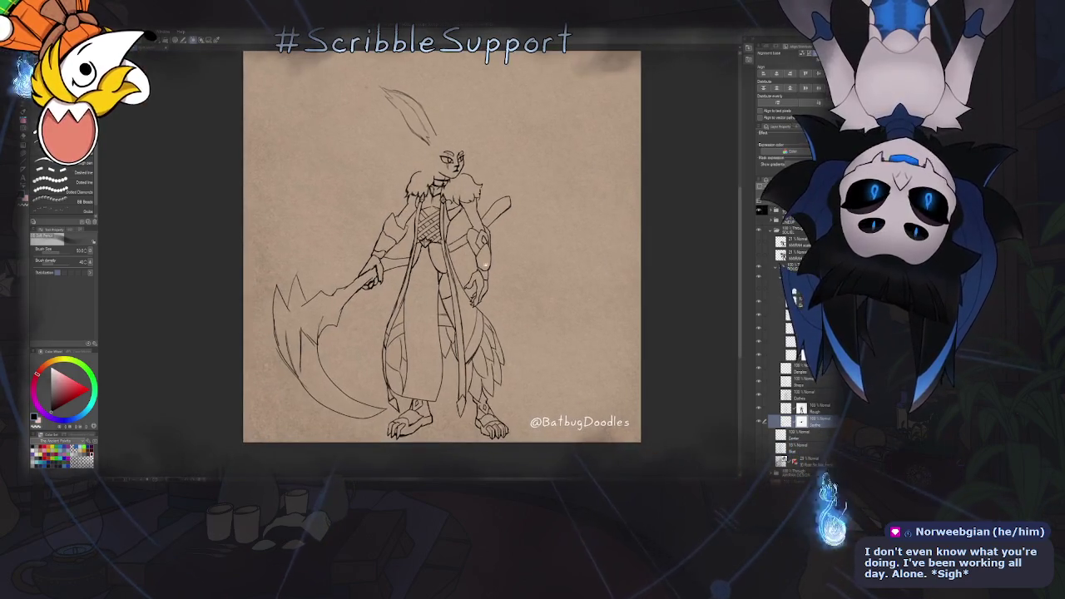
Collapse the warrior's layer folder, hide the coloured cat design folder, and recentre the paper
scroll(680, 259, up, 1)
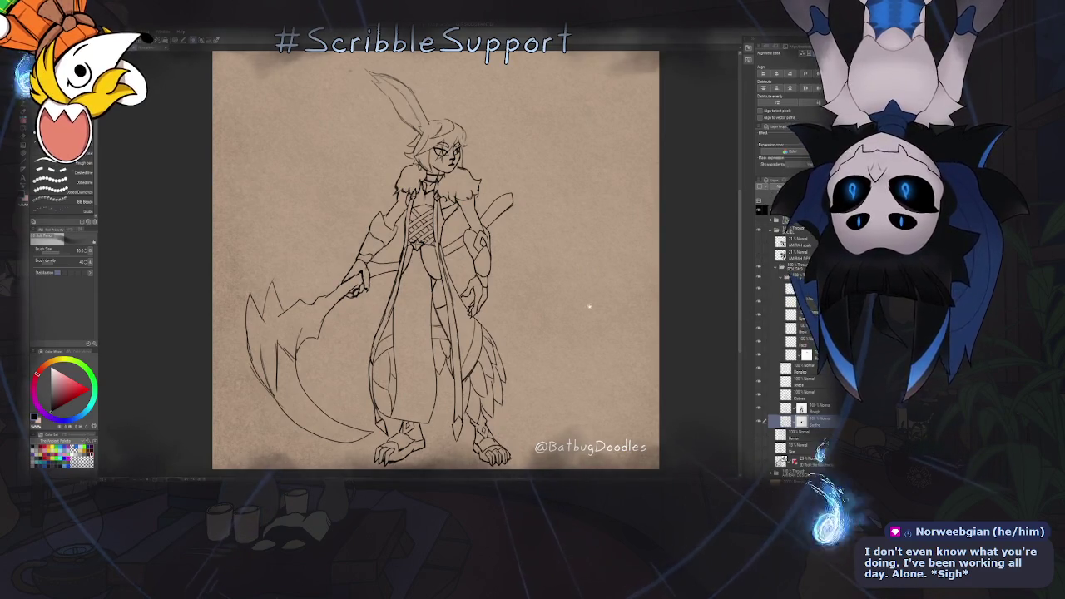
scroll(494, 257, up, 2)
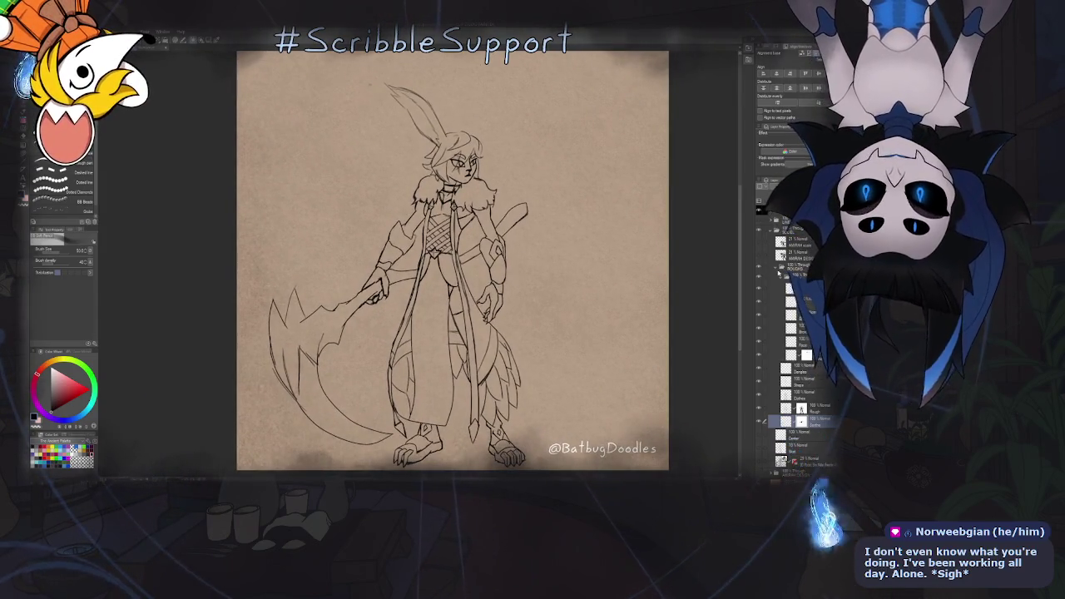
click(774, 270)
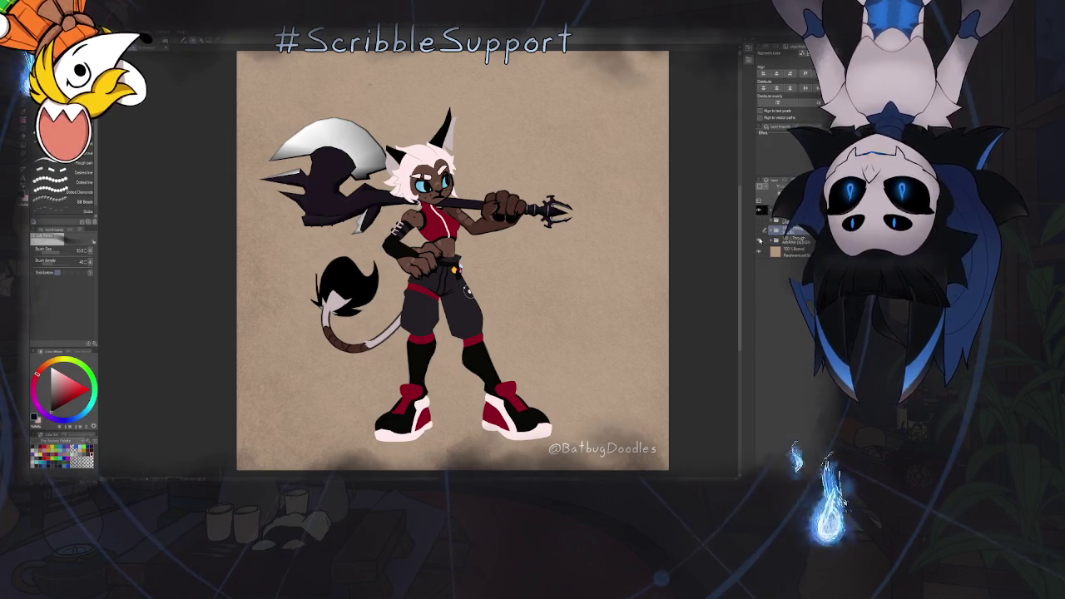
click(760, 240)
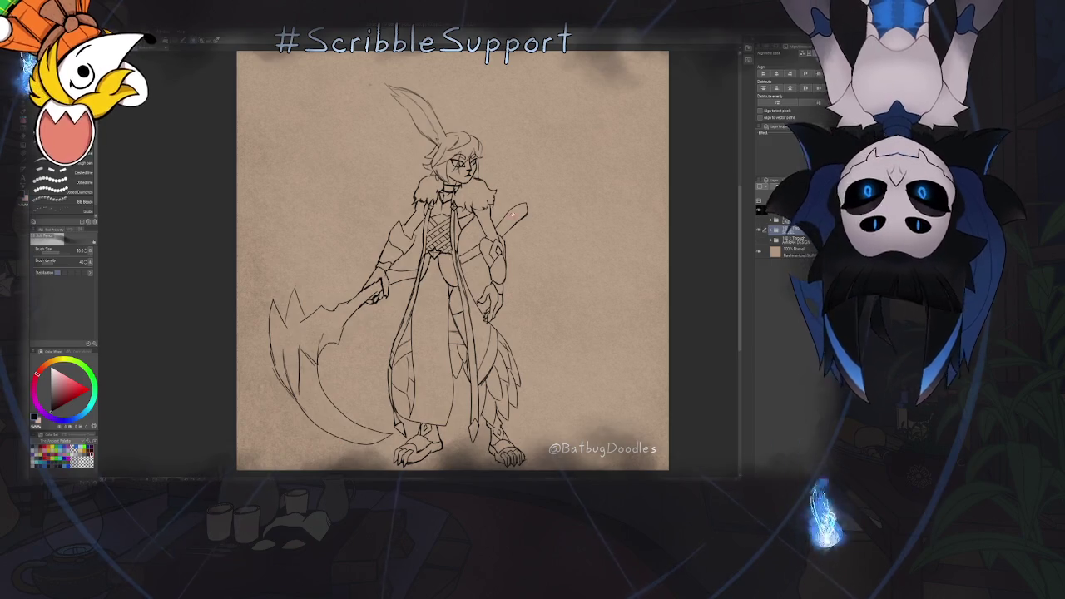
drag(585, 43, 607, 22)
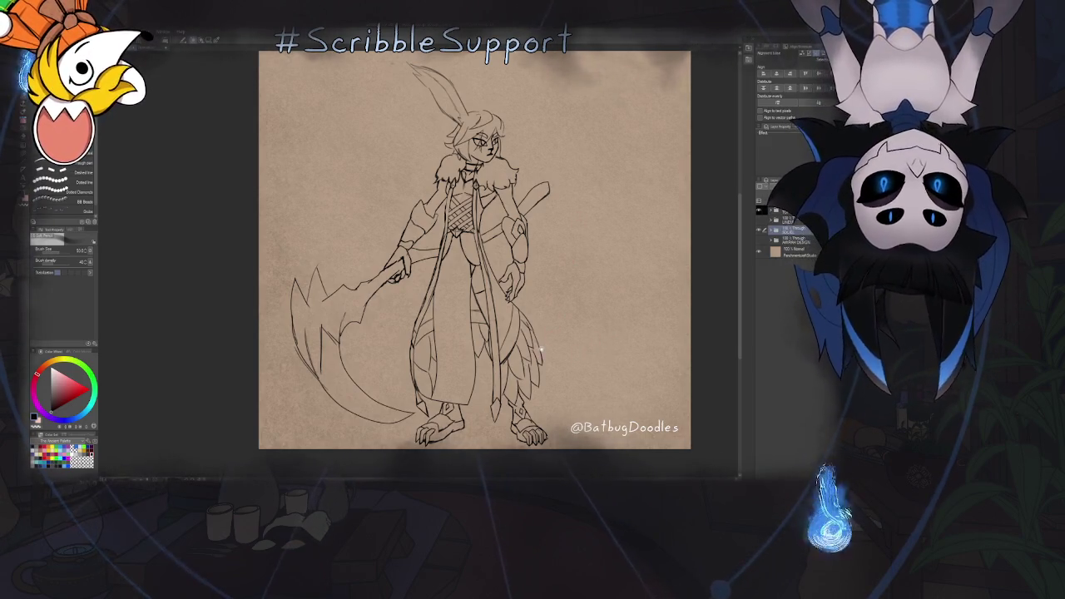
scroll(545, 325, up, 1)
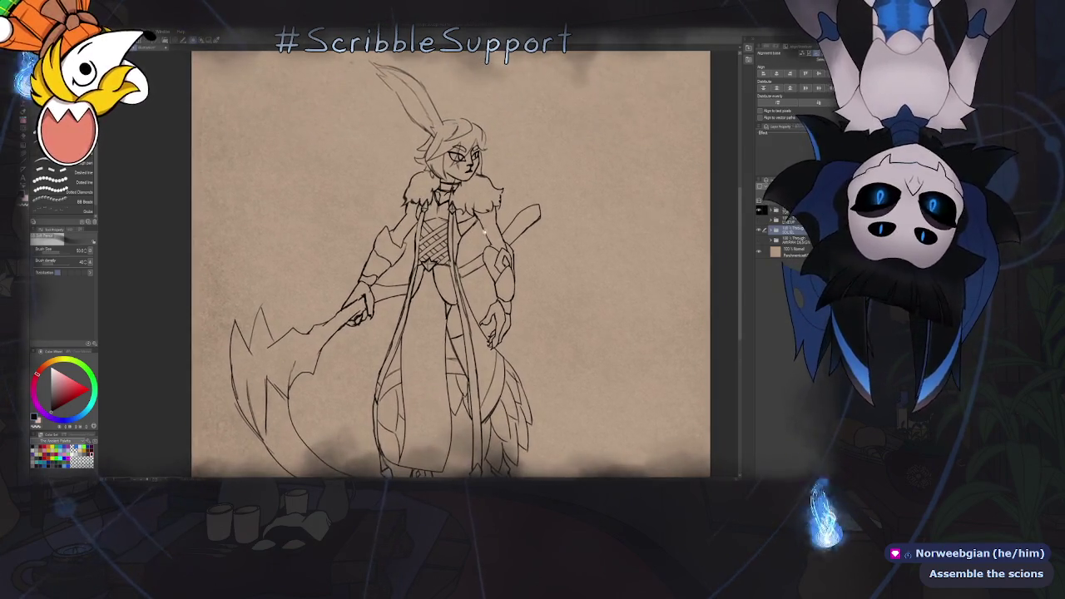
Expand the warrior folder, hide the hair linework and show the bald head outline layer
scroll(458, 274, up, 3)
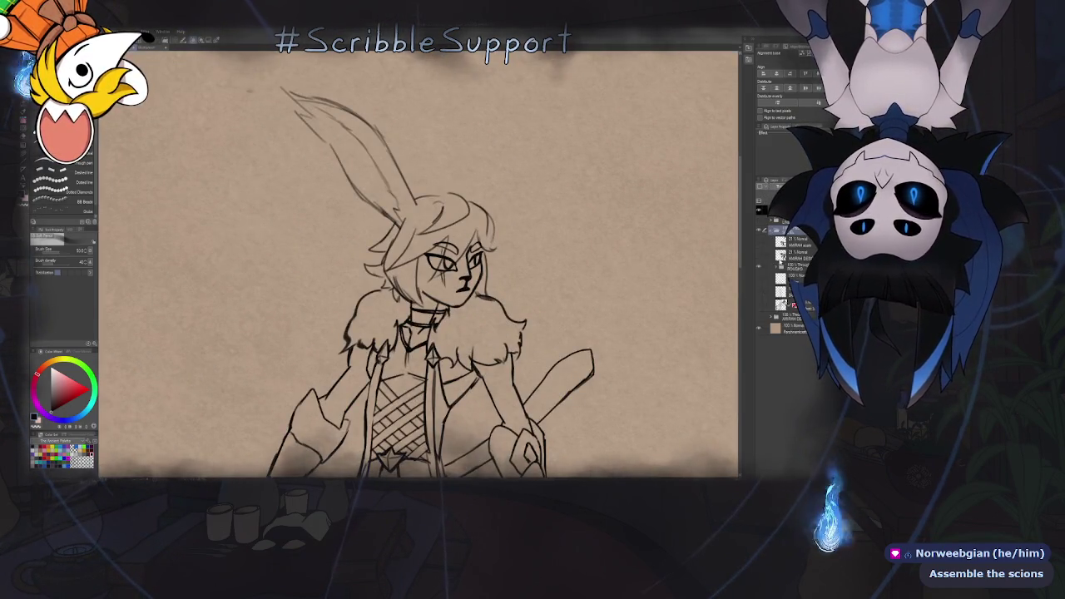
click(776, 268)
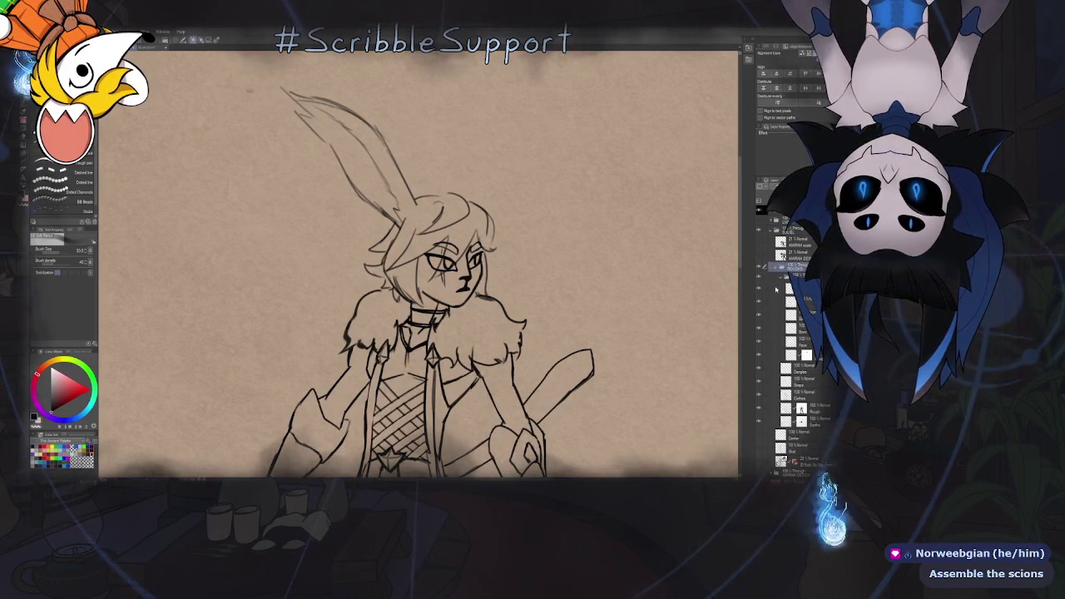
click(758, 288)
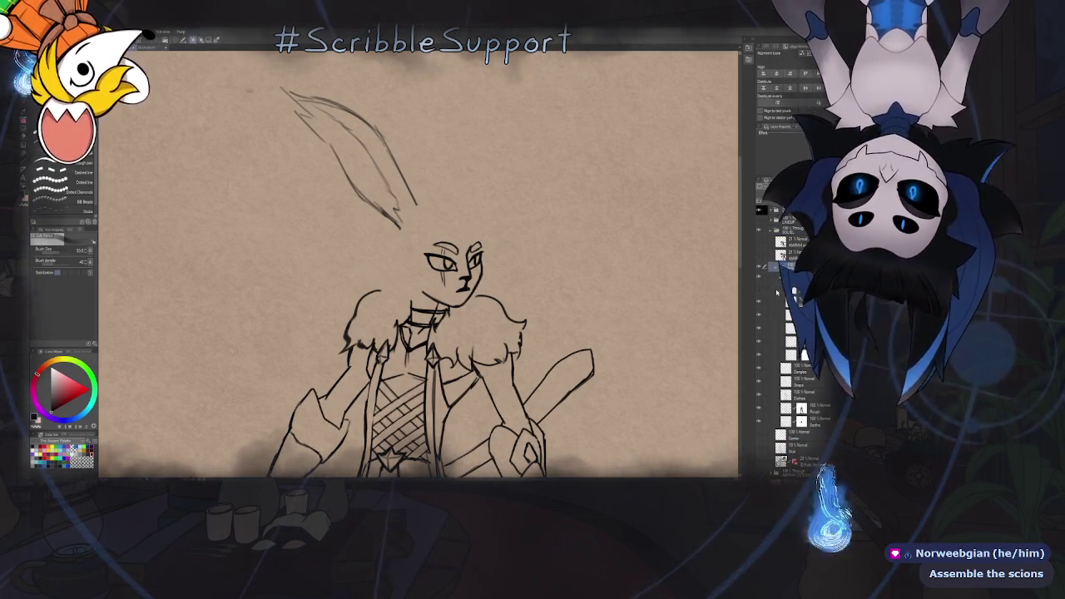
click(800, 348)
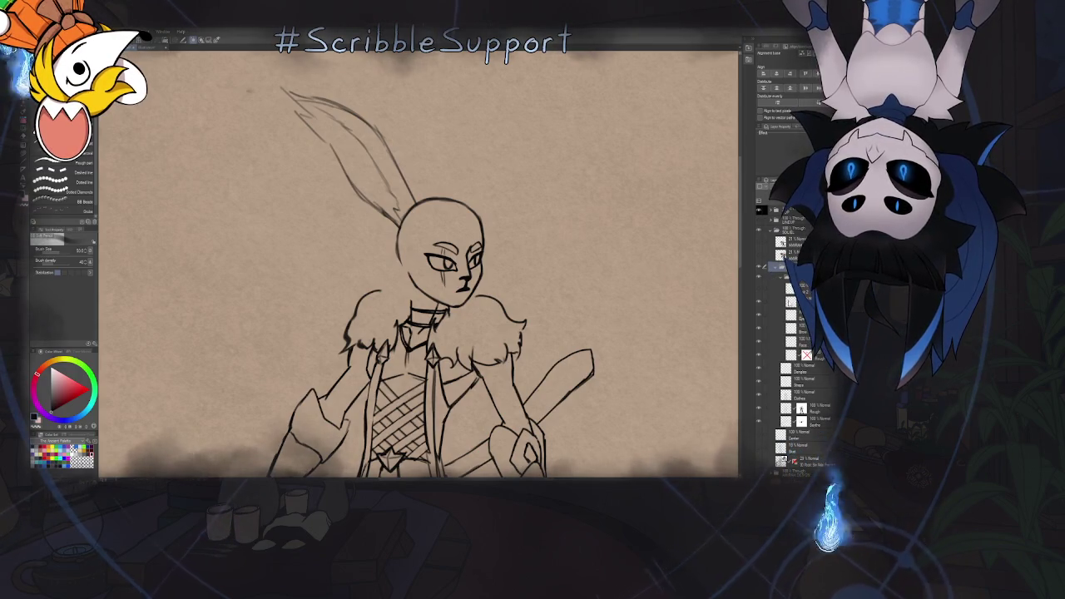
Select the next layer down and add a new empty layer above it
key(alt+bracketleft)
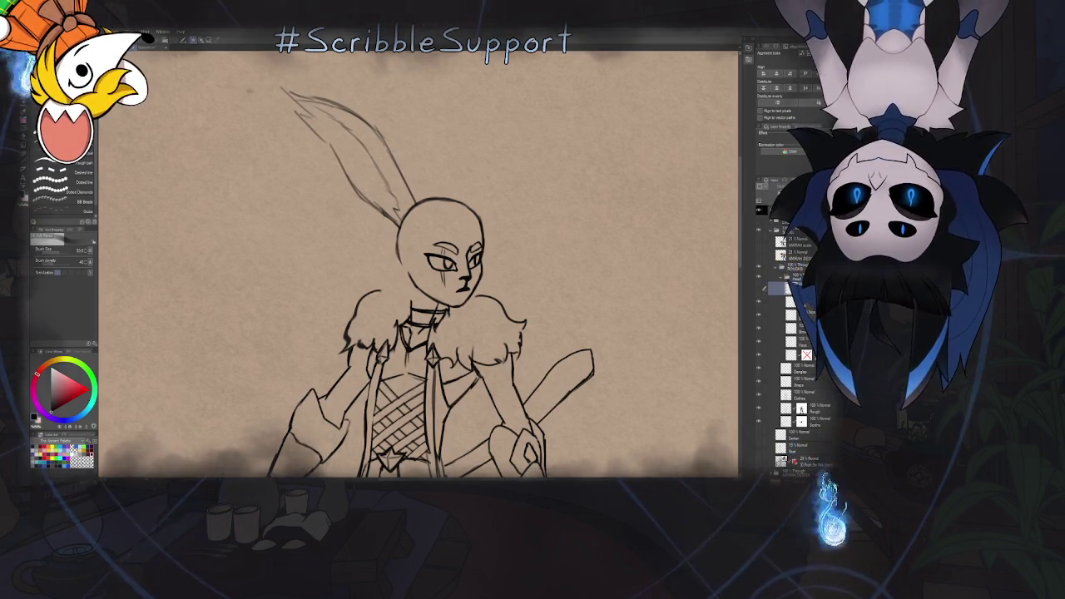
key(ctrl+shift+n)
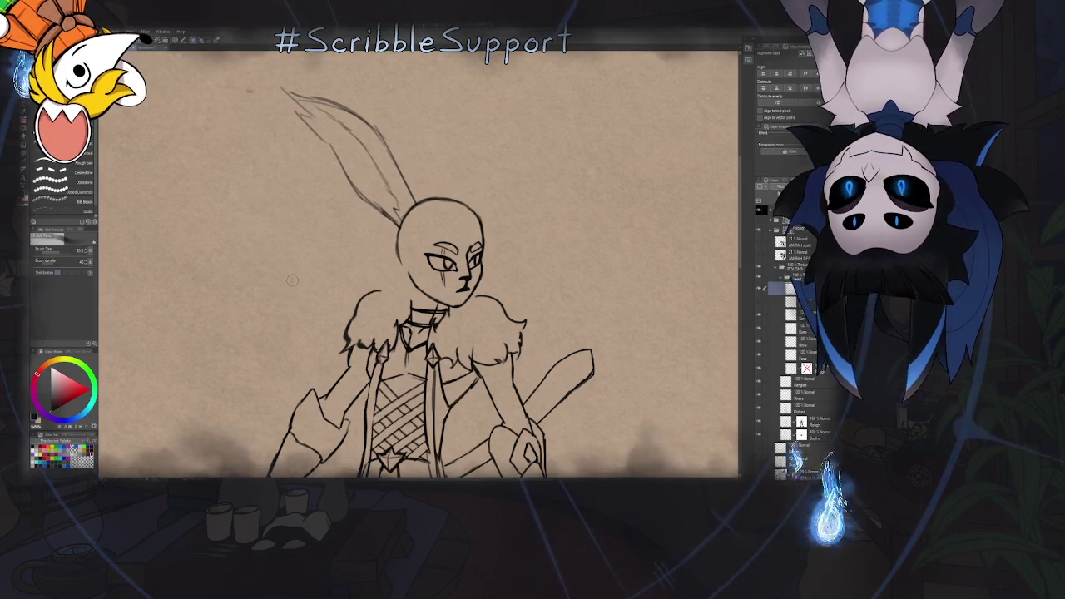
drag(194, 260, 178, 247)
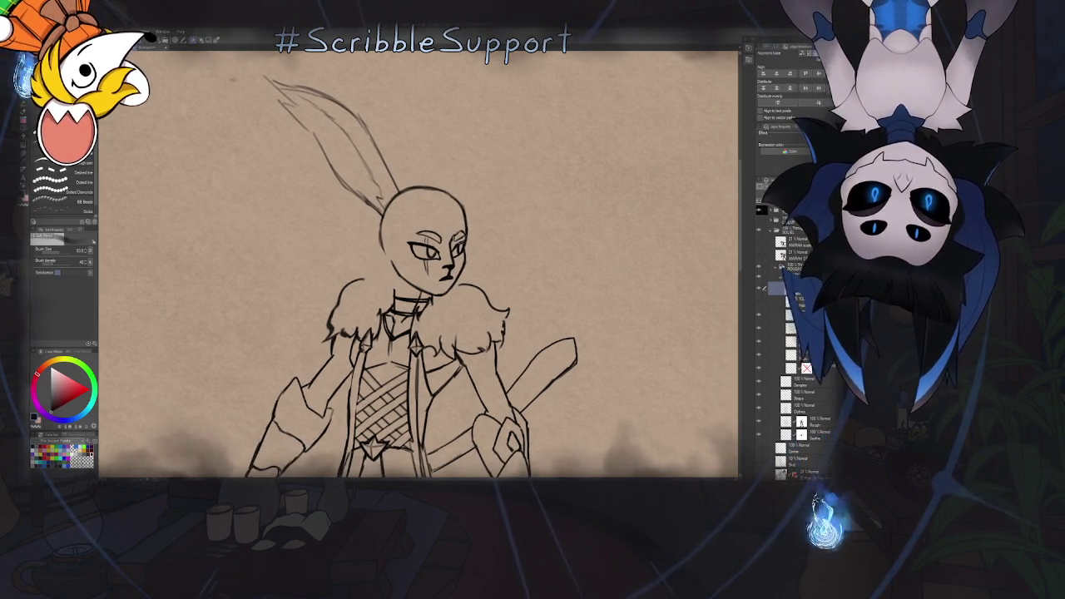
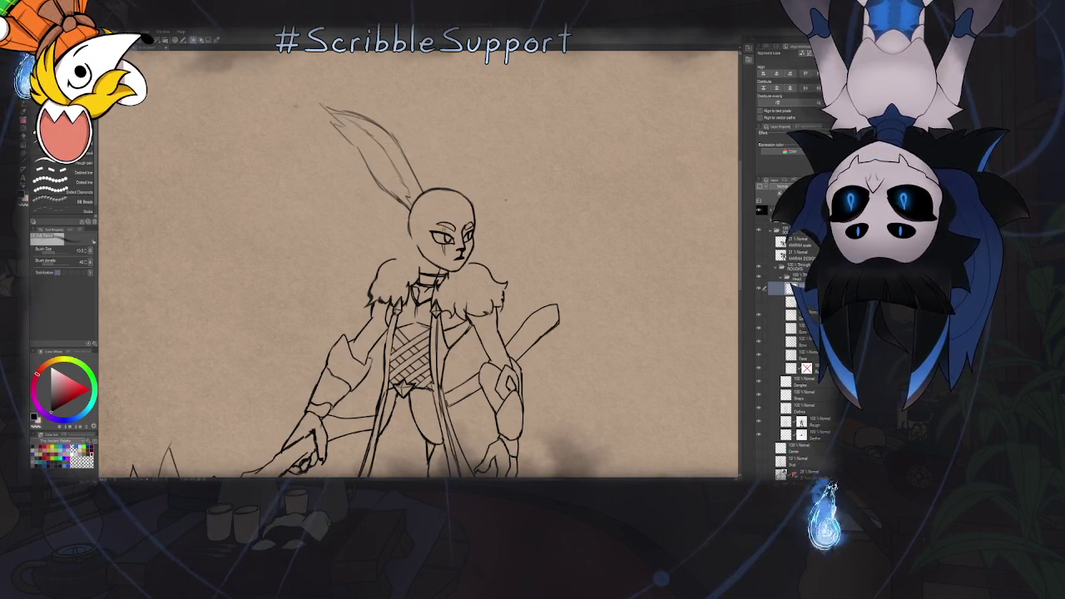
Zoom in on the head and sketch thin hair strands toward the eye and across the face and neck
drag(522, 206, 532, 201)
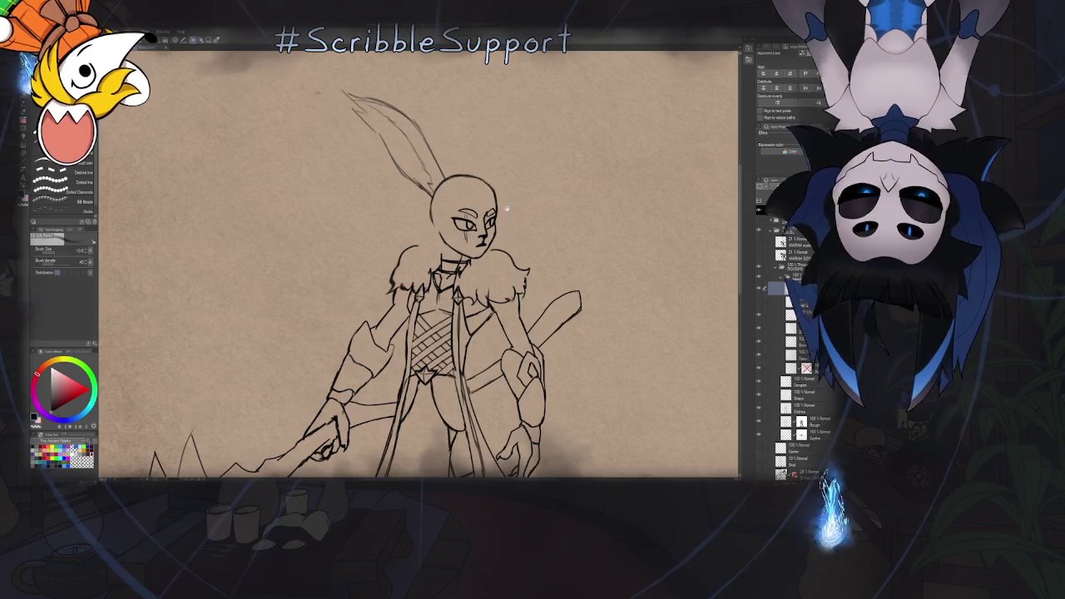
scroll(507, 206, up, 2)
scroll(499, 212, up, 1)
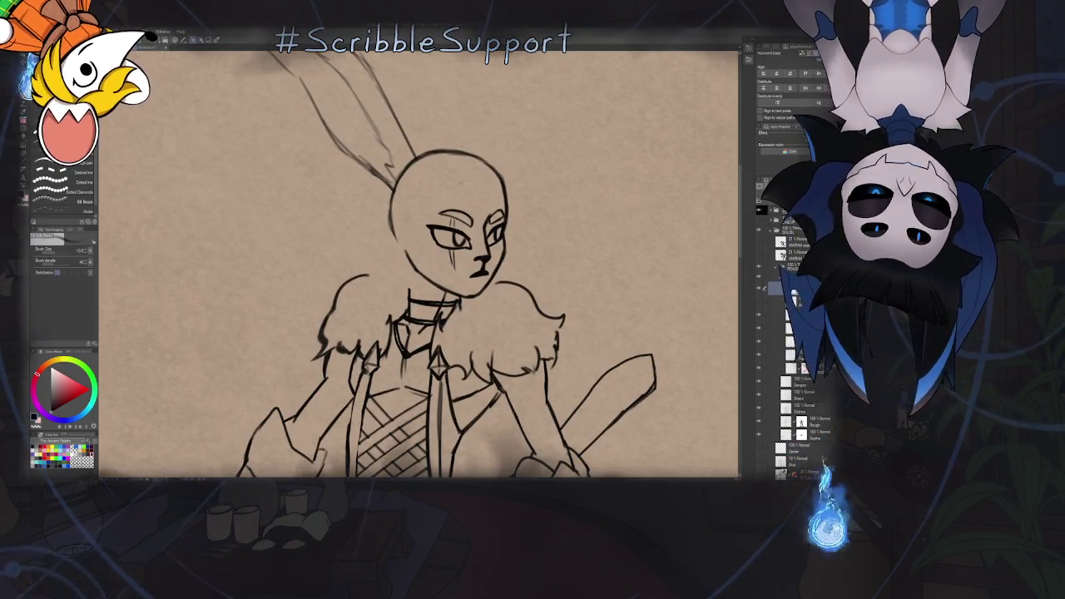
scroll(449, 195, down, 2)
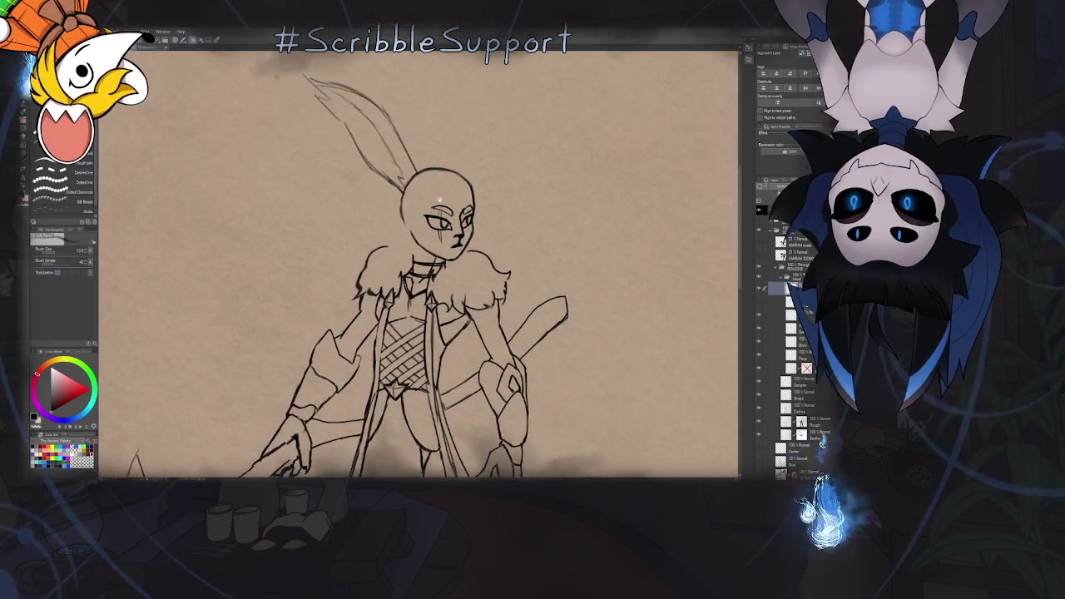
drag(440, 200, 431, 214)
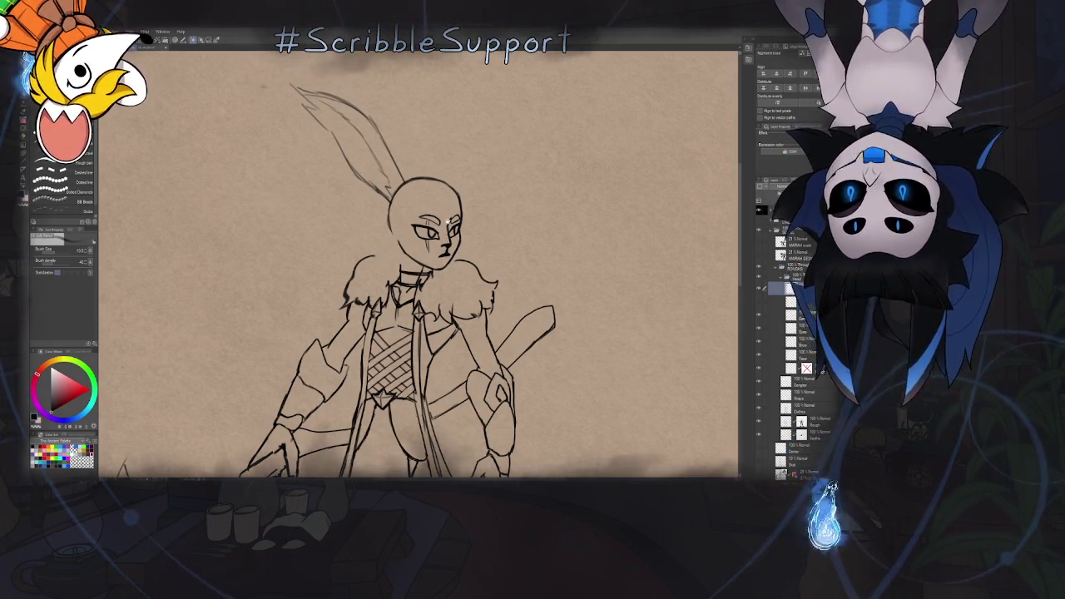
scroll(370, 161, up, 1)
scroll(370, 160, up, 2)
scroll(370, 160, up, 1)
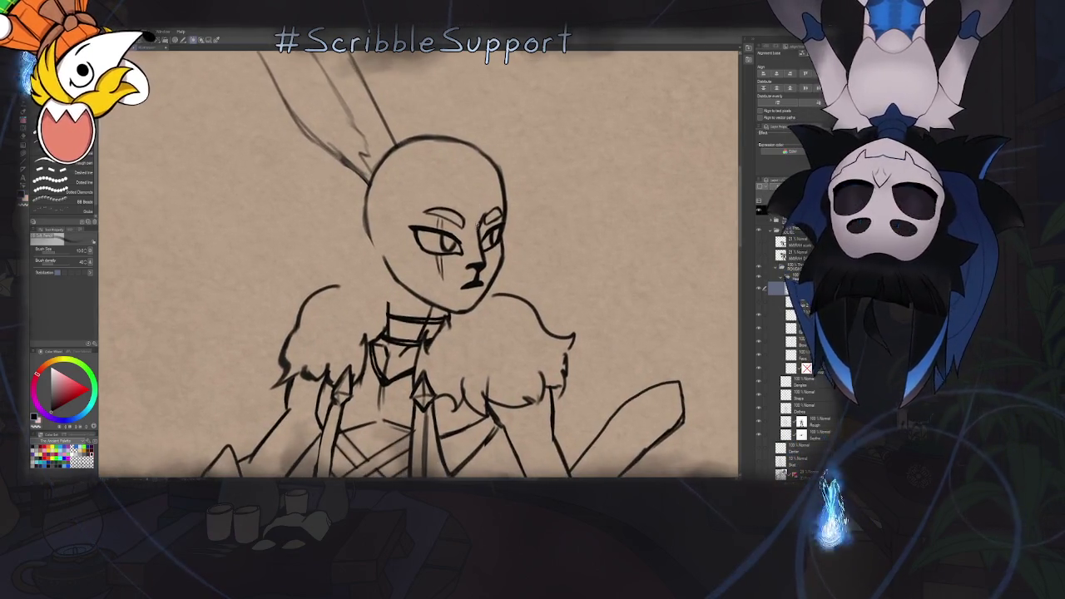
drag(486, 171, 468, 237)
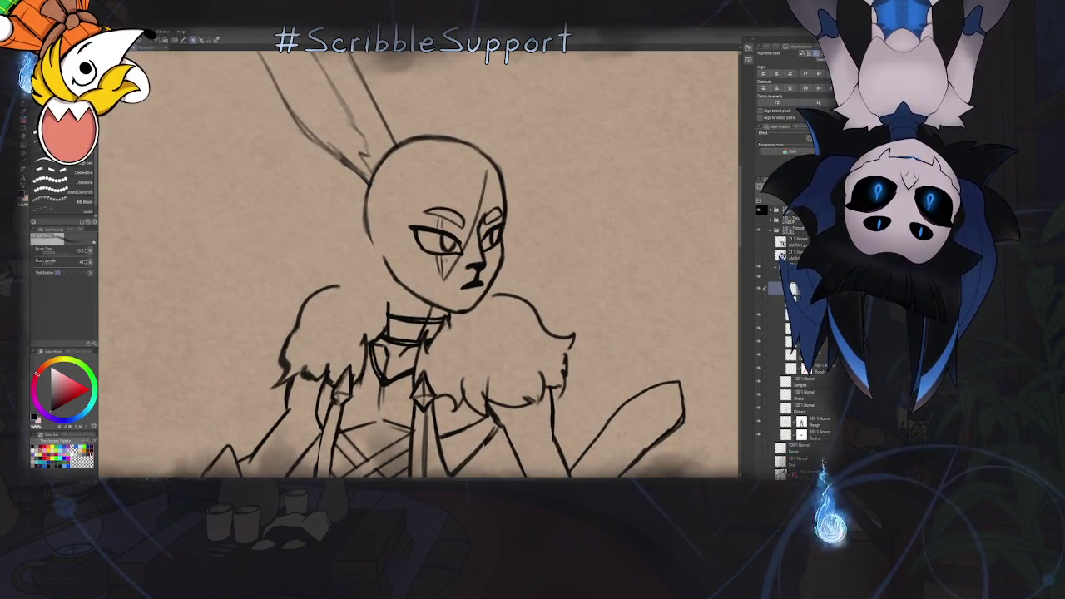
drag(486, 175, 449, 250)
drag(471, 179, 418, 331)
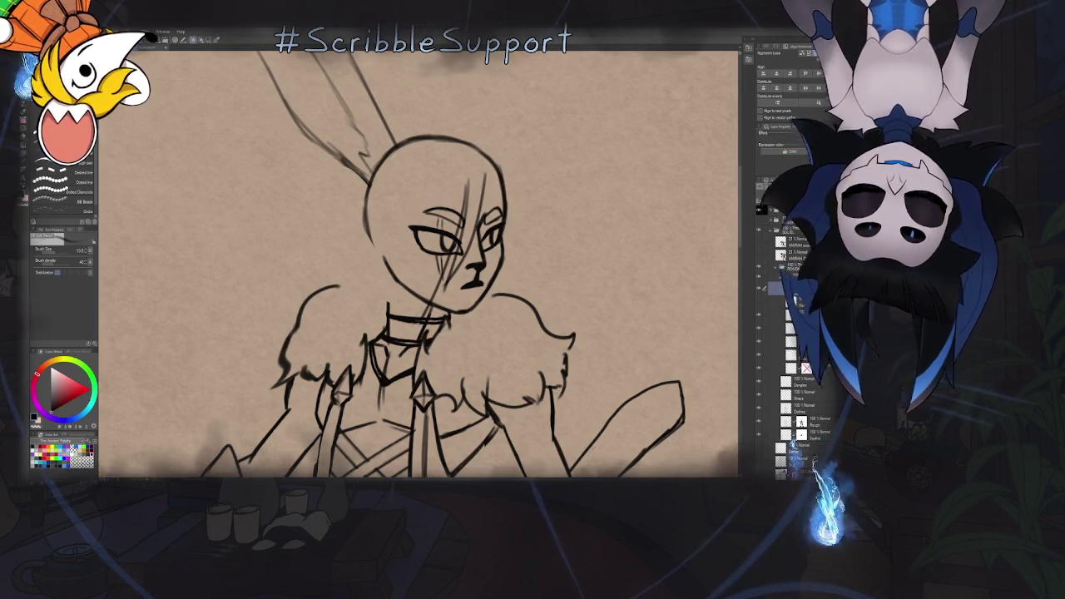
Redraw the curve along the head's left side further left, then add a short line beside the ear
drag(368, 218, 390, 310)
key(ctrl+z)
drag(368, 218, 388, 307)
key(ctrl+z)
drag(346, 215, 376, 301)
drag(343, 203, 385, 310)
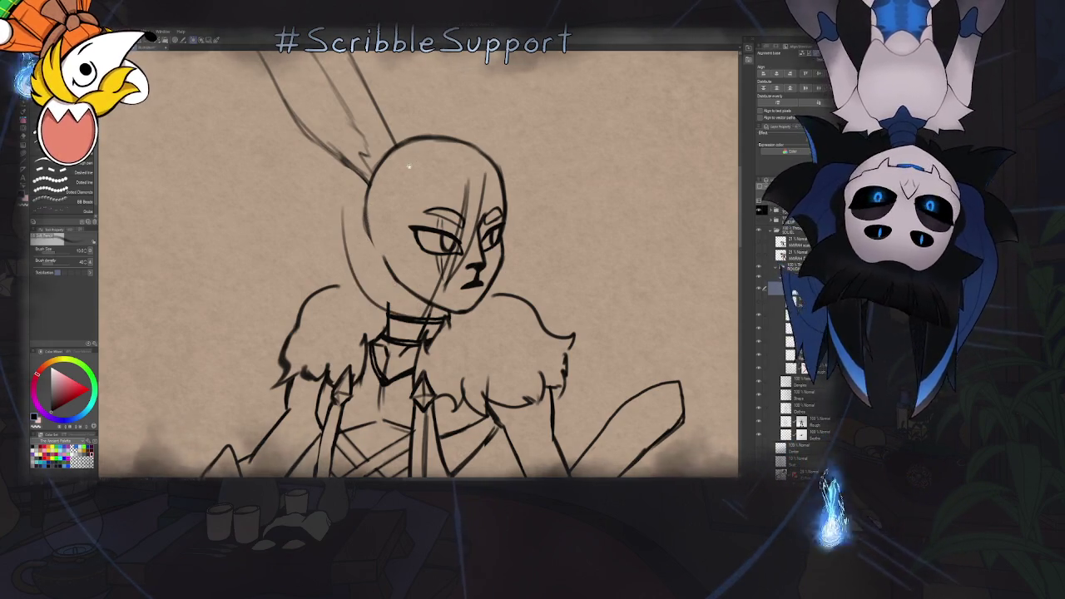
drag(416, 249, 443, 299)
drag(386, 168, 396, 221)
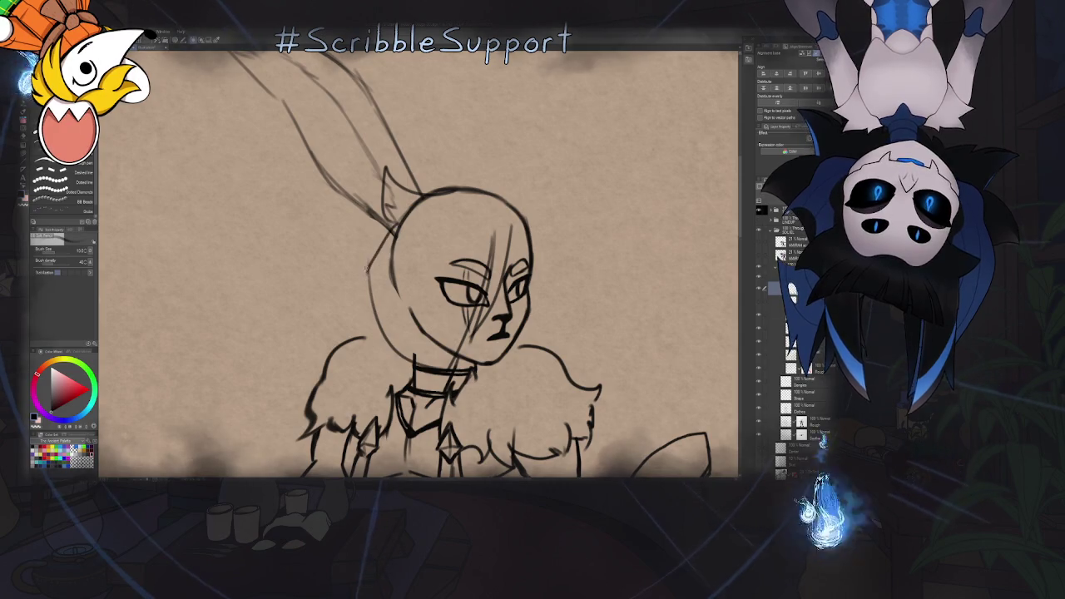
Undo the ear strokes, erase the stray line left of the head, and mirror the canvas to check proportions
key(ctrl+z)
key(ctrl+z)
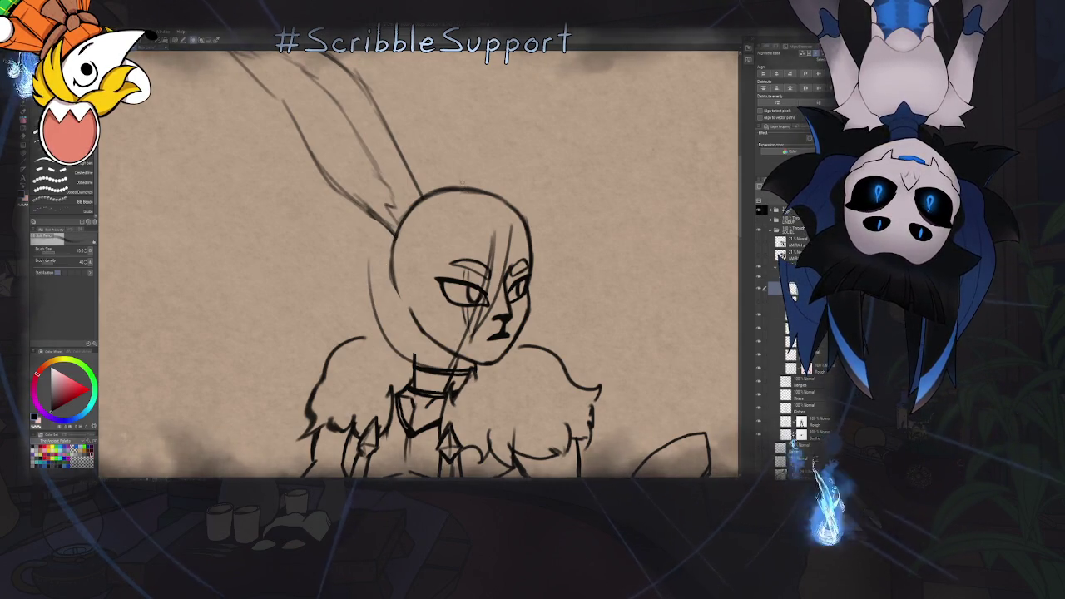
key(e)
drag(371, 264, 381, 341)
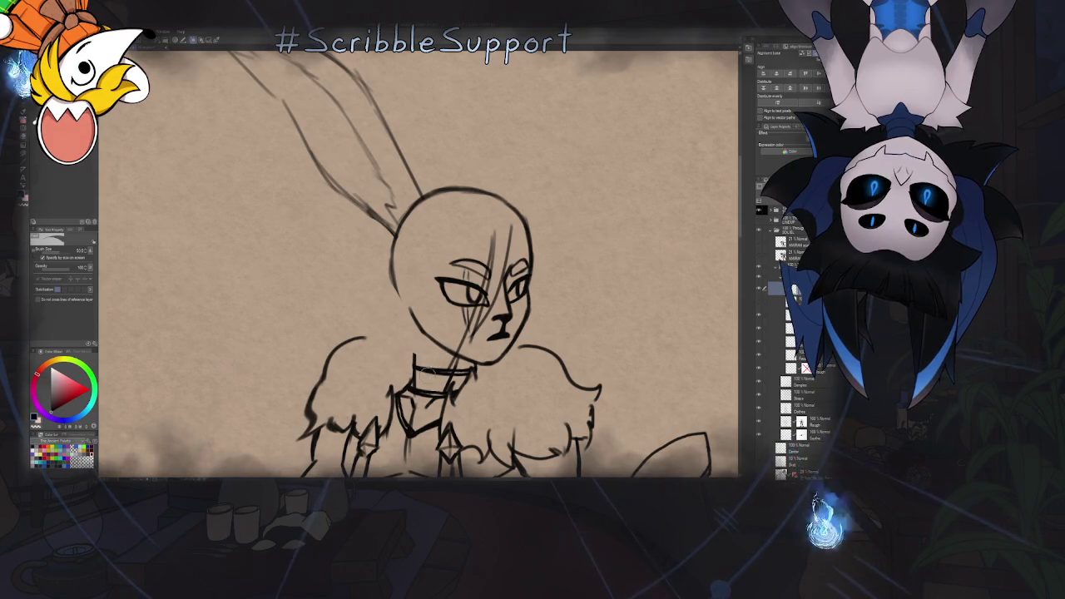
key(p)
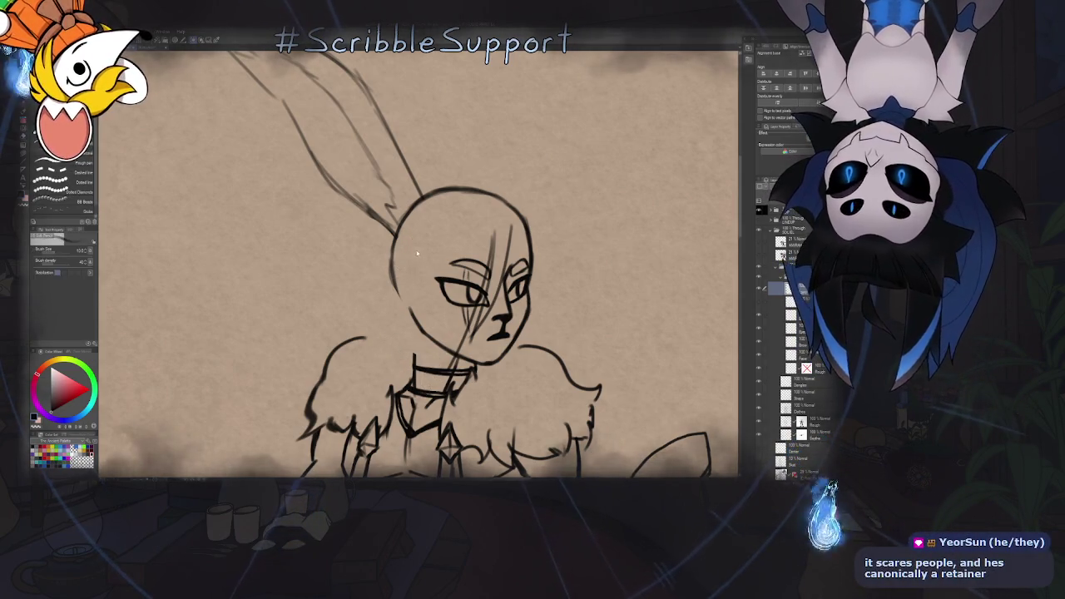
key(h)
key(h)
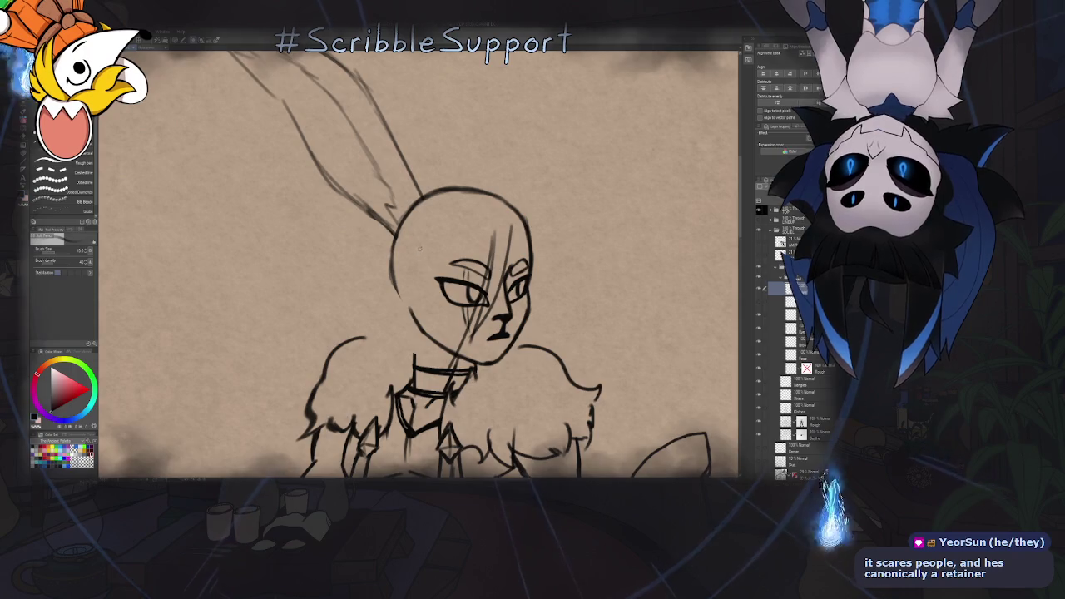
key(ctrl+0)
scroll(469, 283, up, 5)
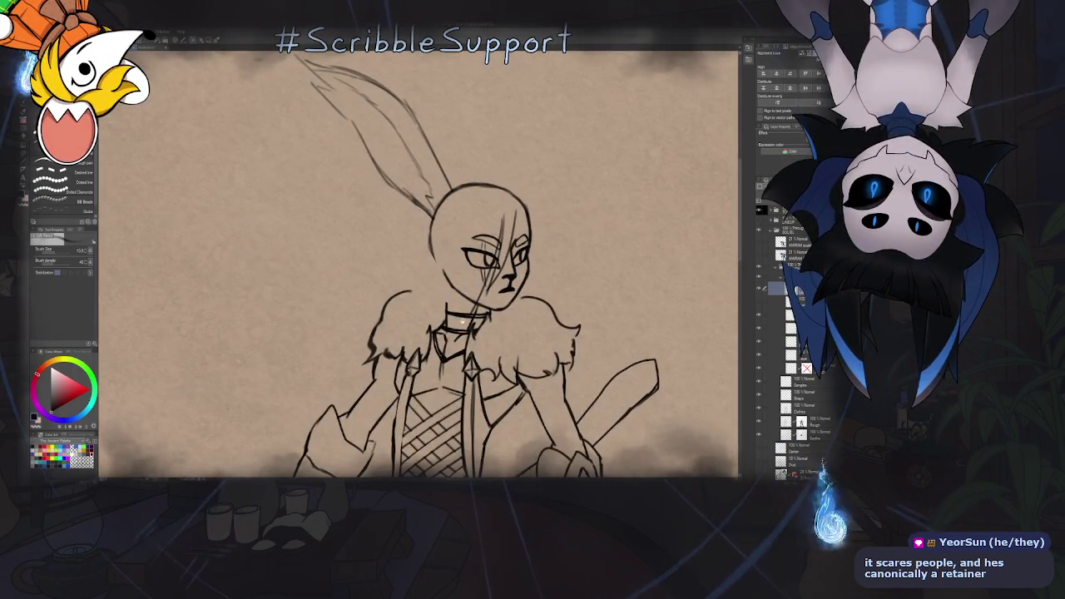
scroll(439, 302, up, 2)
Redraw a longer curve down the head's left side and a sweeping curve over the top
key(ctrl+z)
drag(393, 193, 445, 321)
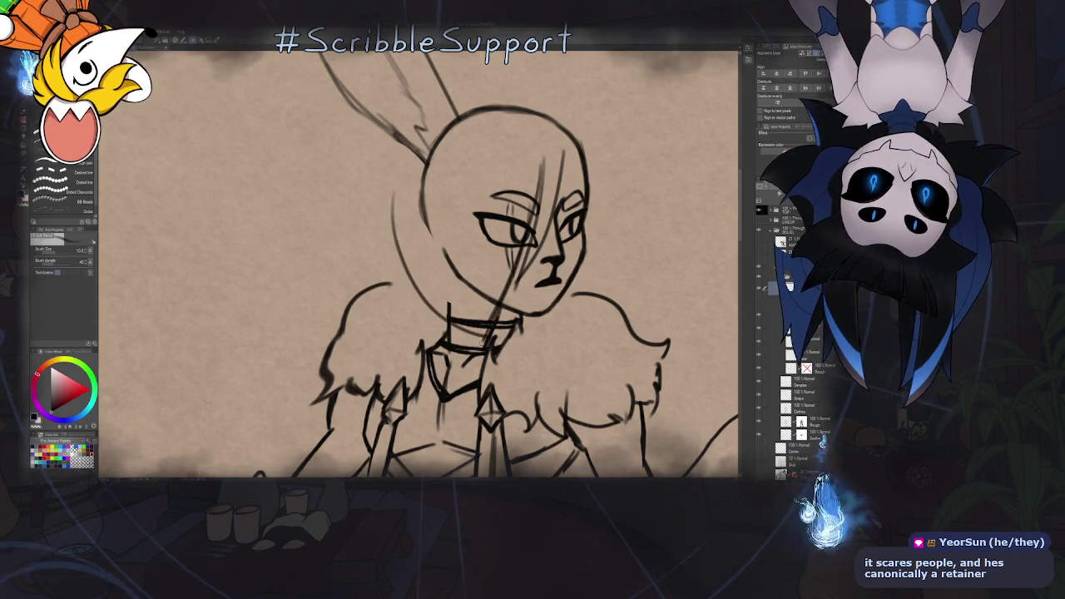
scroll(461, 322, up, 3)
drag(370, 404, 480, 175)
key(ctrl+z)
scroll(449, 267, down, 2)
drag(376, 349, 498, 150)
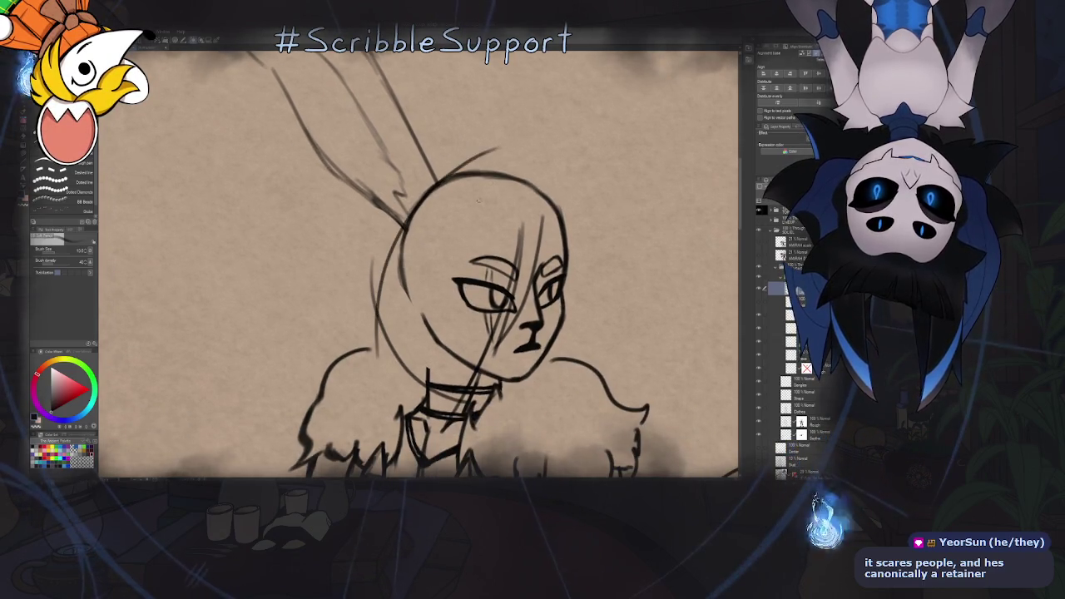
key(e)
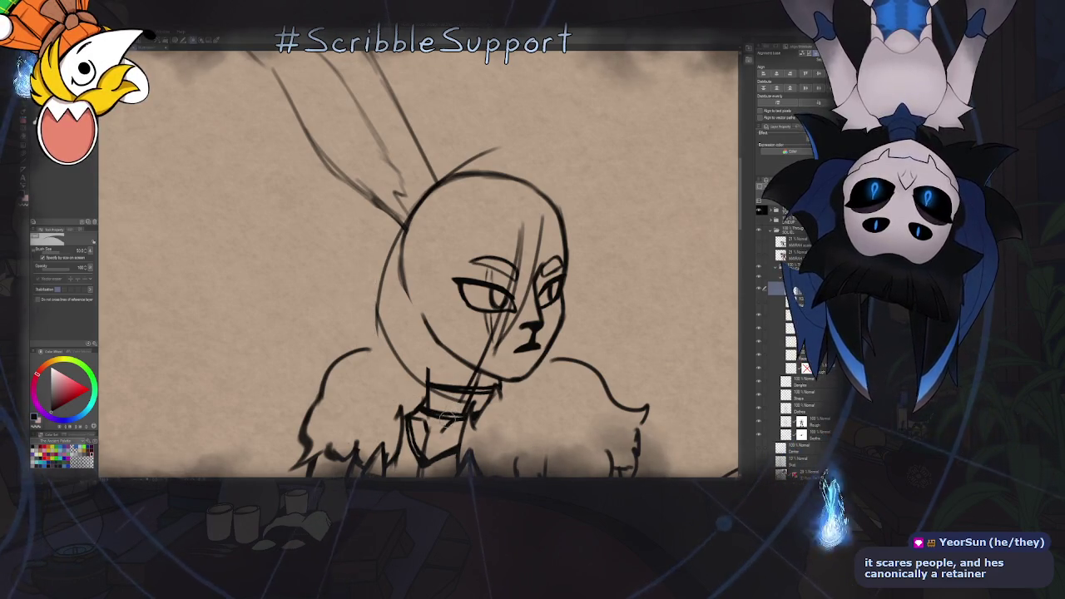
key(p)
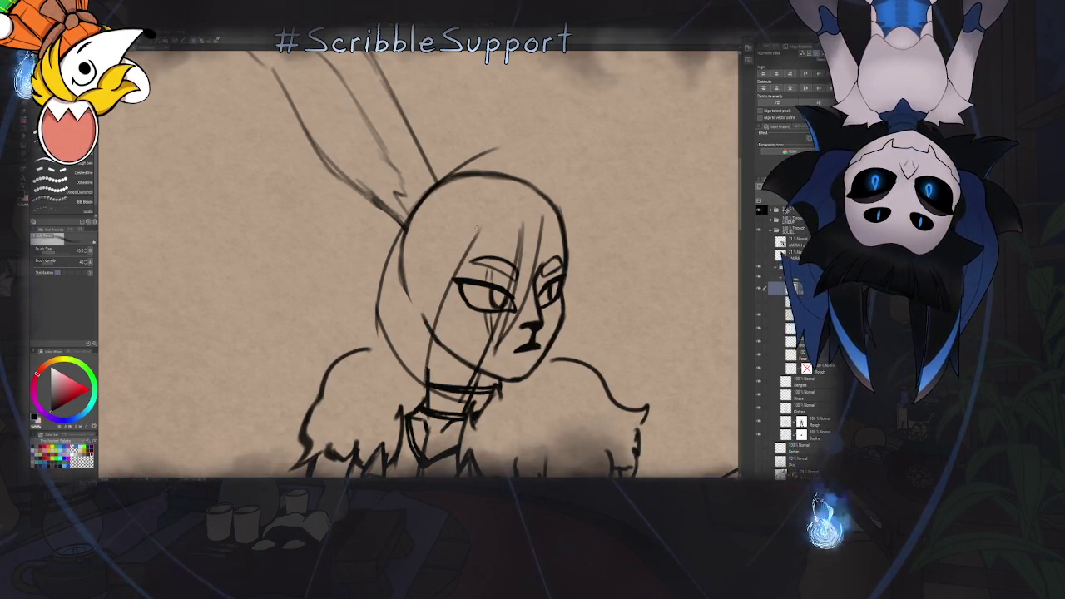
key(ctrl+z)
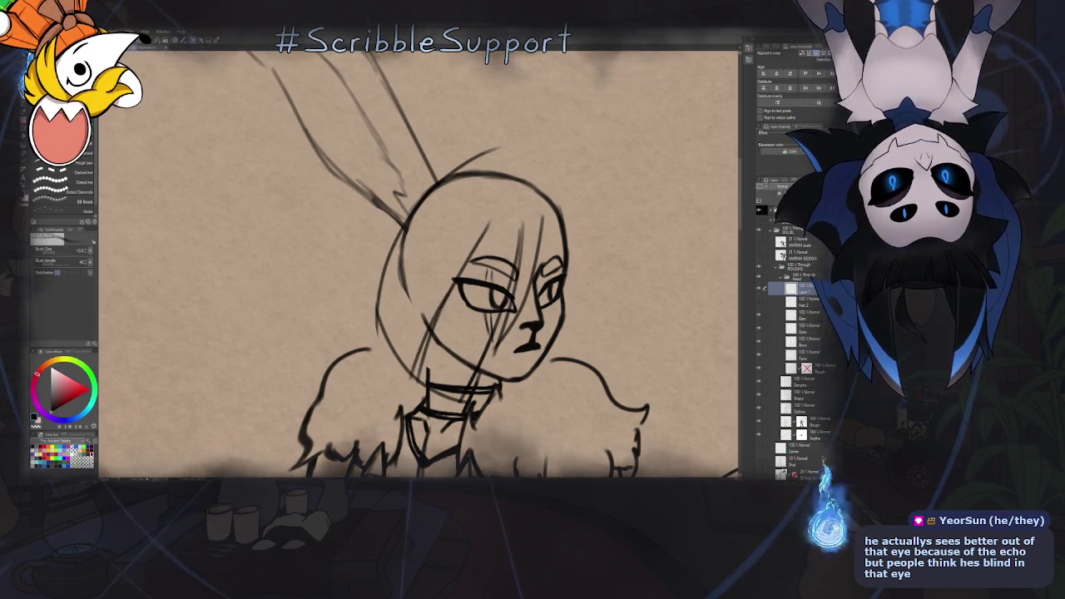
scroll(383, 429, up, 3)
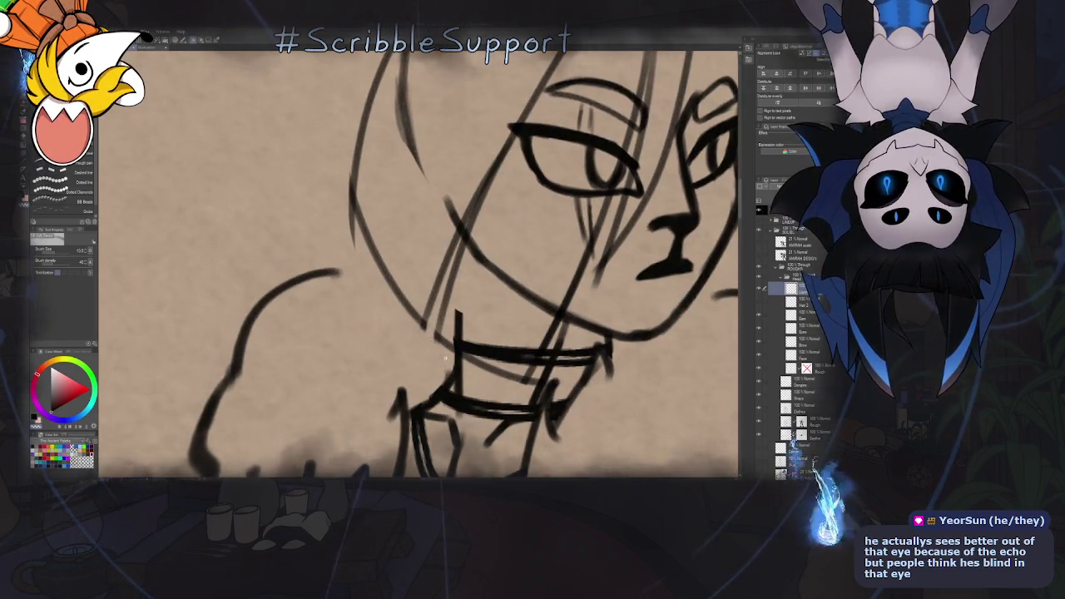
Zoom in and draw a long line down the head's left side
scroll(441, 360, down, 4)
scroll(433, 361, up, 1)
scroll(424, 363, up, 2)
scroll(417, 365, up, 1)
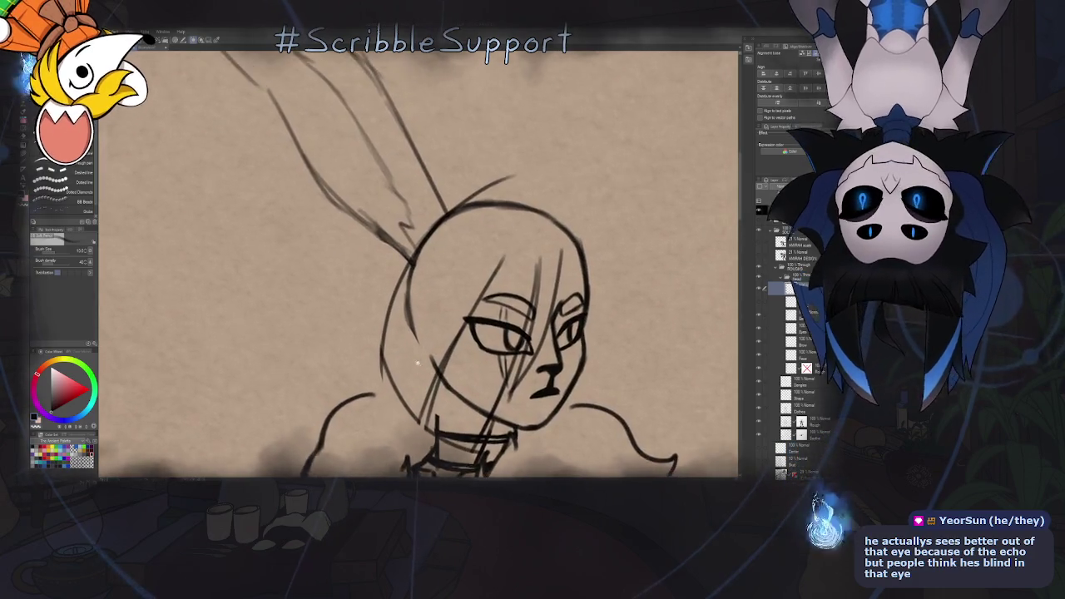
scroll(418, 364, up, 1)
drag(413, 299, 387, 400)
key(ctrl+z)
drag(450, 218, 387, 395)
Erase part of the left outline and redraw it with short strokes forming a pointed tuft
key(e)
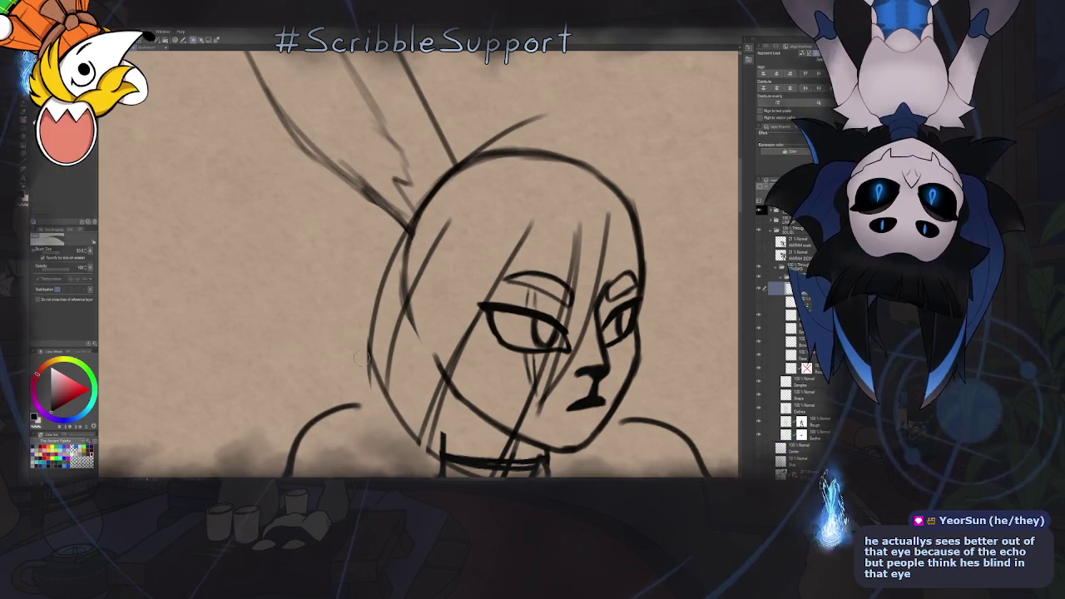
drag(384, 358, 381, 285)
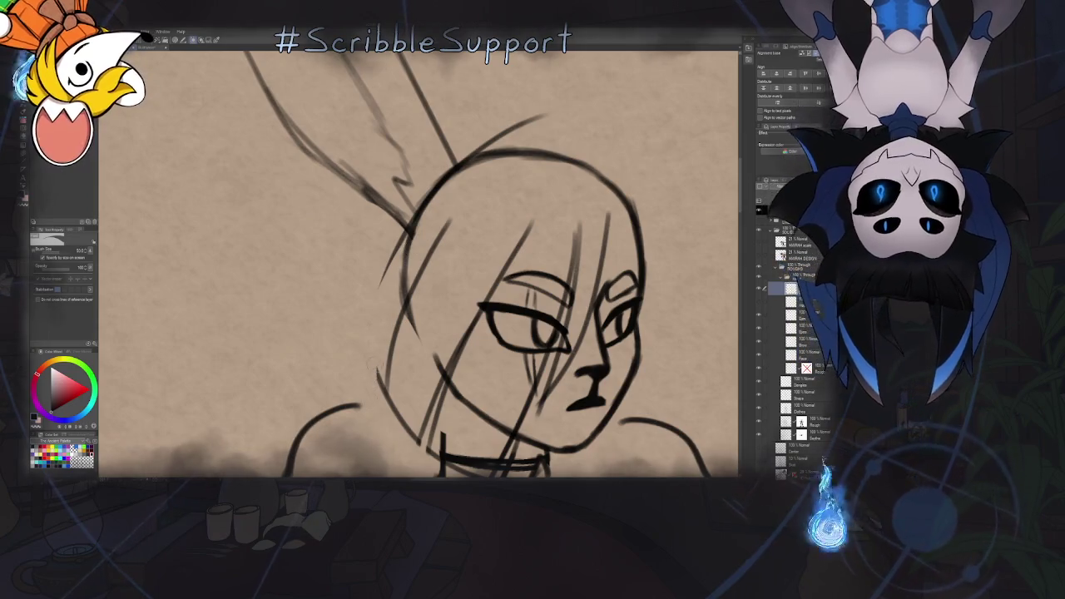
drag(406, 233, 385, 396)
key(p)
mouse_move(366, 341)
mouse_down()
mouse_move(411, 235)
mouse_move(351, 329)
mouse_move(371, 384)
mouse_up()
key(ctrl+z)
key(ctrl+z)
drag(363, 326, 368, 368)
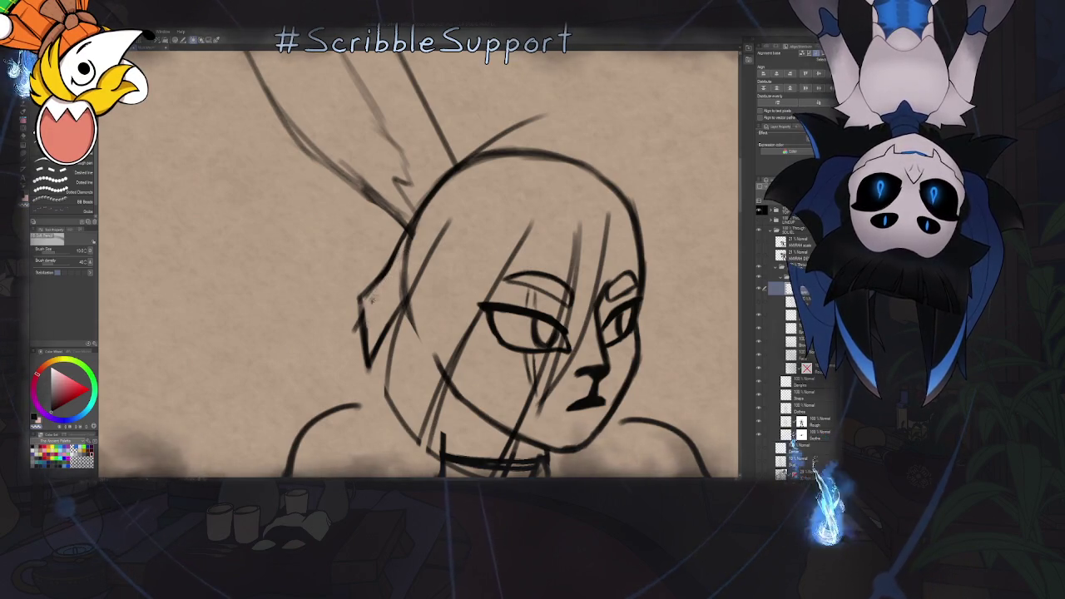
Zoom in on the head and draw a curved hair line along the right of the face
scroll(364, 332, down, 5)
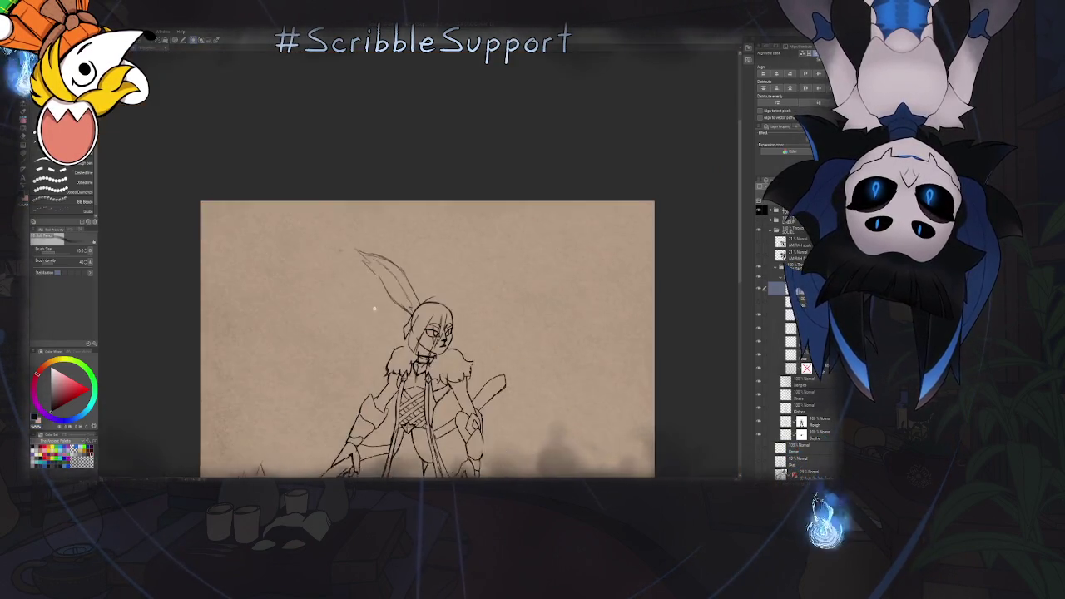
scroll(364, 331, up, 3)
scroll(467, 309, up, 1)
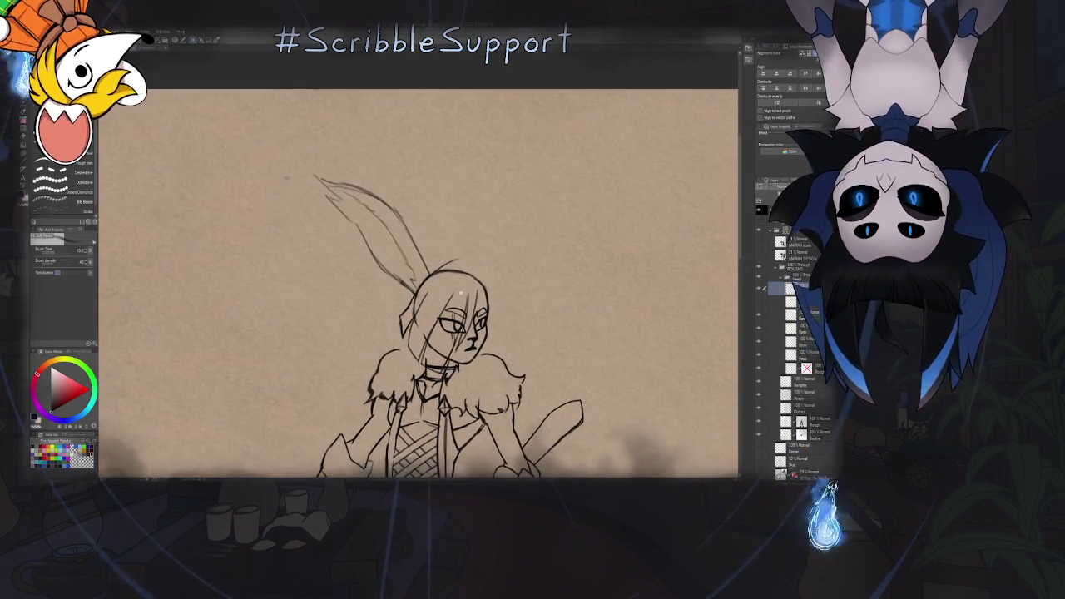
scroll(465, 284, up, 2)
scroll(471, 281, up, 1)
scroll(435, 244, up, 1)
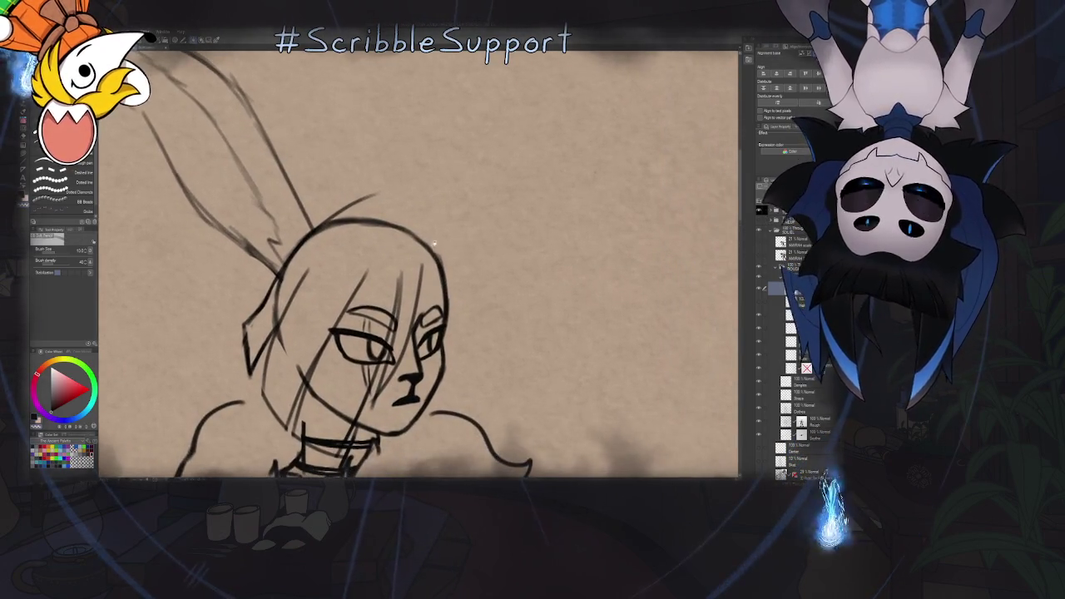
scroll(436, 255, up, 1)
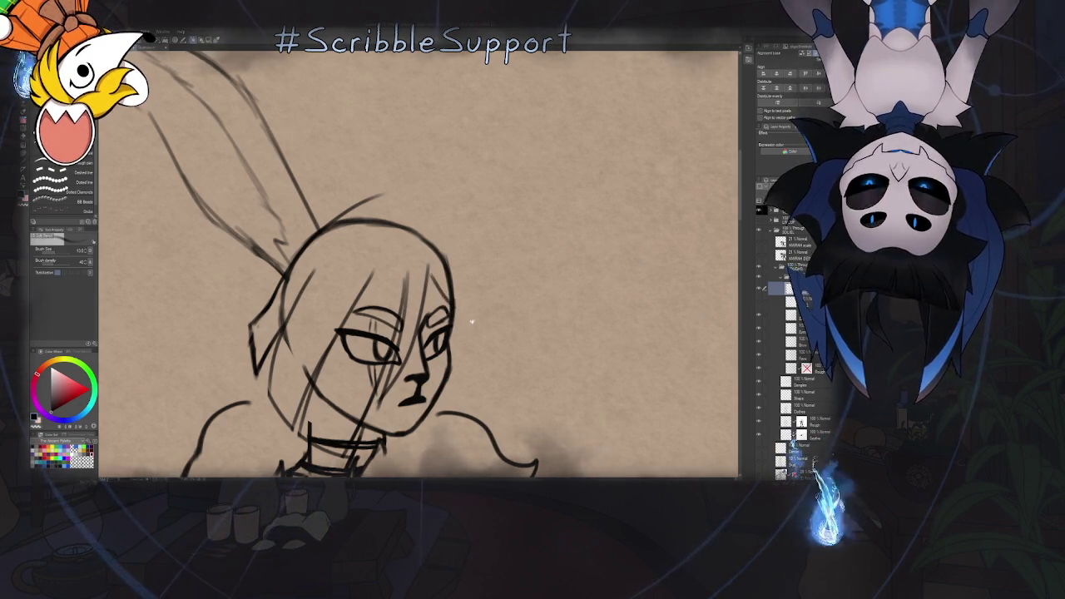
drag(474, 293, 460, 261)
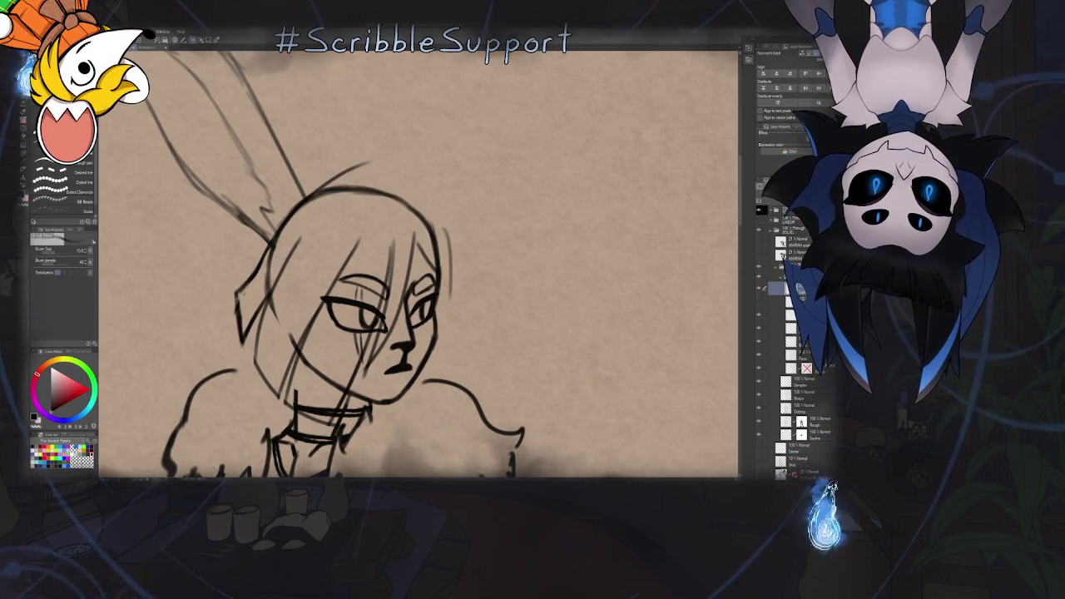
drag(442, 237, 455, 327)
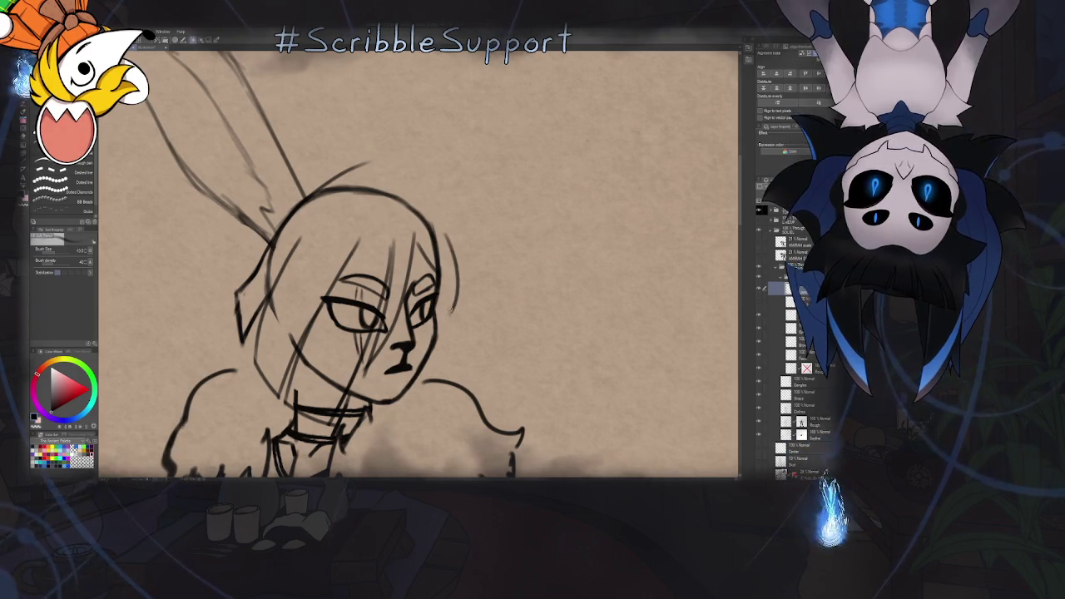
Add a short stroke along the jaw and bring the ear tops back into view
scroll(455, 327, down, 3)
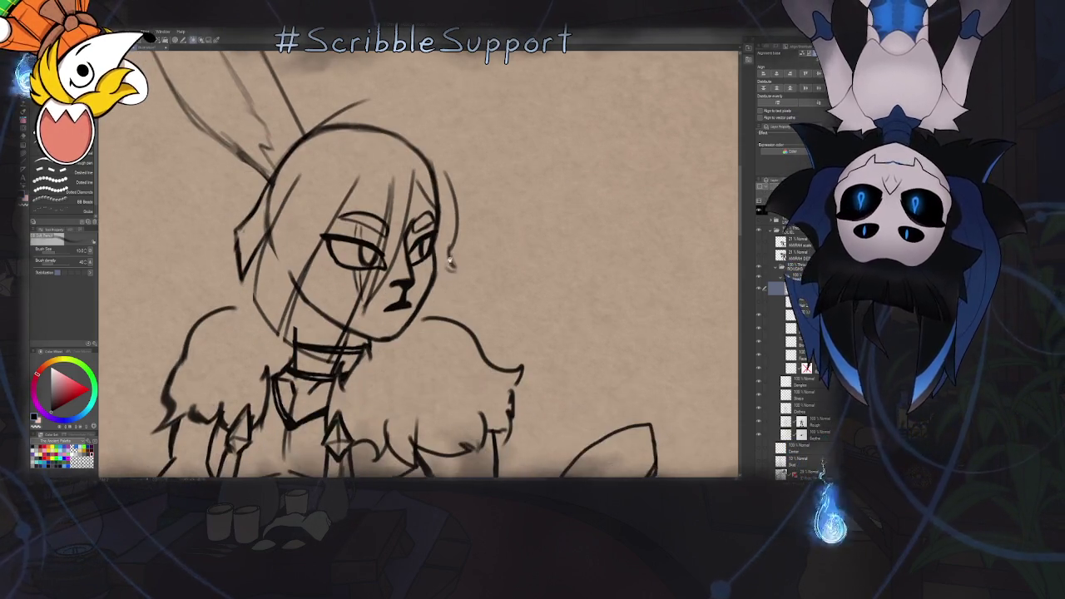
scroll(449, 275, down, 2)
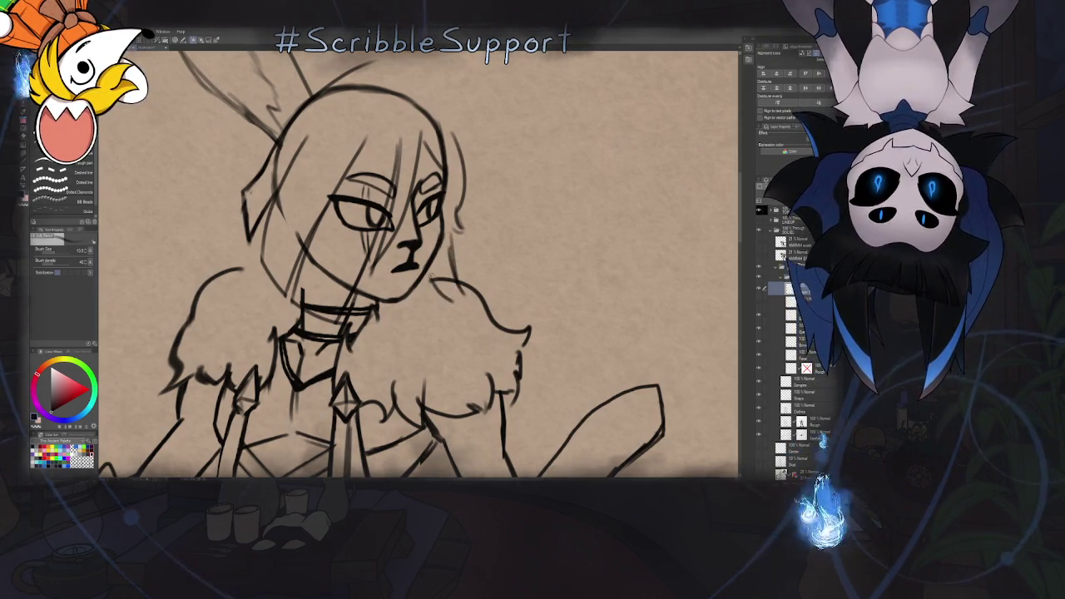
drag(431, 285, 462, 298)
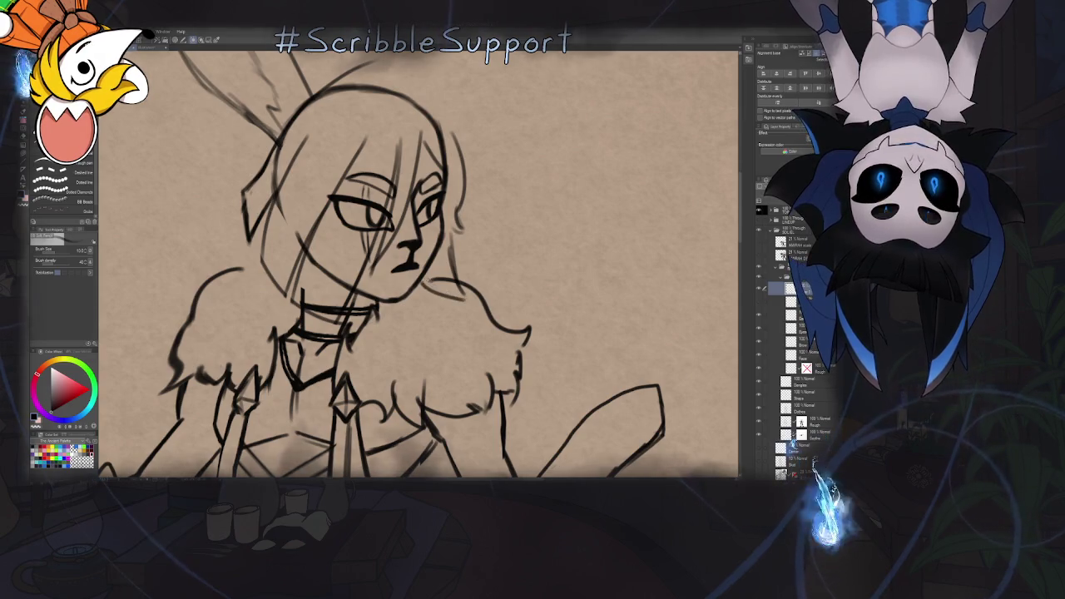
mouse_move(392, 297)
mouse_down()
mouse_move(410, 362)
mouse_move(444, 339)
mouse_move(498, 329)
mouse_up()
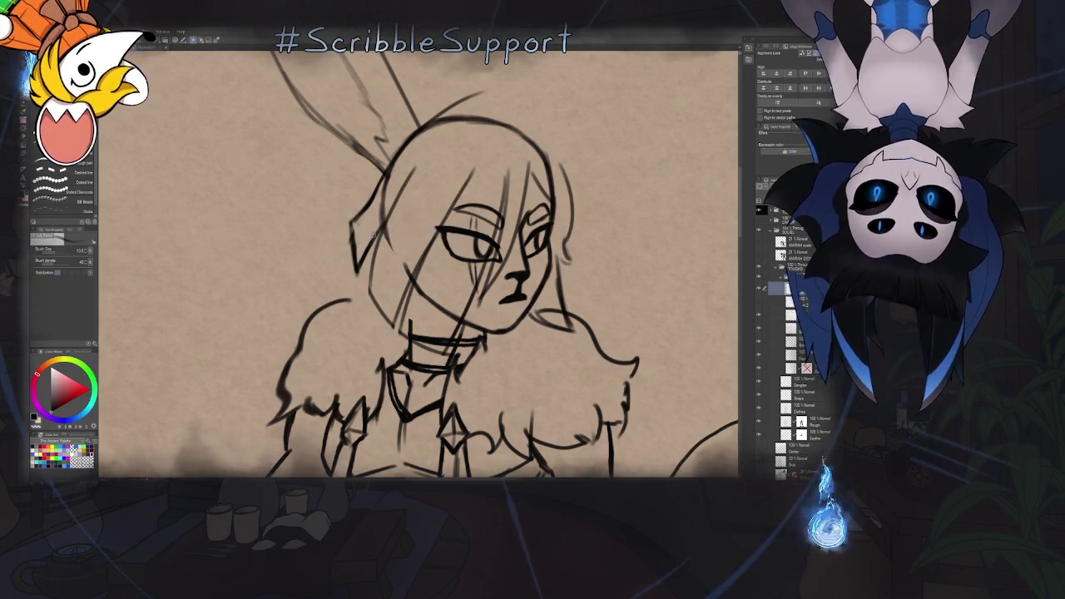
scroll(459, 207, up, 2)
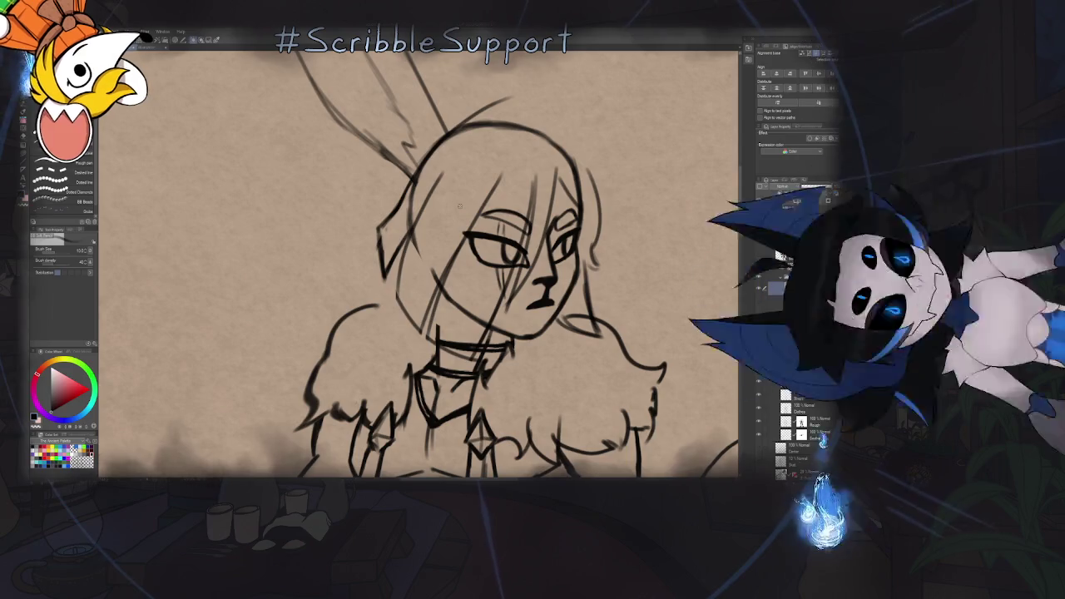
Switch between eraser and brush, and rotate the canvas to inspect the head
scroll(383, 267, up, 1)
scroll(394, 304, up, 2)
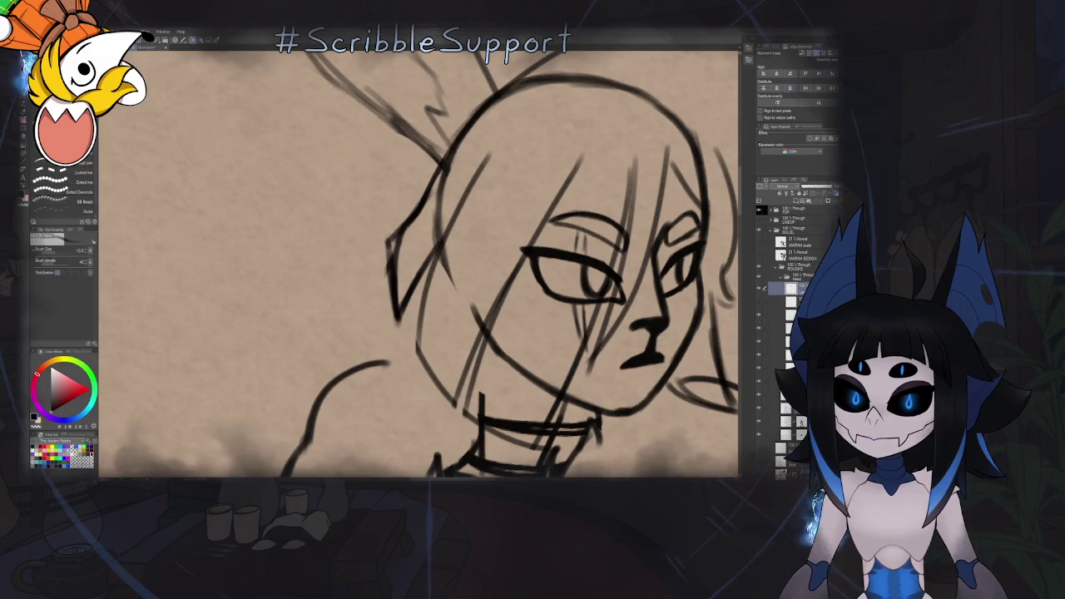
key(e)
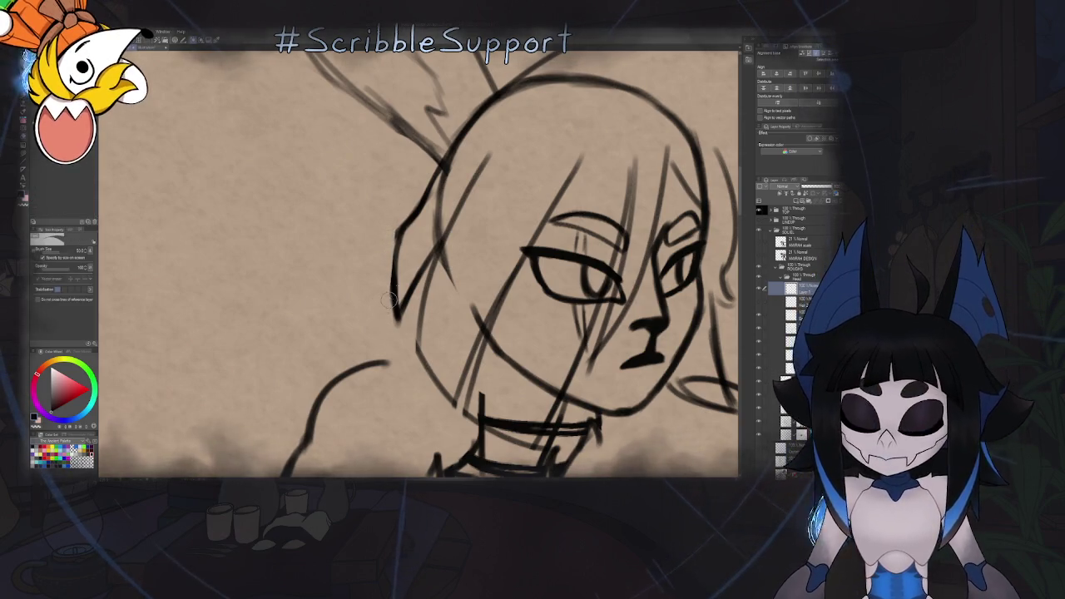
scroll(390, 298, down, 1)
scroll(389, 297, down, 2)
scroll(433, 250, up, 1)
scroll(472, 203, up, 1)
key(e)
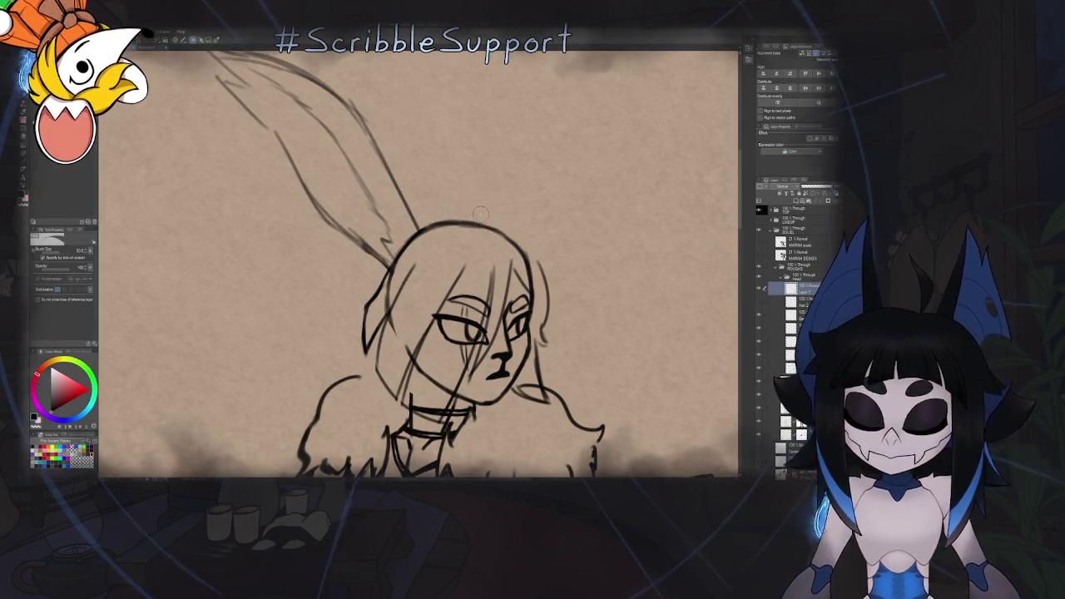
key(b)
drag(481, 234, 395, 264)
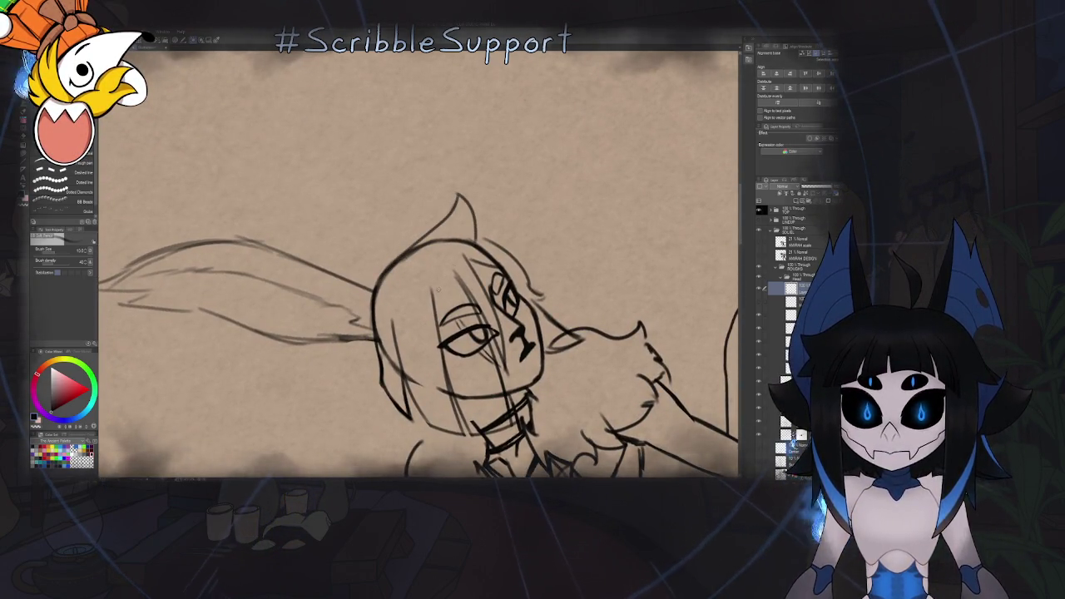
drag(400, 266, 445, 286)
drag(509, 304, 462, 259)
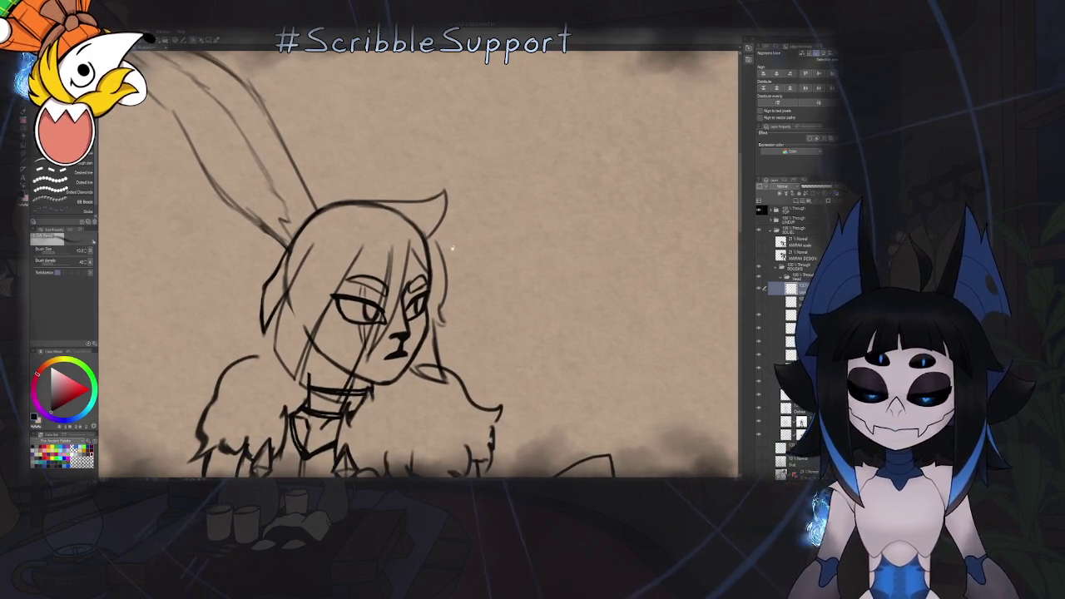
scroll(436, 242, up, 2)
Redraw the right-side hair strand longer, mirror to check, and remove the stray curved line
key(ctrl+z)
drag(433, 236, 464, 312)
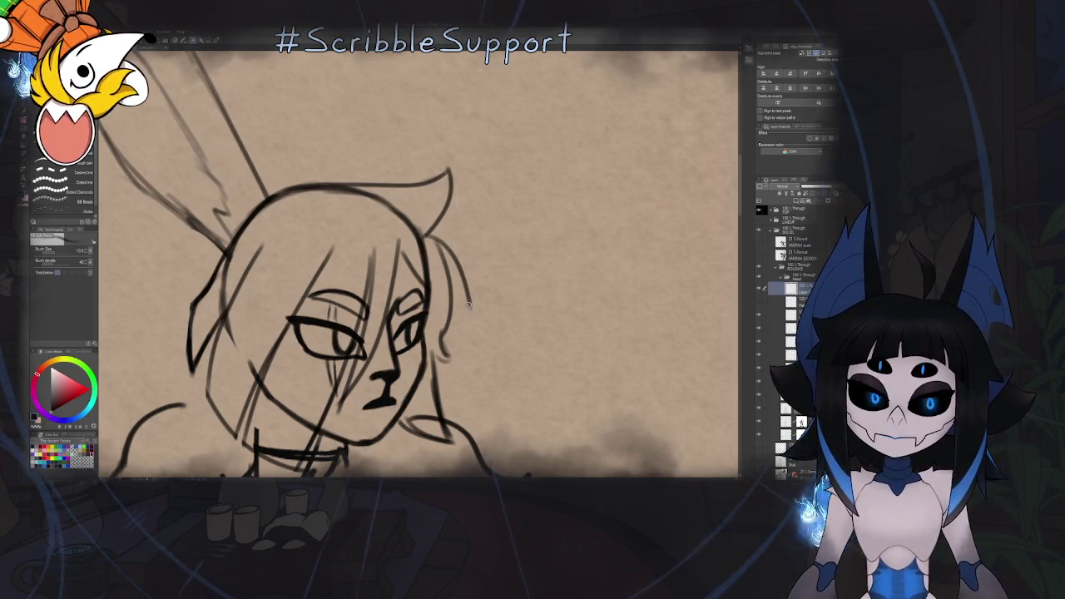
key(h)
key(ctrl+z)
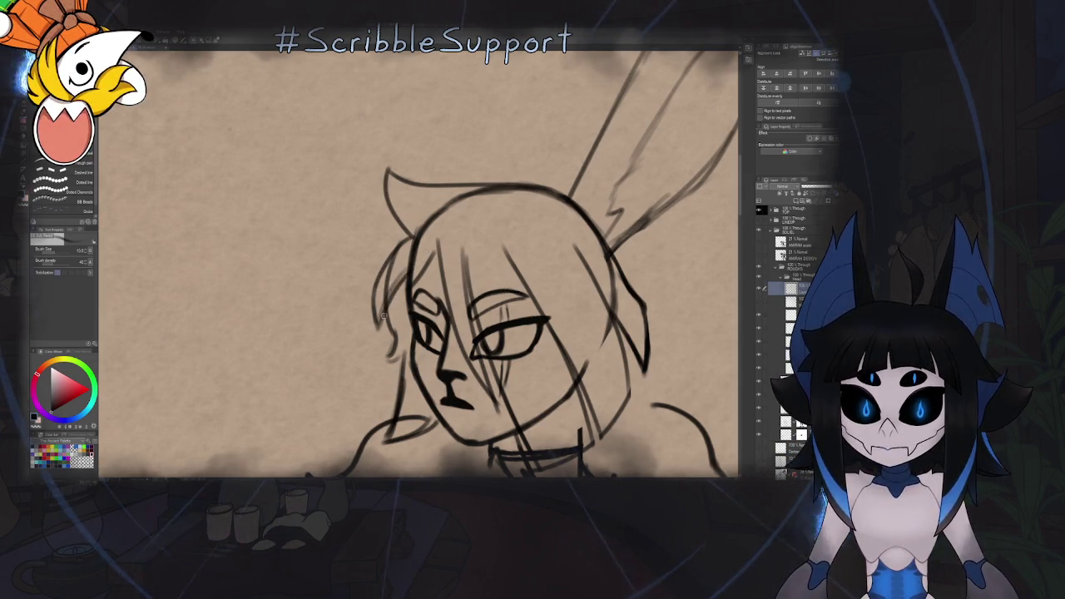
key(e)
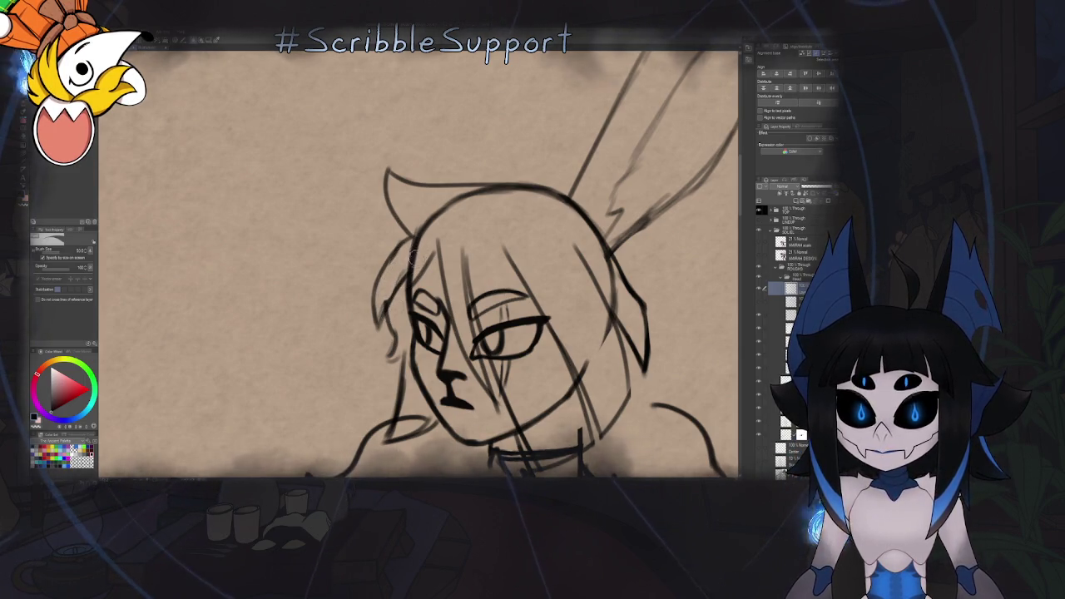
Frame the whole figure, tilt the canvas to check it, then fit the drawing to the window
scroll(413, 255, down, 3)
scroll(413, 255, down, 2)
drag(488, 268, 431, 268)
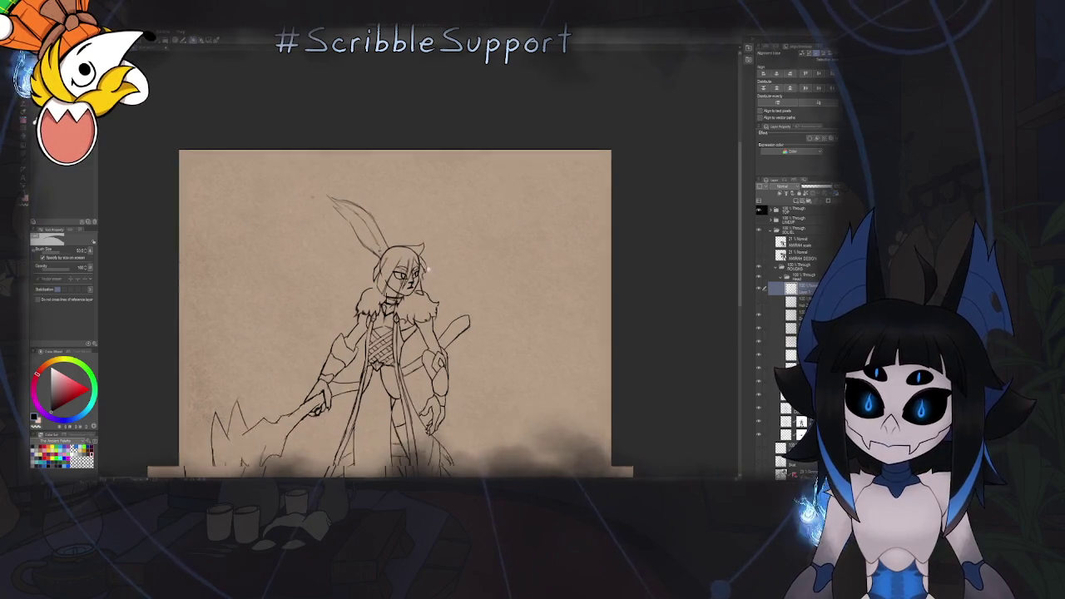
scroll(430, 269, up, 2)
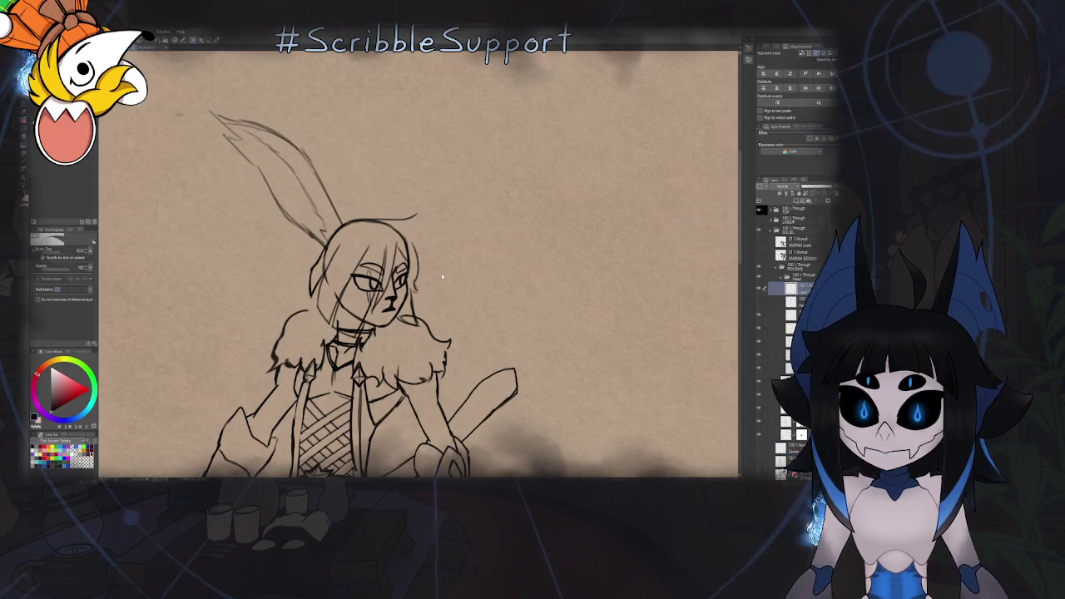
mouse_move(442, 276)
mouse_down()
mouse_move(414, 261)
mouse_move(492, 220)
mouse_move(393, 248)
mouse_up()
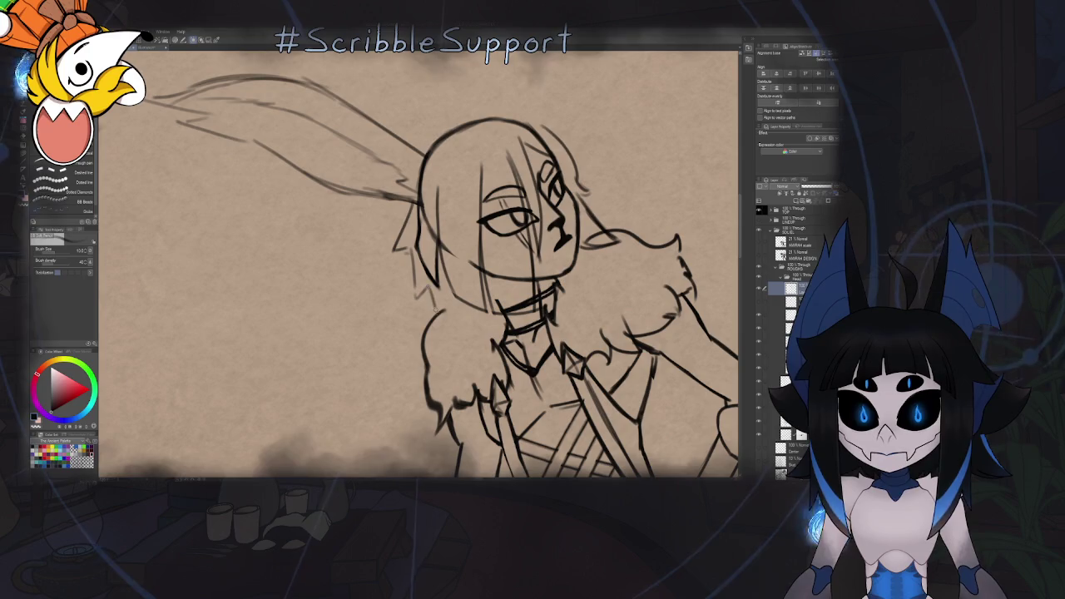
mouse_move(459, 318)
mouse_down()
mouse_move(441, 258)
mouse_move(453, 249)
mouse_up()
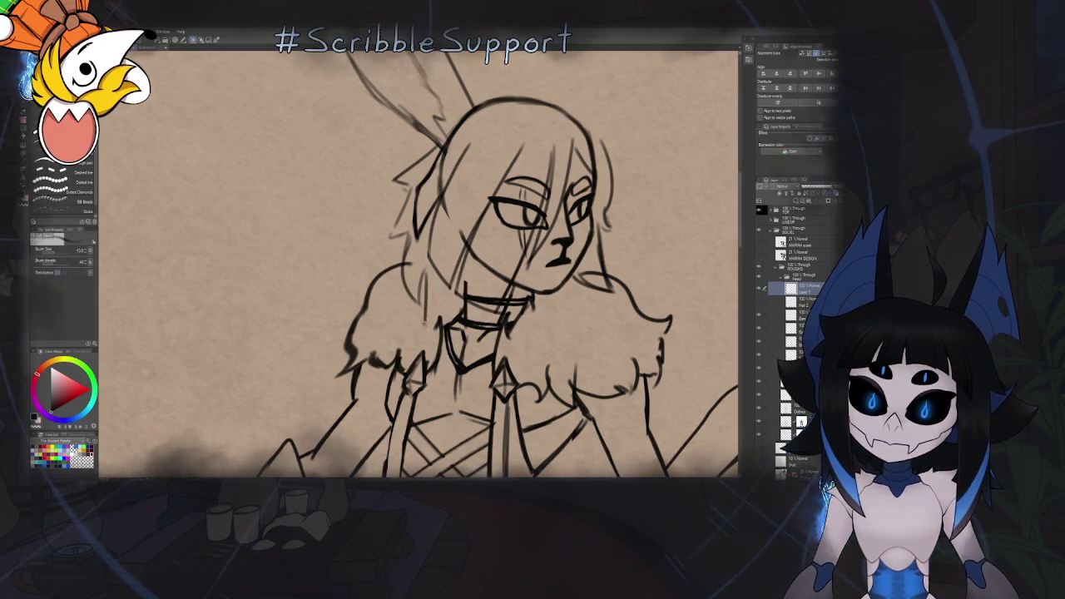
key(ctrl+0)
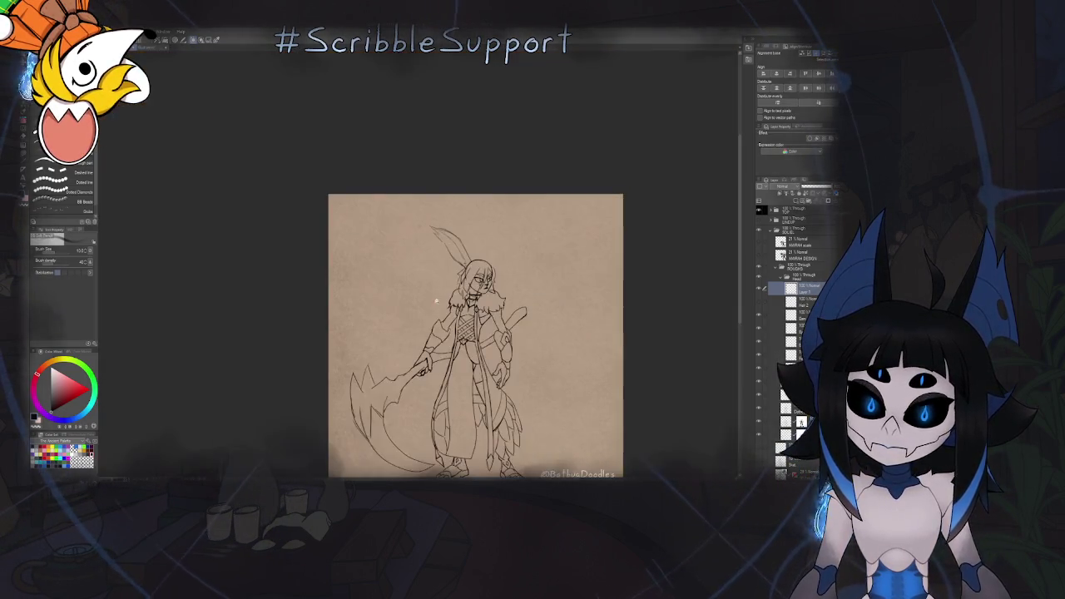
Add curved hair strands over the face, erasing part of the short stroke beside it
scroll(479, 279, up, 3)
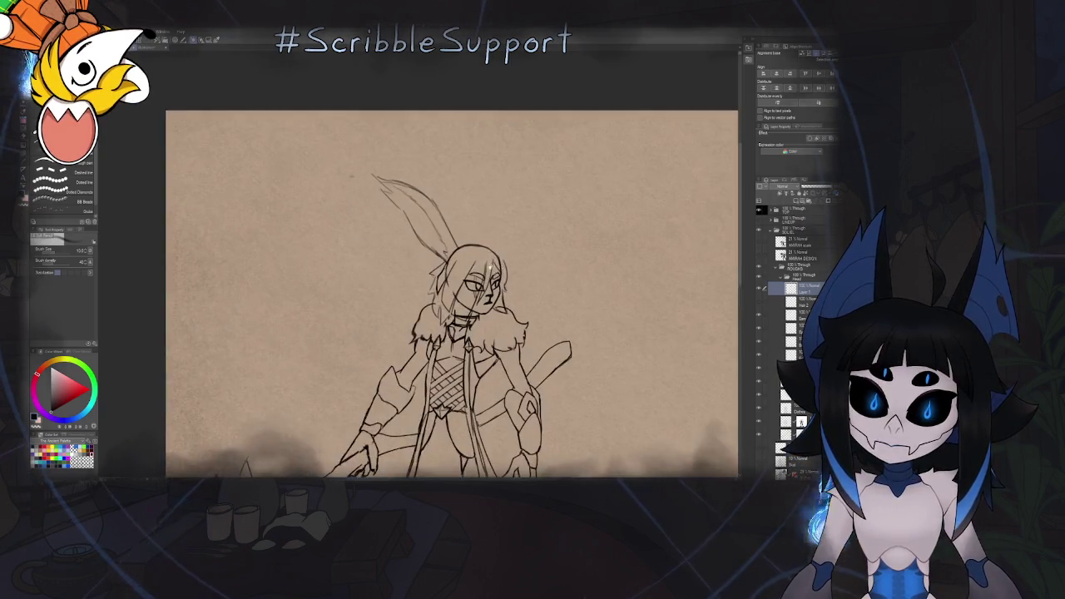
scroll(479, 279, up, 3)
scroll(478, 279, up, 2)
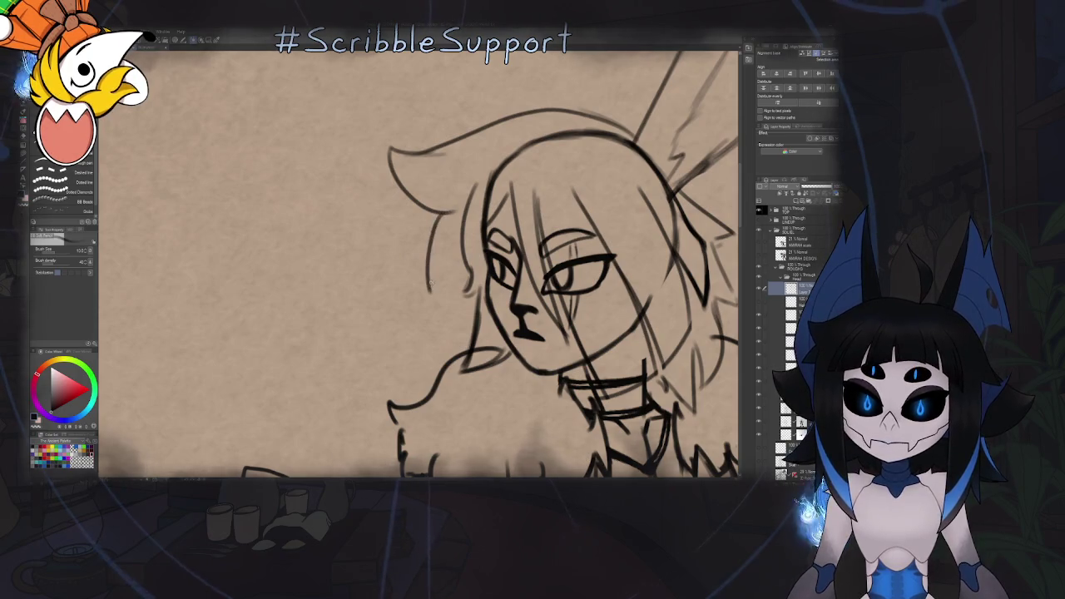
drag(430, 283, 466, 203)
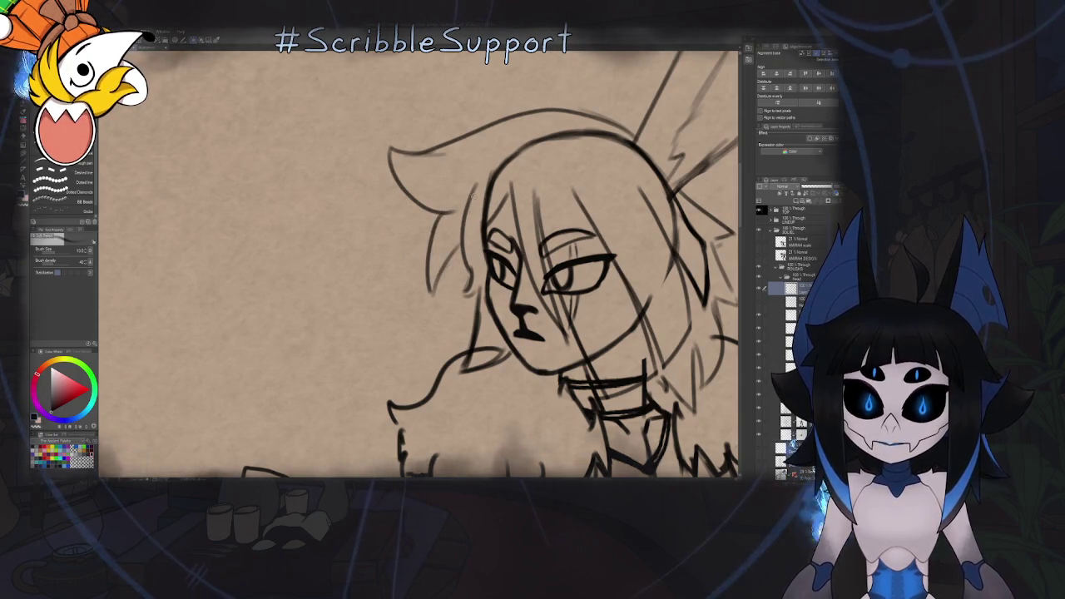
key(e)
drag(468, 250, 476, 282)
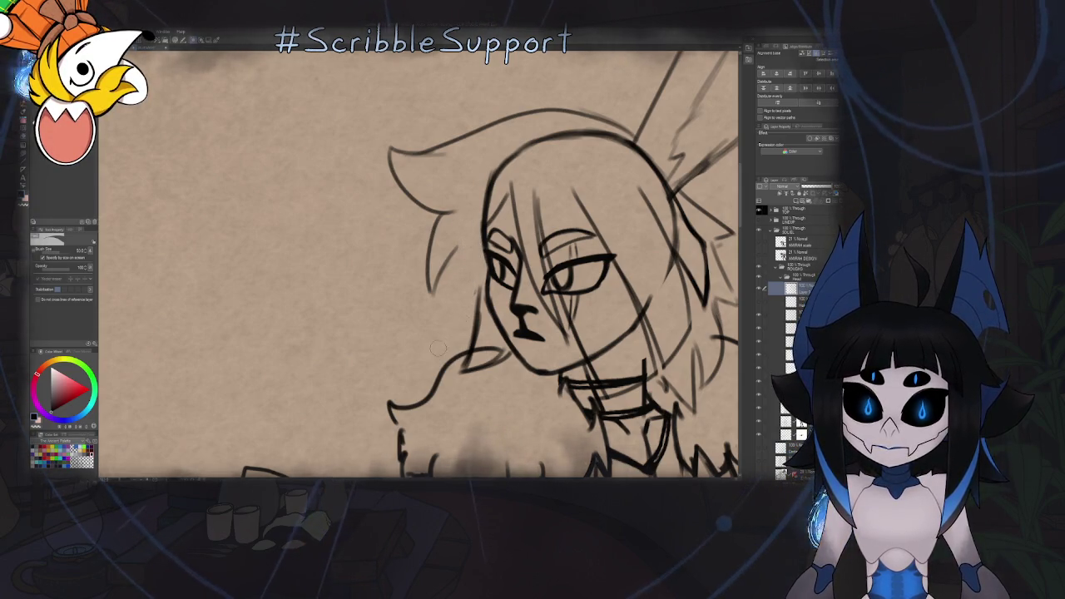
key(p)
key(h)
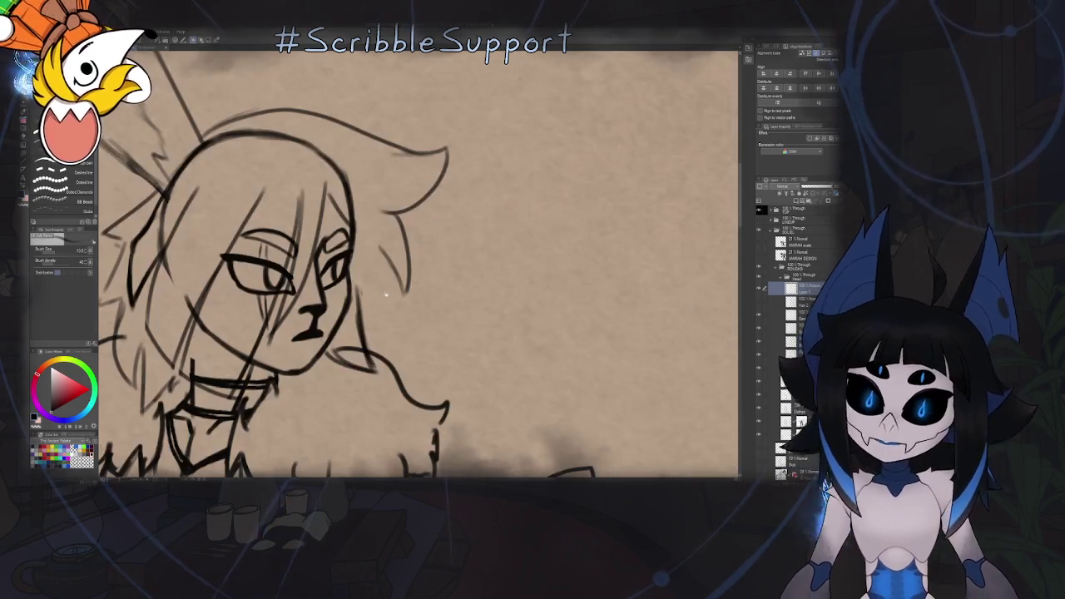
scroll(389, 292, up, 1)
scroll(416, 275, up, 1)
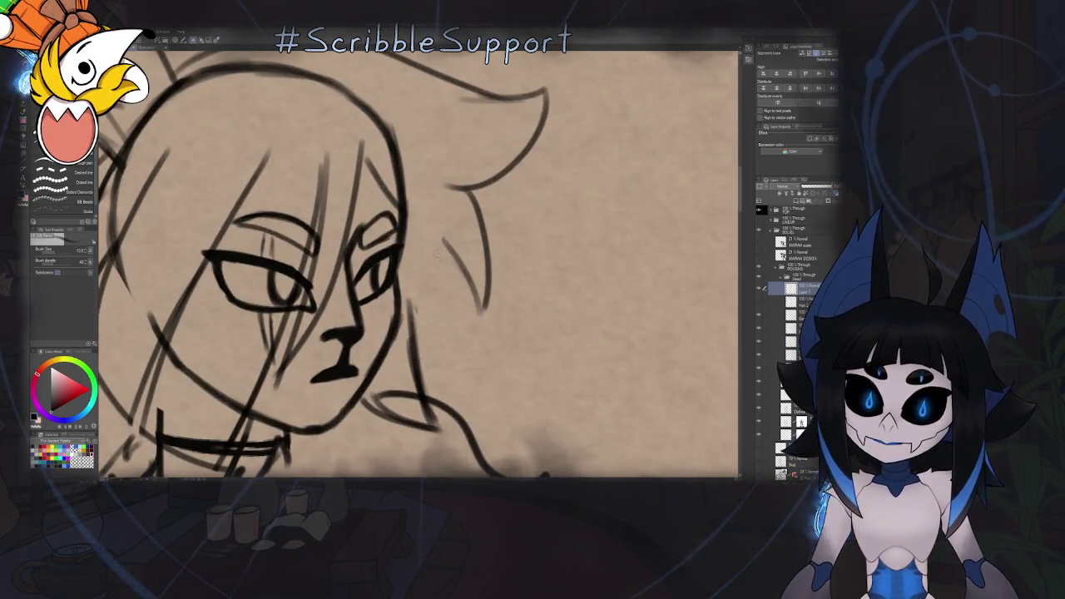
drag(438, 239, 416, 320)
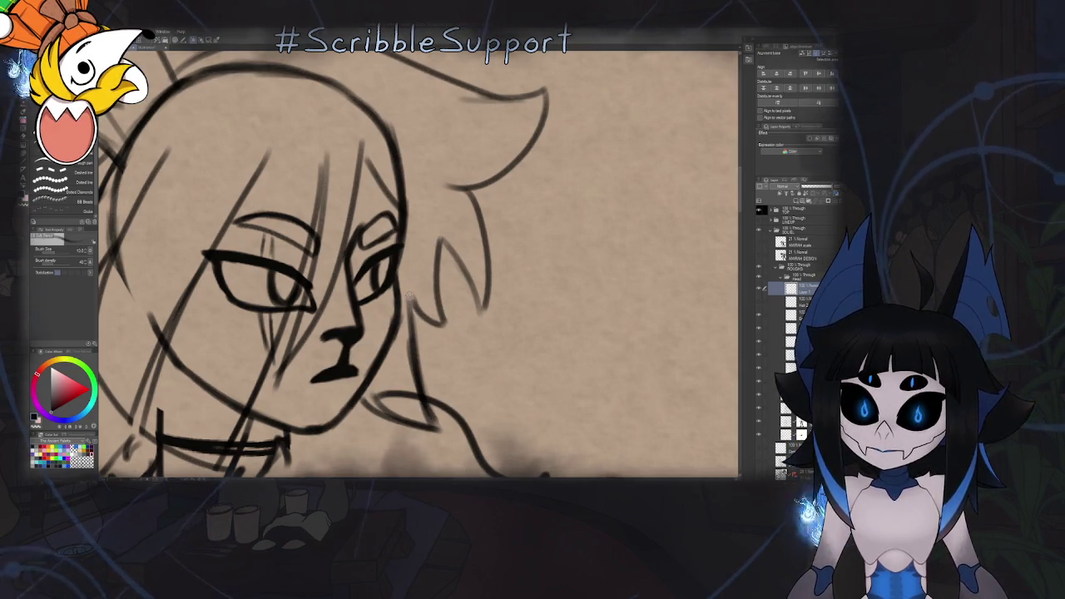
Zoom out and turn on the hair and ears layer in the Layer panel
key(ctrl+0)
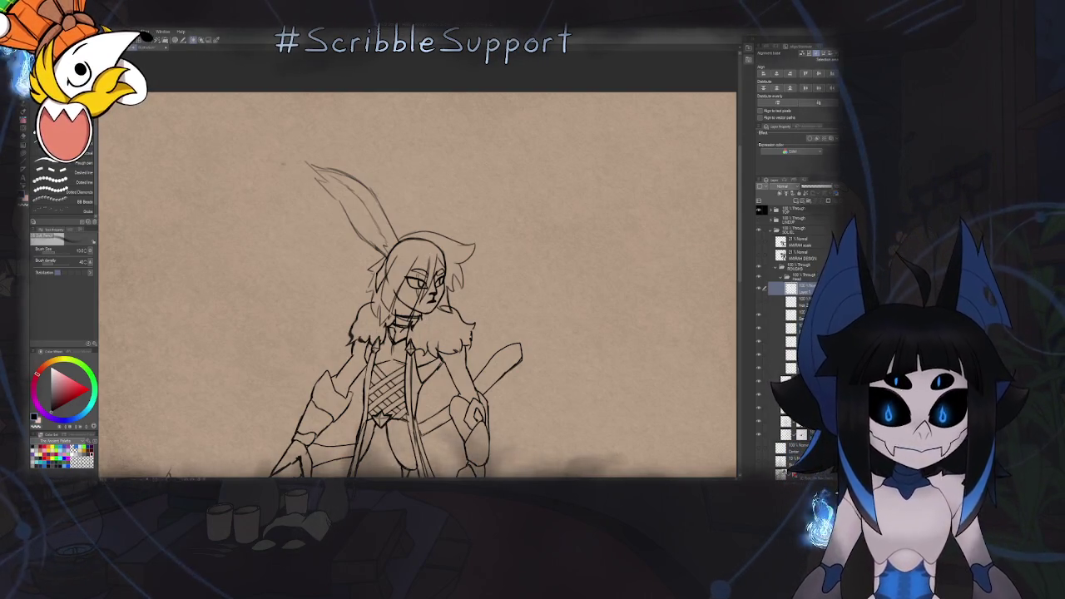
click(759, 366)
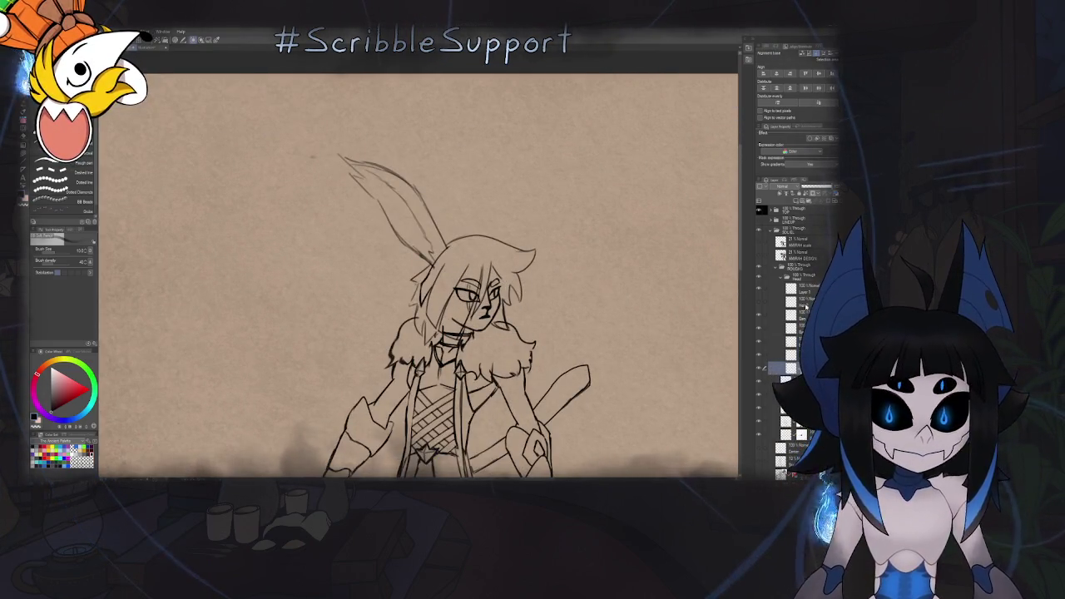
click(762, 289)
click(758, 289)
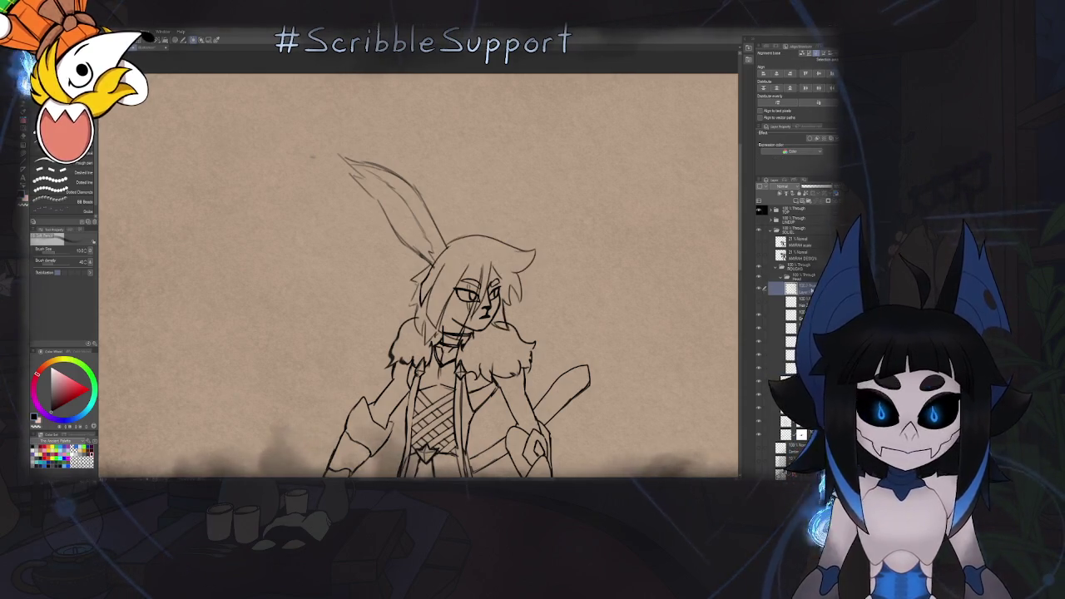
key(ctrl+t)
Move the hair and ears slightly left with a small tilt and commit the transform
drag(479, 248, 464, 246)
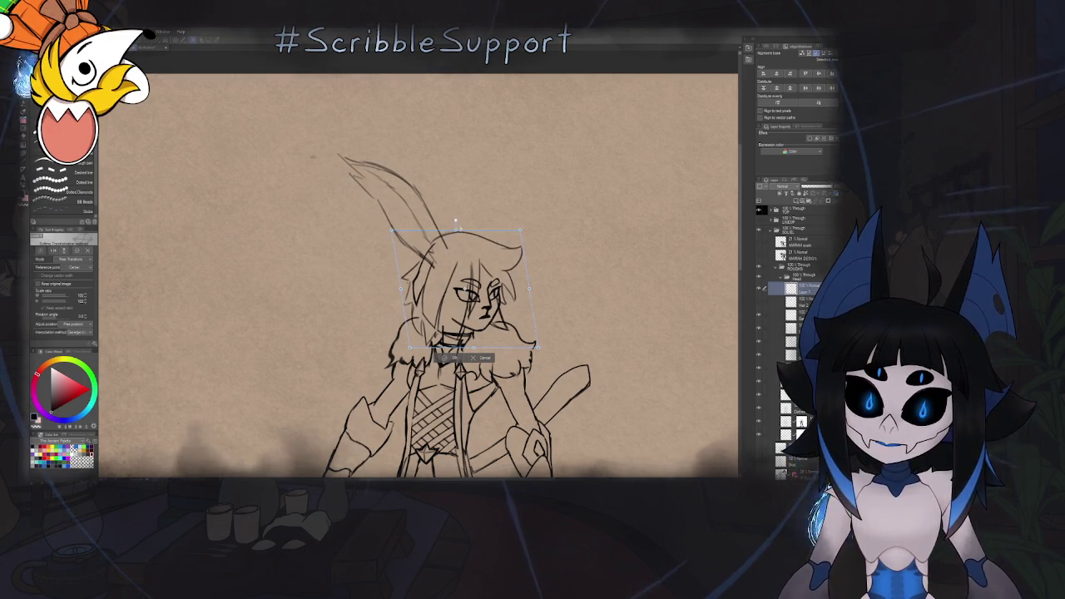
drag(464, 246, 466, 247)
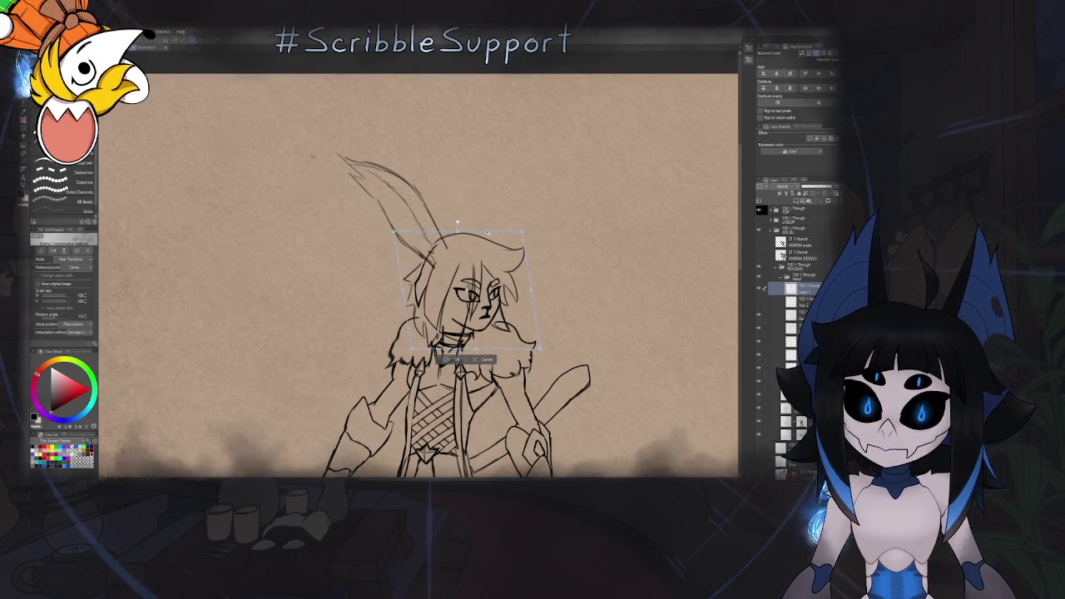
key(Return)
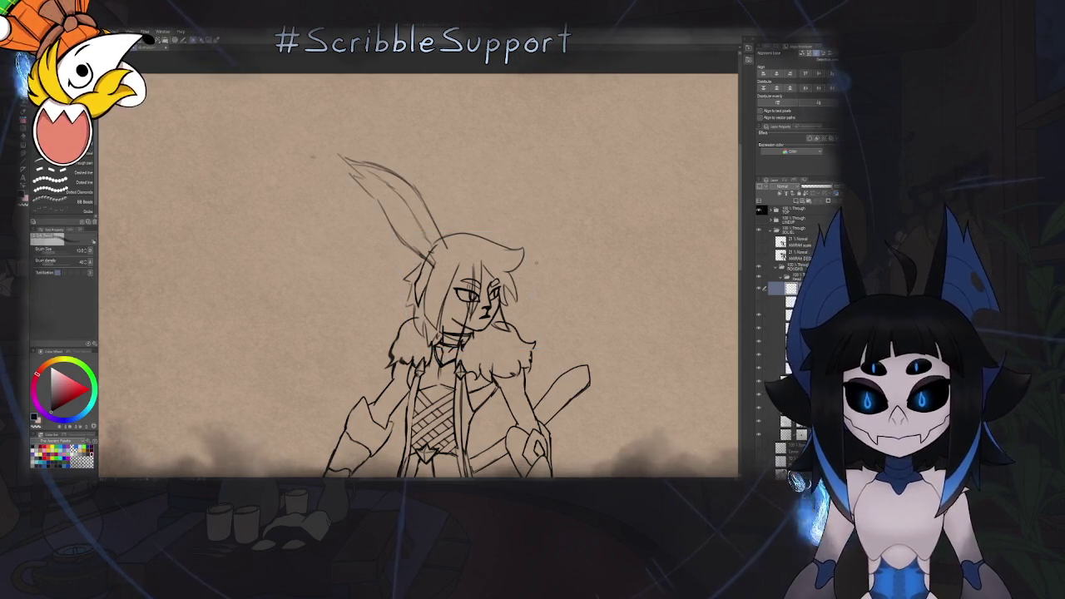
scroll(571, 285, down, 3)
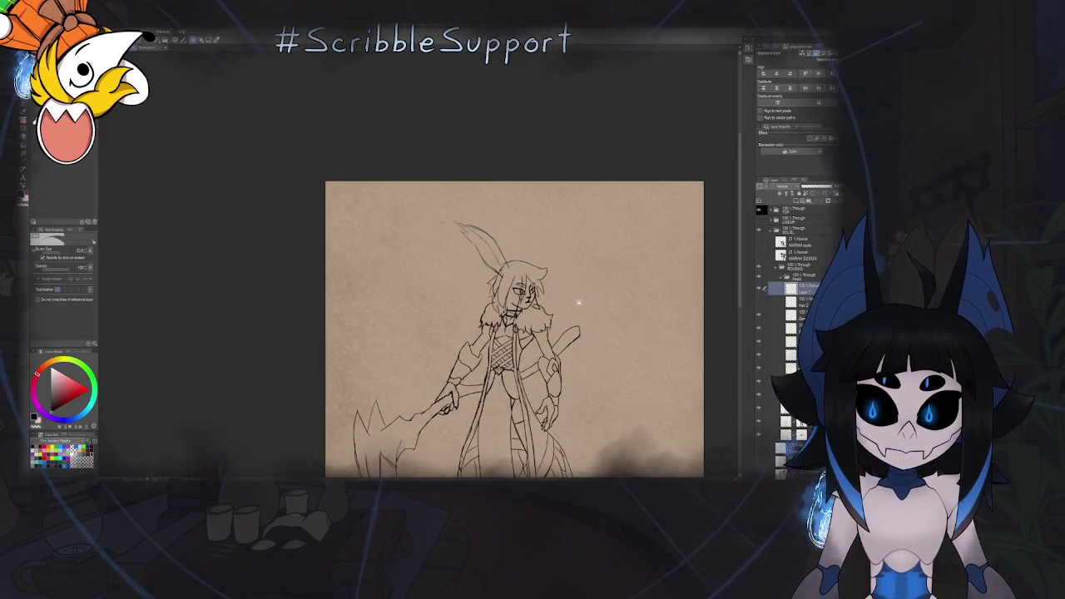
Zoom around the face and select another layer in the Layer panel
scroll(578, 302, up, 2)
scroll(566, 293, up, 2)
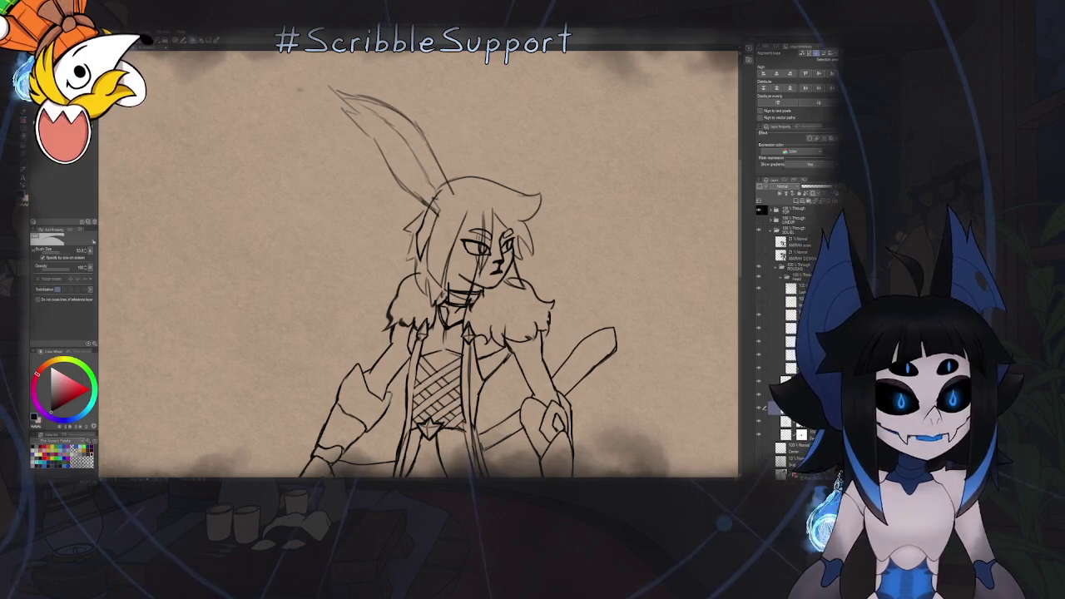
scroll(514, 288, up, 2)
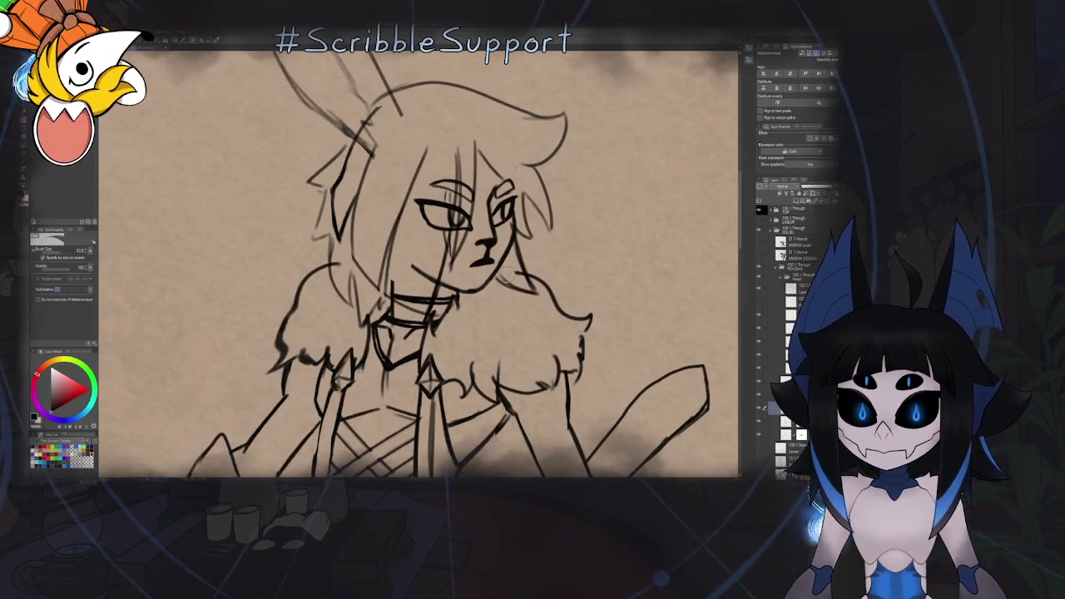
scroll(518, 327, down, 2)
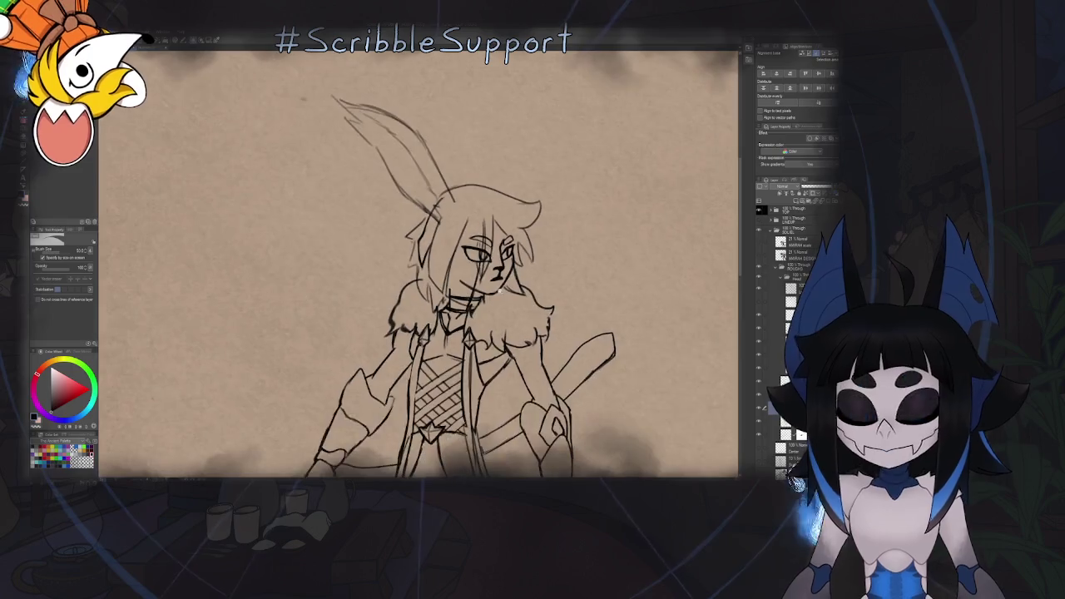
scroll(518, 327, down, 2)
scroll(720, 277, up, 2)
click(783, 328)
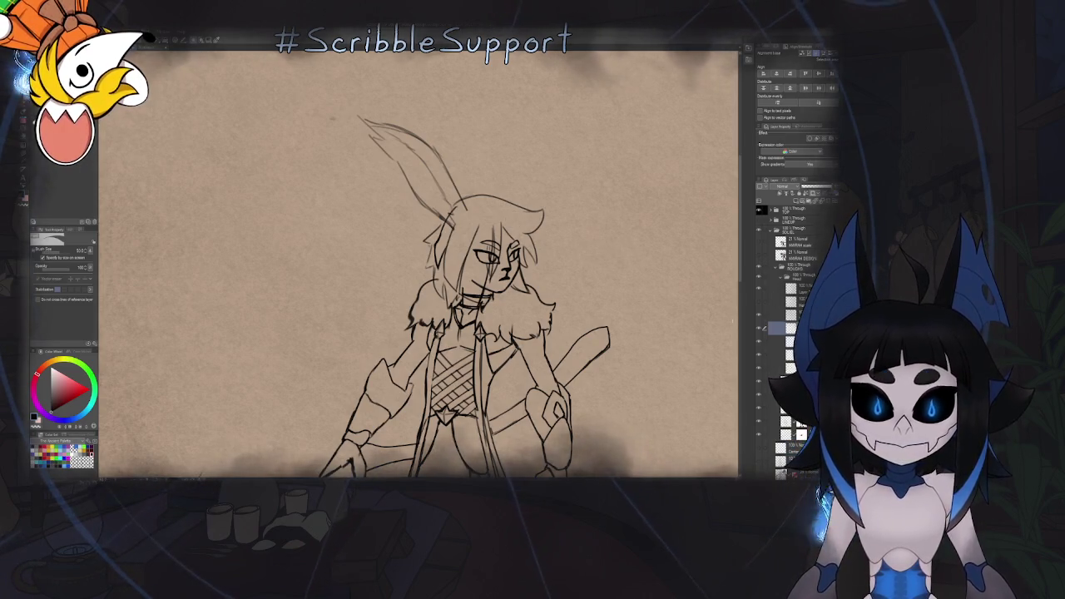
Zoom in on the face and step through the layer stack to reach the hair layer
scroll(476, 265, up, 2)
scroll(476, 265, up, 1)
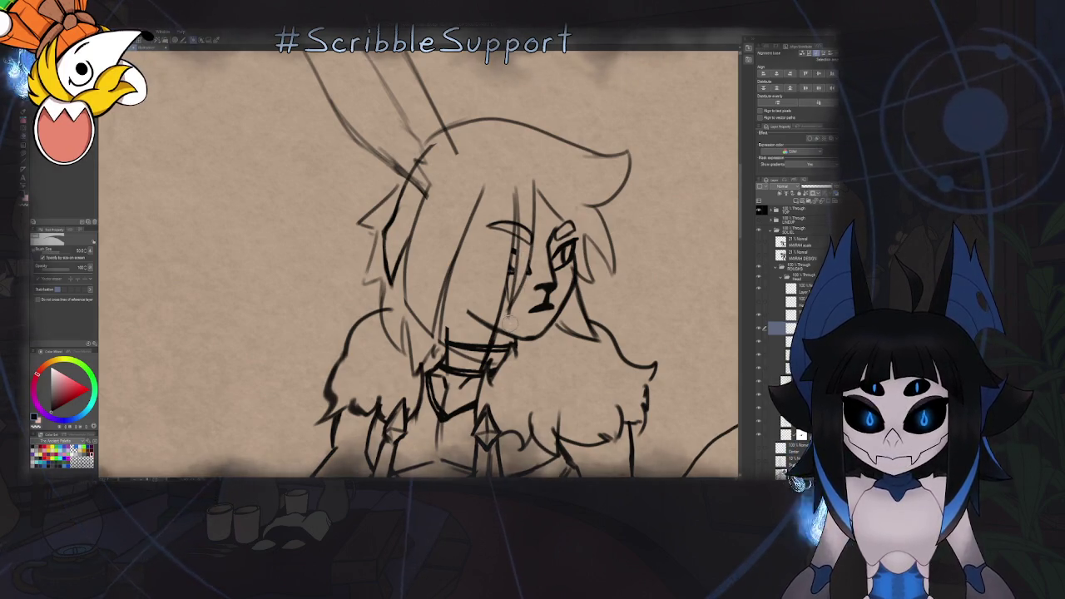
scroll(510, 321, down, 4)
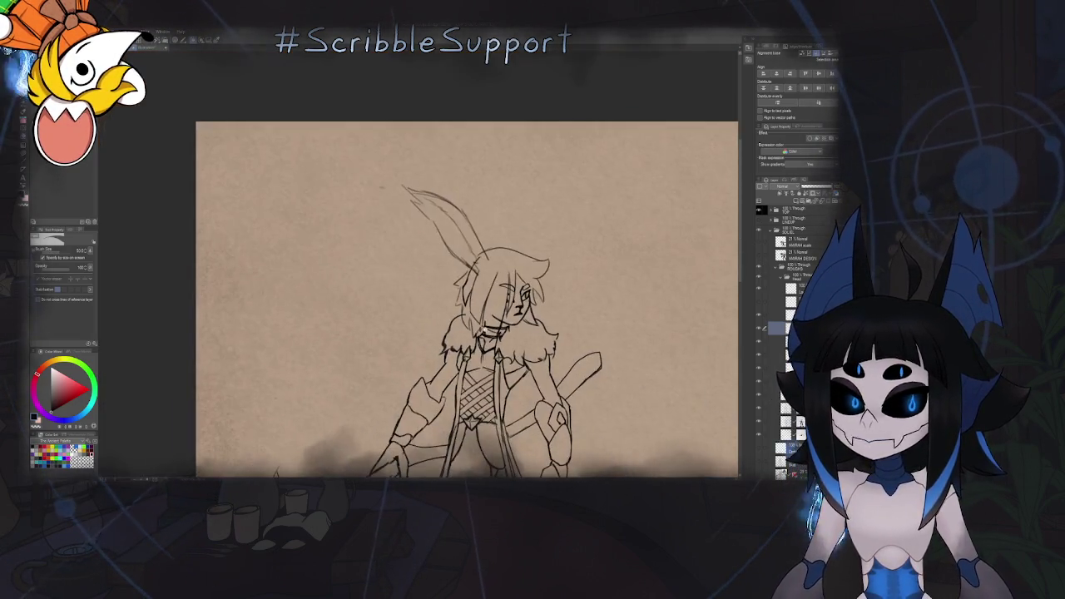
scroll(485, 322, up, 1)
scroll(487, 299, up, 1)
scroll(493, 263, up, 1)
scroll(492, 260, up, 1)
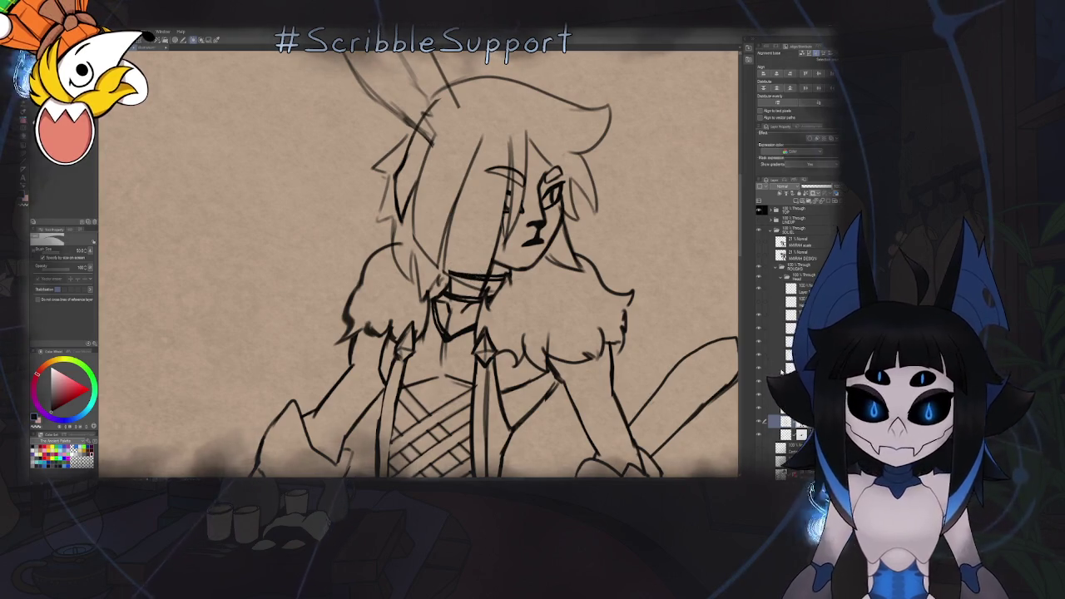
click(819, 240)
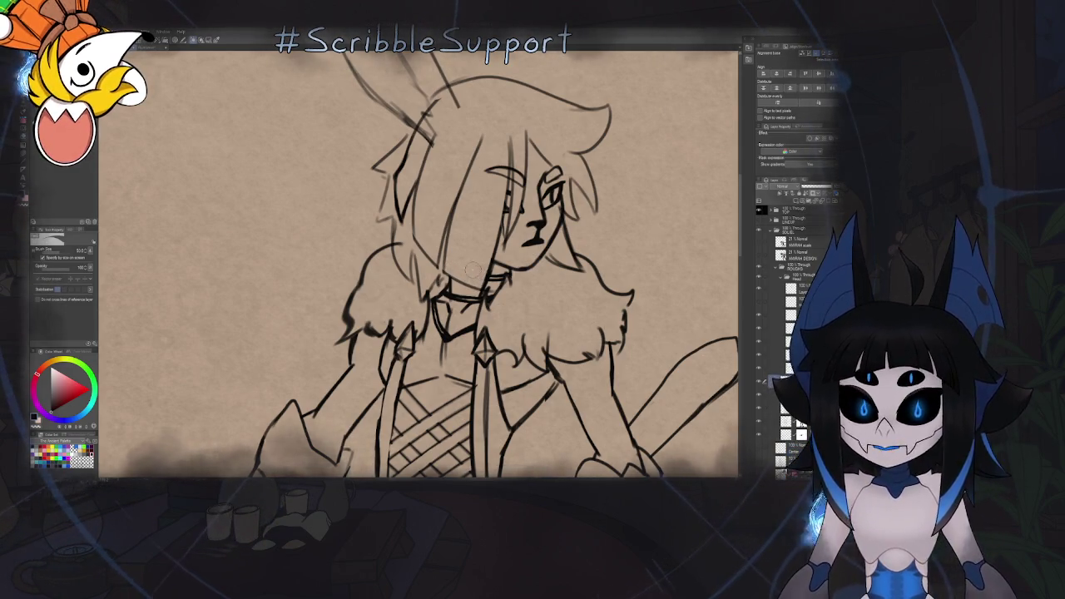
scroll(473, 268, up, 3)
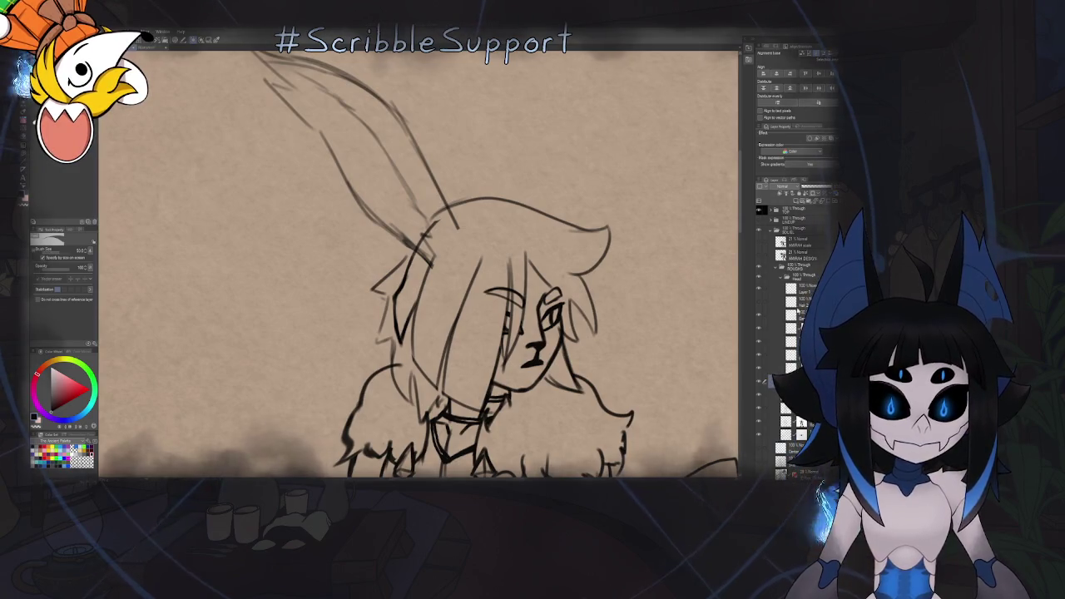
click(791, 315)
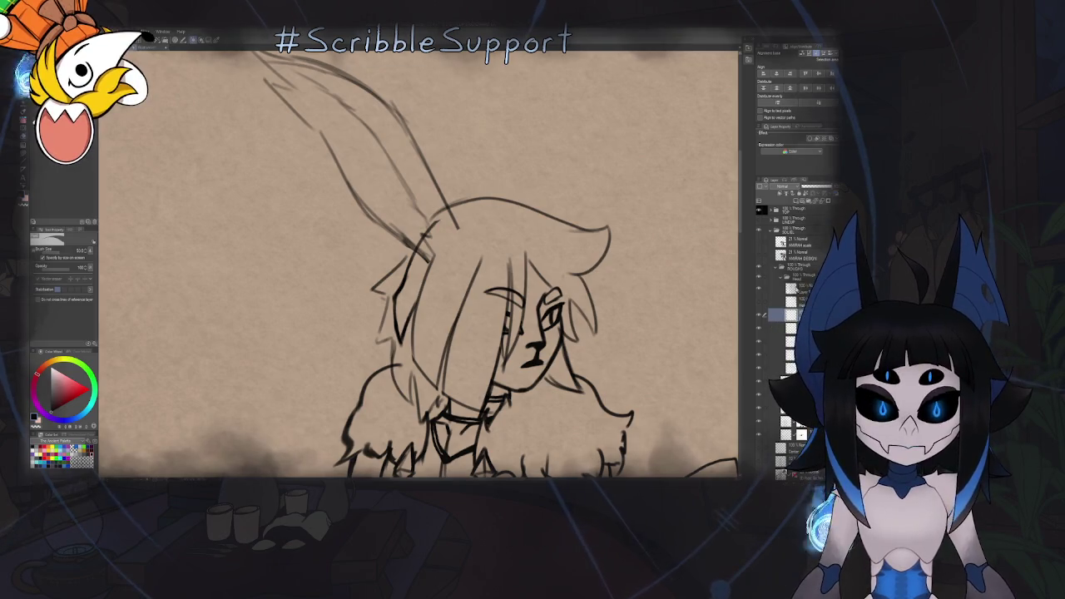
click(790, 287)
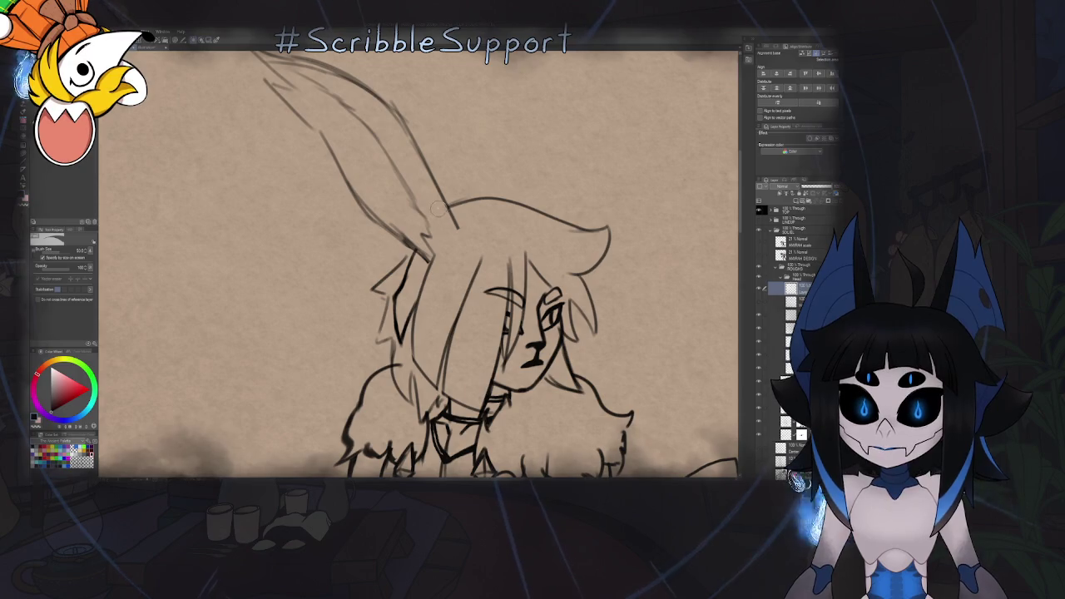
scroll(453, 284, down, 5)
scroll(433, 287, down, 1)
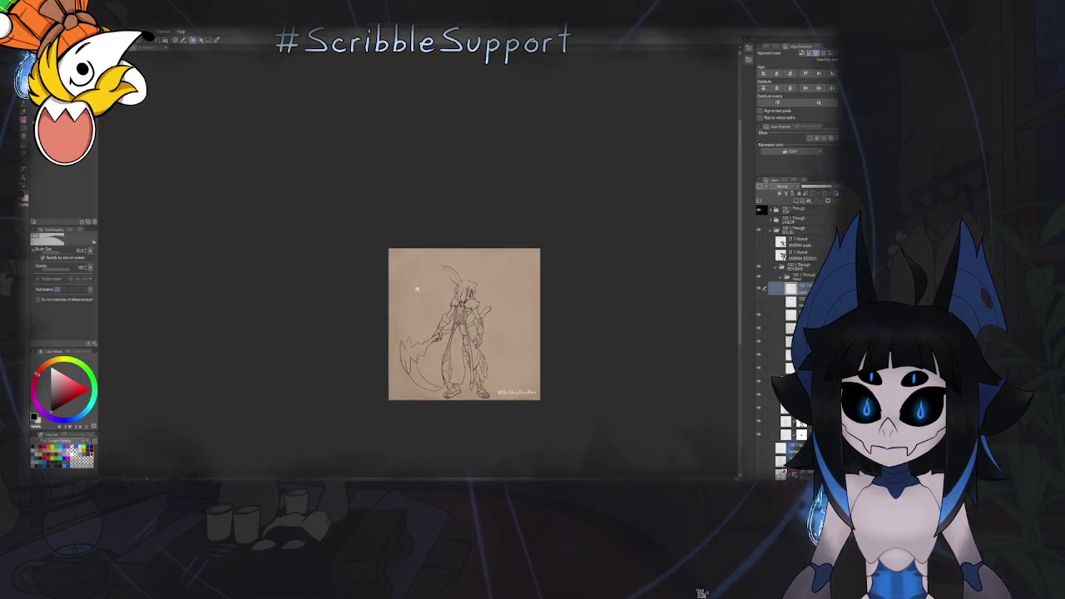
Toggle the inked head-and-hair layer's visibility to compare, leaving the face-covering hair shown
scroll(415, 290, up, 1)
key(b)
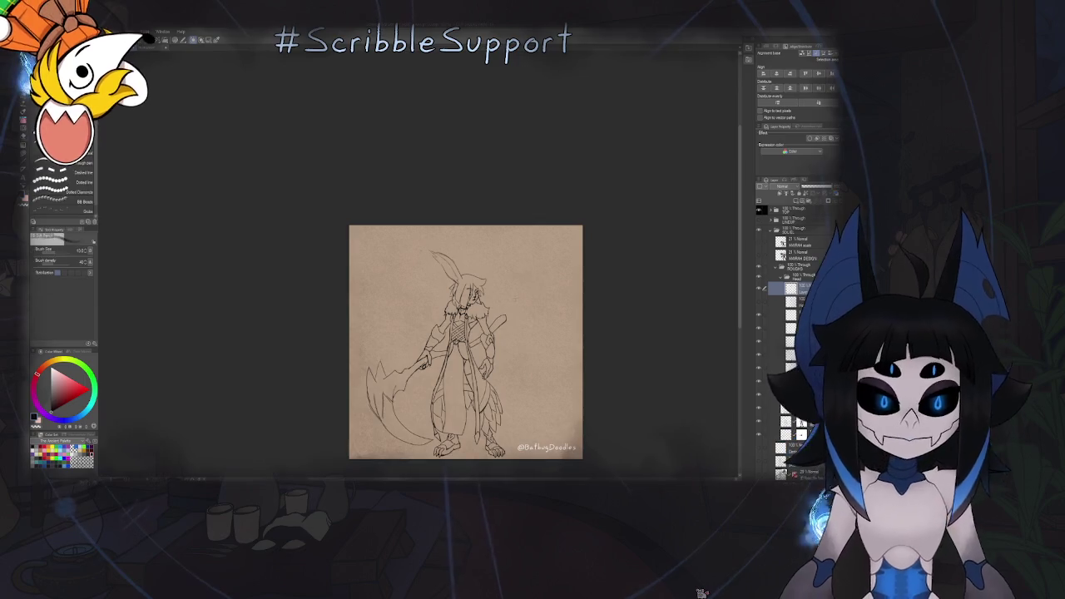
scroll(501, 313, up, 3)
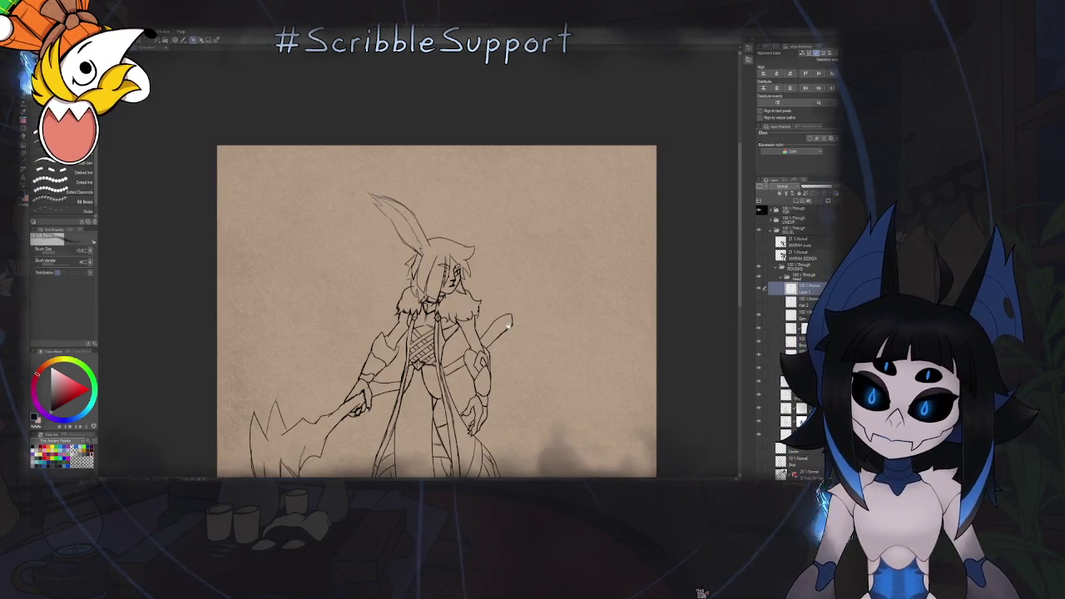
scroll(540, 312, down, 2)
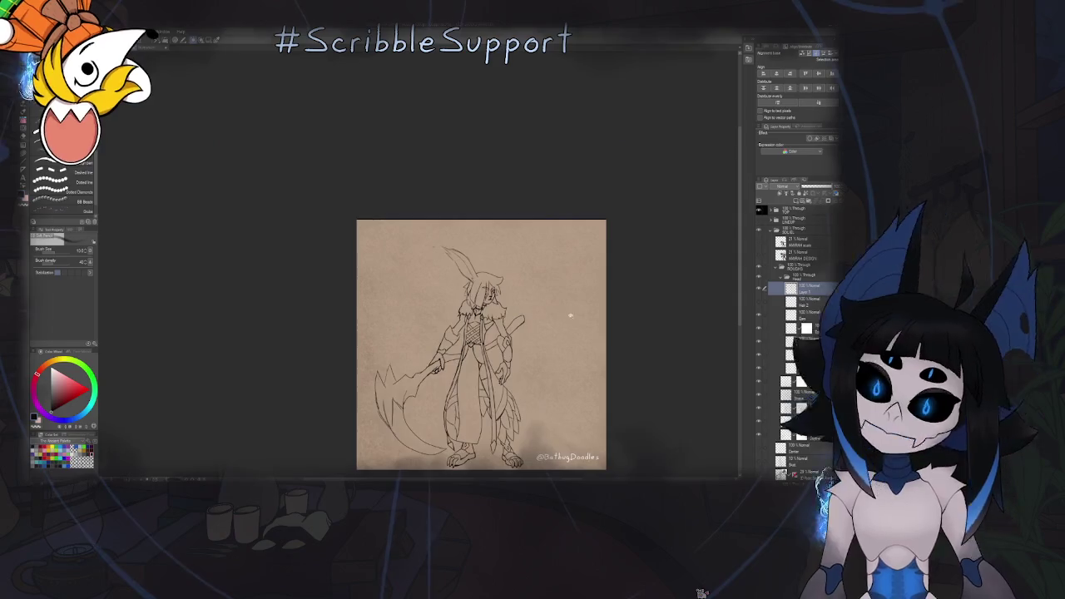
scroll(570, 327, up, 2)
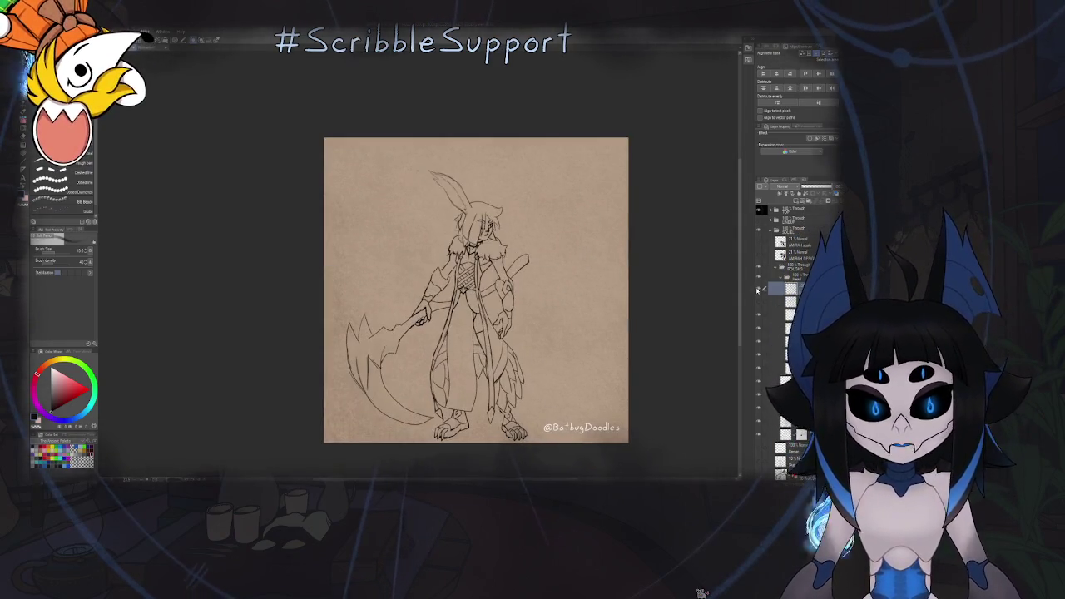
click(759, 297)
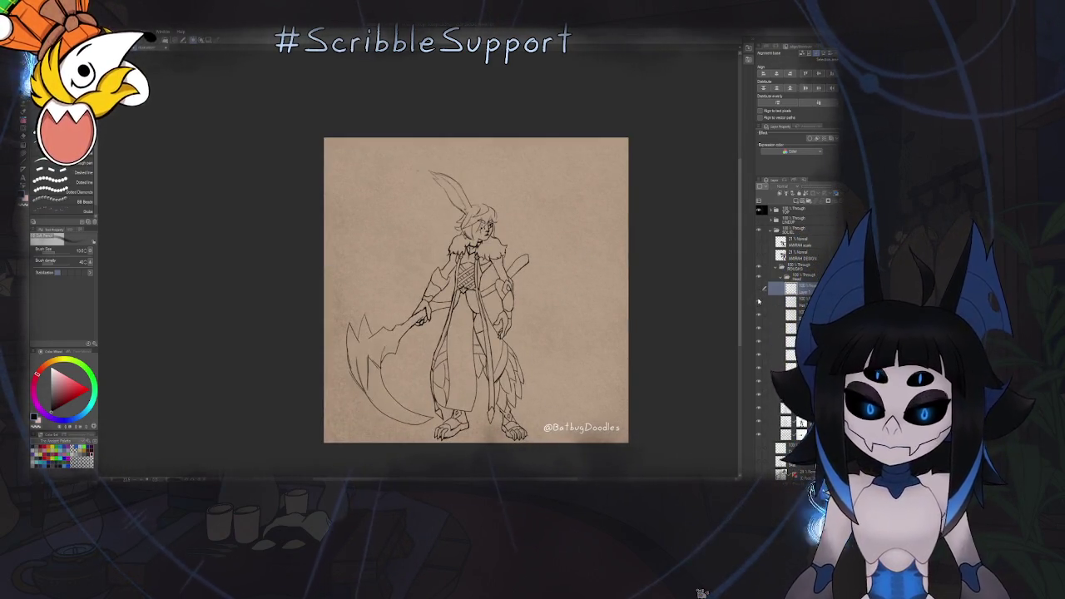
click(758, 291)
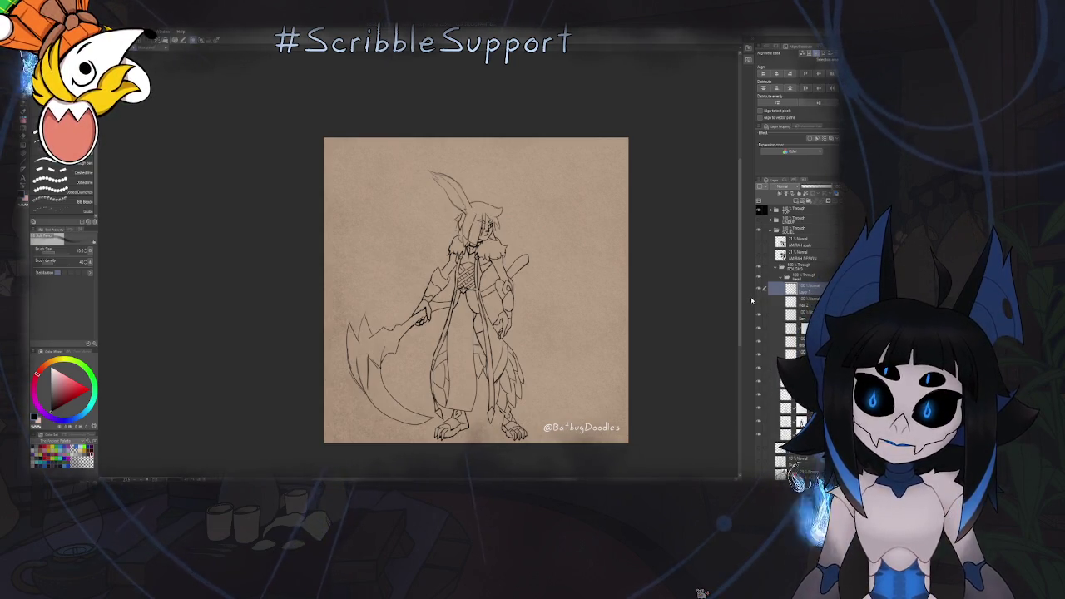
scroll(541, 290, up, 5)
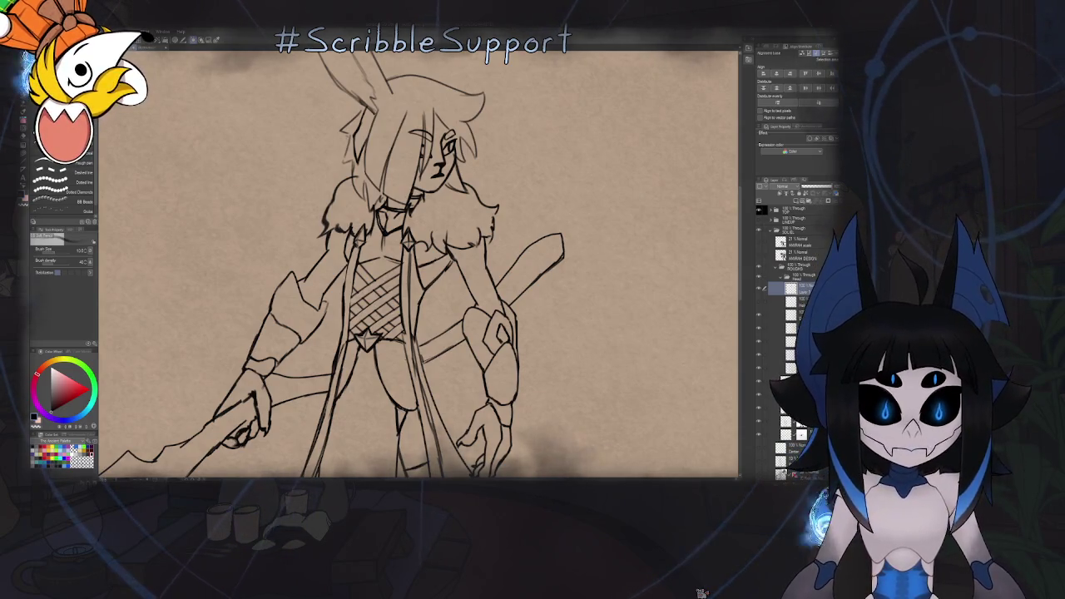
Select the sketch layer and pan the view back down to the warrior's head and ears
click(782, 408)
key(e)
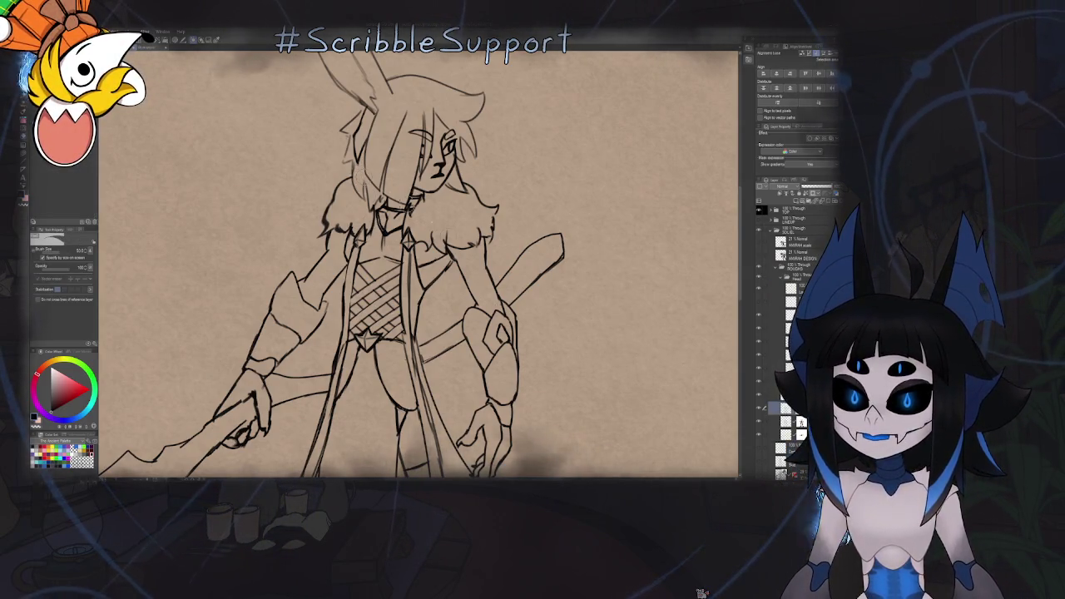
drag(525, 230, 526, 276)
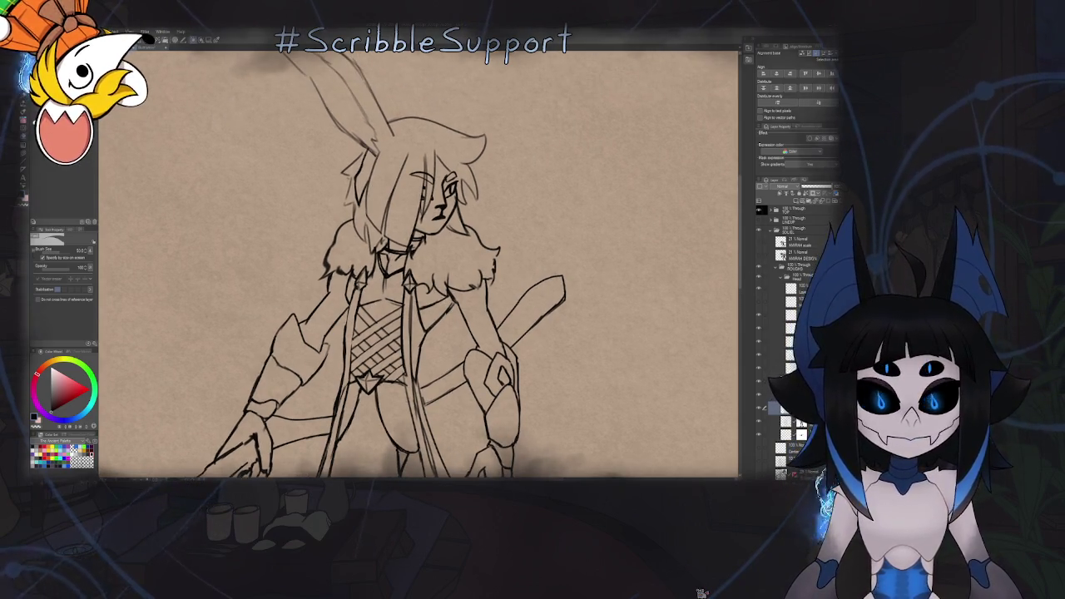
click(794, 314)
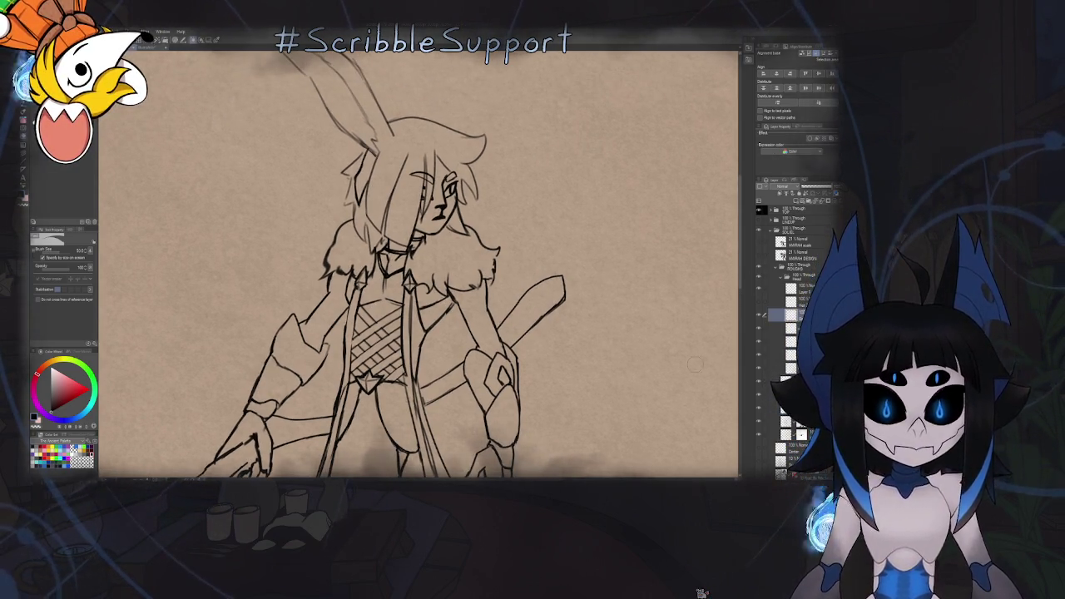
drag(464, 158, 447, 287)
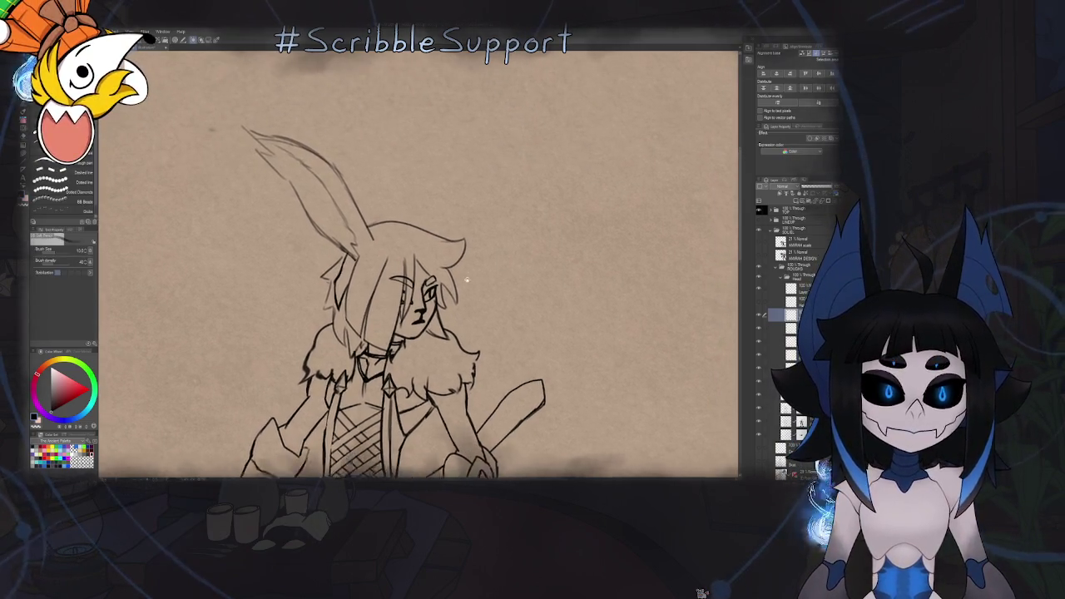
scroll(355, 176, up, 1)
scroll(355, 175, up, 1)
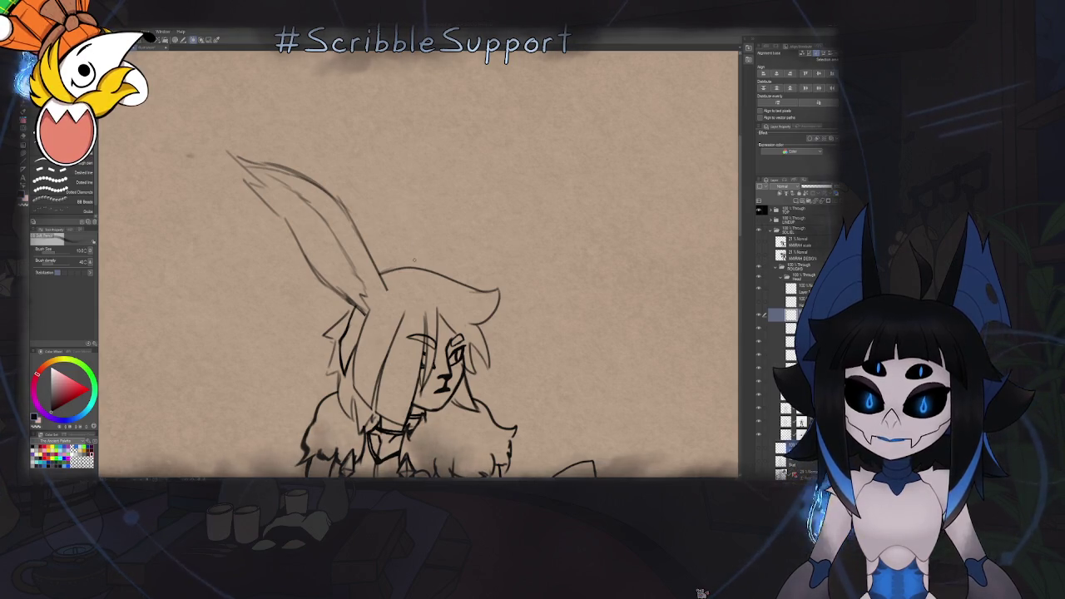
mouse_move(412, 268)
mouse_down()
mouse_move(417, 225)
mouse_move(467, 258)
mouse_move(487, 290)
mouse_up()
drag(498, 304, 516, 346)
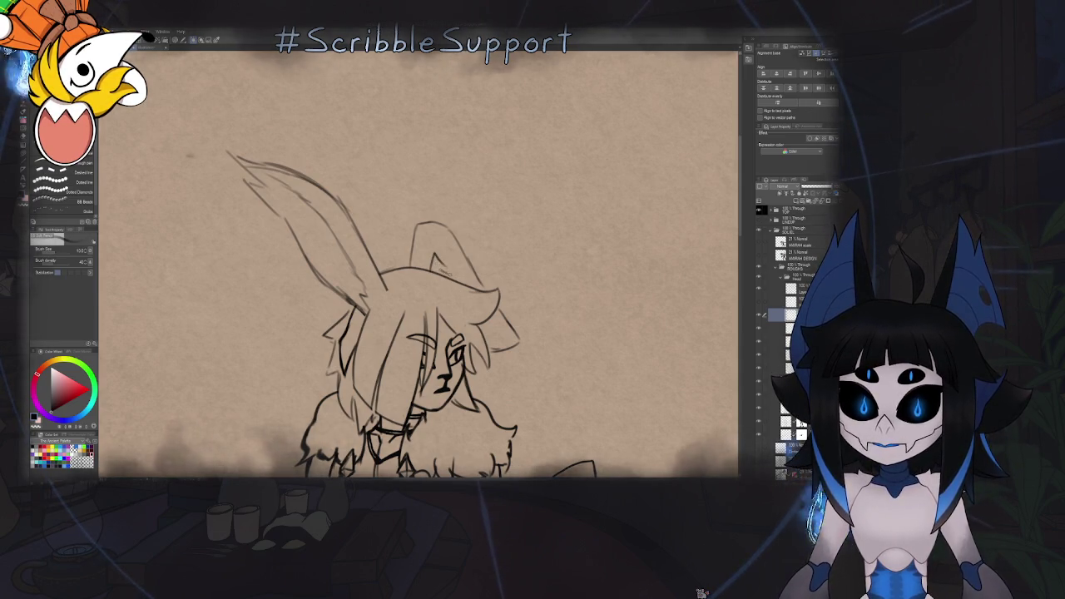
scroll(457, 261, down, 2)
scroll(549, 236, down, 2)
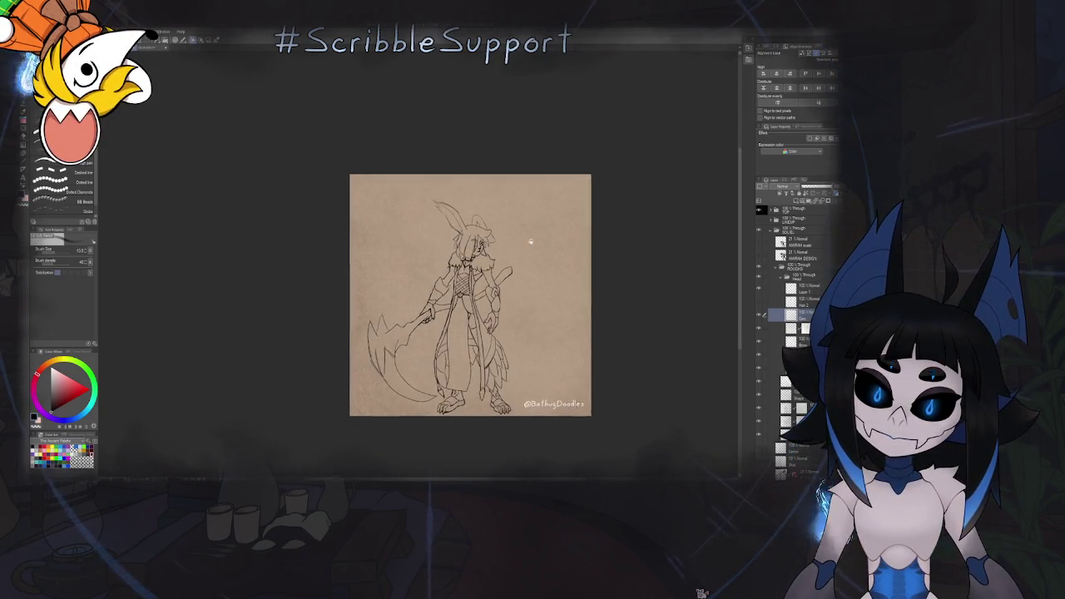
scroll(532, 246, up, 2)
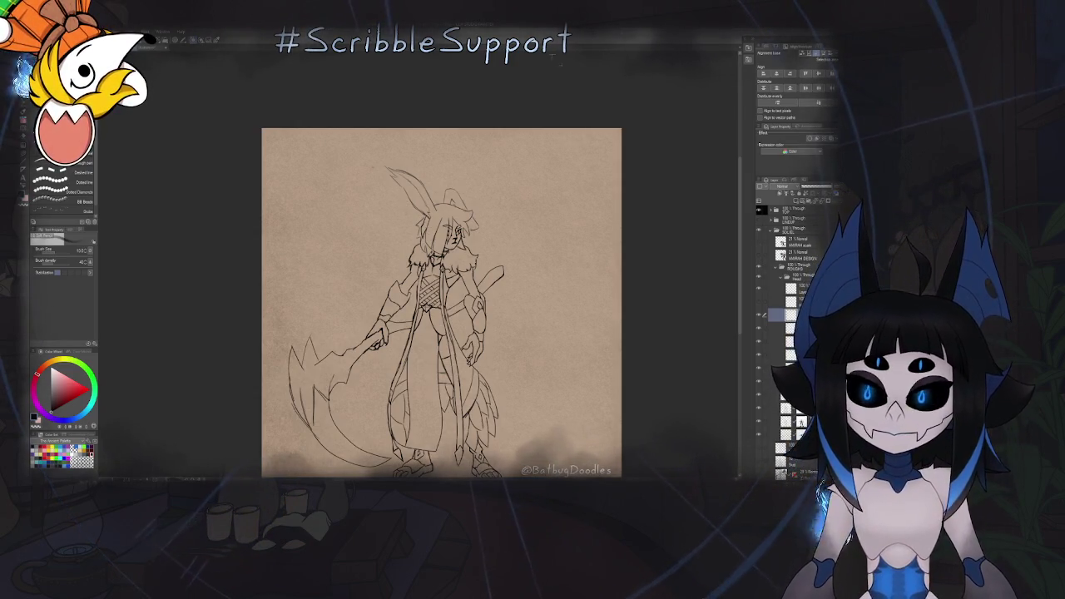
click(759, 316)
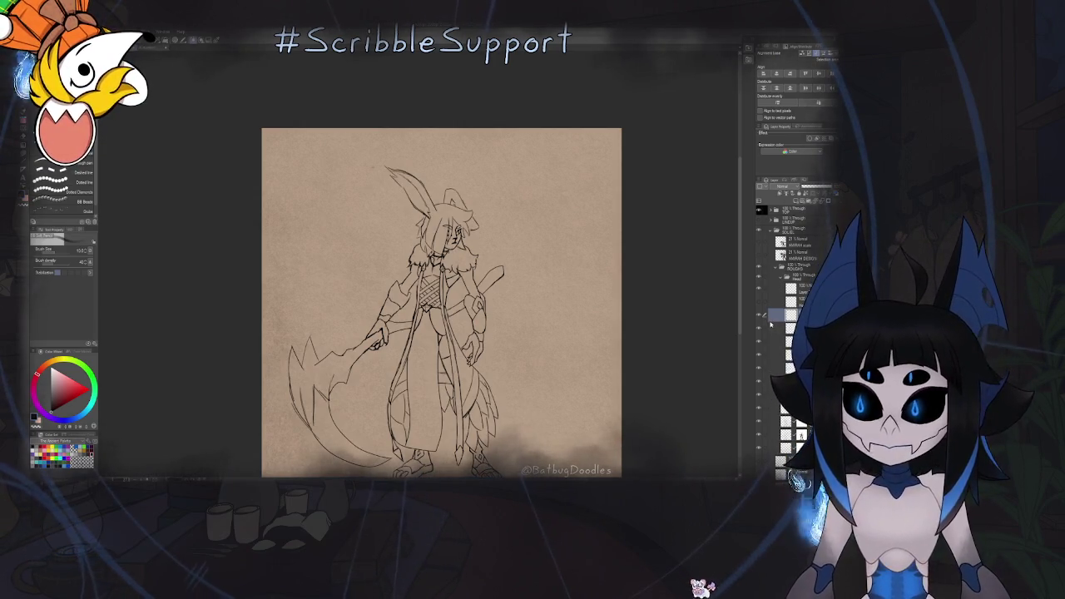
drag(441, 316, 499, 249)
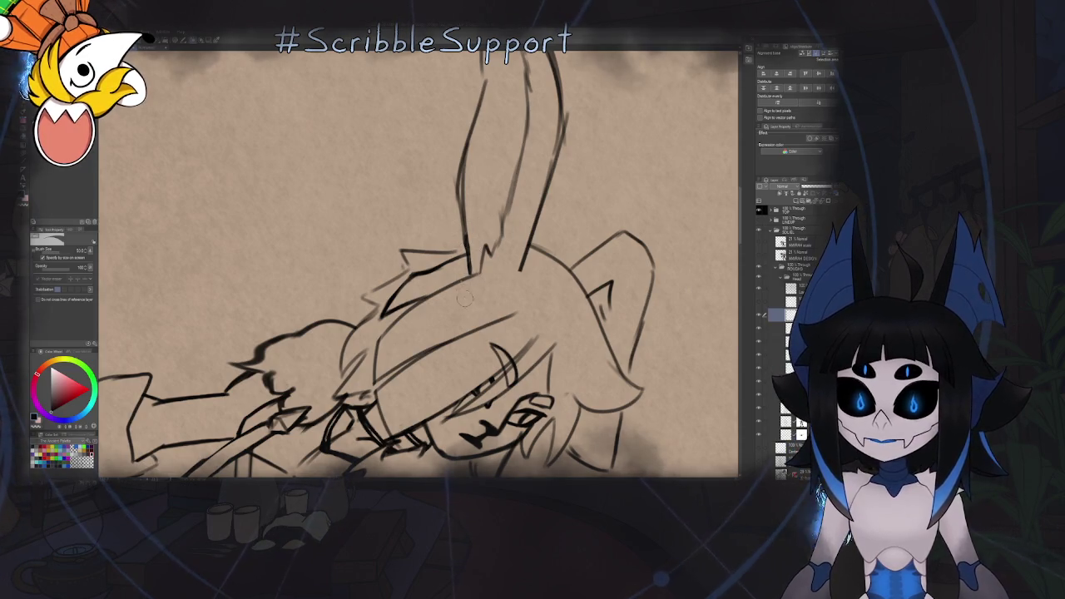
Draw thick dark strokes along the ear's base where it meets the head
key(b)
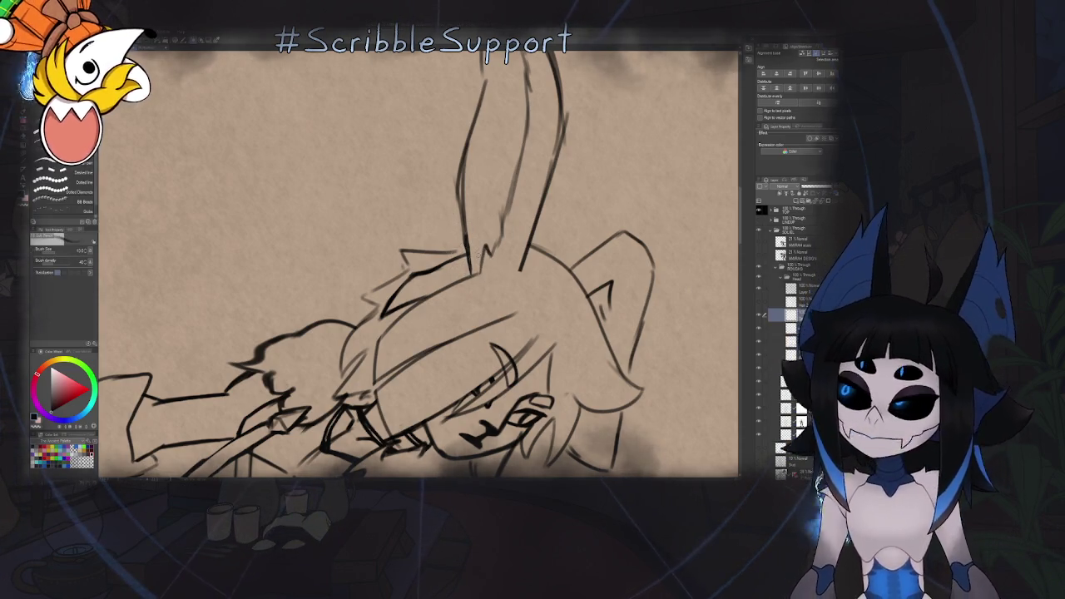
drag(486, 255, 499, 249)
scroll(466, 258, up, 3)
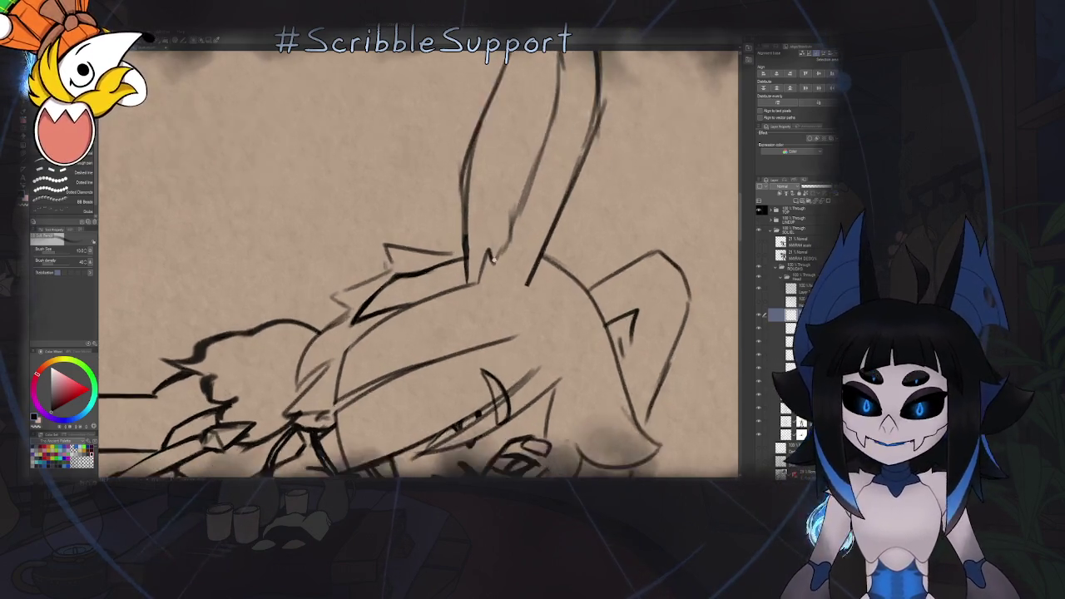
drag(455, 212, 456, 298)
drag(454, 243, 457, 305)
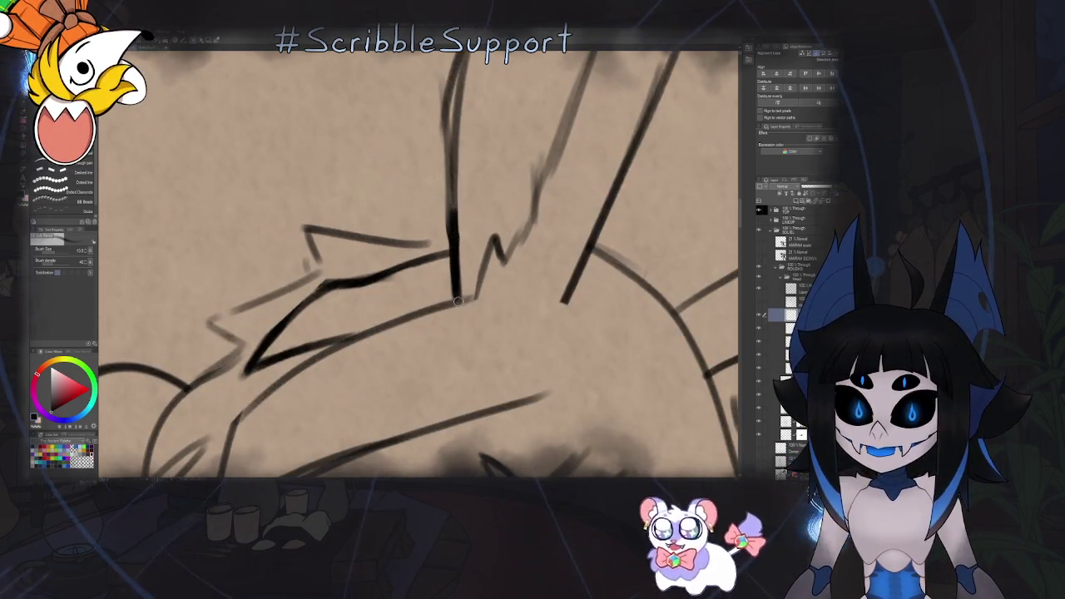
scroll(468, 227, down, 3)
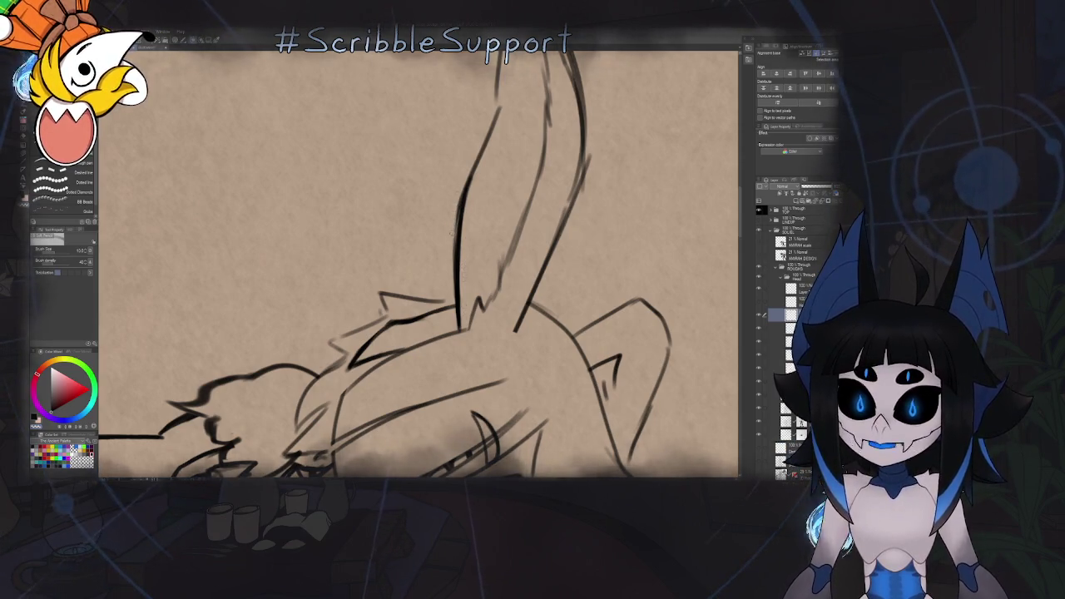
key(ctrl+0)
key(asciicircum)
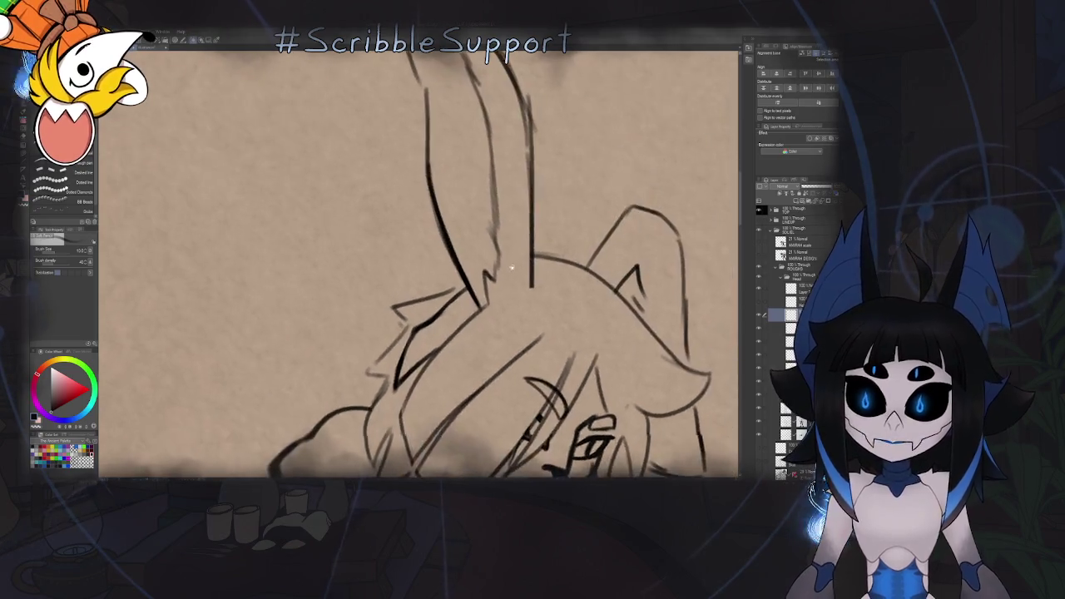
drag(471, 341, 481, 309)
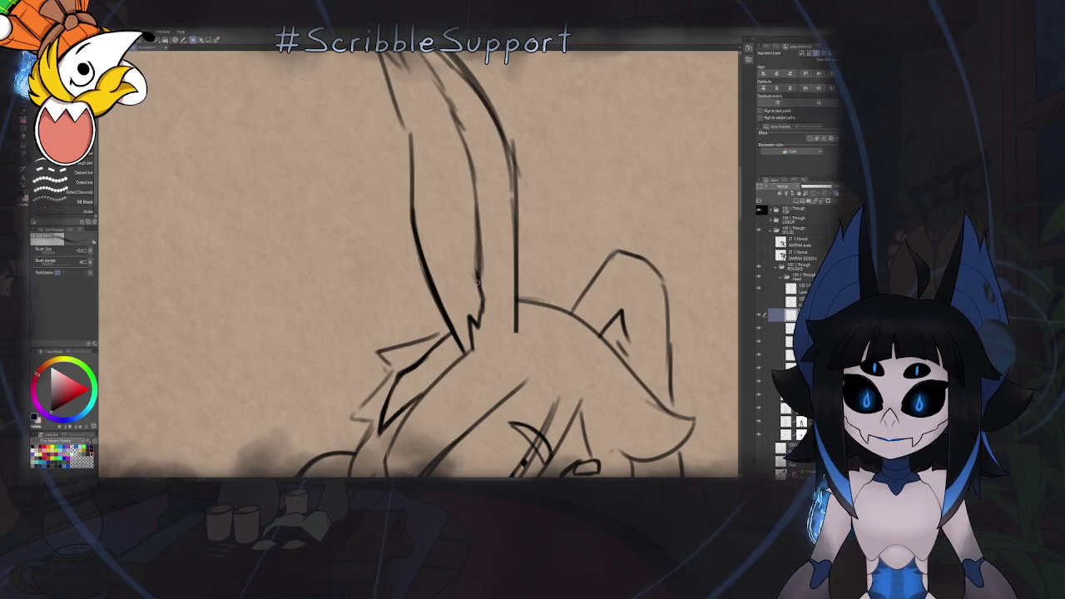
In a mirrored view, darken the ear's inner line and extend it upward
key(h)
key(asciicircum)
mouse_move(370, 233)
mouse_down()
mouse_move(360, 333)
mouse_move(358, 233)
mouse_up()
drag(364, 297, 373, 208)
drag(366, 269, 393, 168)
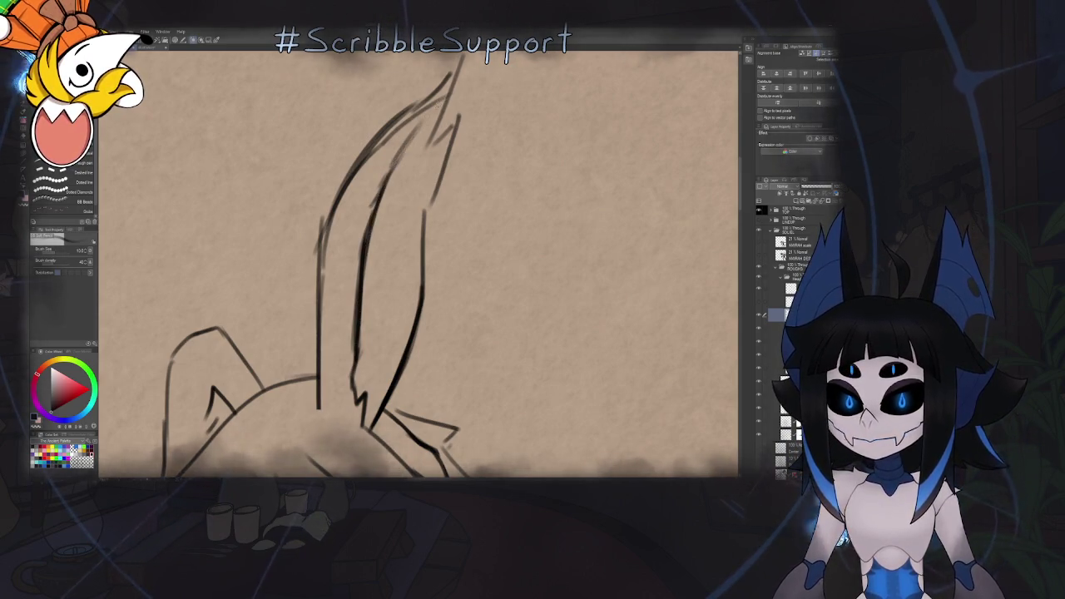
Return to the unmirrored full-figure view, rotated about 30° clockwise, to review the ear
key(ctrl+0)
key(h)
scroll(400, 246, up, 3)
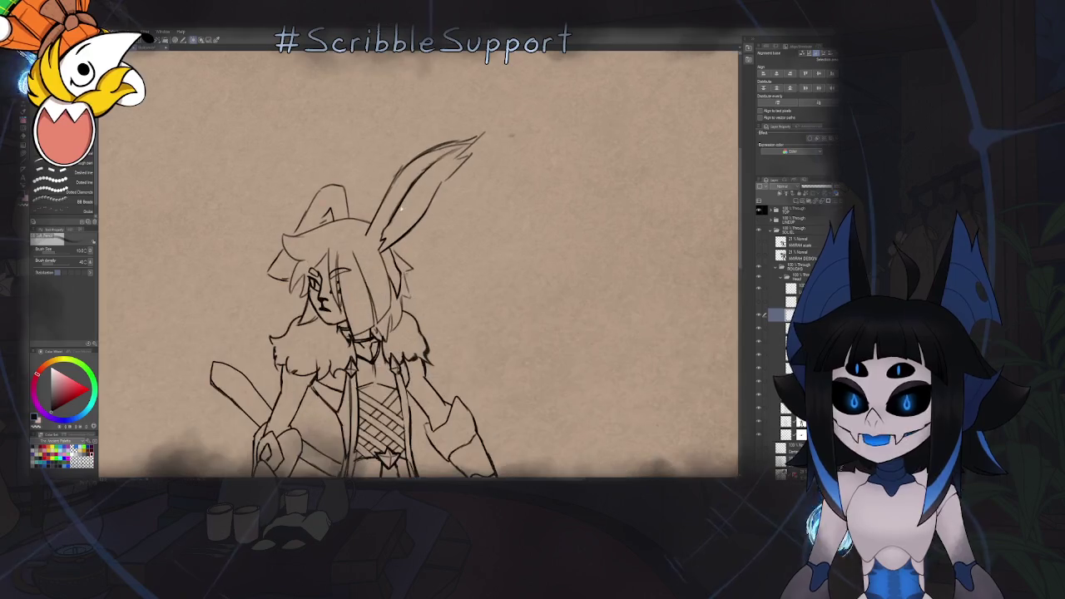
scroll(449, 254, up, 3)
scroll(449, 254, up, 3)
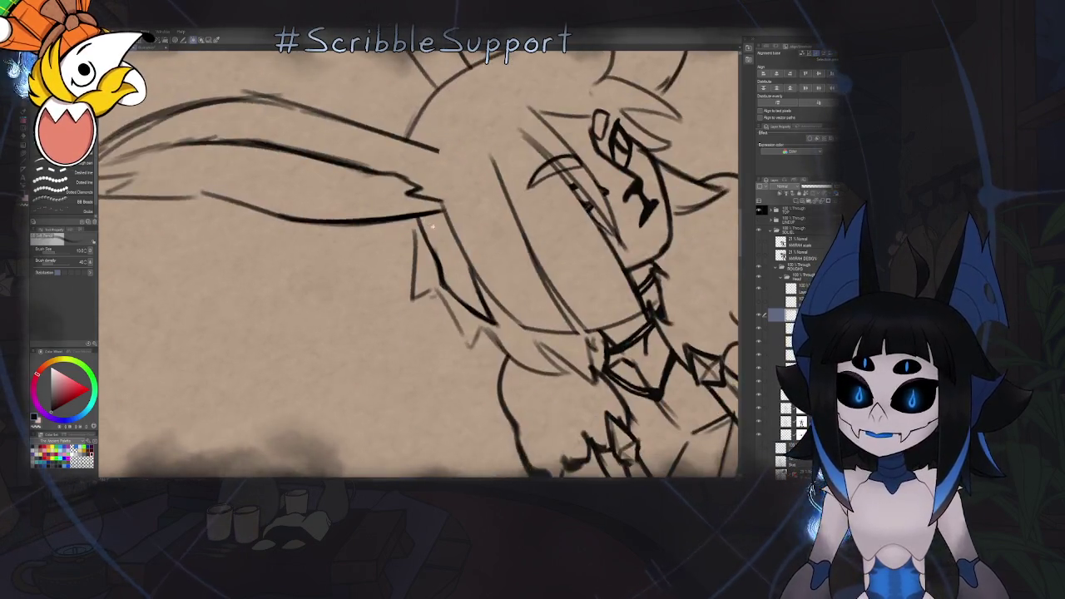
scroll(449, 254, up, 3)
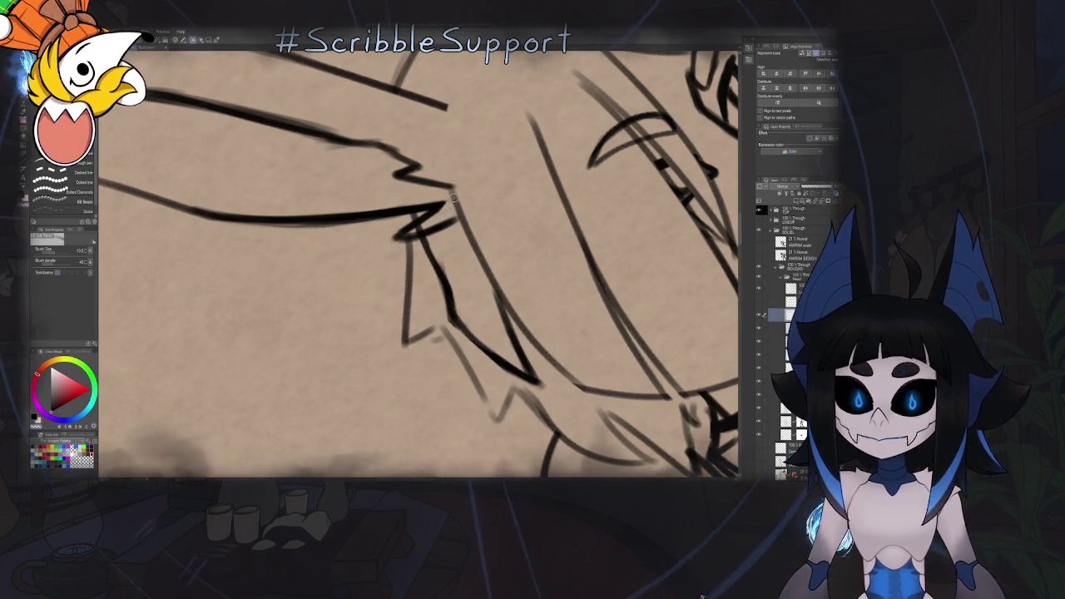
mouse_move(464, 205)
mouse_down()
mouse_move(494, 233)
mouse_move(484, 315)
mouse_up()
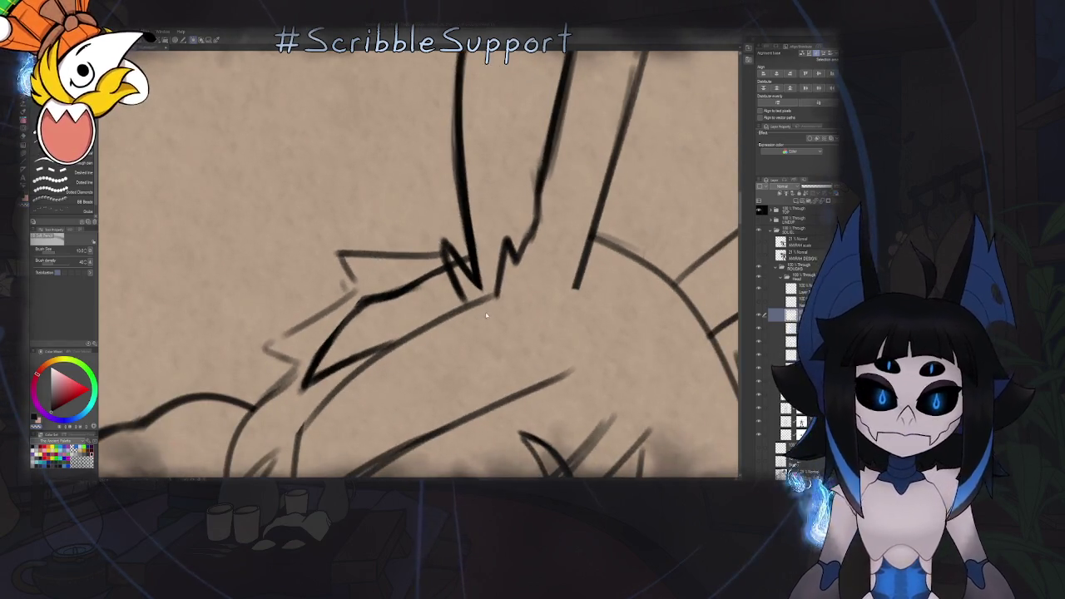
scroll(487, 314, down, 5)
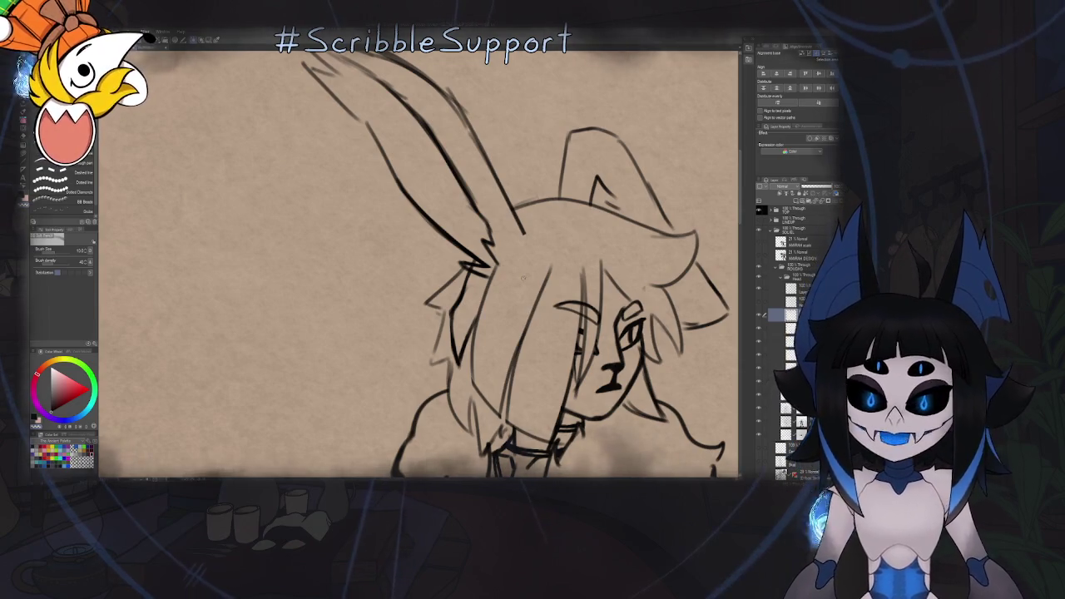
scroll(523, 278, down, 5)
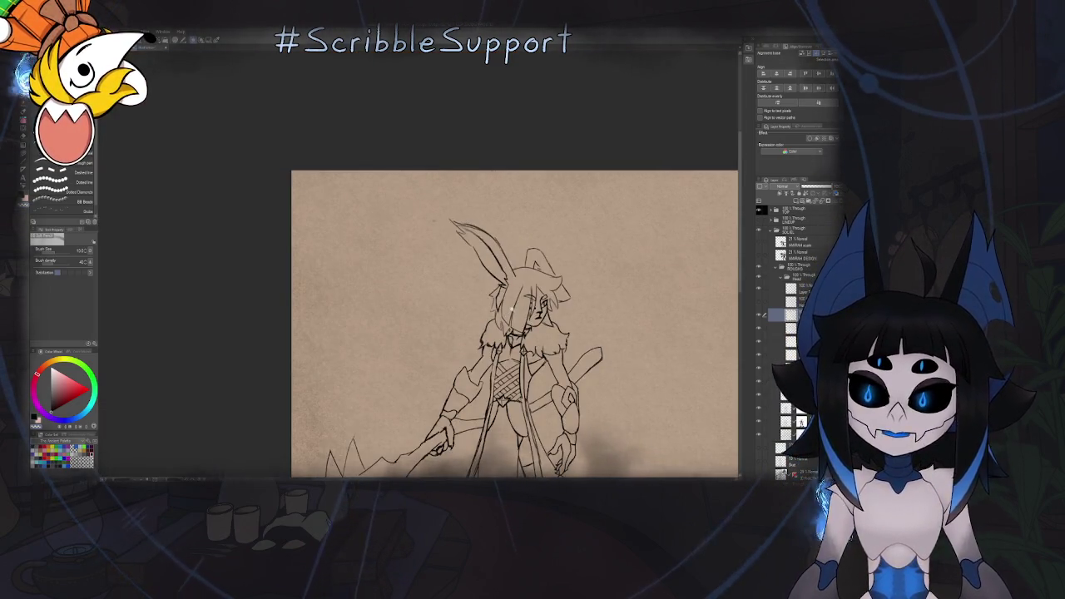
Pick the layer above the ear with the Object tool, then reset to the whole unrotated sketch
scroll(533, 274, up, 3)
scroll(536, 275, up, 2)
drag(536, 275, 509, 243)
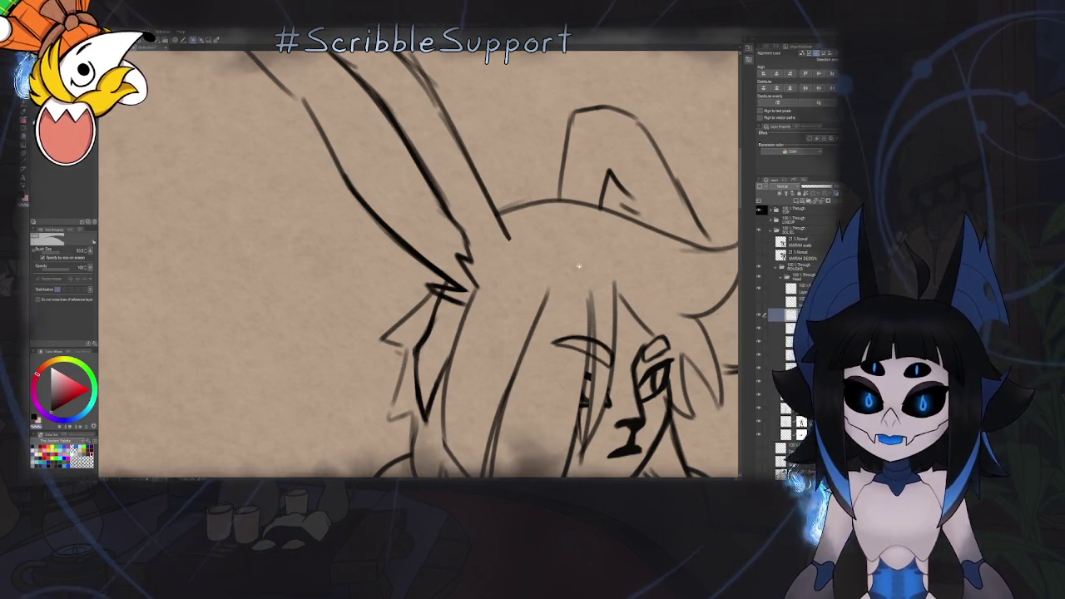
drag(610, 290, 515, 168)
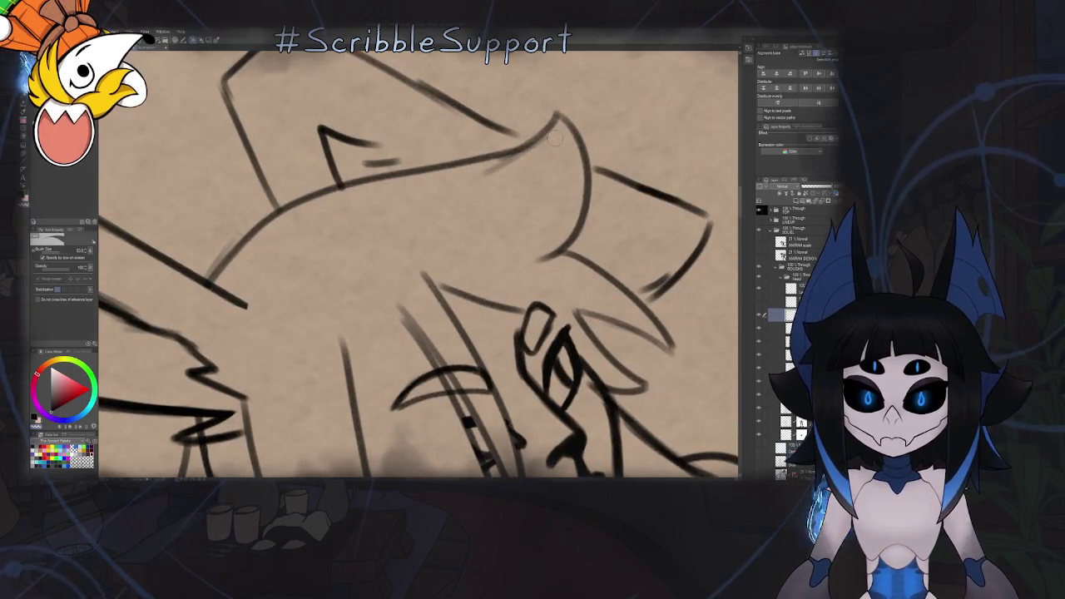
key(o)
ctrl+click(508, 166)
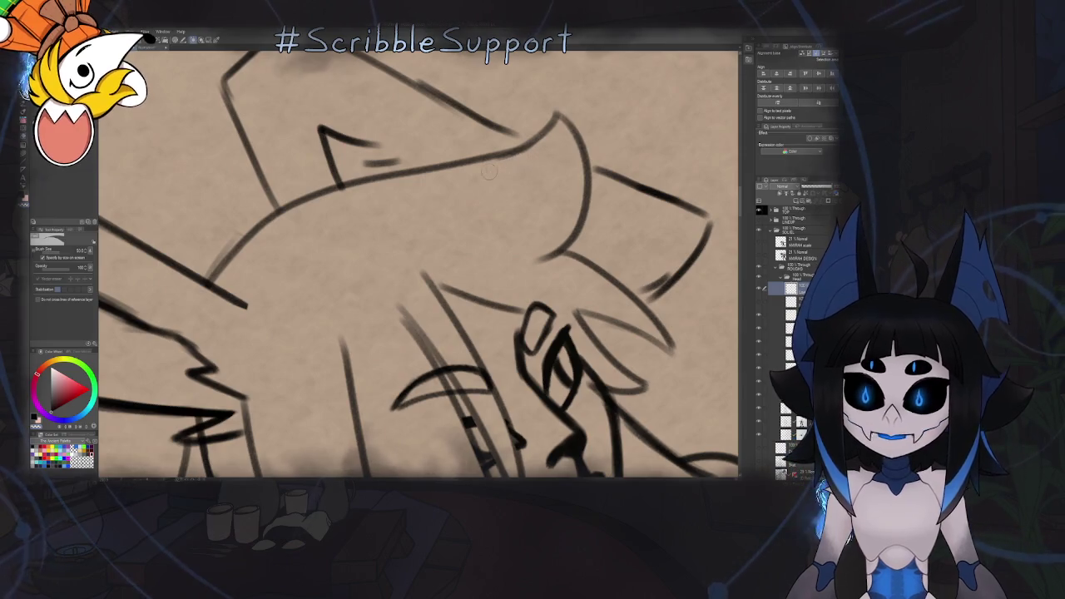
key(ctrl+0)
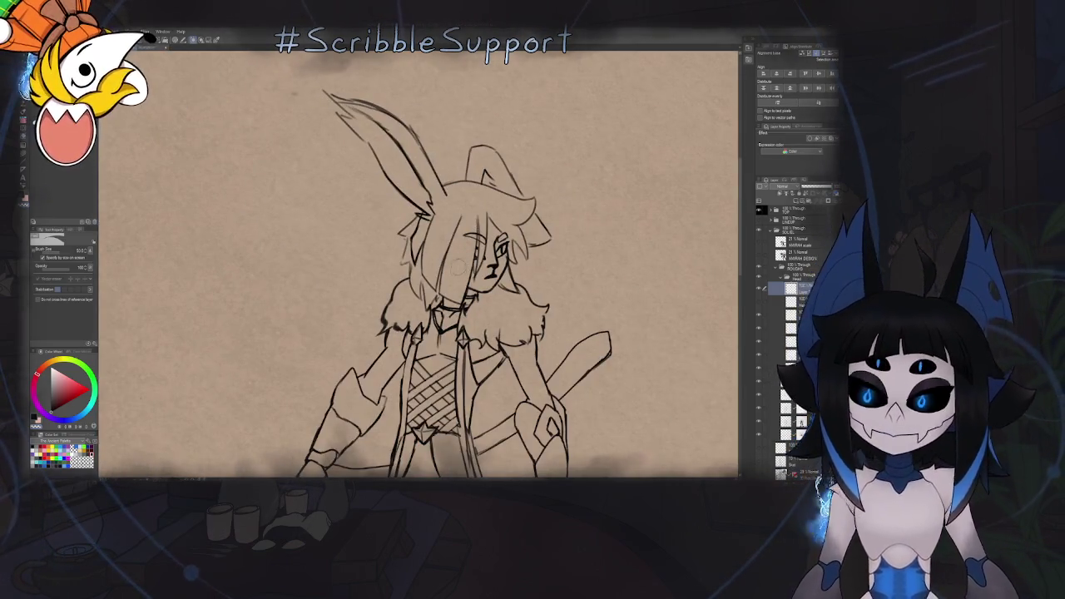
scroll(467, 212, up, 5)
scroll(463, 164, up, 5)
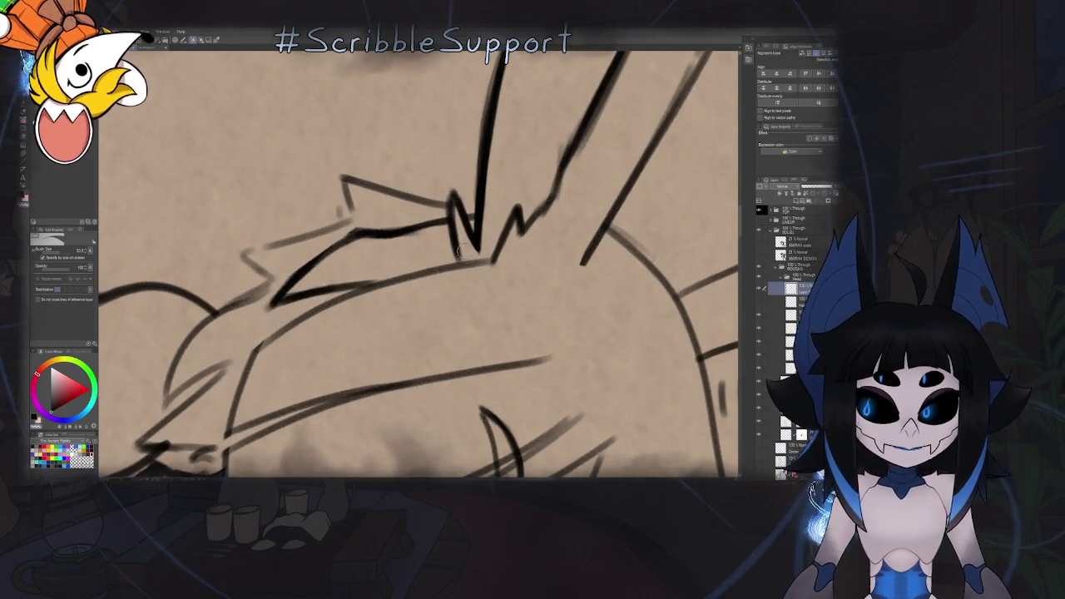
scroll(456, 251, down, 3)
scroll(478, 278, down, 3)
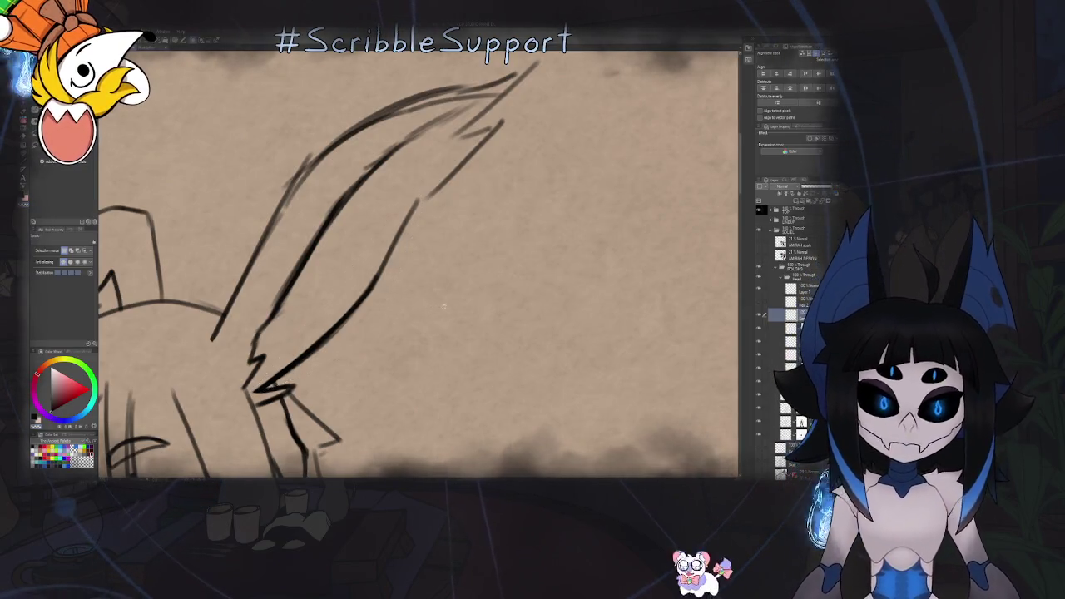
Un-mirror the view and fit the whole character, then zoom back to the head
key(ctrl+0)
key(h)
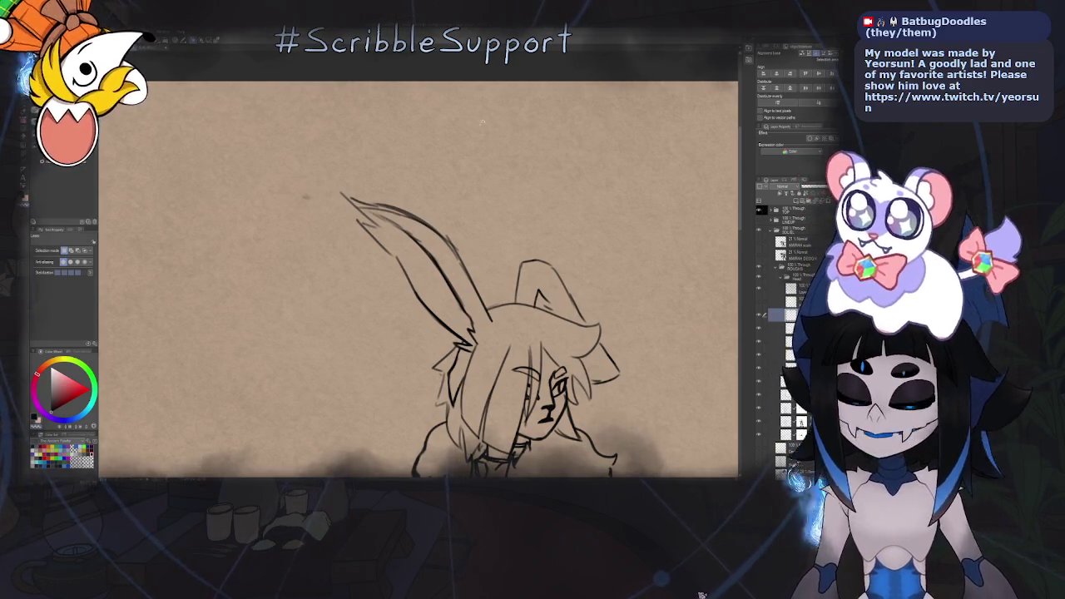
scroll(524, 244, down, 2)
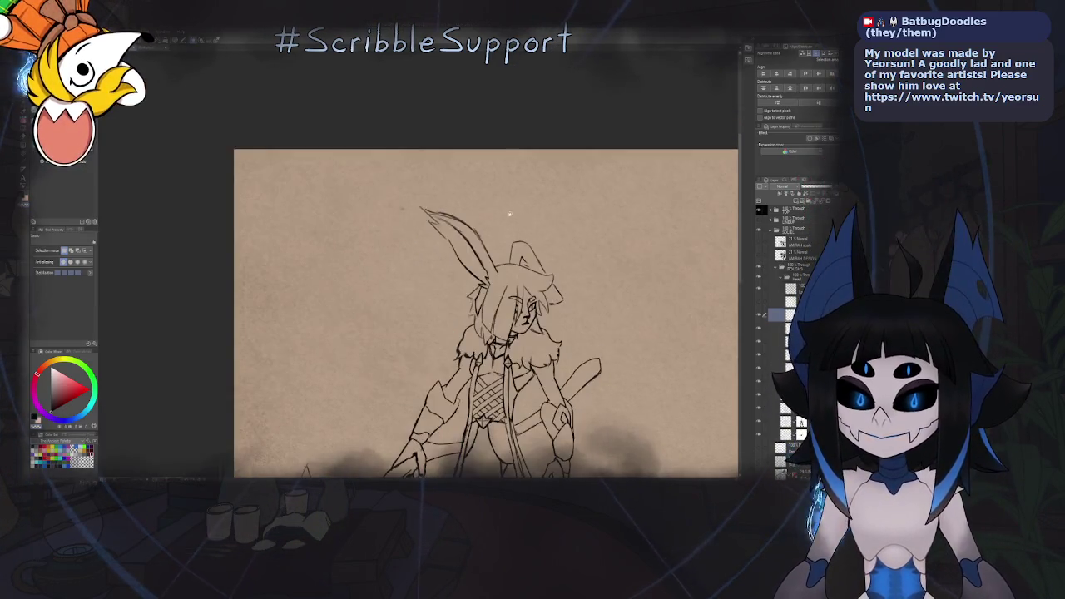
scroll(524, 244, down, 3)
scroll(524, 244, up, 2)
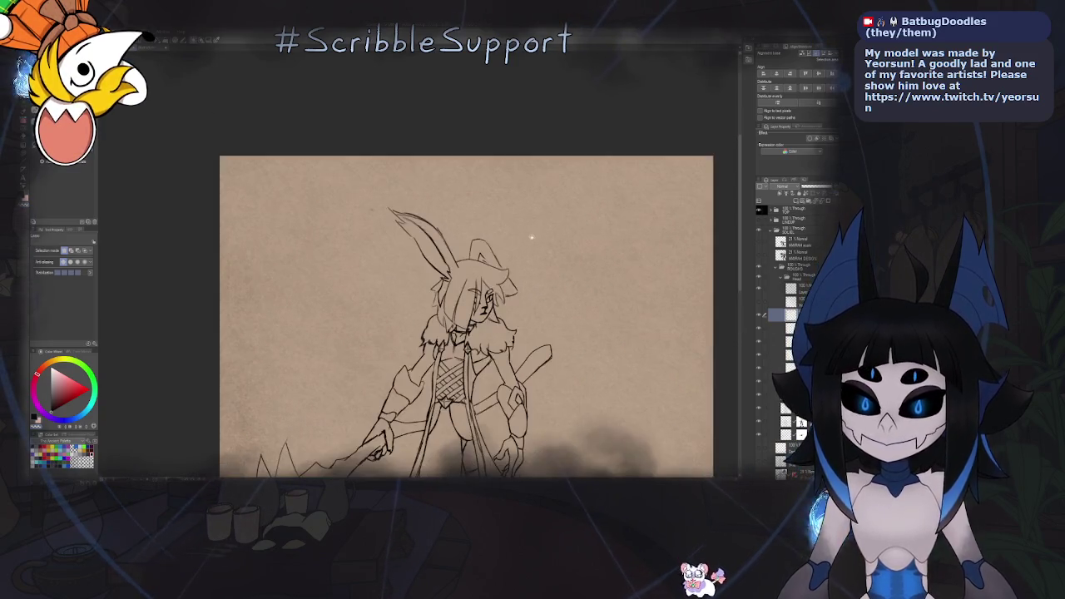
scroll(516, 271, up, 2)
Redraw the rabbit ear's outer edge as one firm pen line, then reset the view upright
key(p)
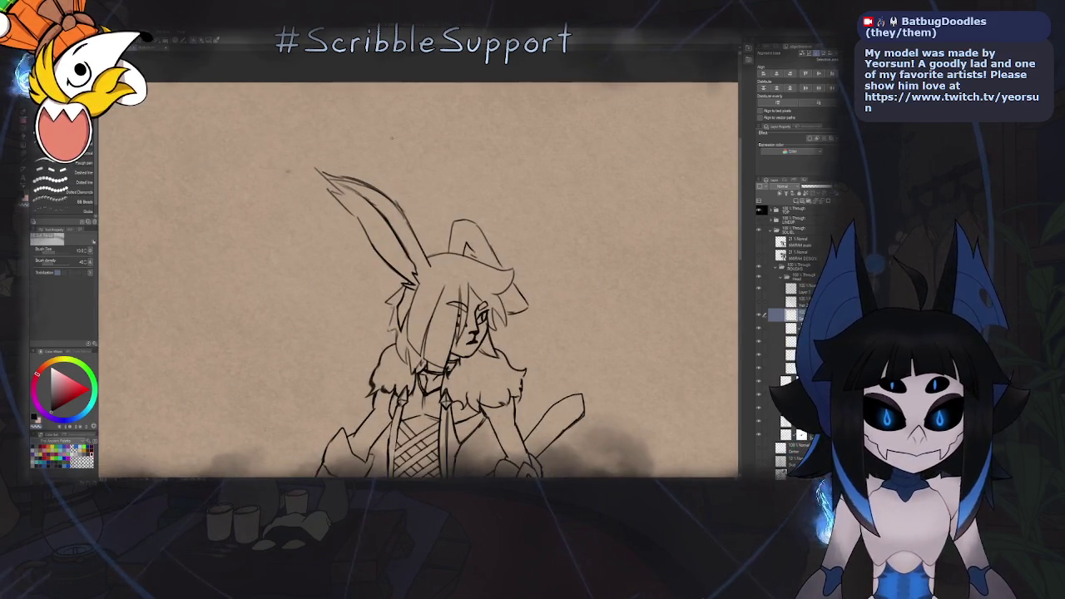
drag(411, 224, 413, 125)
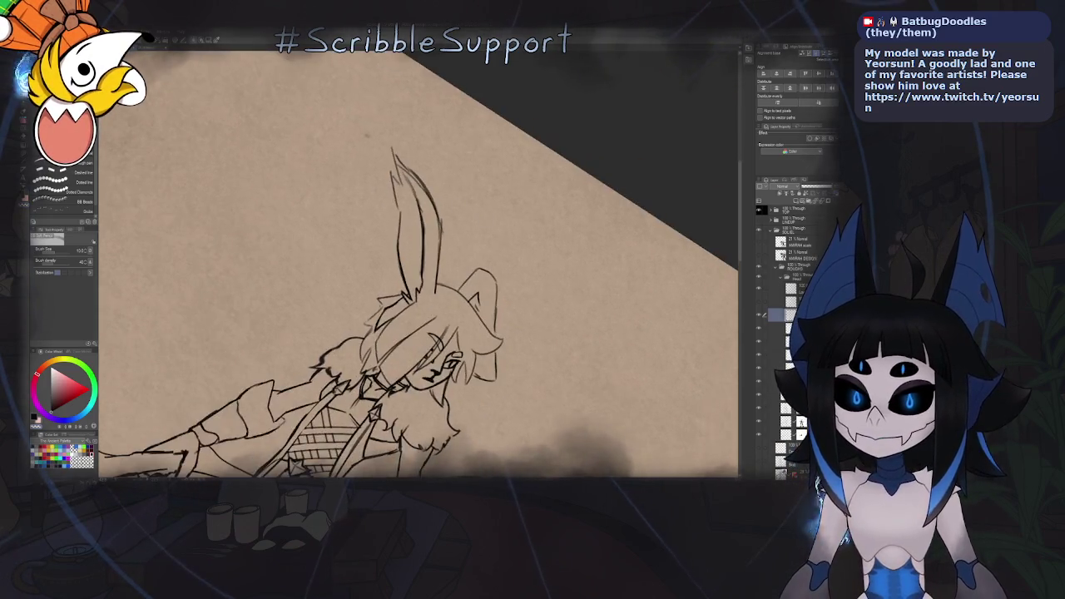
scroll(430, 202, up, 3)
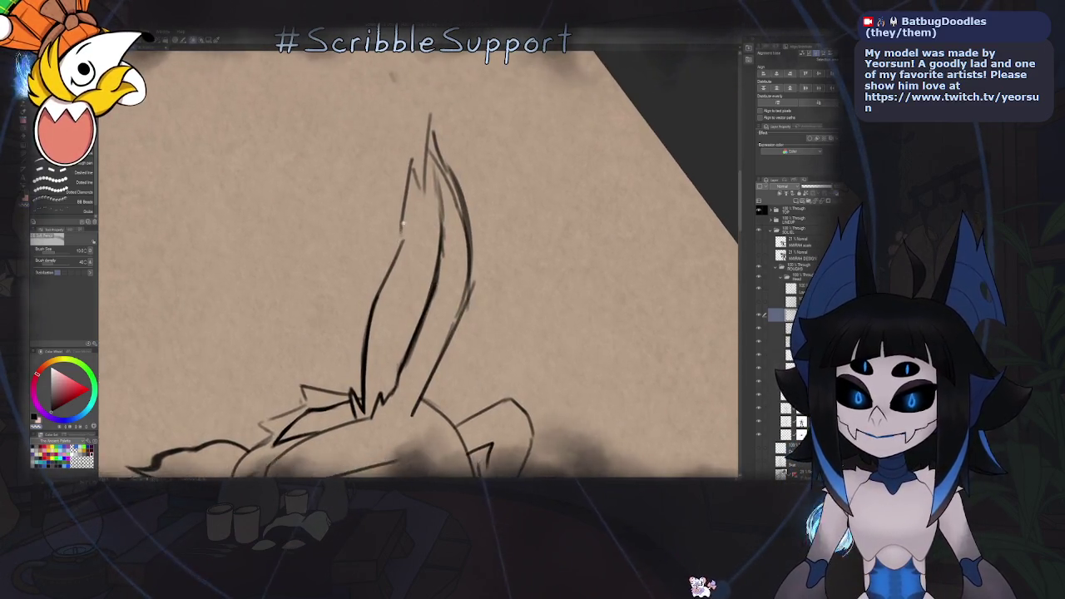
drag(420, 106, 397, 300)
key(ctrl+z)
drag(420, 107, 398, 287)
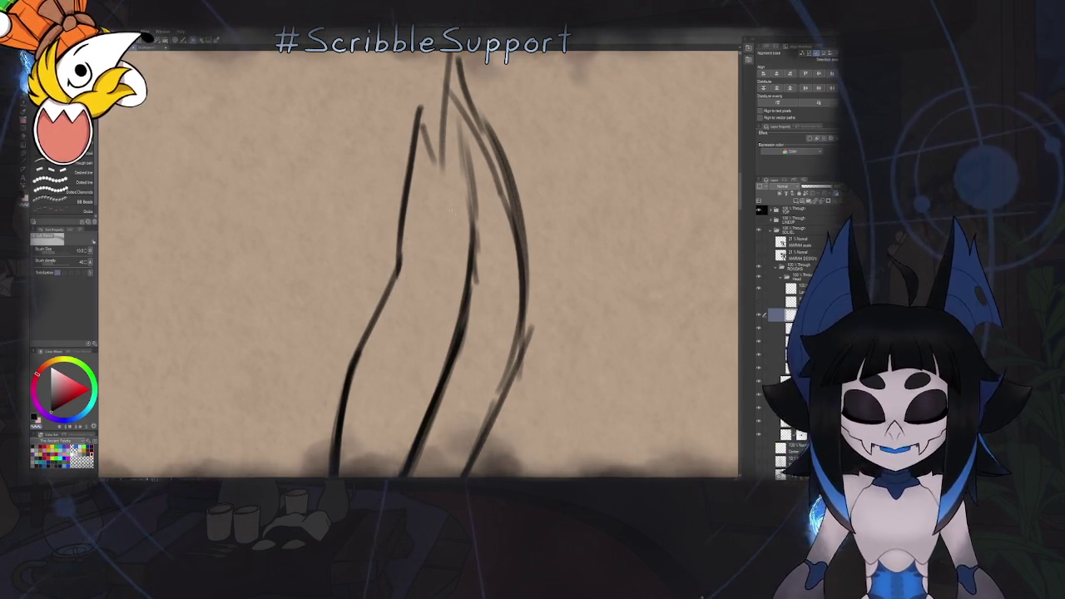
key(minus)
key(minus)
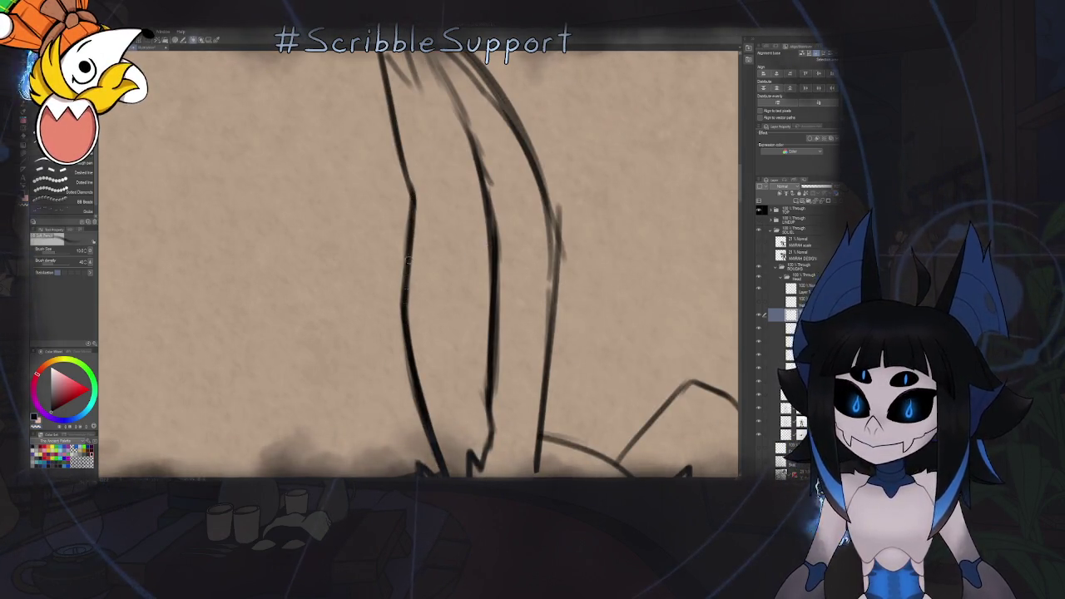
key(ctrl+0)
scroll(532, 267, down, 2)
scroll(532, 268, down, 2)
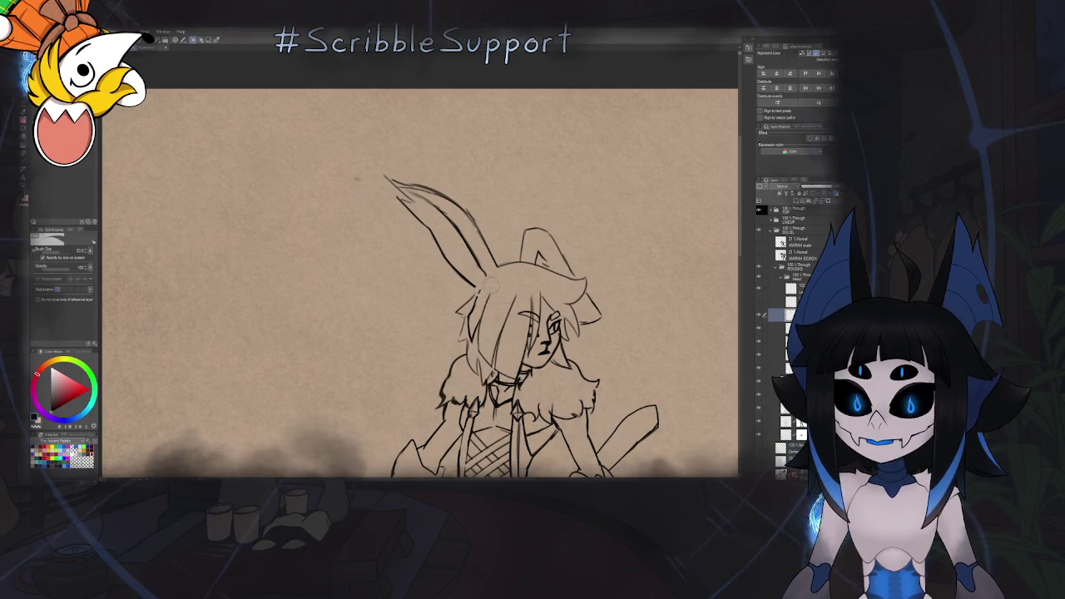
scroll(457, 235, up, 10)
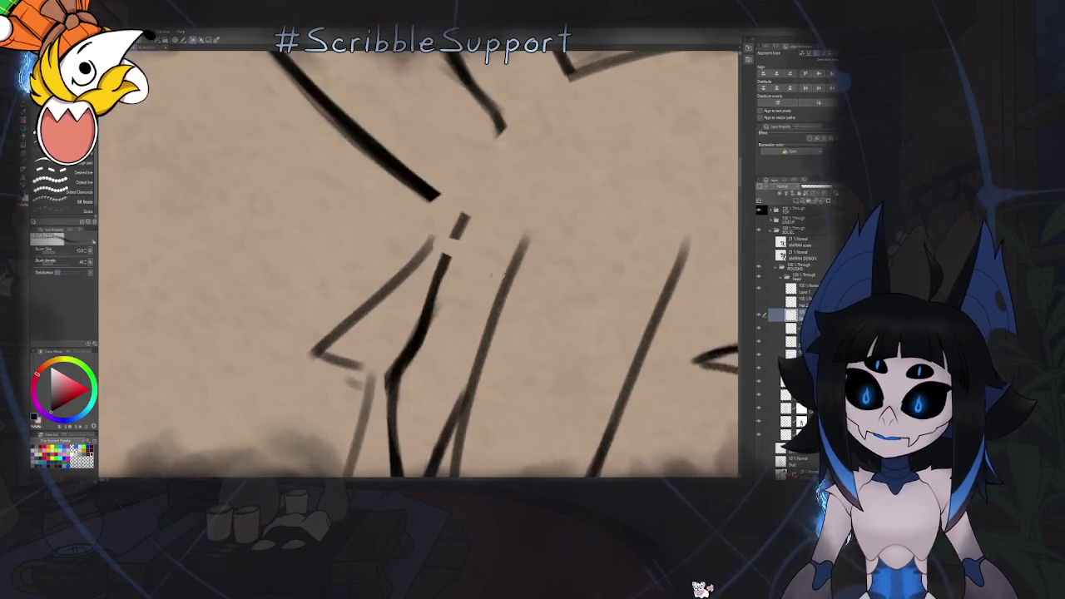
Inspect the bunny head up close, then move to the layer below and fit the whole drawing
scroll(460, 237, down, 5)
scroll(460, 235, up, 3)
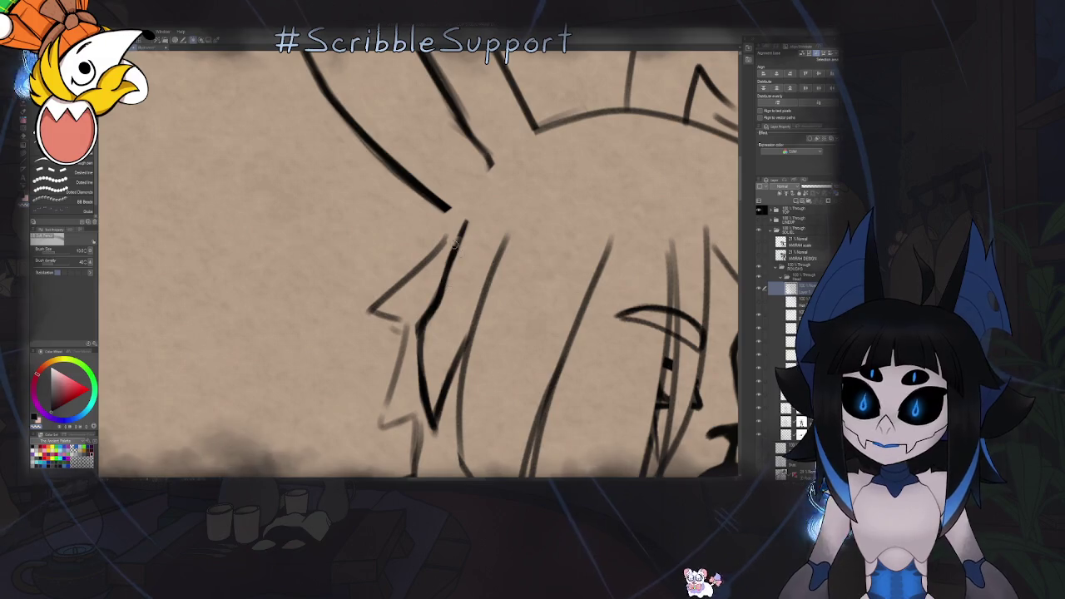
scroll(450, 237, down, 5)
drag(449, 237, 499, 208)
scroll(499, 208, up, 3)
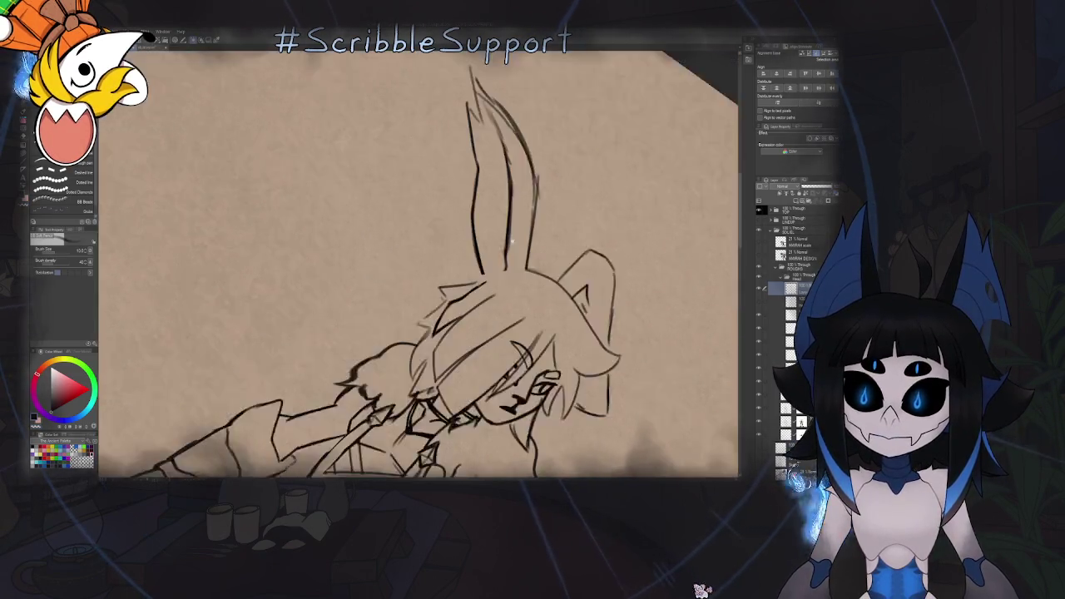
scroll(499, 208, up, 3)
drag(481, 277, 404, 219)
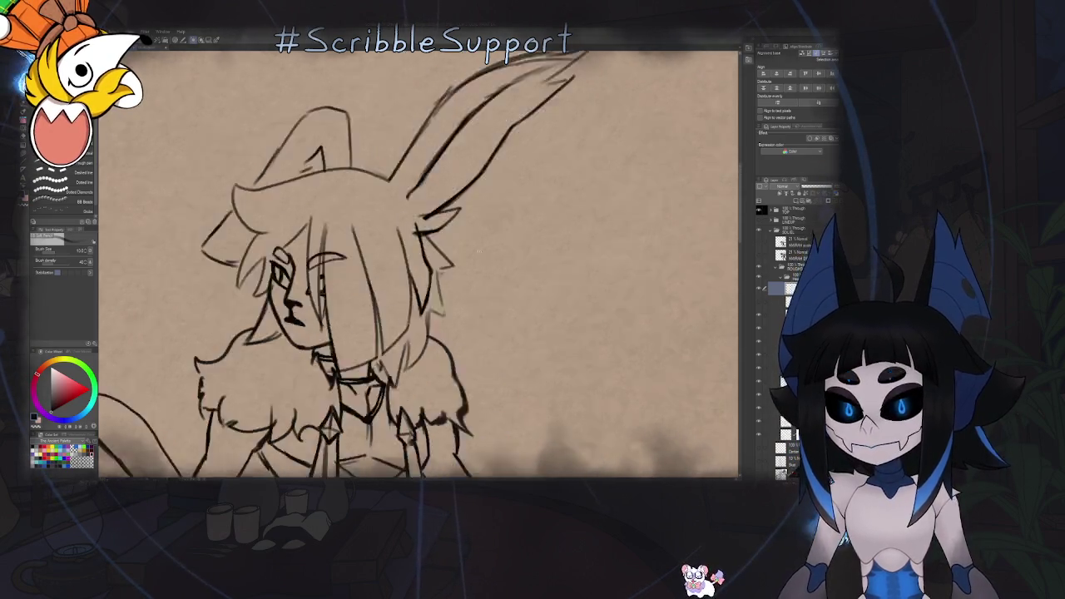
drag(416, 267, 431, 233)
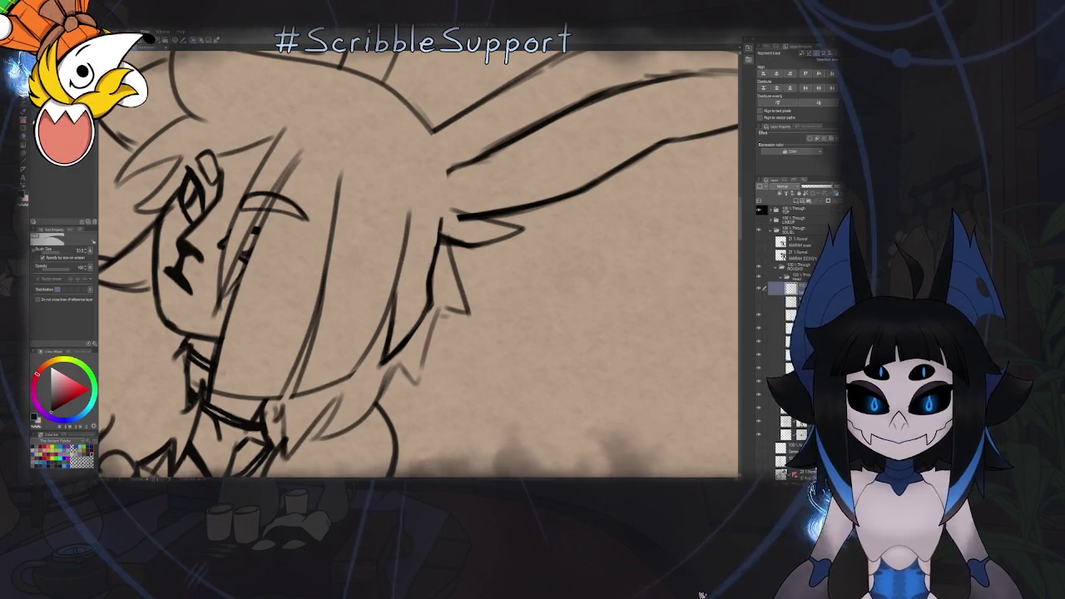
key(alt+bracketleft)
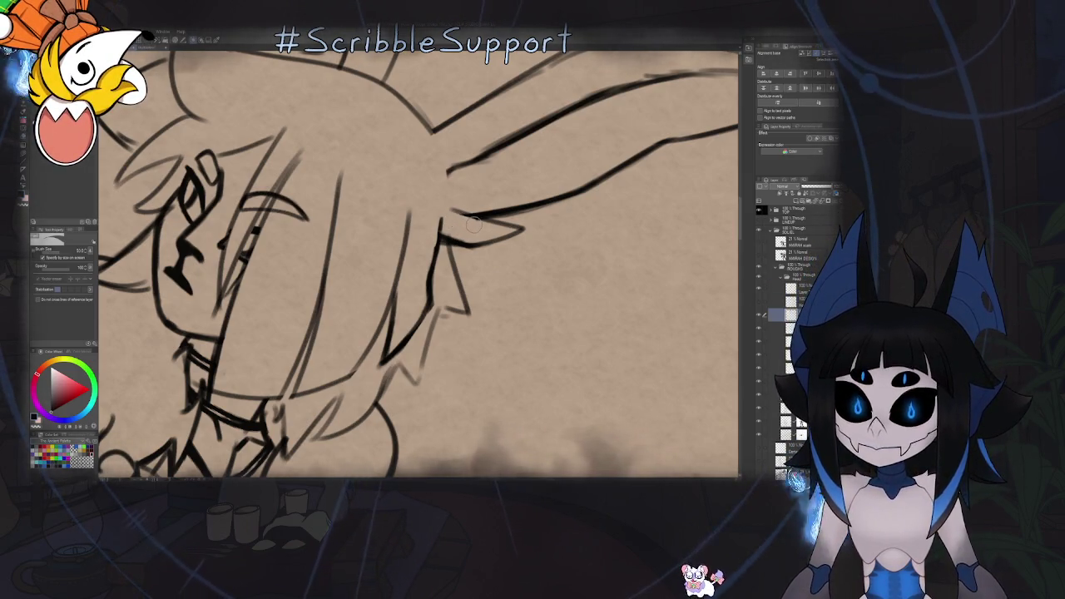
key(ctrl+0)
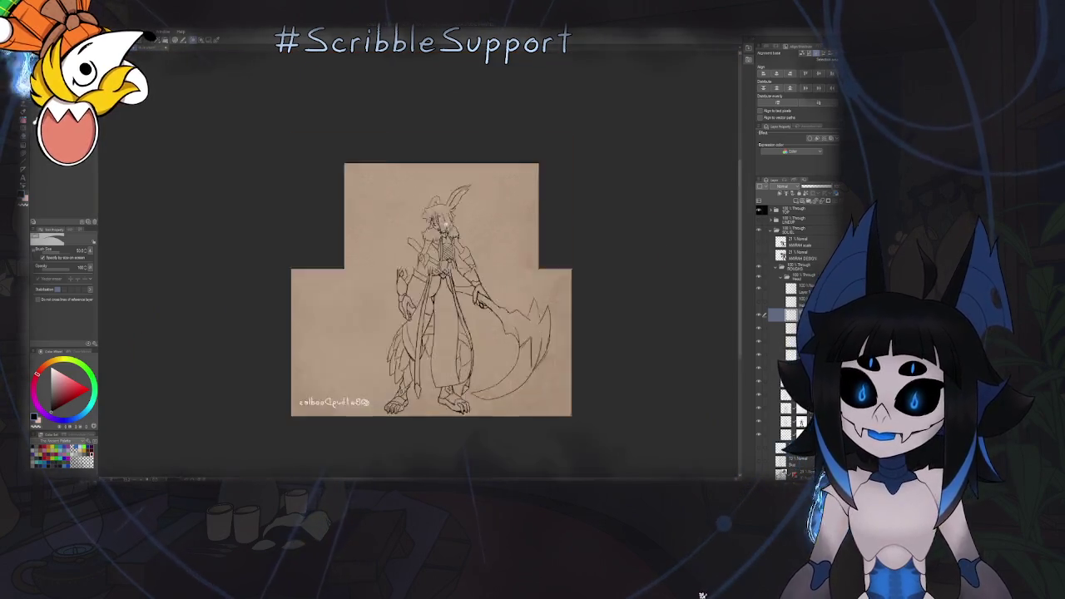
Zoom onto the head with the drawing brush active, tilting the view so the ear leans right
key(ctrl+equal)
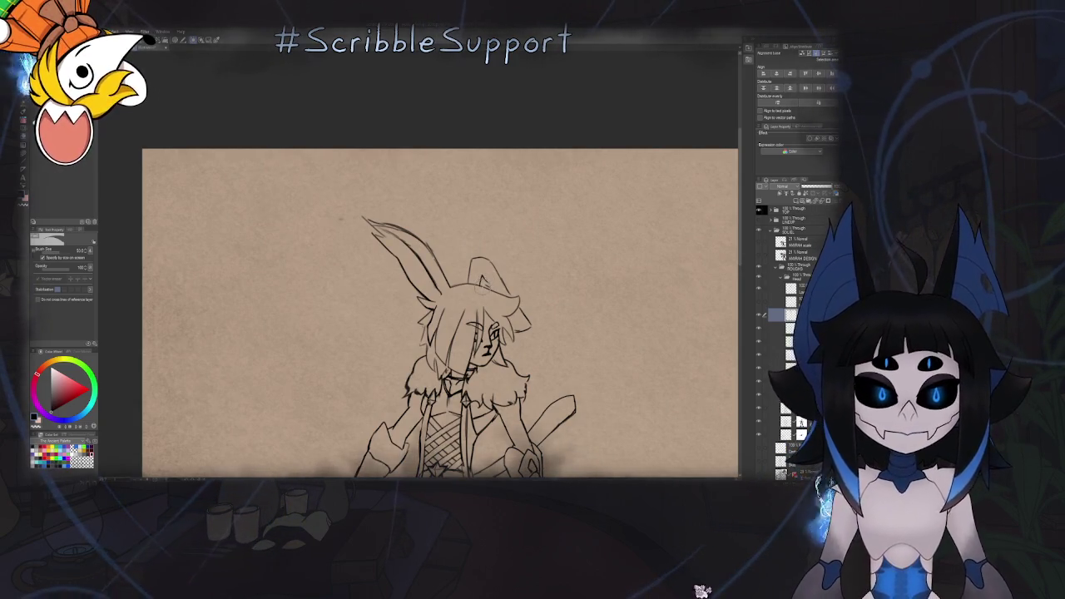
key(b)
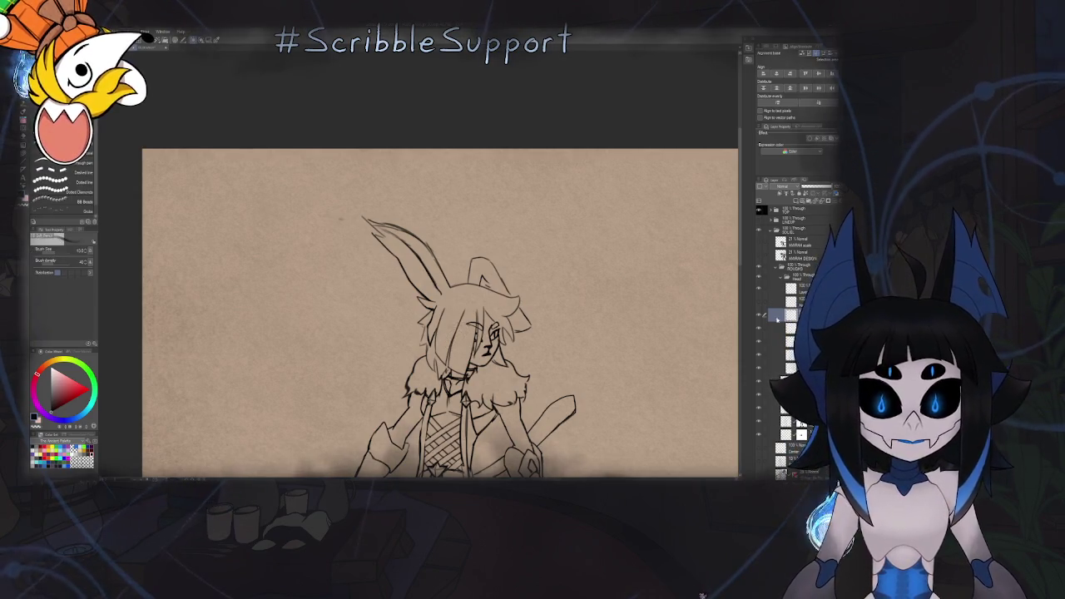
key(ctrl+equal)
key(-)
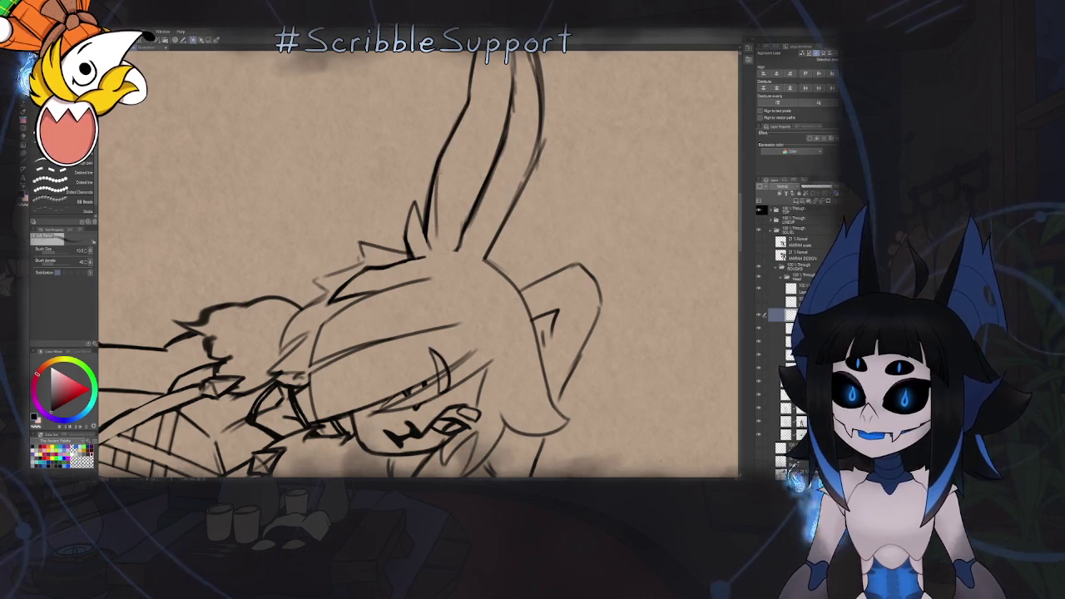
Draw a longer, darkened inner-edge line on the upright ear, then erase its right side thinner
drag(440, 166, 444, 255)
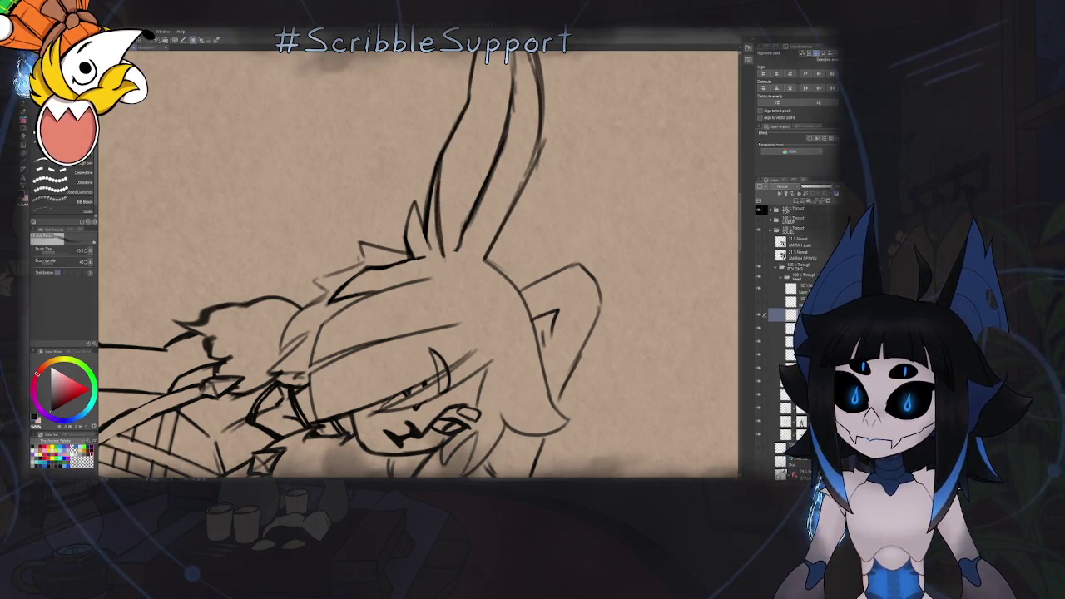
key(ctrl+z)
drag(440, 155, 444, 266)
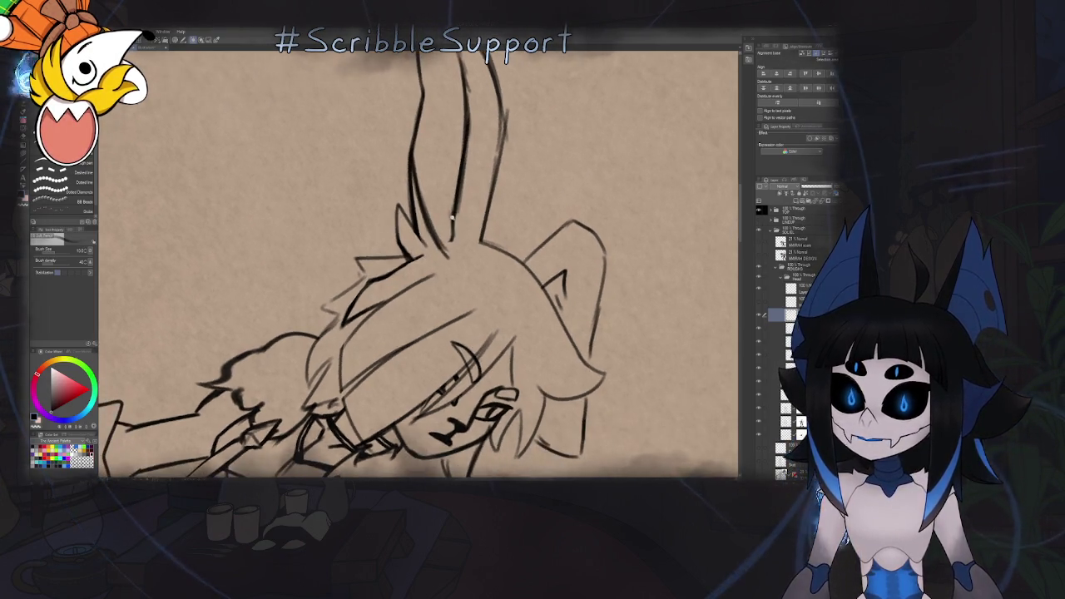
scroll(511, 148, up, 5)
mouse_move(449, 270)
mouse_down()
mouse_move(441, 159)
mouse_move(446, 195)
mouse_up()
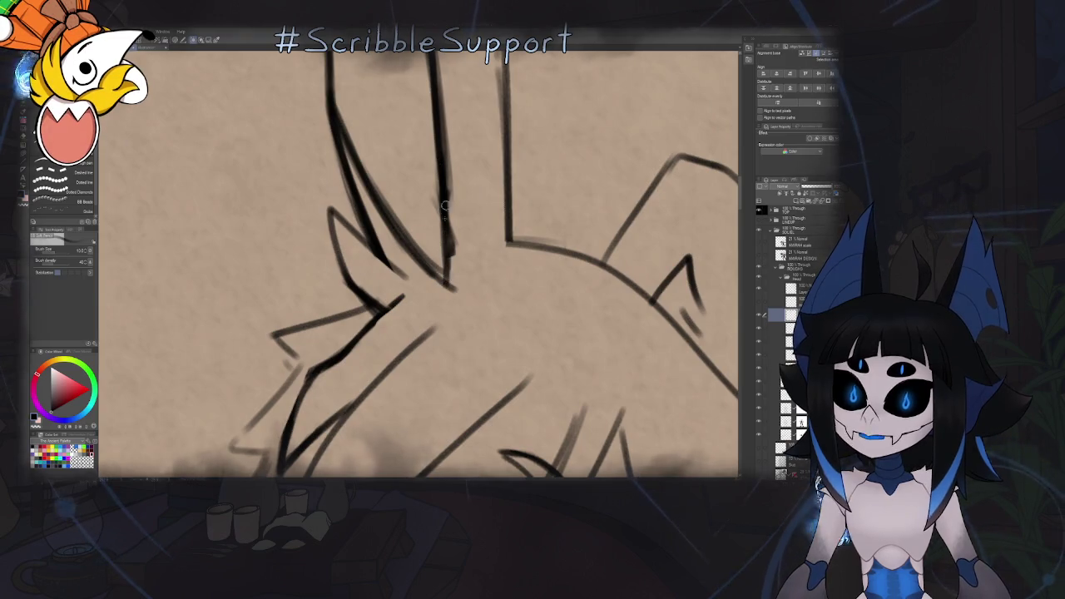
key(e)
drag(452, 291, 450, 201)
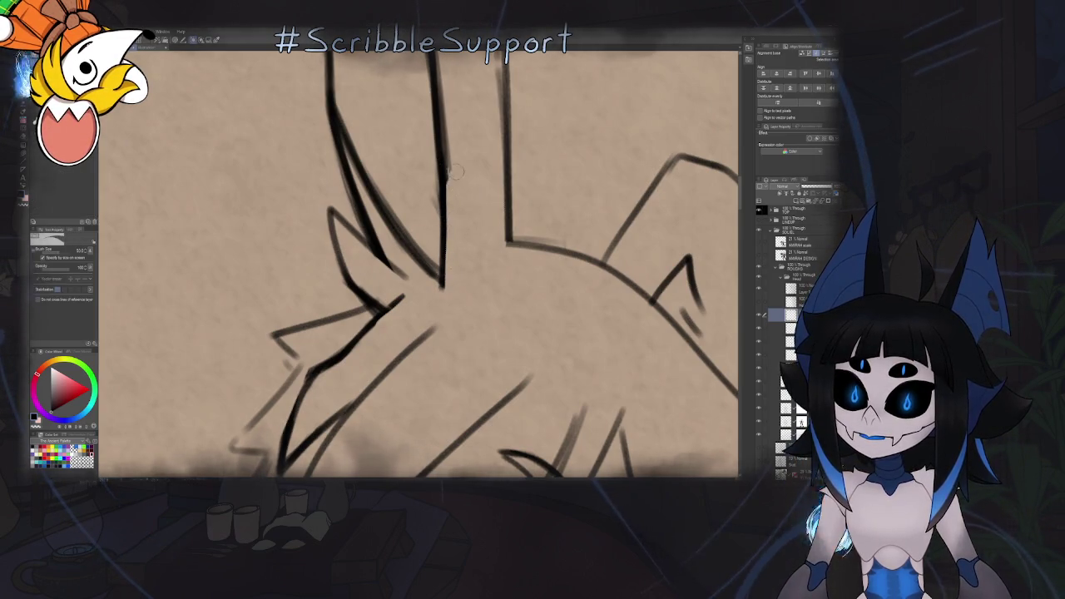
drag(456, 289, 439, 265)
scroll(410, 284, down, 2)
scroll(406, 233, down, 2)
scroll(402, 176, down, 1)
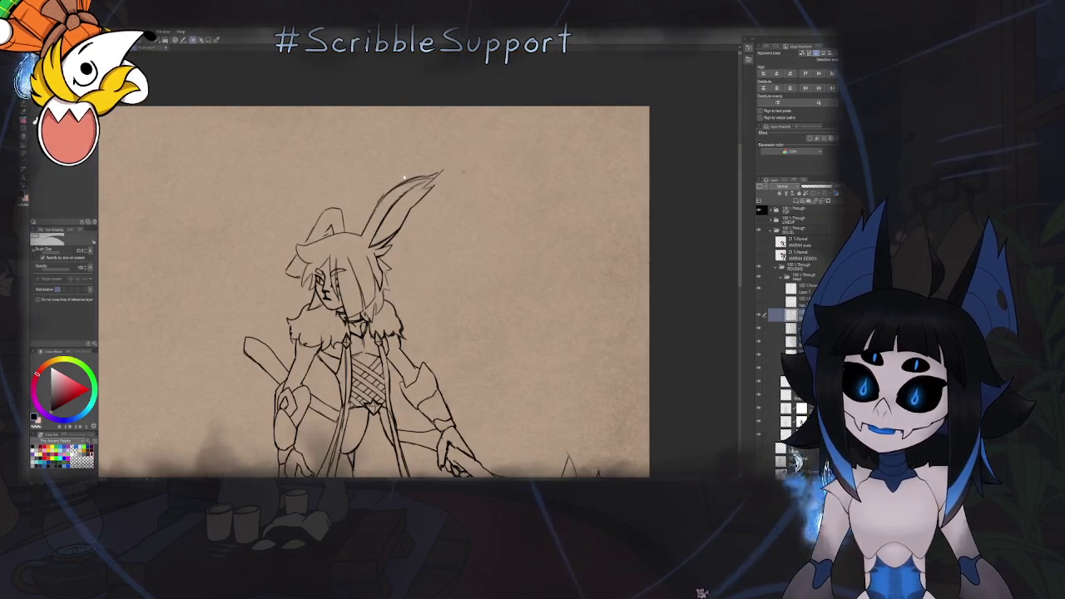
Check the drawing mirrored, clear the ear and hat lines from the head, then unflip the view
scroll(487, 186, down, 3)
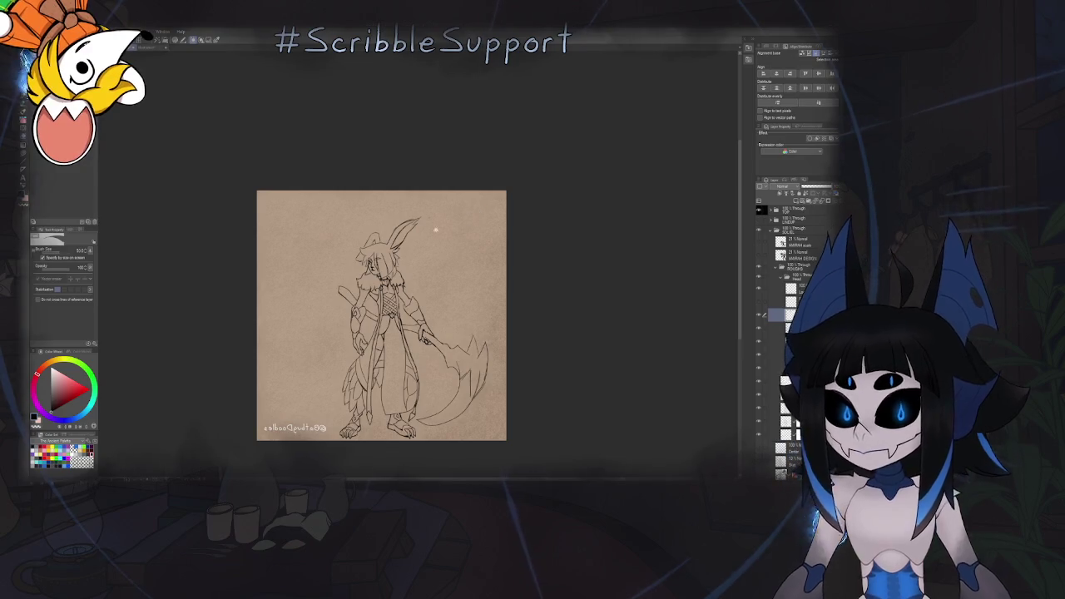
scroll(444, 228, up, 3)
key(h)
scroll(517, 258, down, 3)
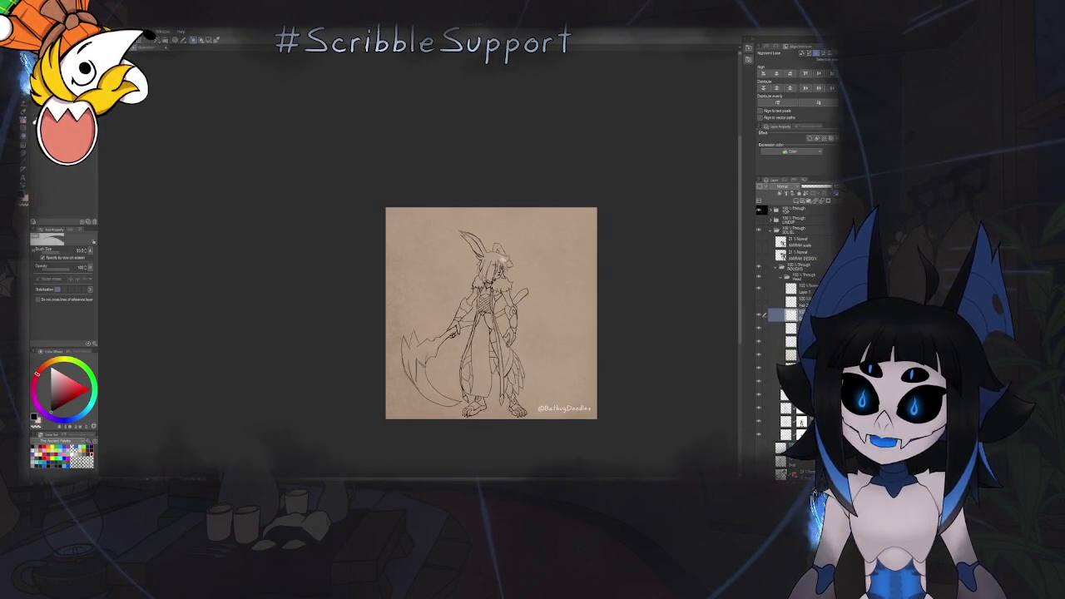
scroll(504, 256, up, 3)
scroll(490, 253, up, 1)
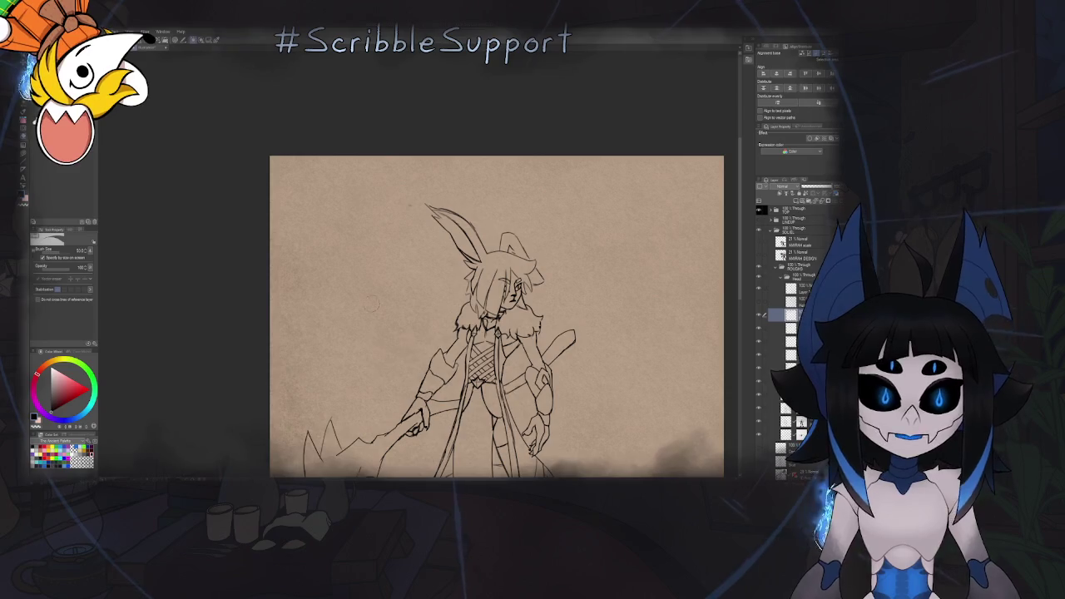
scroll(418, 275, up, 2)
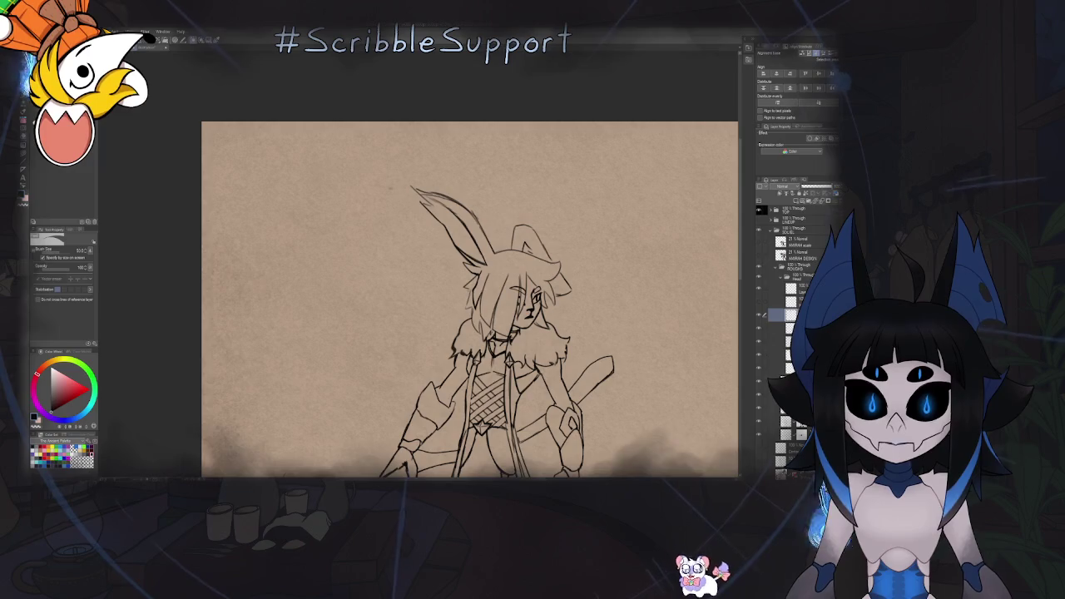
key(ctrl+z)
key(ctrl+z)
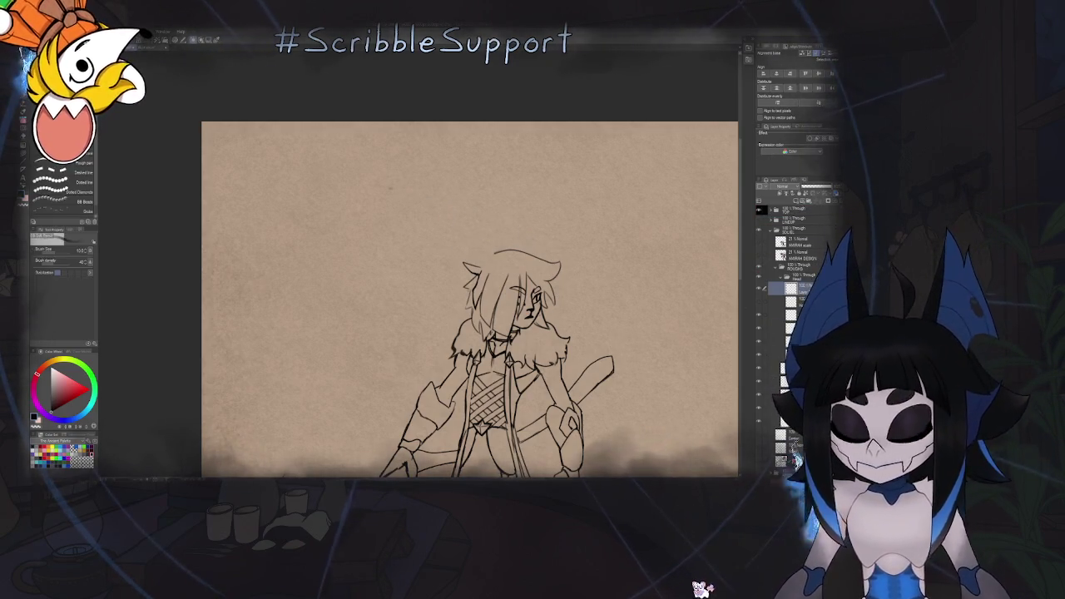
key(h)
scroll(422, 263, up, 3)
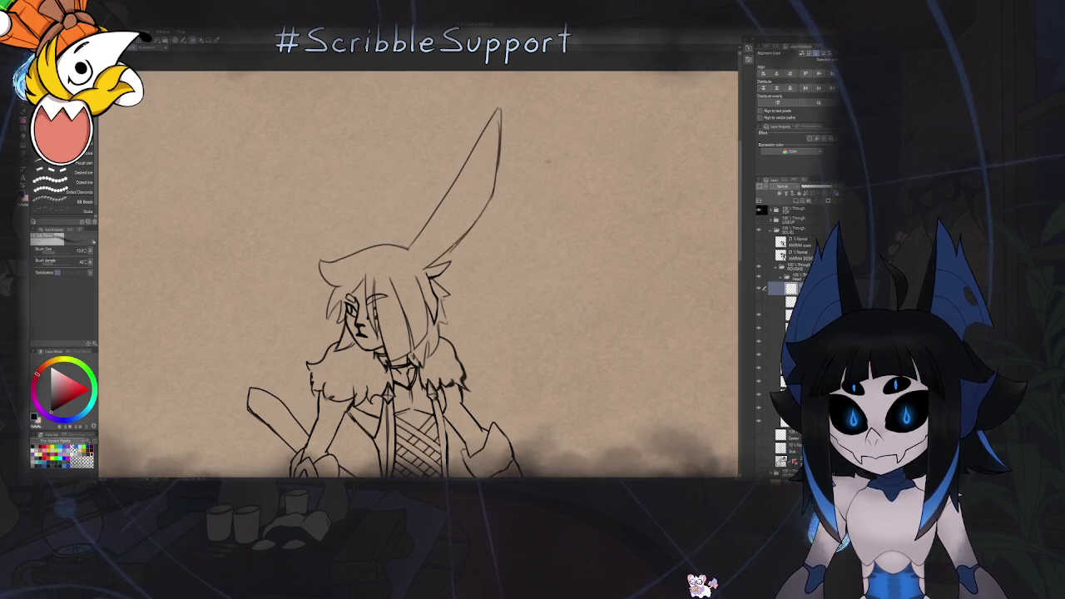
Erase the long old ear sketch line above the head, then return to an upright view
key(ctrl+minus)
key(ctrl+minus)
key(ctrl+minus)
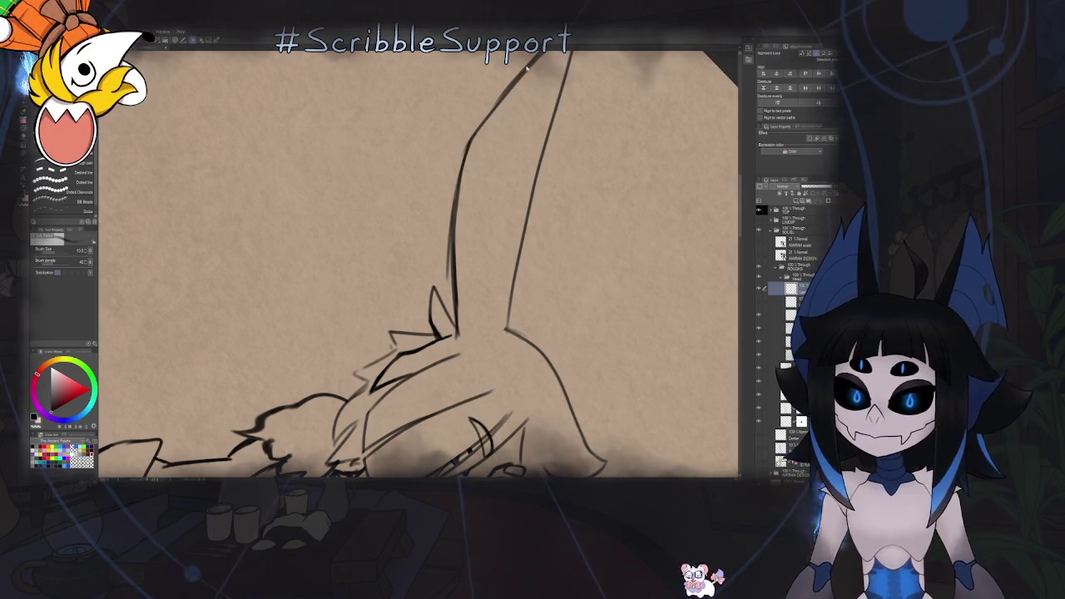
scroll(499, 183, down, 2)
scroll(571, 192, down, 3)
scroll(571, 192, up, 2)
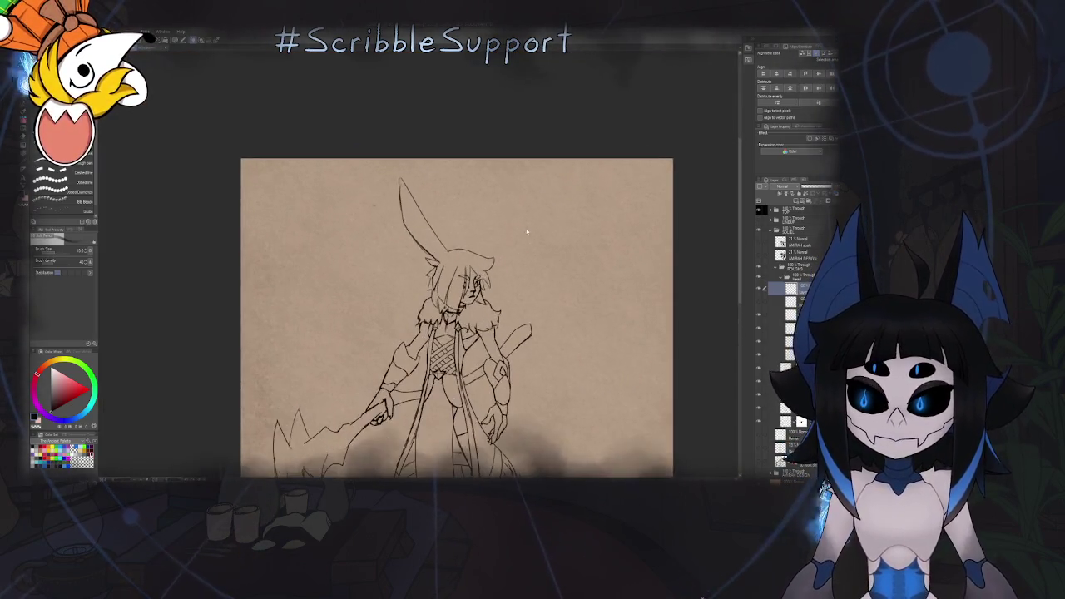
scroll(525, 228, right, 2)
scroll(525, 228, left, 2)
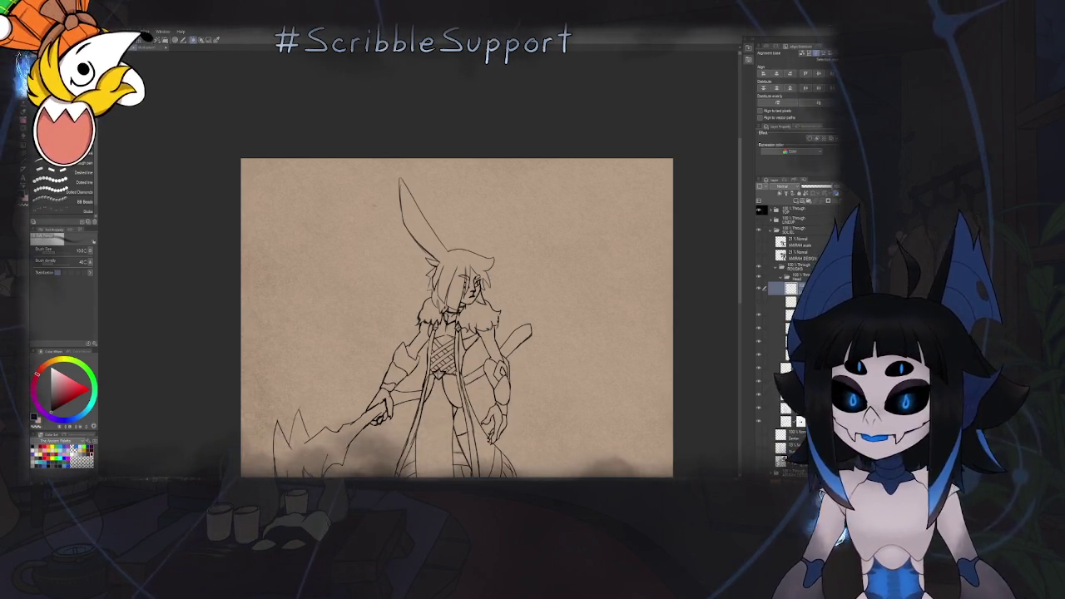
scroll(416, 255, up, 4)
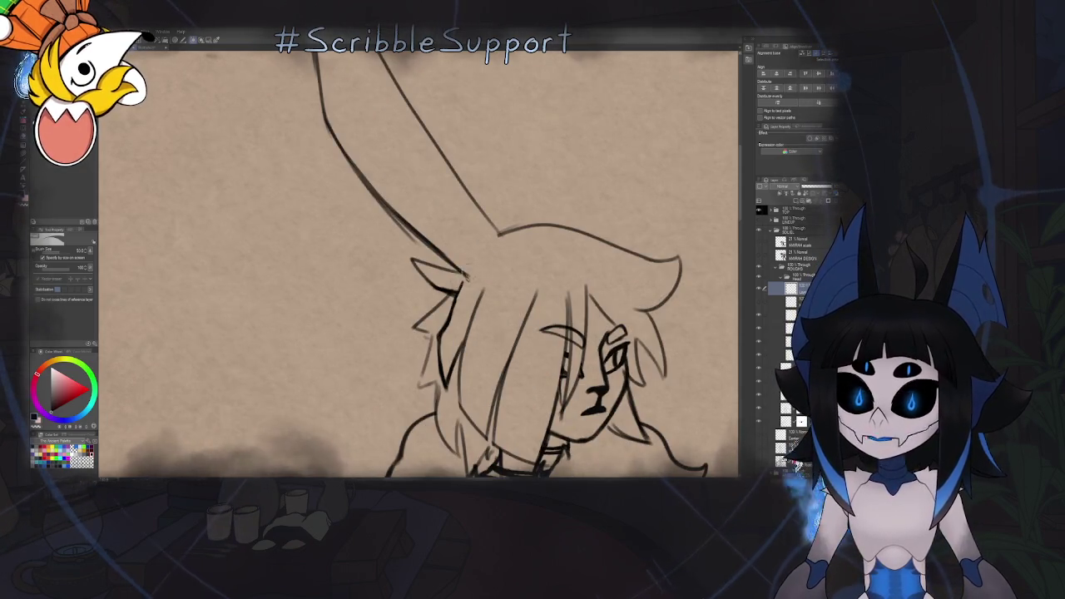
scroll(480, 285, up, 5)
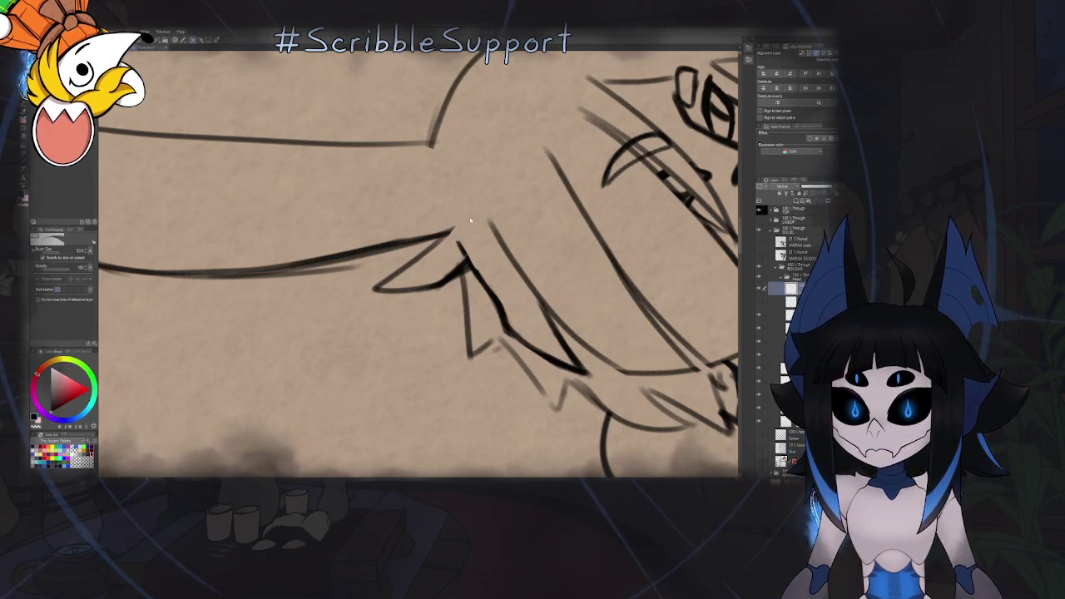
scroll(471, 221, down, 5)
scroll(475, 229, up, 1)
scroll(480, 237, up, 2)
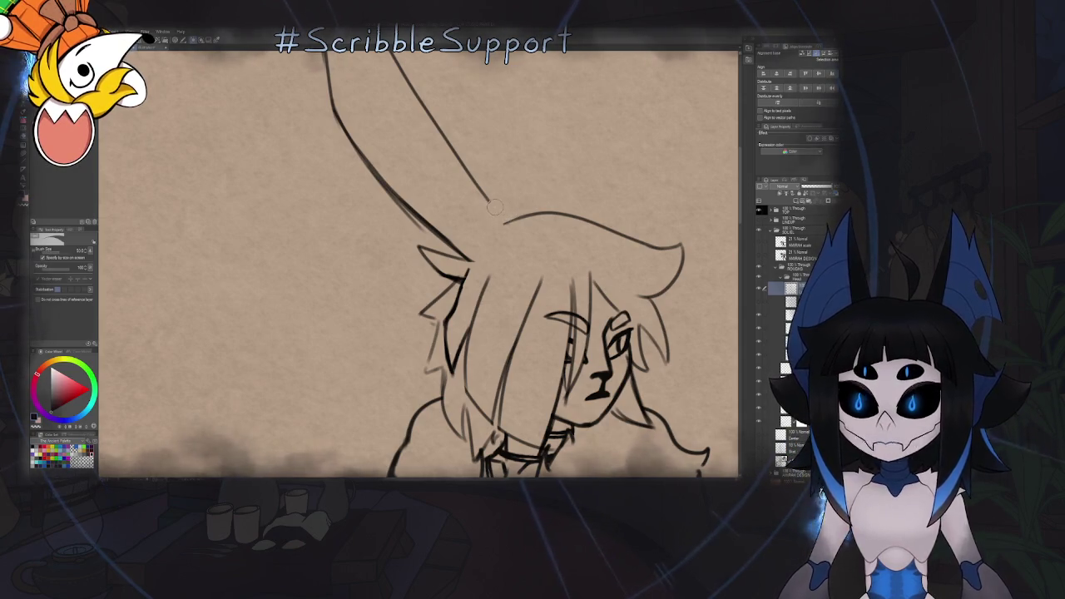
scroll(483, 222, up, 3)
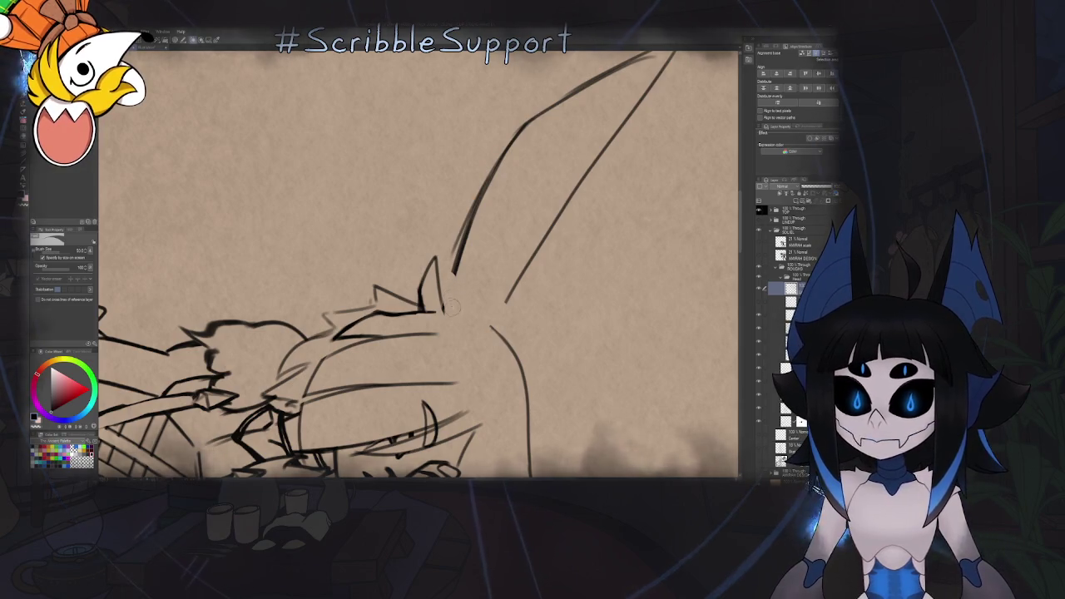
drag(458, 265, 533, 110)
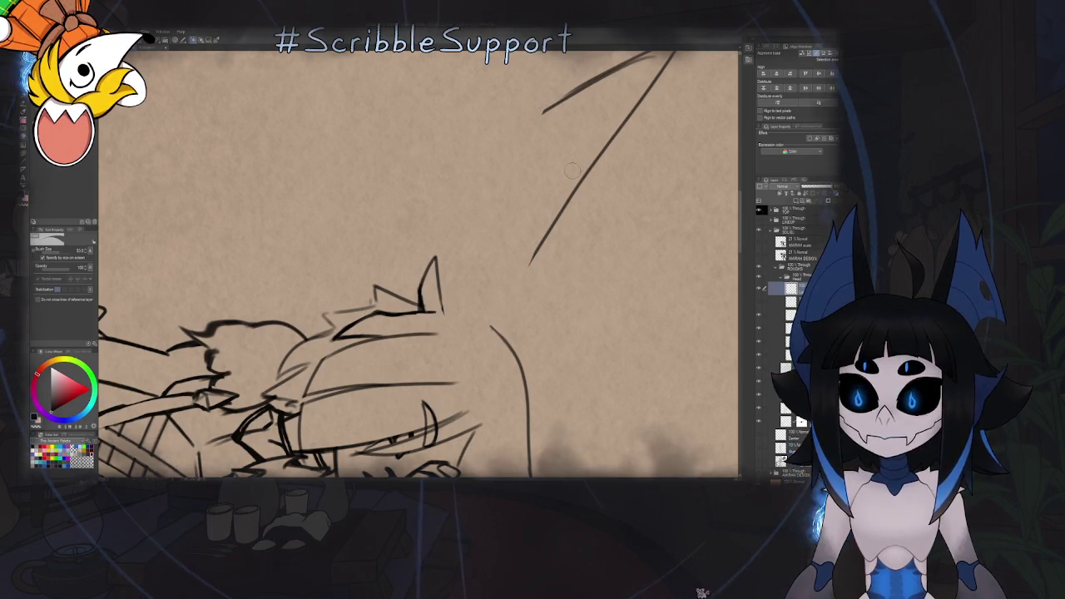
key(ctrl+0)
scroll(488, 276, down, 3)
scroll(488, 291, up, 3)
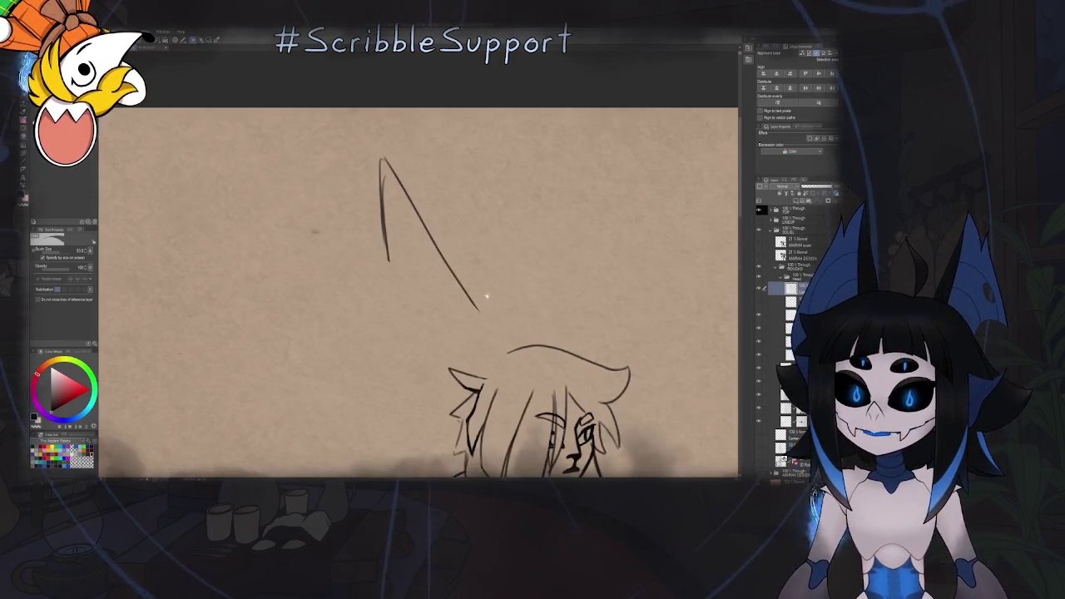
Erase the remaining diagonal ear stroke and, with the pen ready, flip the canvas view horizontally
mouse_move(466, 289)
mouse_down()
mouse_move(384, 159)
mouse_move(387, 259)
mouse_up()
key(p)
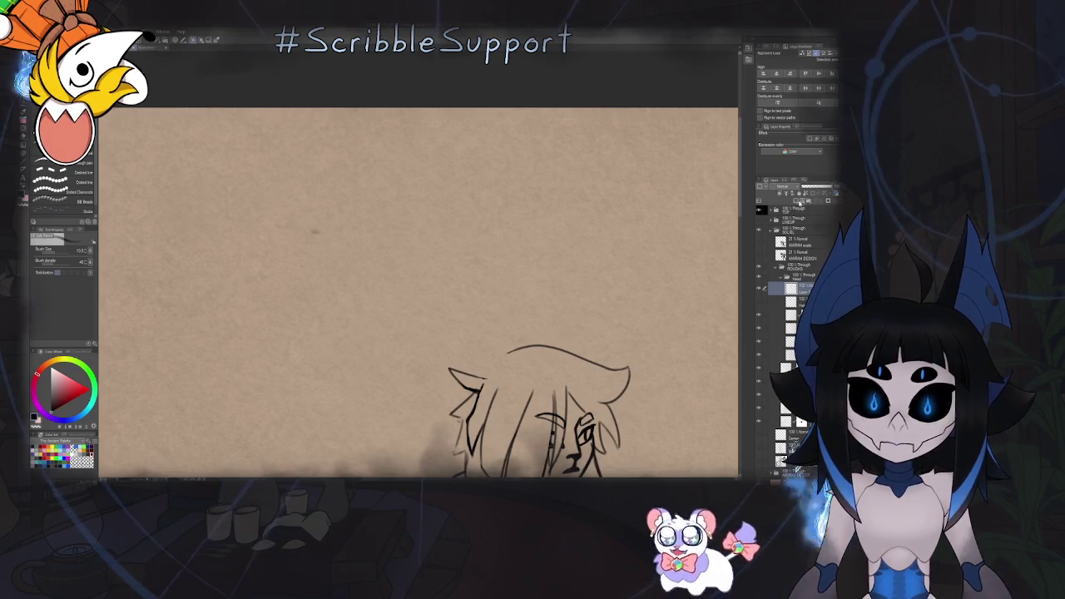
mouse_move(460, 240)
mouse_down()
mouse_move(478, 174)
mouse_move(547, 172)
mouse_up()
key(h)
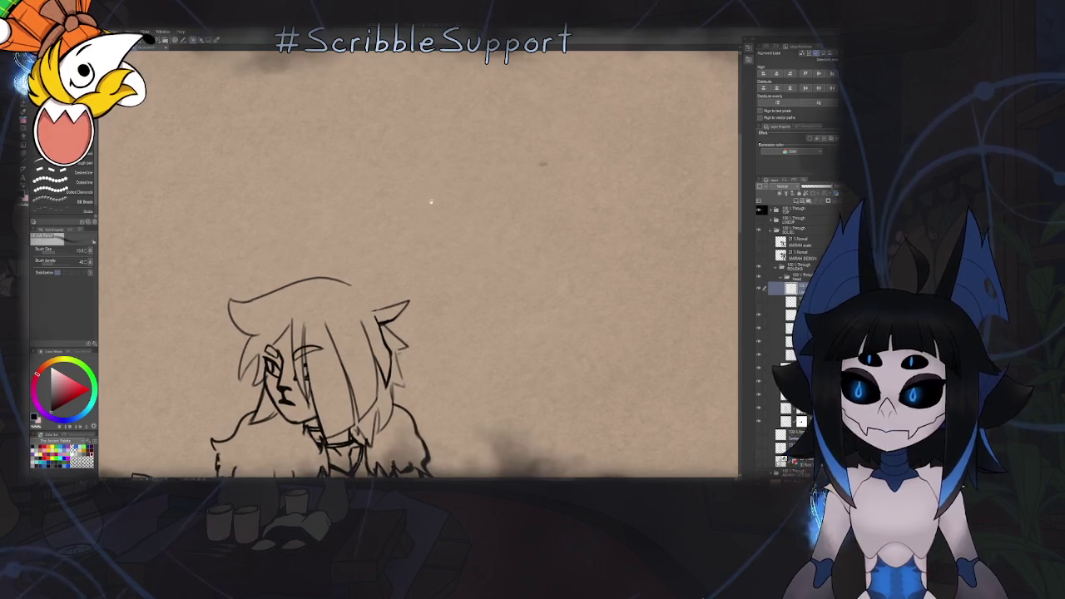
Draw a new long ear rising up and right from the head, adding a short jagged base stroke
drag(453, 189, 377, 273)
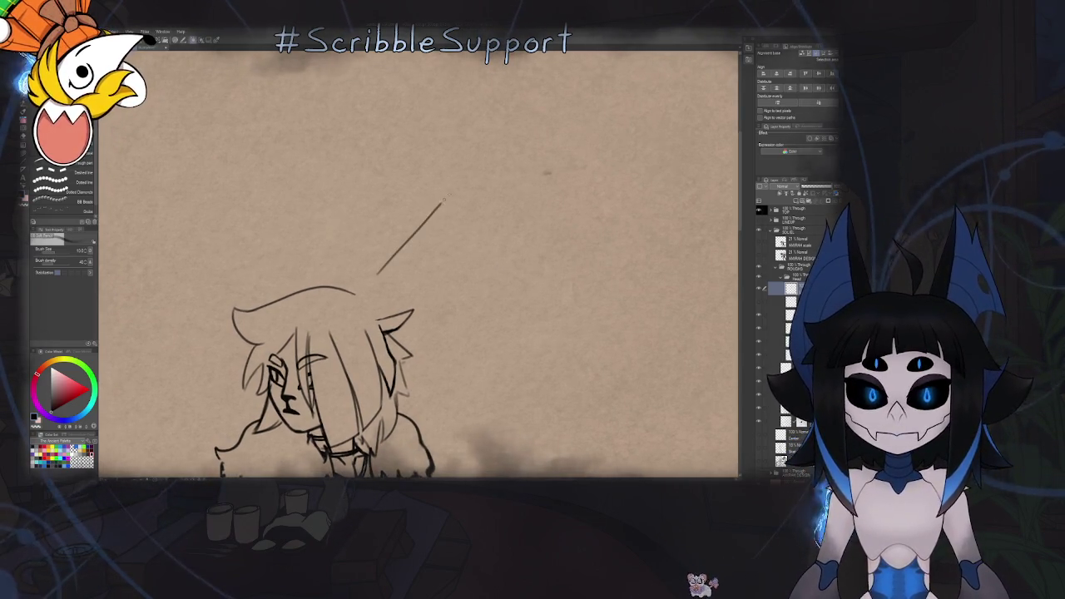
drag(441, 204, 517, 131)
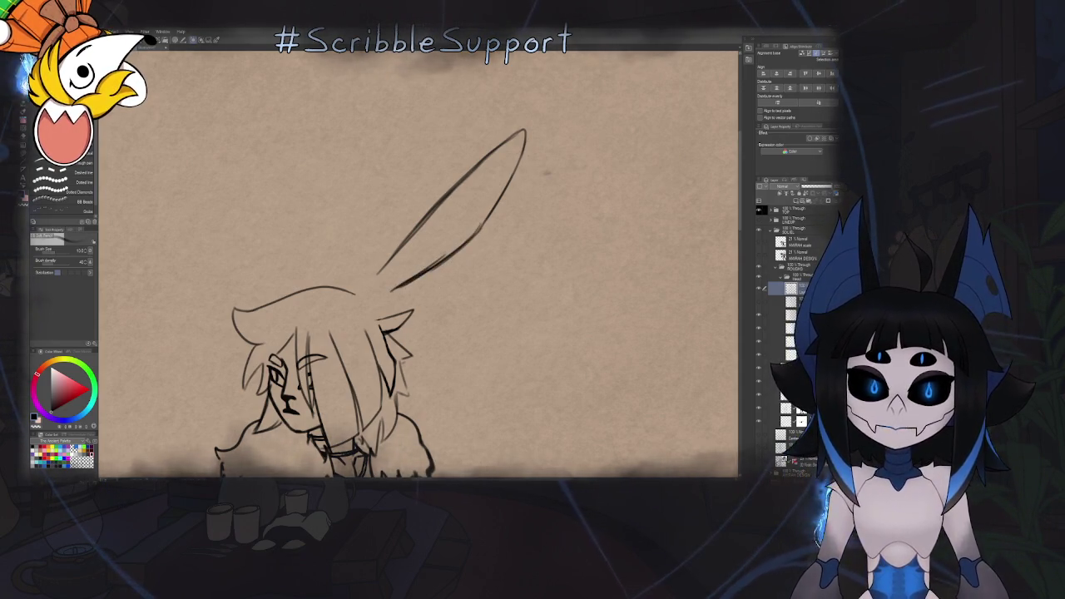
key(ctrl+plus)
key(ctrl+plus)
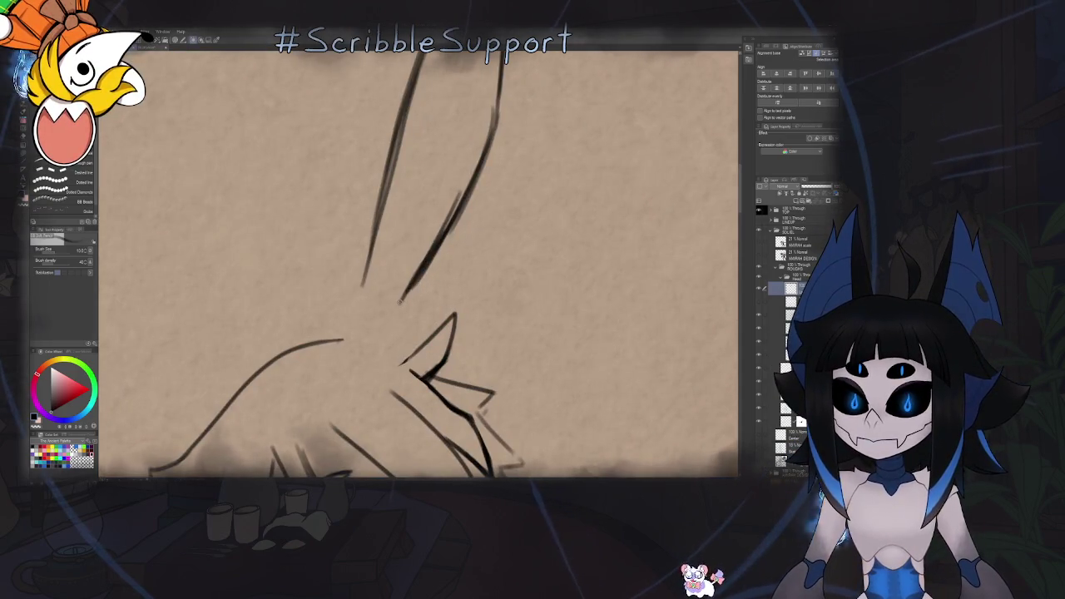
drag(430, 272, 411, 313)
key(ctrl+minus)
key(ctrl+minus)
key(ctrl+minus)
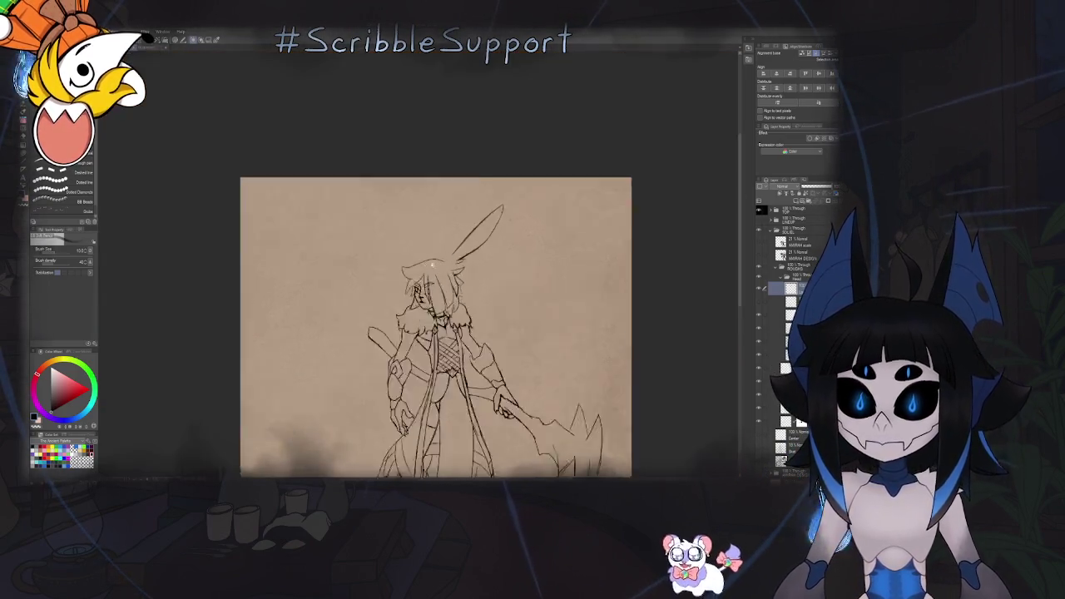
Lasso the new rabbit ear and nudge it slightly right with a free transform
key(ctrl+plus)
key(k)
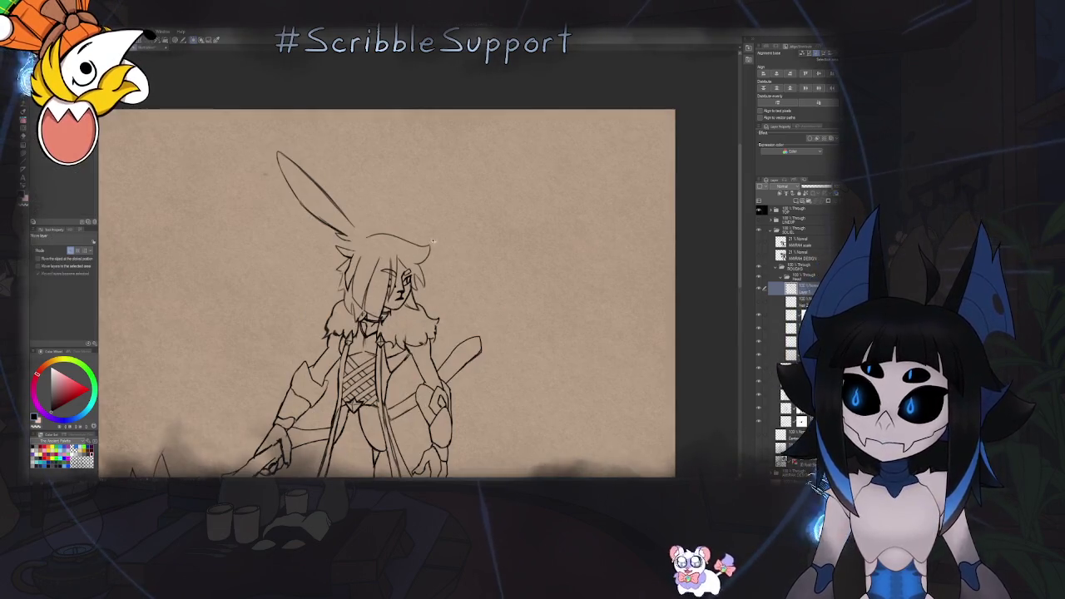
key(m)
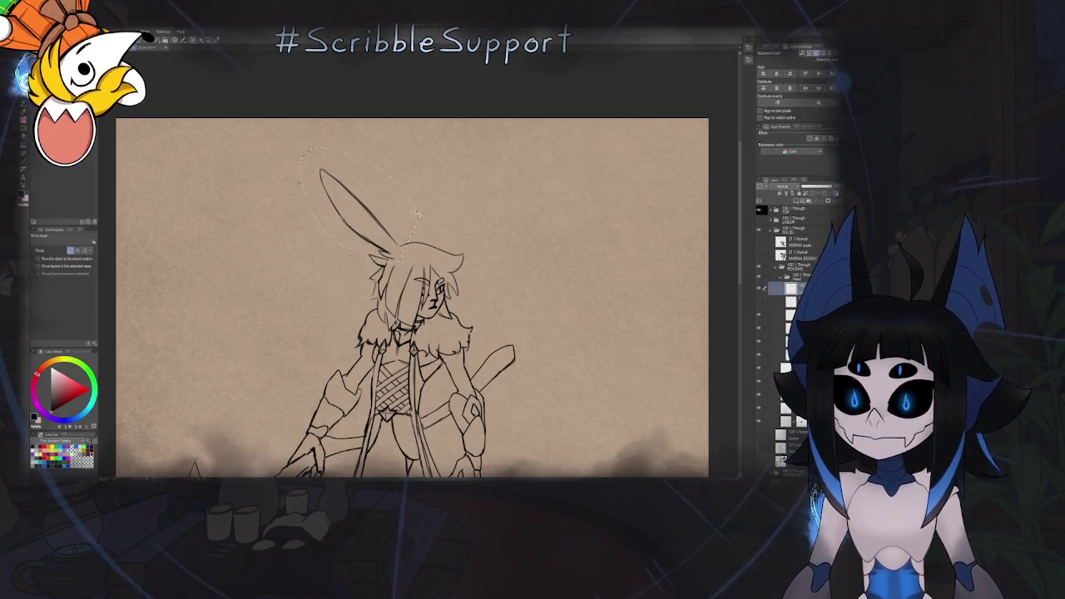
key(ctrl+t)
drag(362, 203, 292, 189)
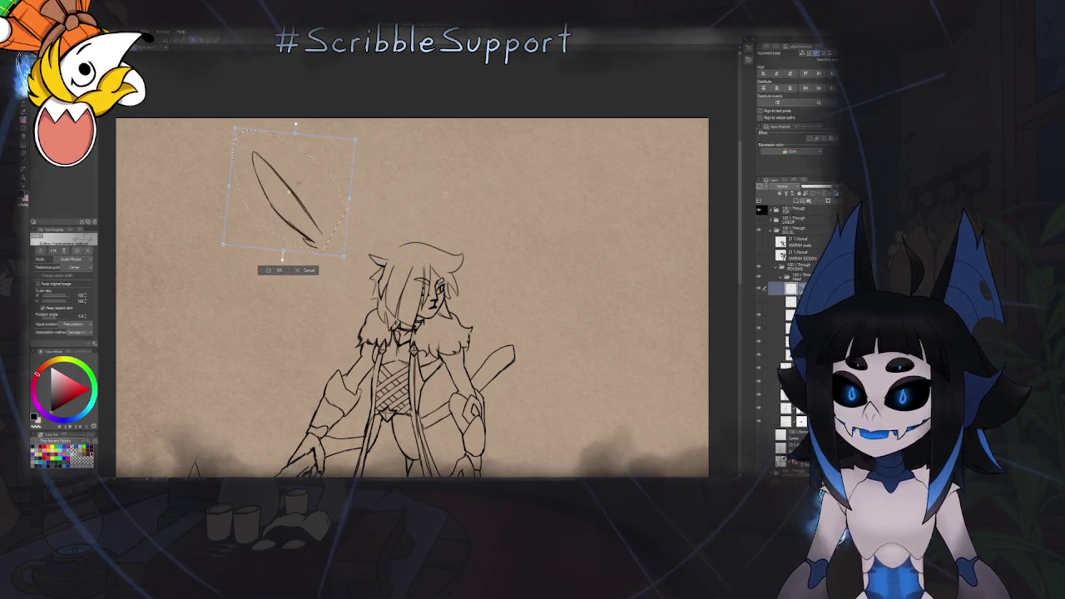
key(Return)
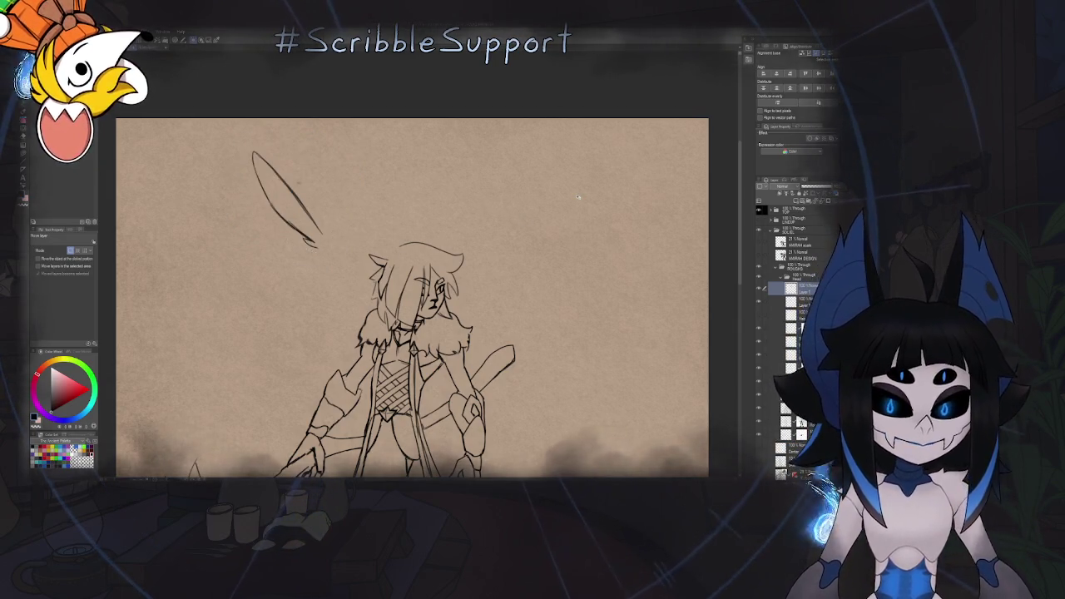
Rotate the ear upright and widen it slightly to the right
key(ctrl+t)
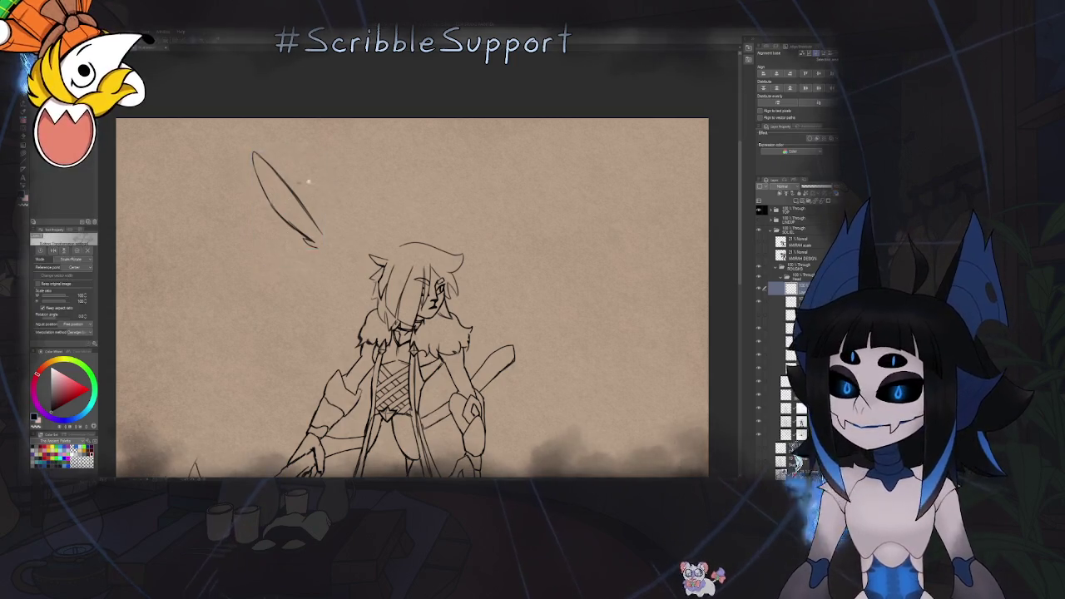
scroll(314, 178, up, 2)
drag(339, 291, 296, 275)
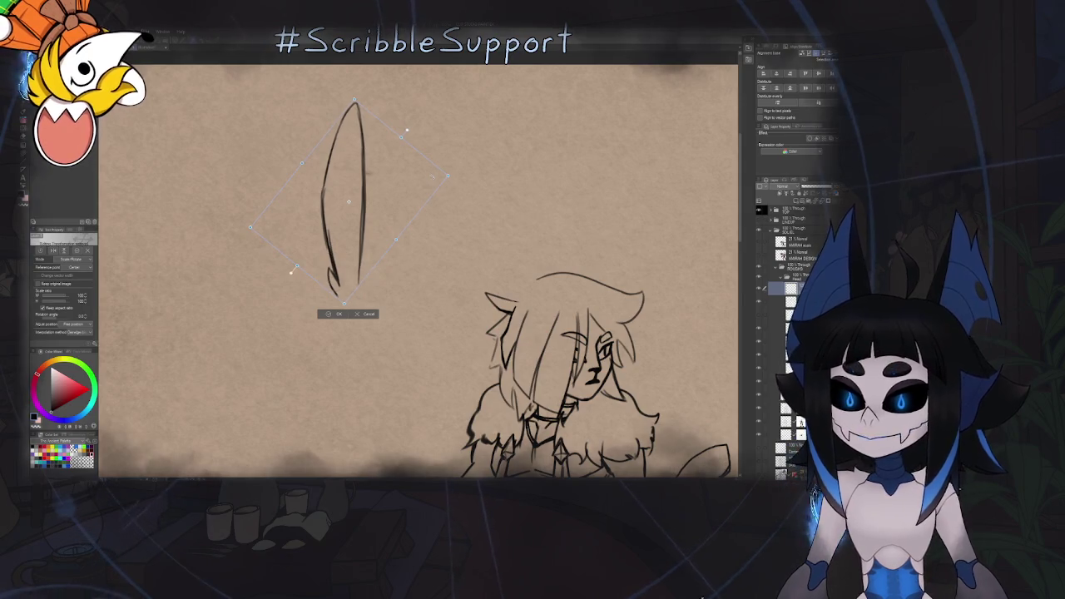
key(Return)
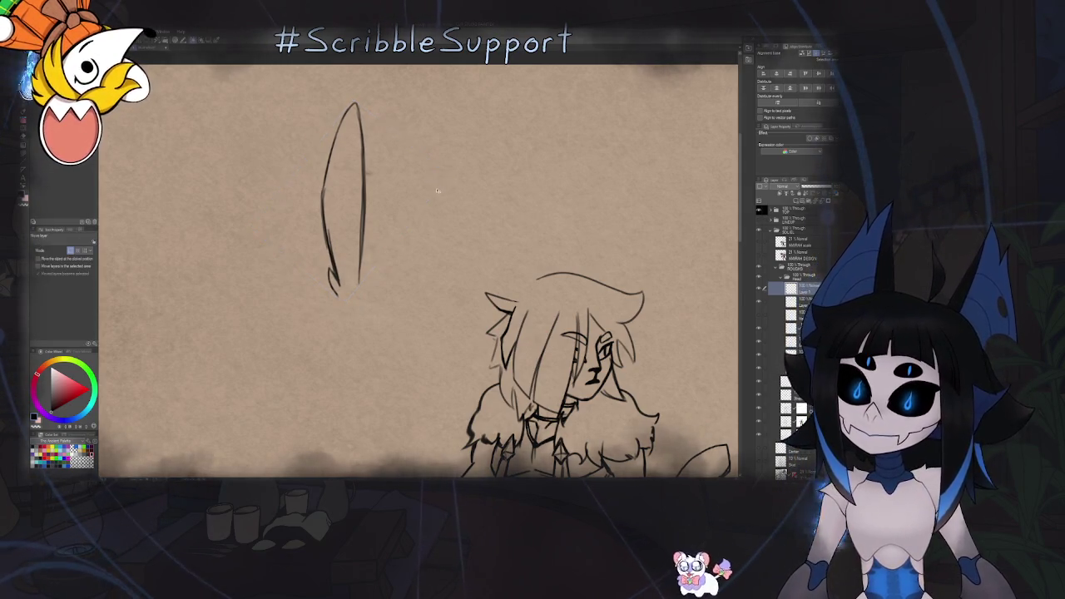
key(ctrl+t)
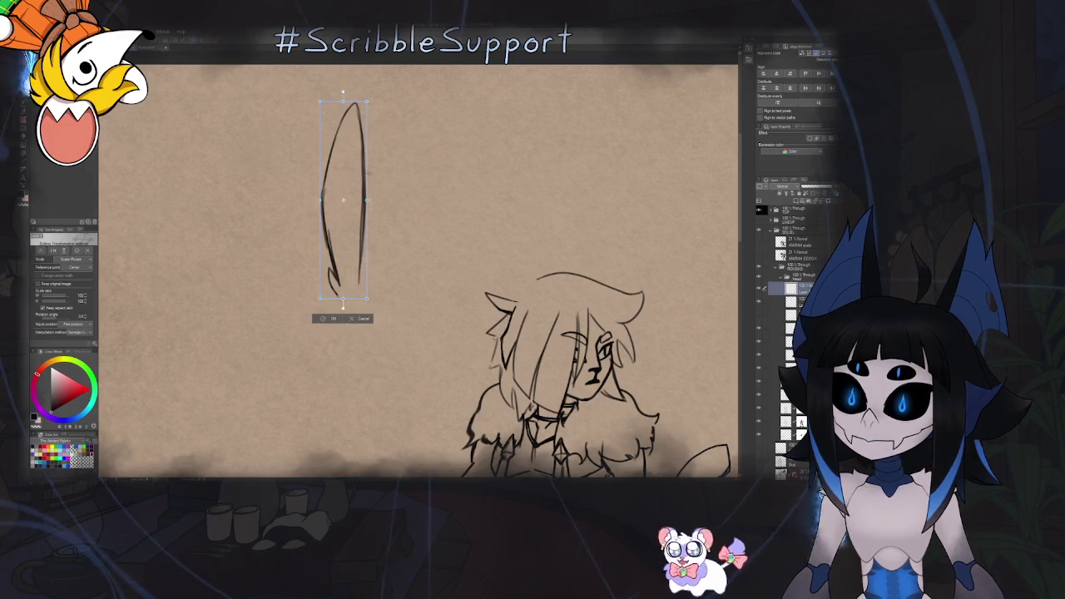
drag(367, 200, 382, 201)
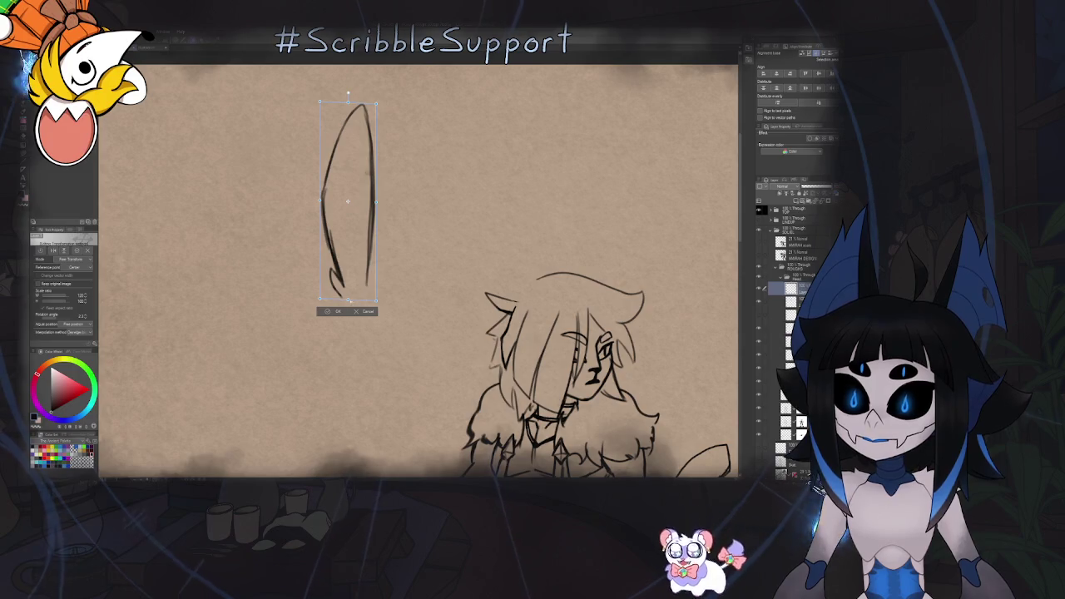
Move the ear onto the top of the head and tilt it to lean back
key(ctrl+t)
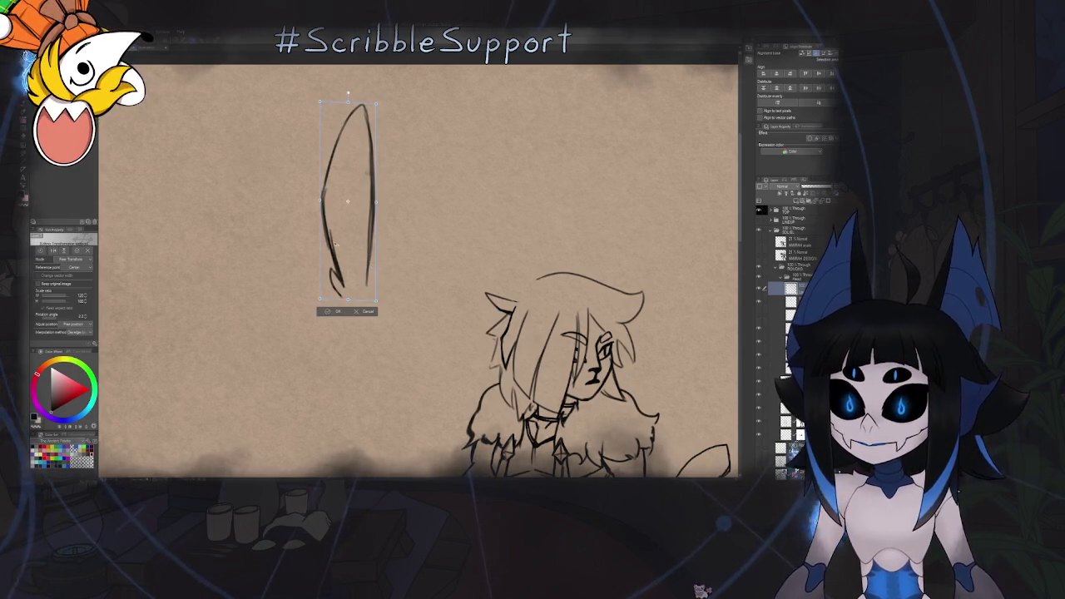
drag(357, 204, 510, 198)
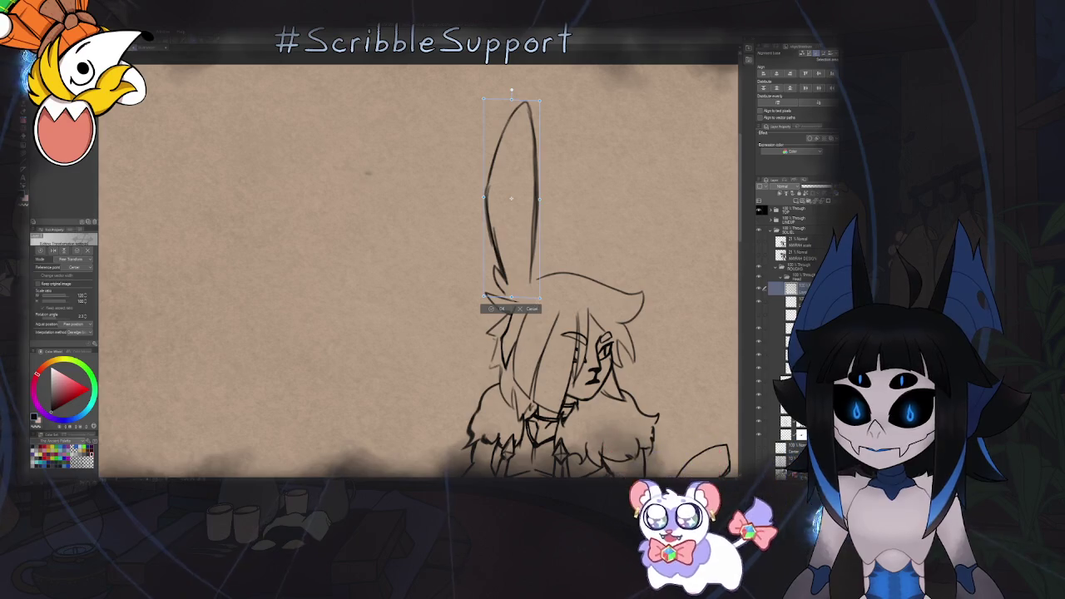
drag(511, 89, 431, 119)
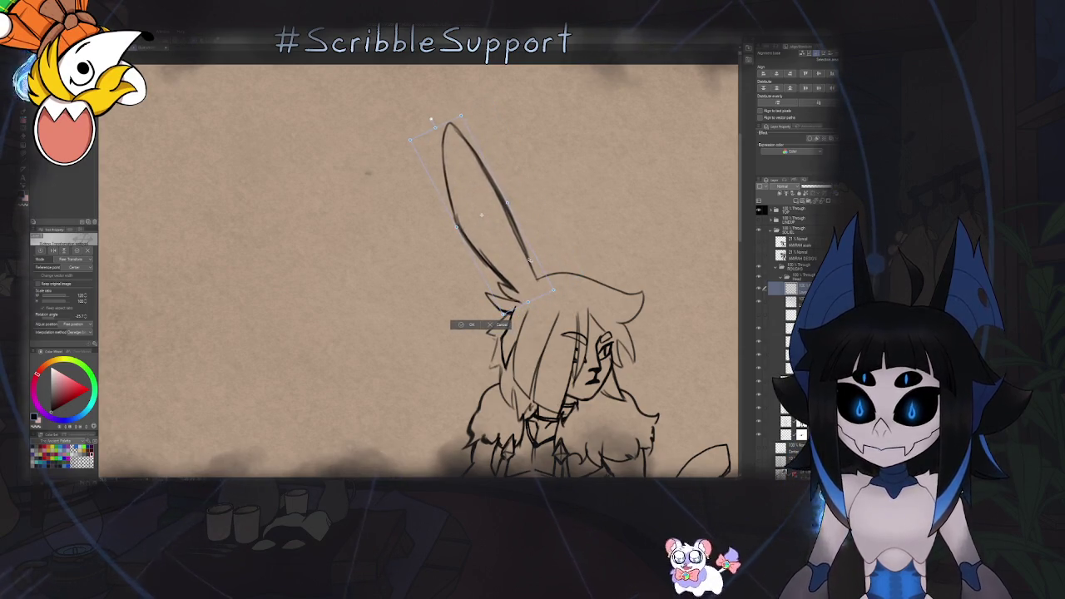
scroll(415, 259, down, 3)
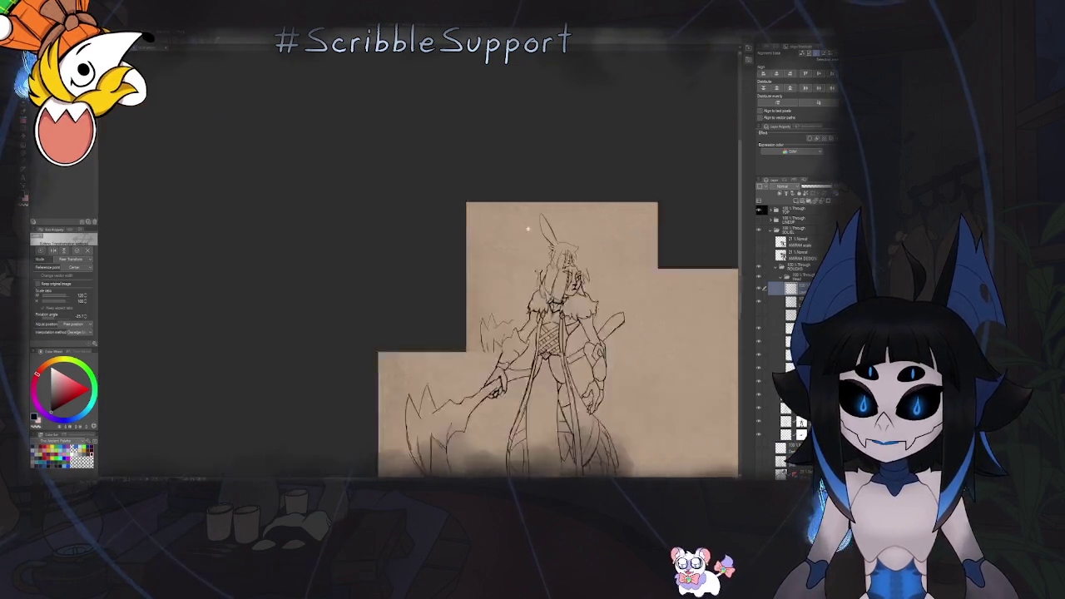
scroll(414, 259, down, 2)
scroll(414, 258, up, 3)
key(Return)
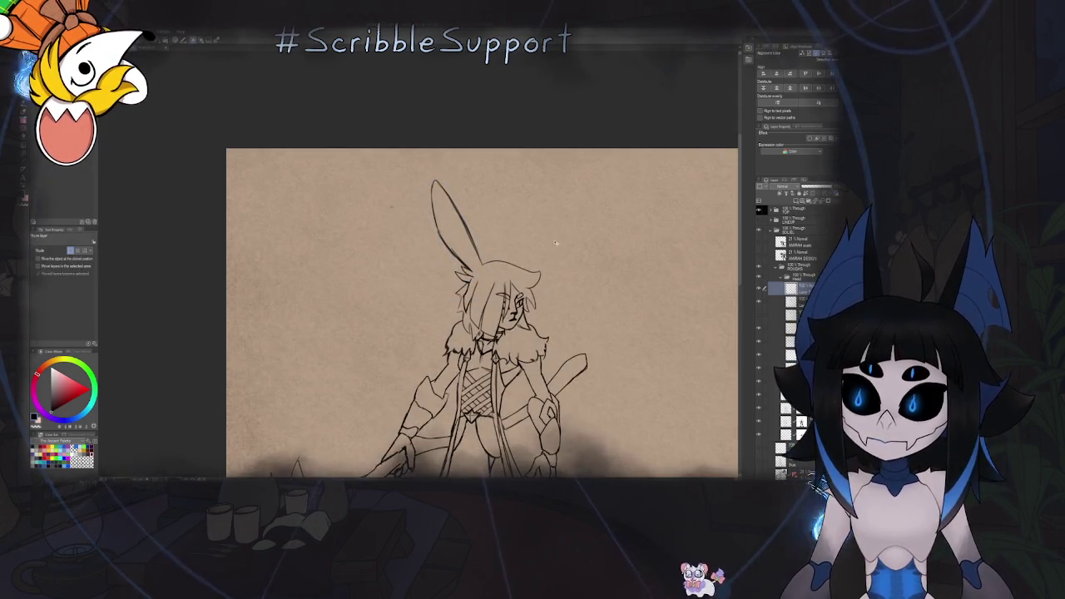
With the pen selected, rotate the canvas view to check the ear's lean
key(b)
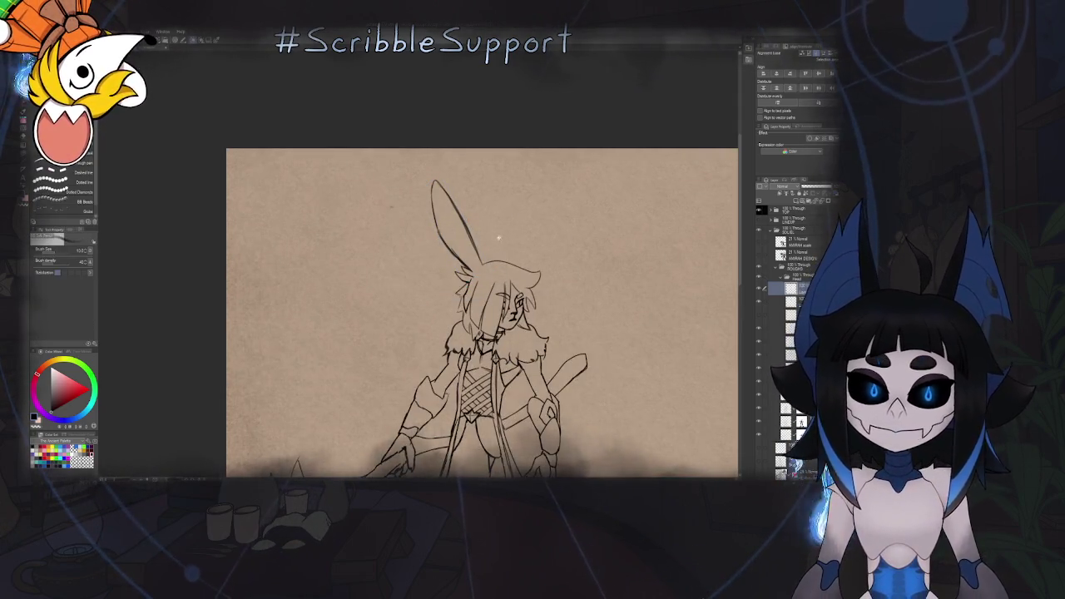
scroll(491, 249, up, 2)
drag(474, 259, 453, 293)
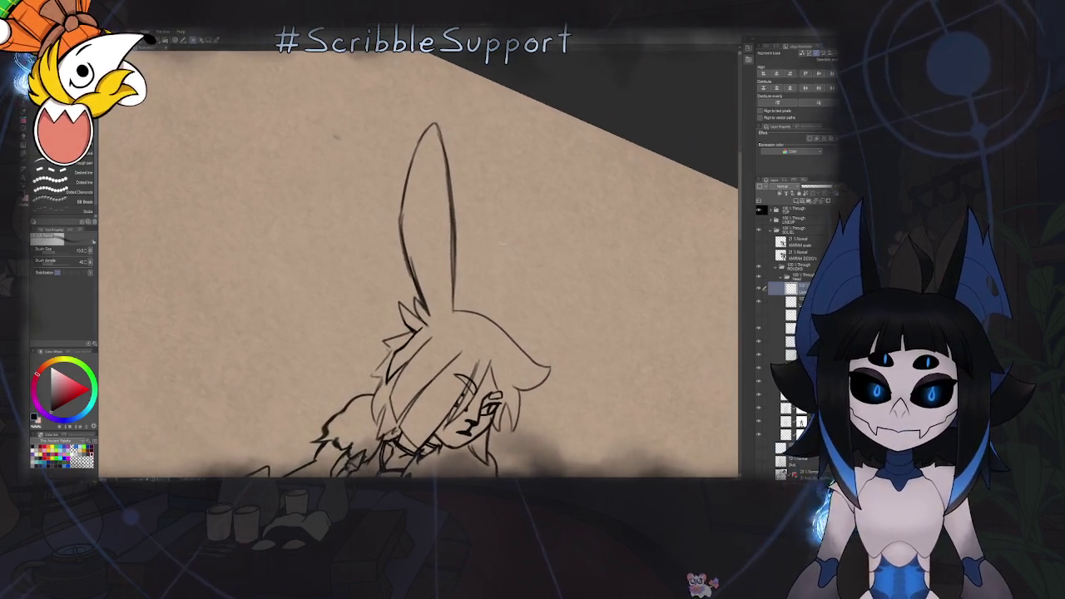
scroll(454, 293, up, 1)
mouse_move(454, 293)
mouse_down()
mouse_move(460, 277)
mouse_move(449, 349)
mouse_up()
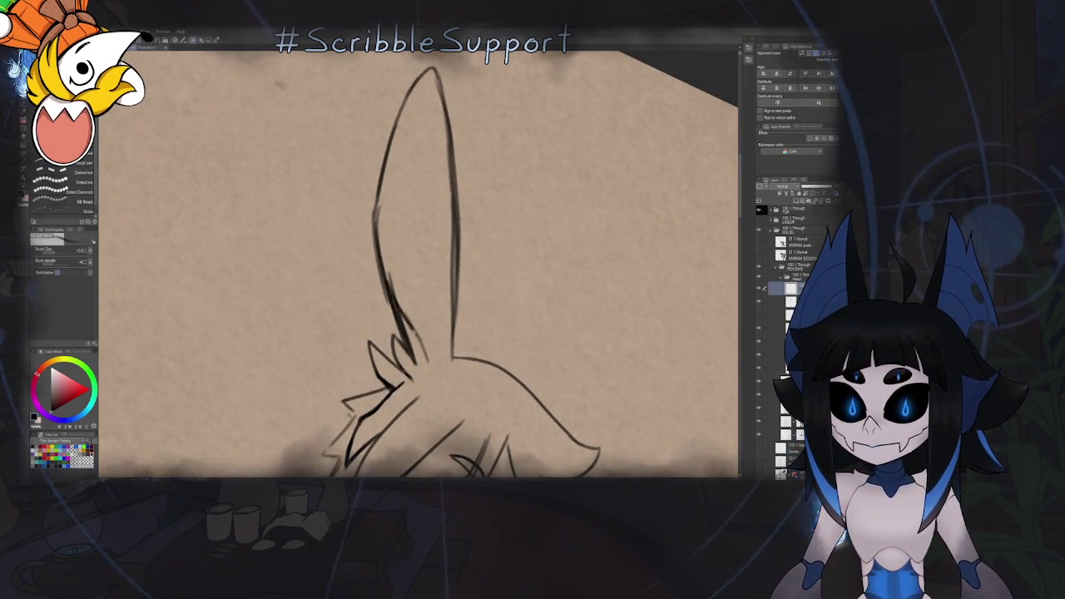
Rotate and zoom the view around the head's rabbit ear, then pick the Lasso selection tool
drag(422, 356, 466, 332)
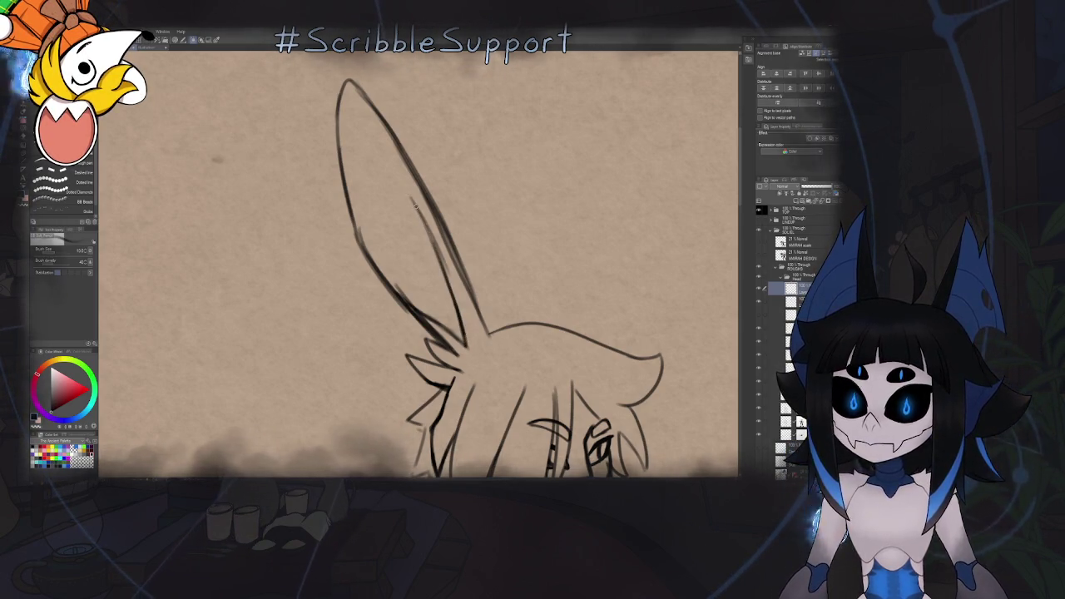
scroll(499, 237, down, 3)
scroll(524, 241, down, 2)
scroll(548, 243, down, 2)
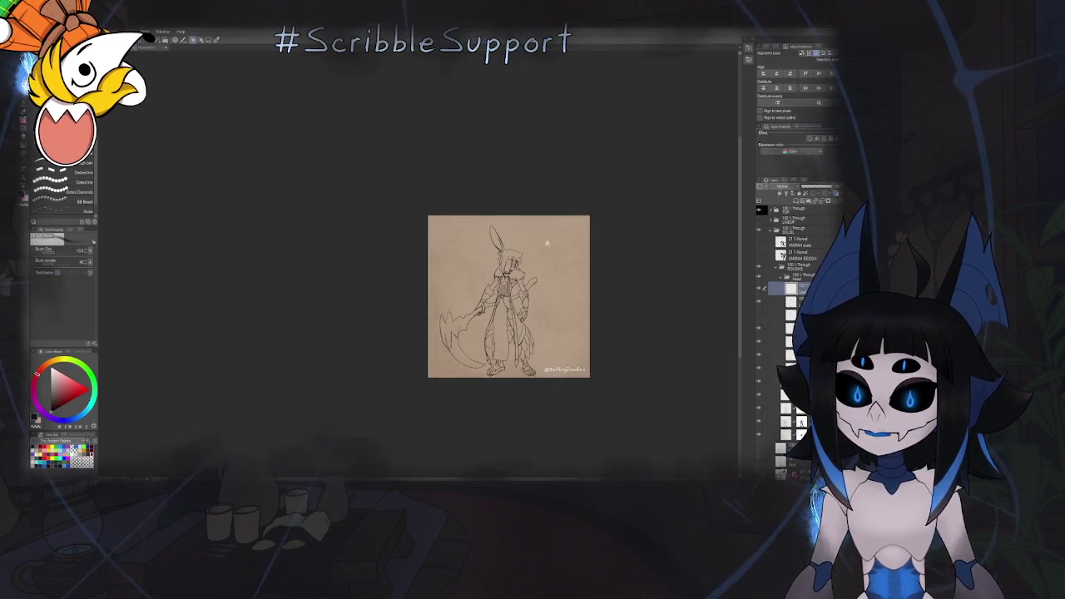
scroll(517, 264, up, 3)
scroll(489, 228, up, 1)
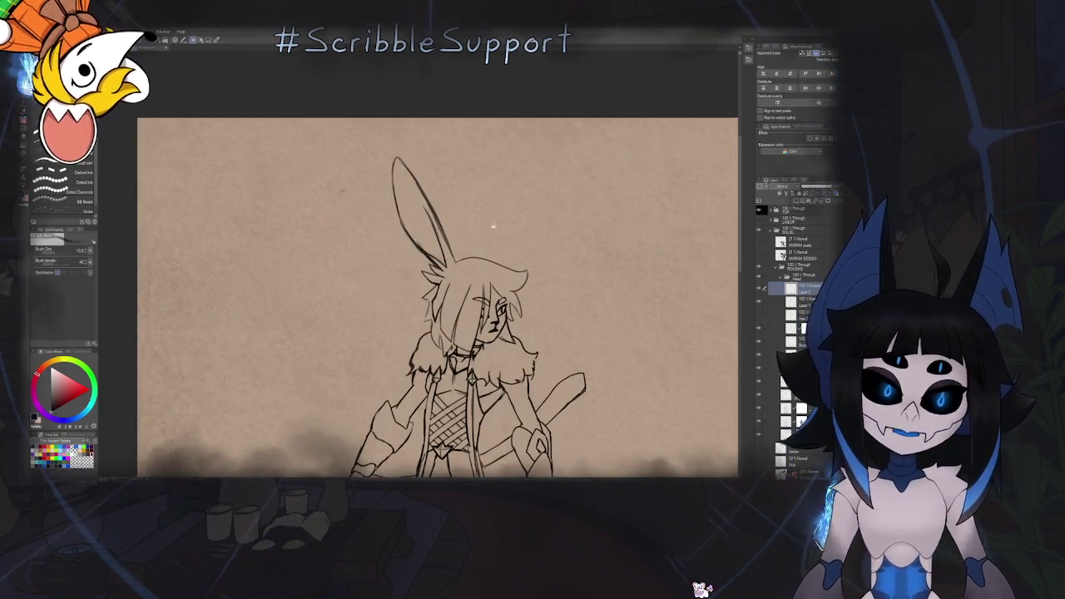
scroll(534, 243, up, 1)
scroll(534, 243, up, 1)
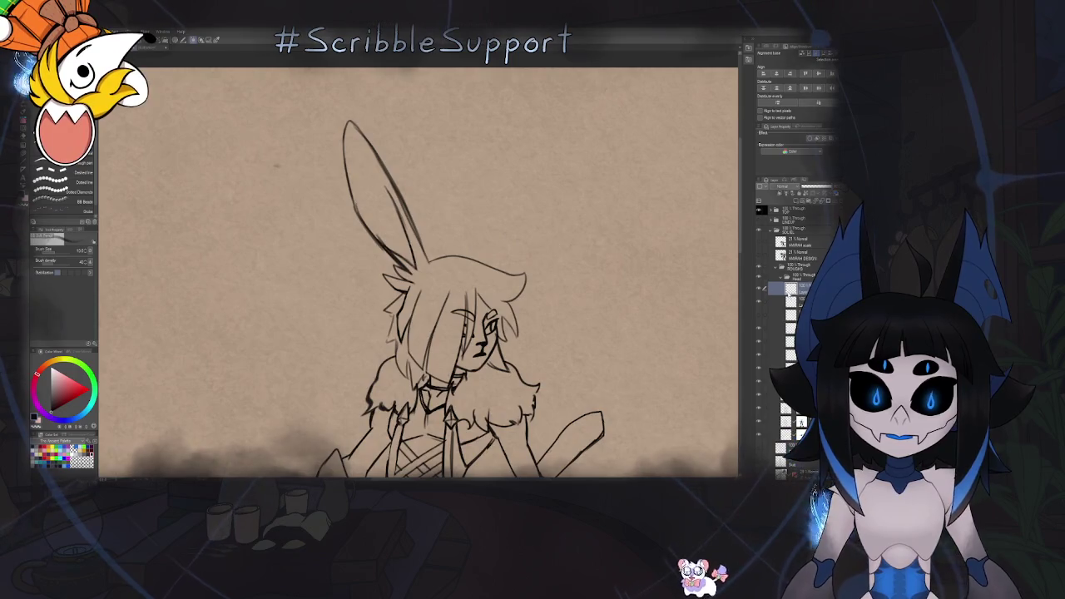
click(759, 290)
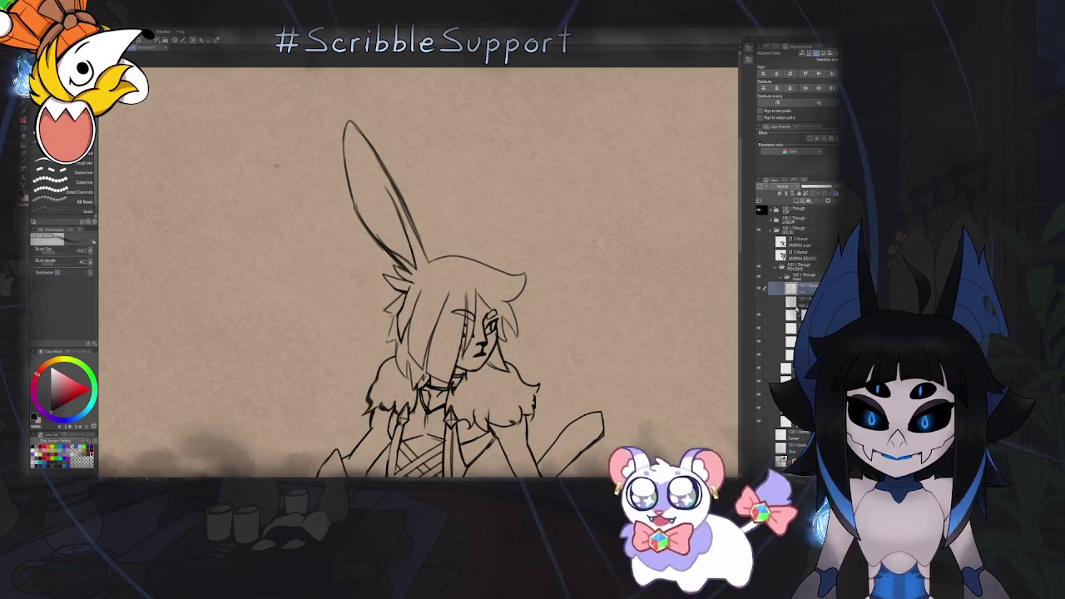
key(m)
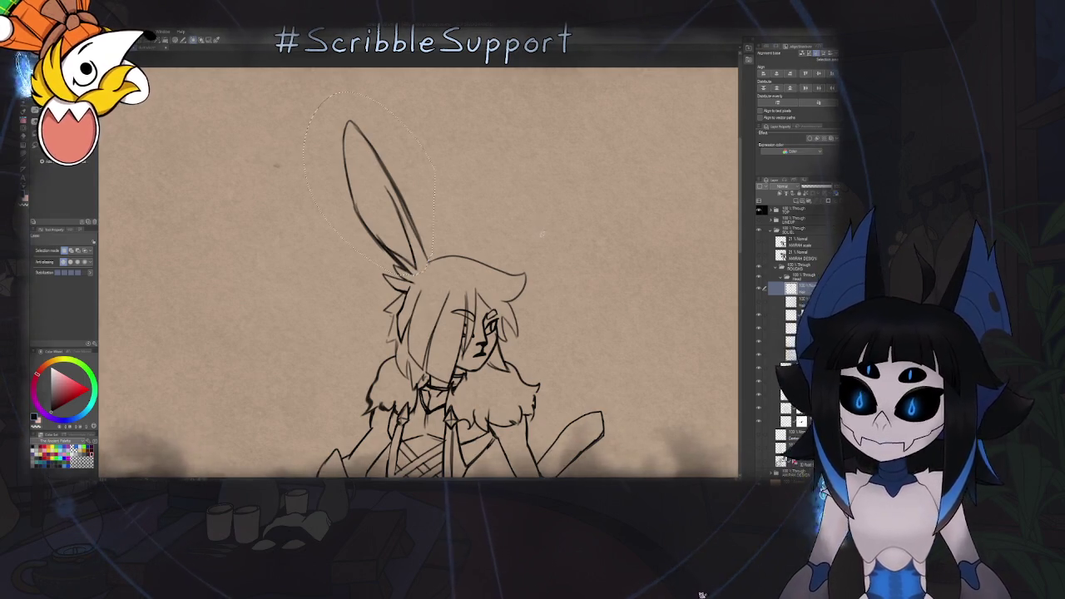
key(ctrl+c)
key(ctrl+v)
mouse_move(500, 236)
mouse_down()
mouse_move(595, 223)
mouse_move(578, 241)
mouse_up()
key(ctrl+t)
key(Return)
key(k)
key(j)
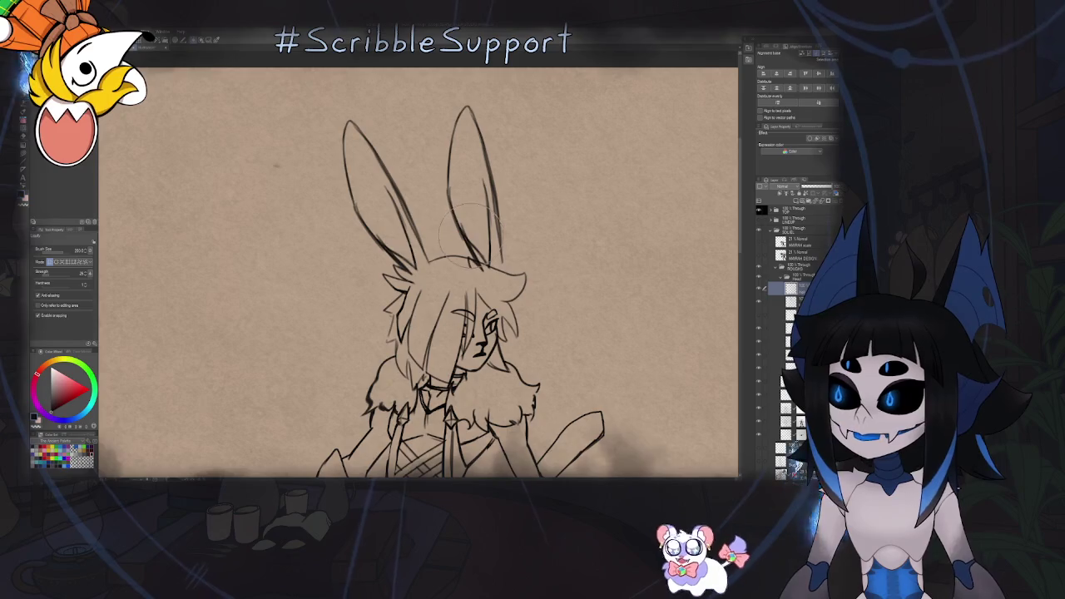
scroll(470, 225, down, 3)
scroll(482, 222, up, 1)
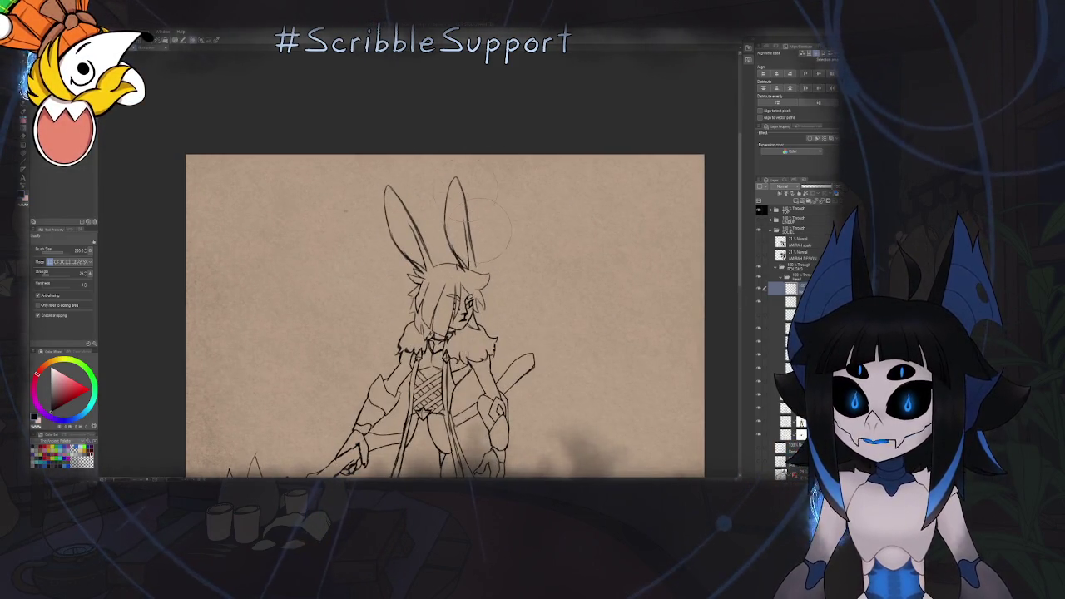
drag(466, 185, 483, 179)
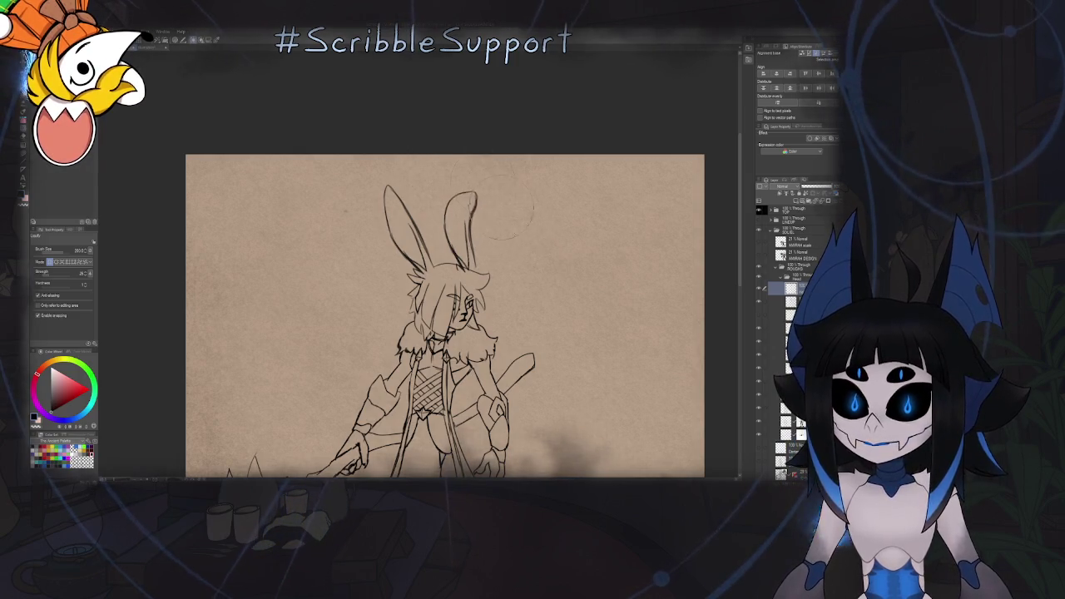
drag(448, 228, 473, 241)
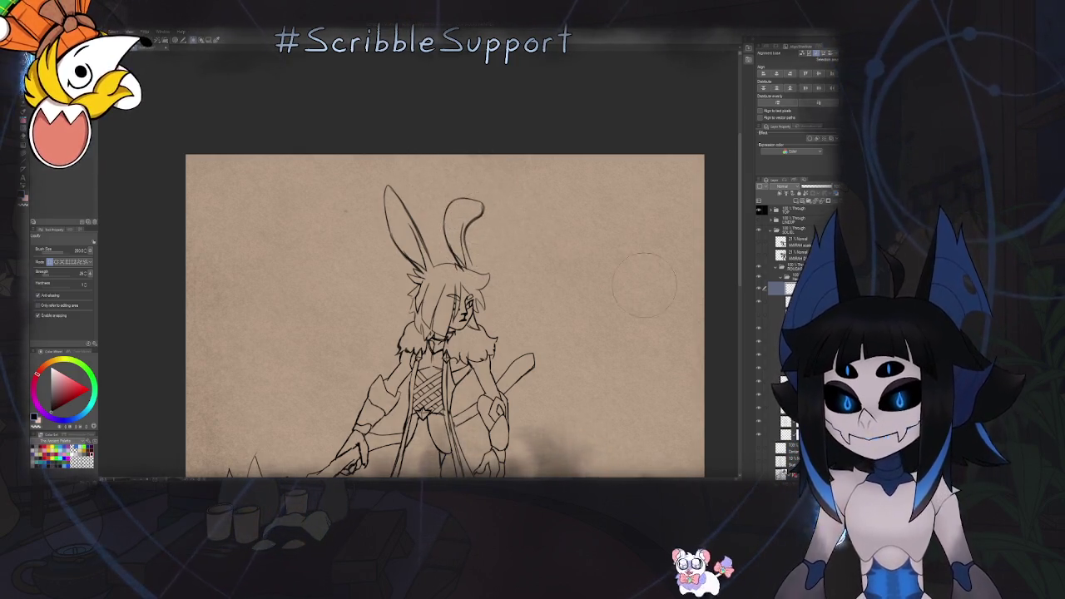
key(ctrl+z)
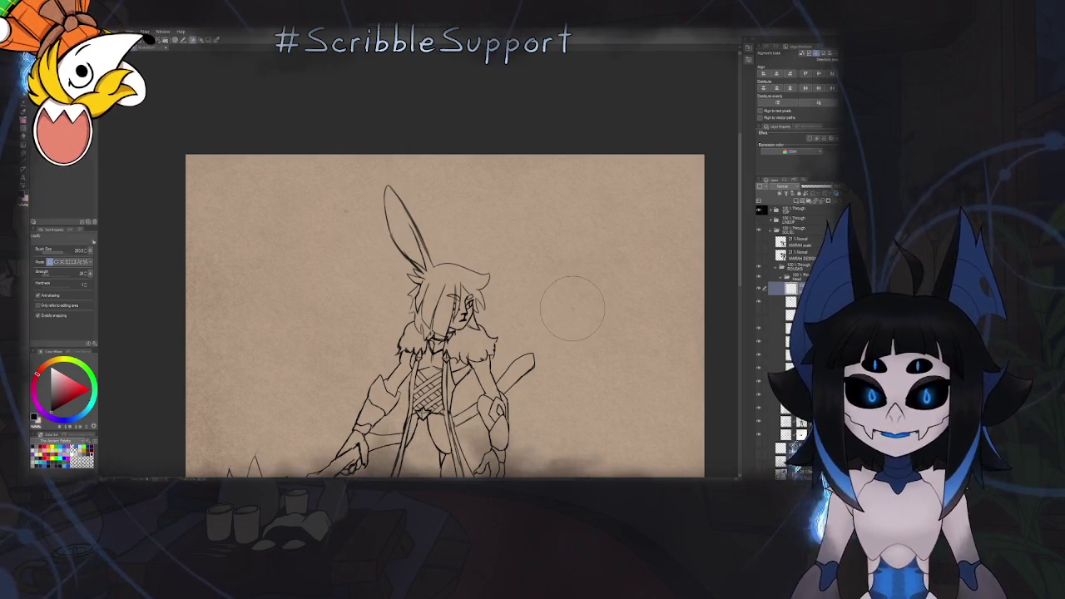
key(b)
drag(478, 260, 483, 290)
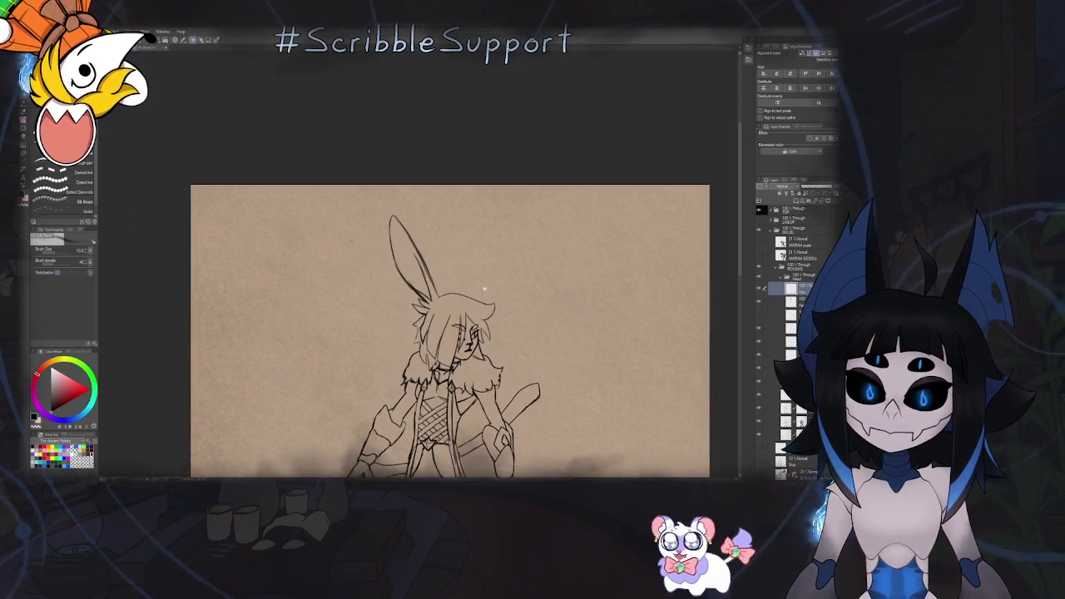
Sketch a second tall rabbit ear on the head beside the first
scroll(483, 290, up, 2)
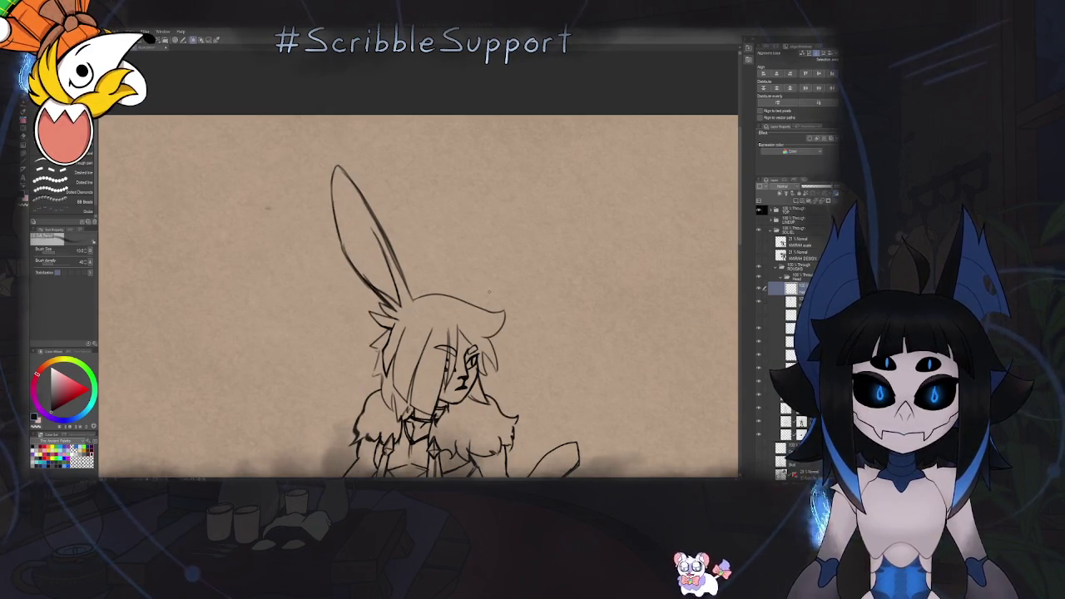
scroll(439, 270, up, 2)
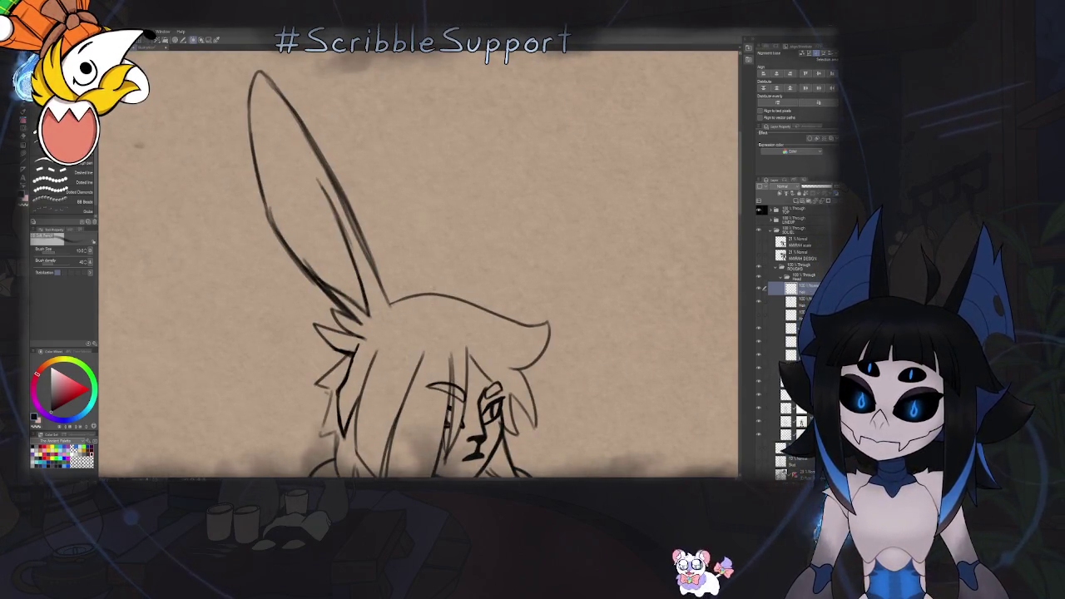
mouse_move(456, 308)
mouse_down()
mouse_move(481, 308)
mouse_move(494, 279)
mouse_up()
scroll(480, 308, down, 4)
key(k)
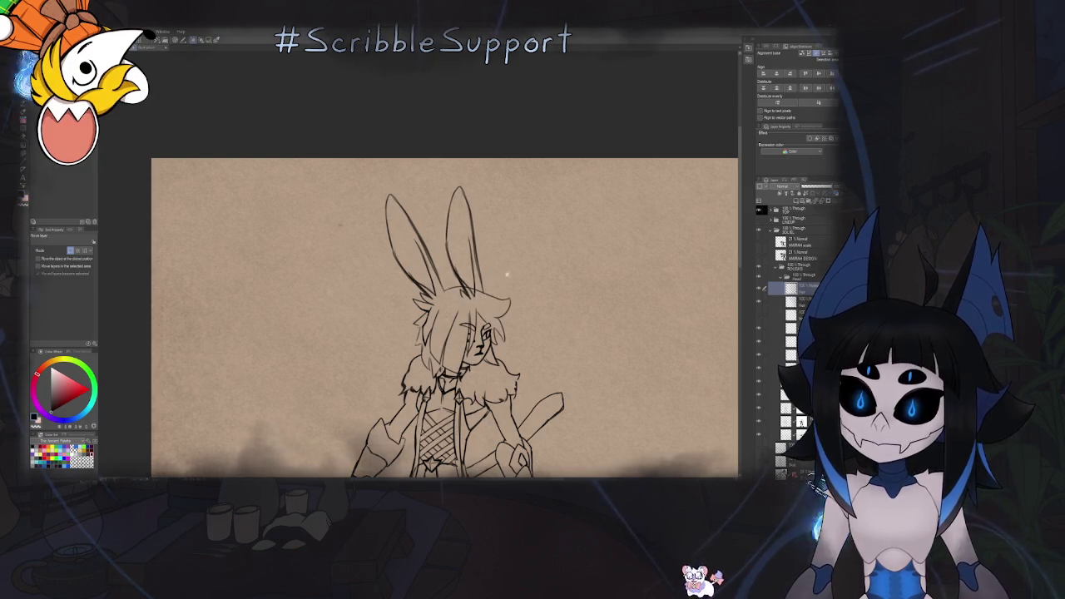
scroll(508, 273, down, 3)
scroll(511, 288, up, 4)
key(b)
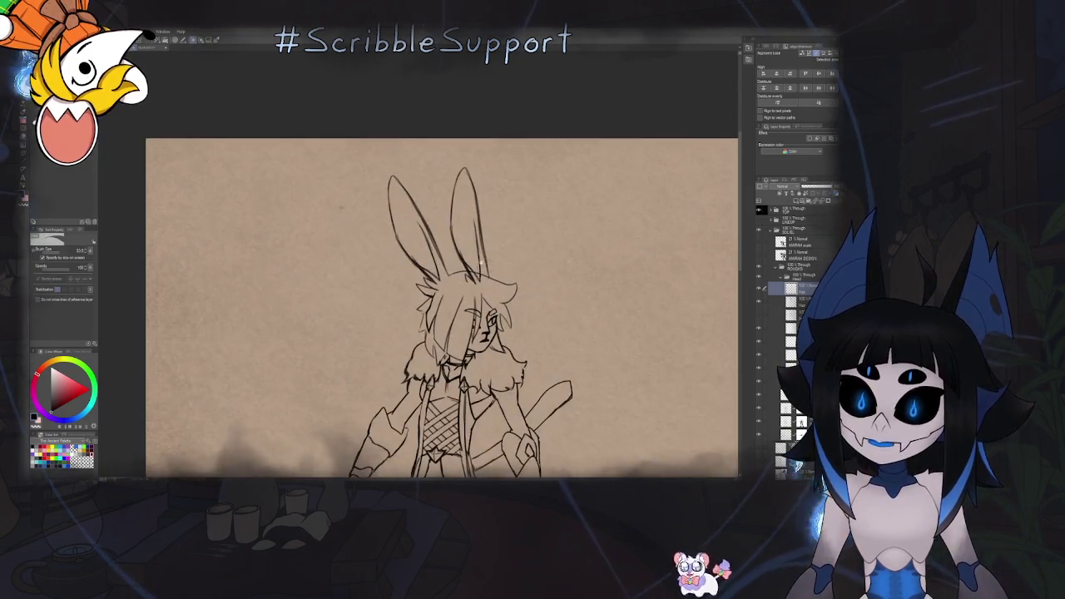
scroll(470, 218, up, 3)
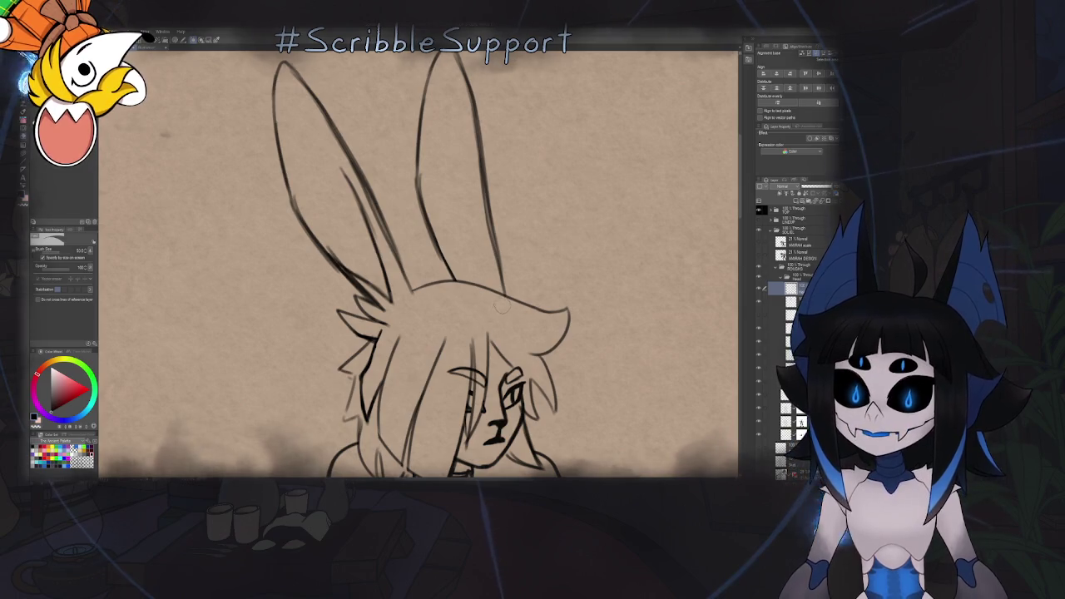
Mirror the canvas view and flip it back to compare the two ears
scroll(524, 295, down, 5)
scroll(543, 284, down, 2)
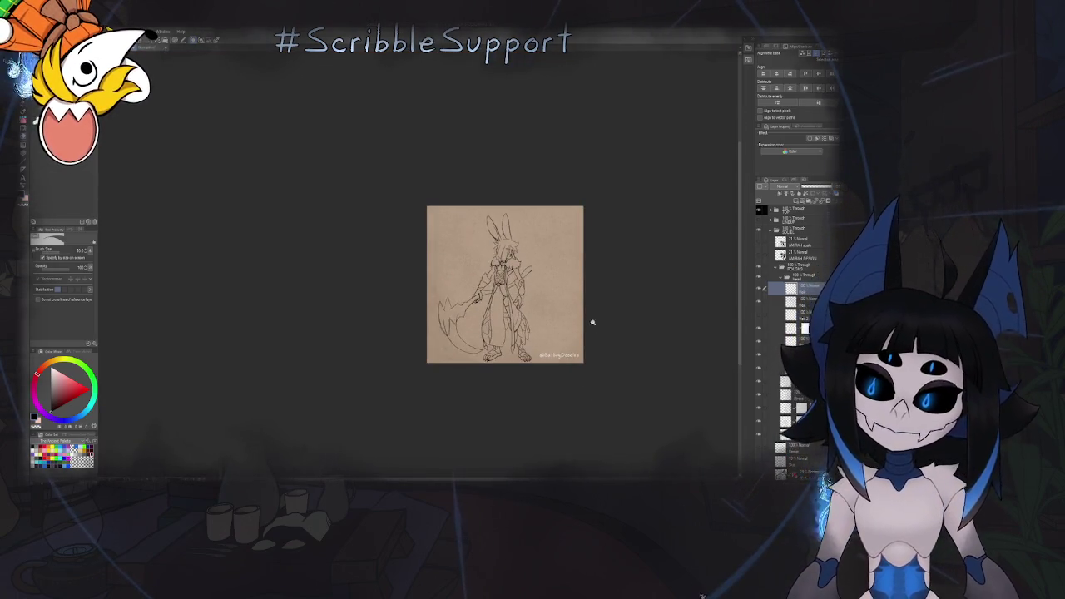
scroll(560, 286, up, 3)
scroll(483, 192, up, 2)
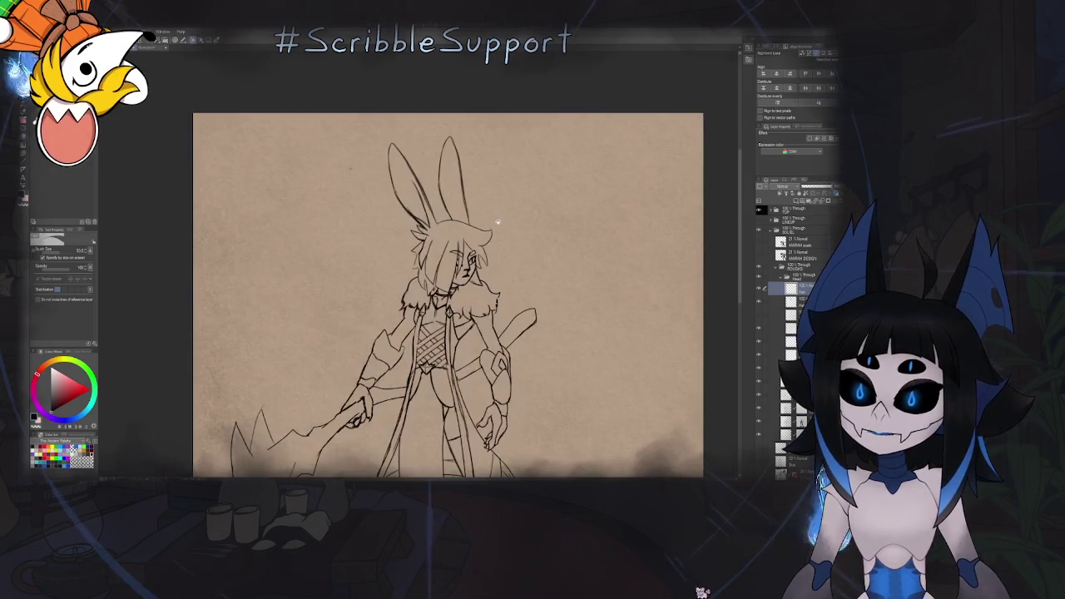
key(h)
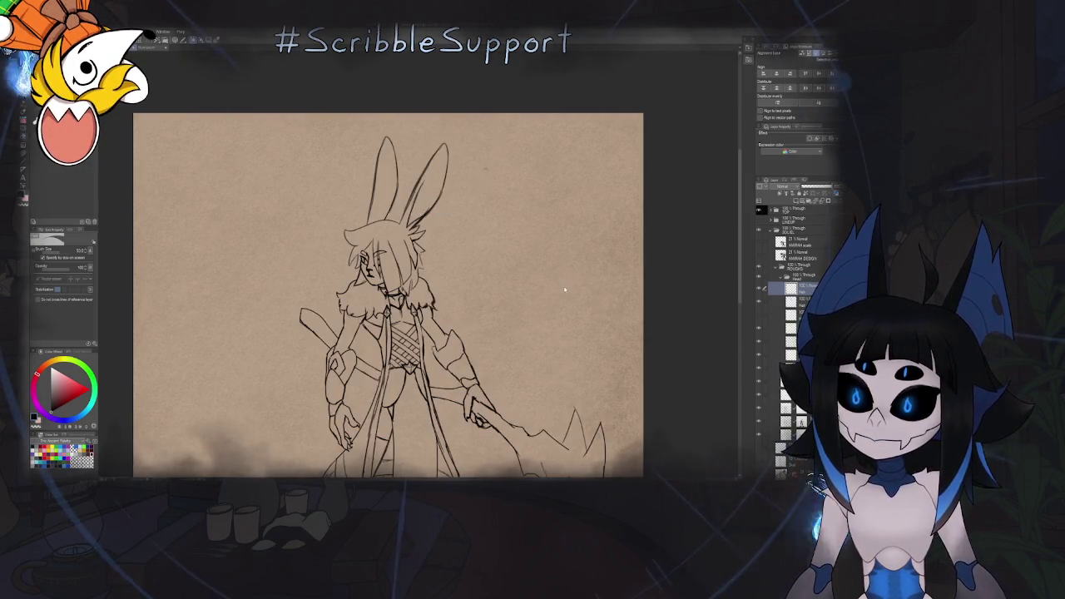
key(h)
key(m)
scroll(519, 257, up, 2)
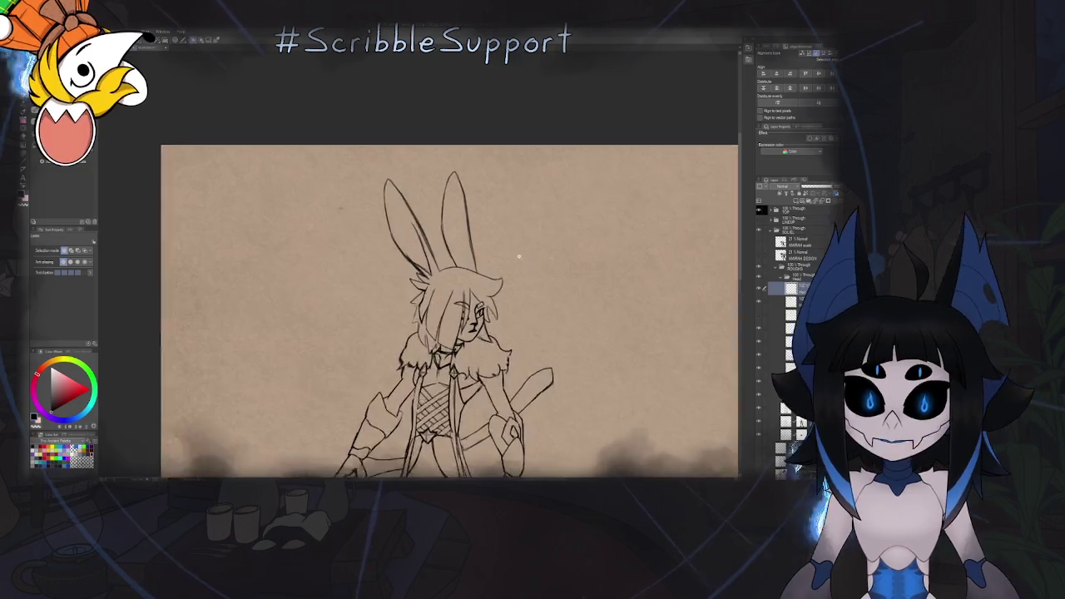
scroll(519, 257, up, 1)
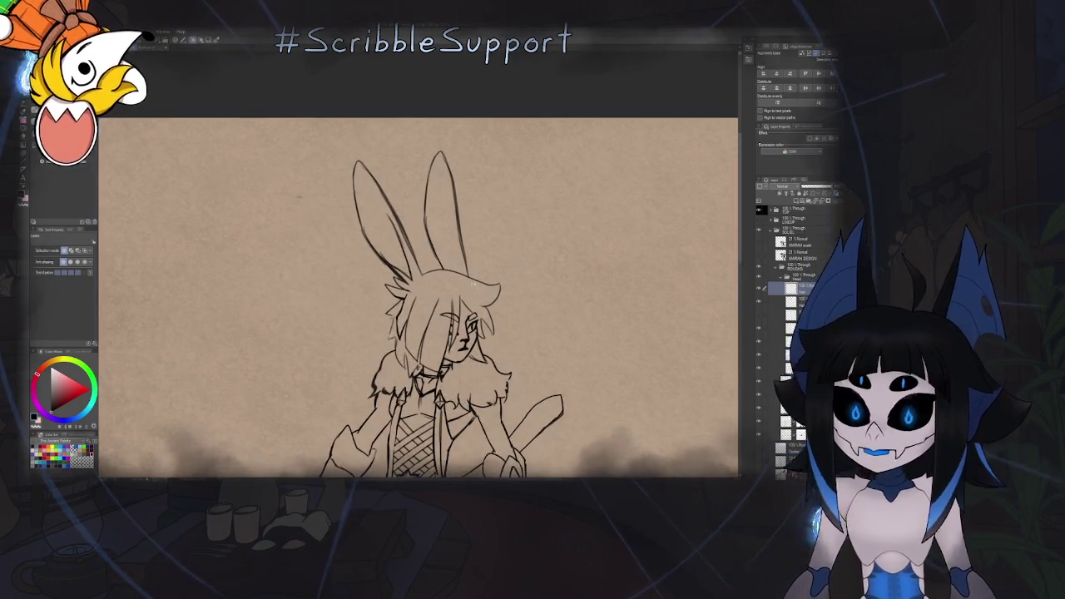
scroll(449, 192, up, 1)
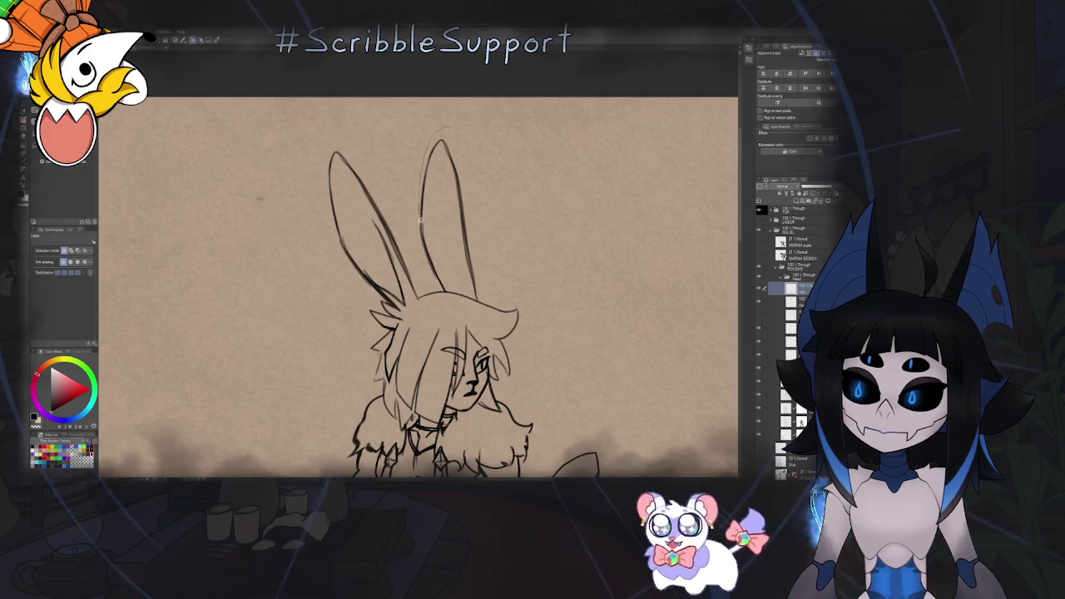
Lasso the right rabbit ear and start a free transform on it
drag(441, 130, 437, 133)
scroll(482, 166, down, 2)
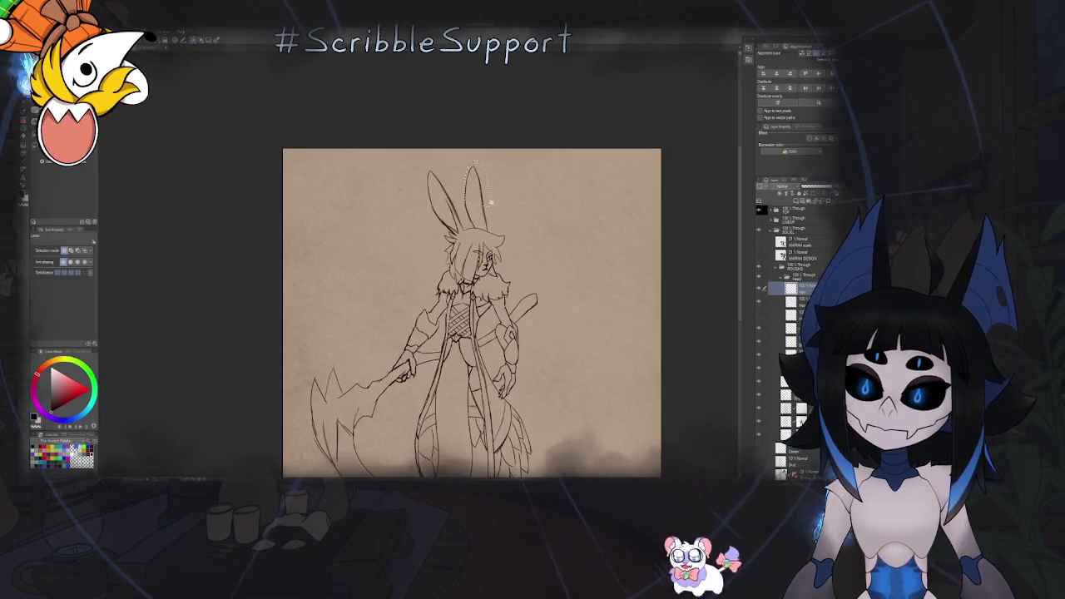
scroll(510, 194, up, 1)
key(ctrl+t)
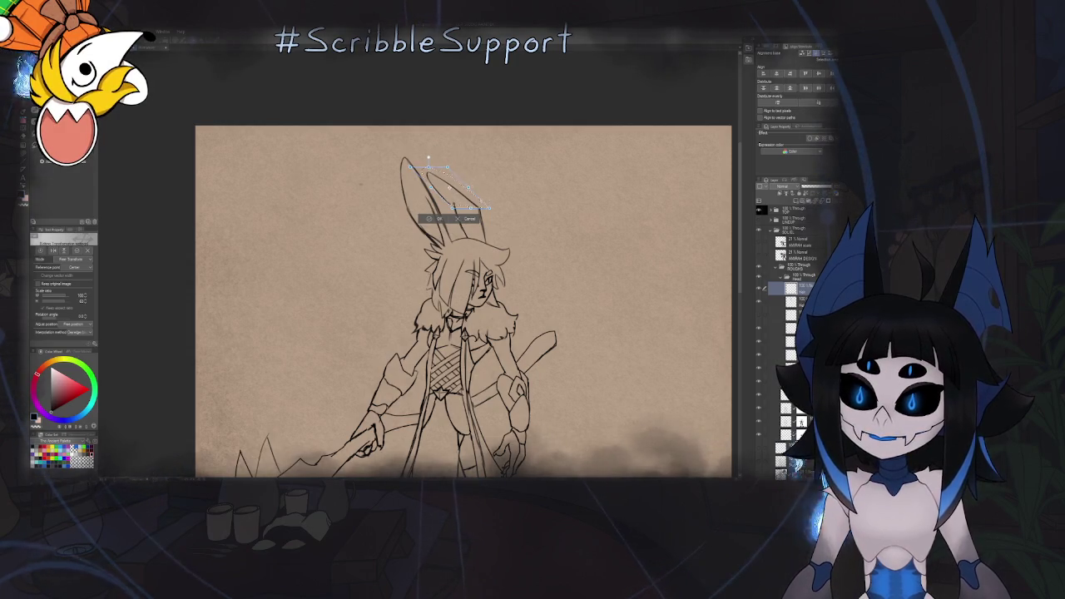
key(Return)
scroll(479, 197, down, 5)
scroll(510, 216, up, 3)
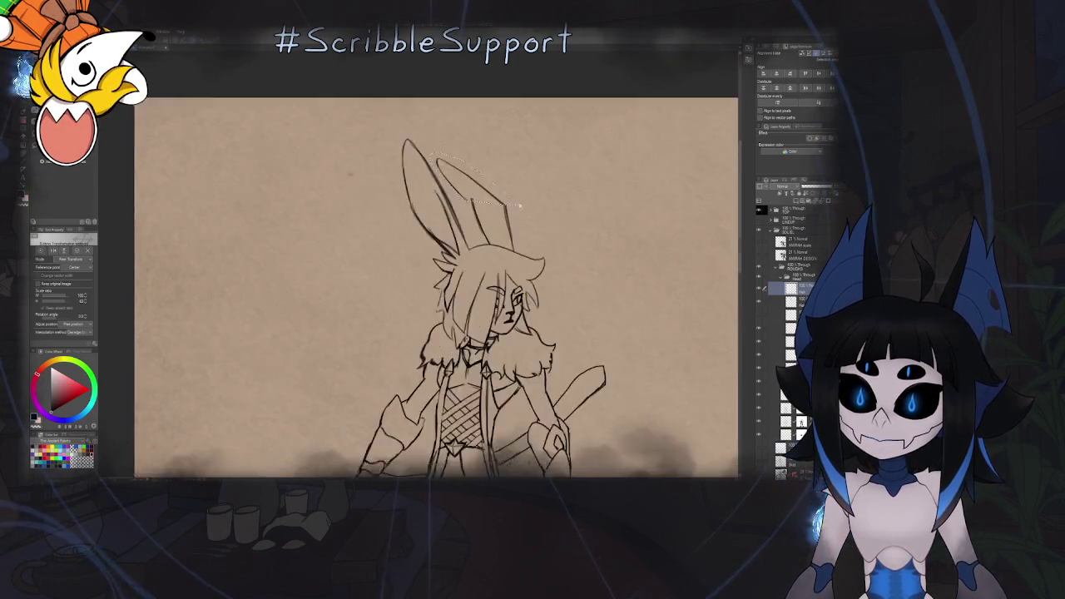
scroll(510, 216, up, 2)
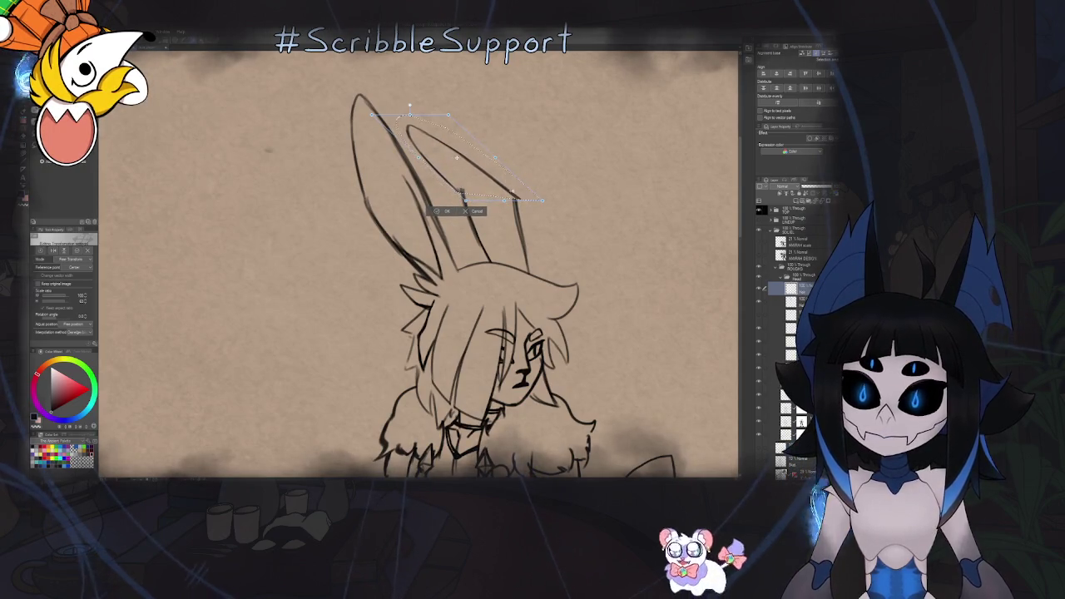
Raise the right ear, stand it upright and pull its tip outward
drag(410, 106, 441, 91)
drag(449, 141, 497, 131)
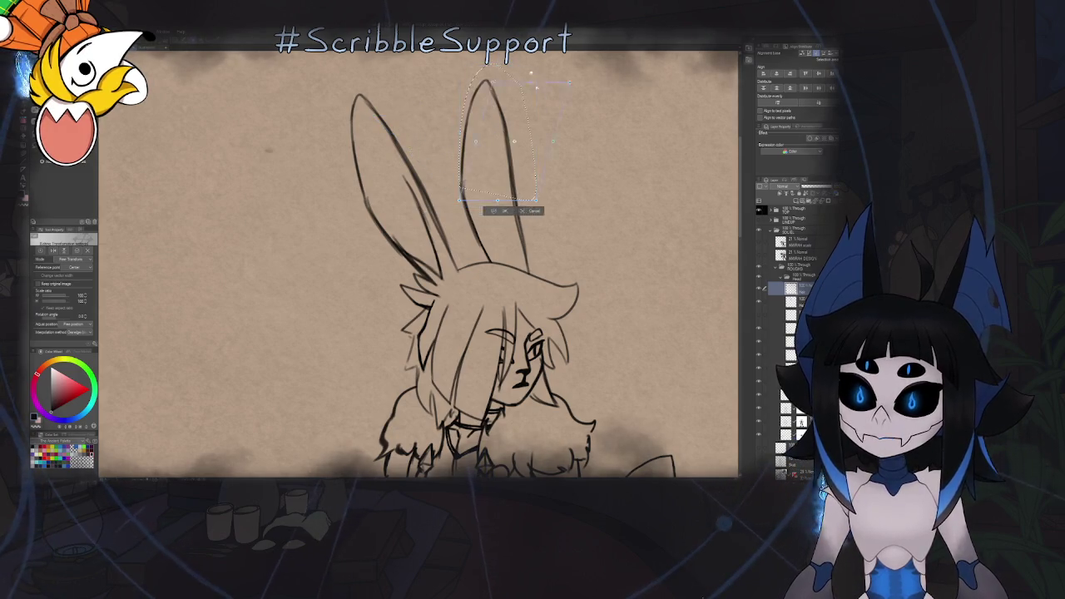
drag(527, 70, 535, 88)
scroll(507, 151, down, 5)
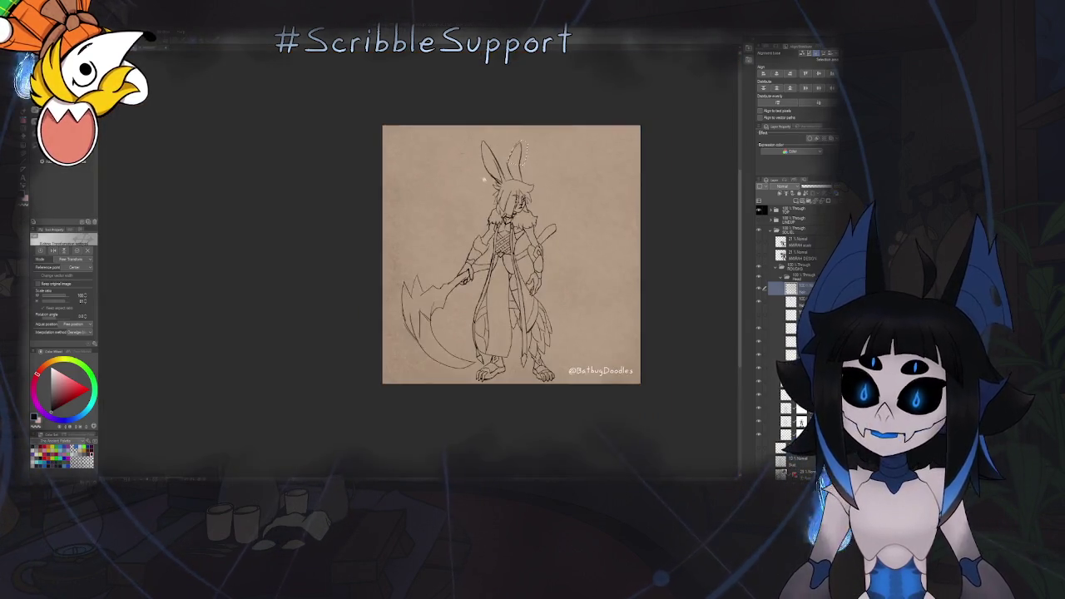
scroll(510, 179, up, 3)
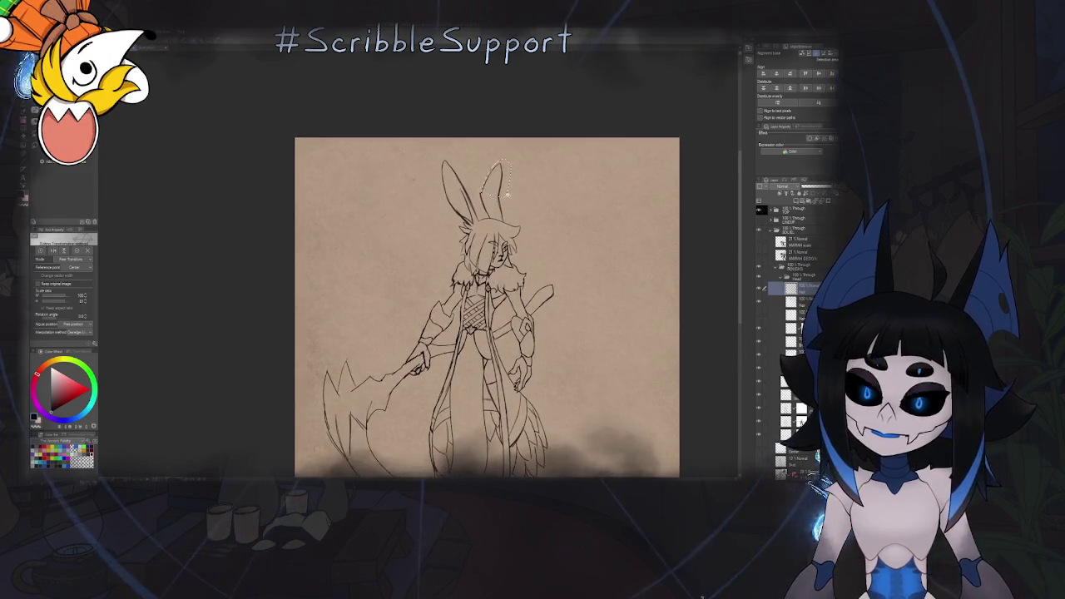
scroll(514, 189, up, 2)
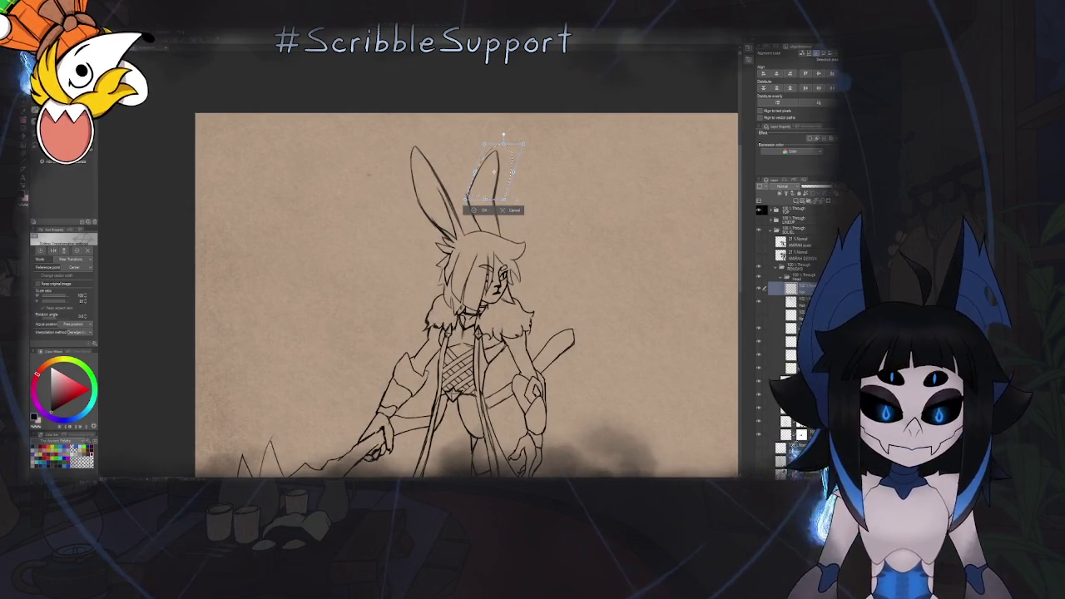
key(Return)
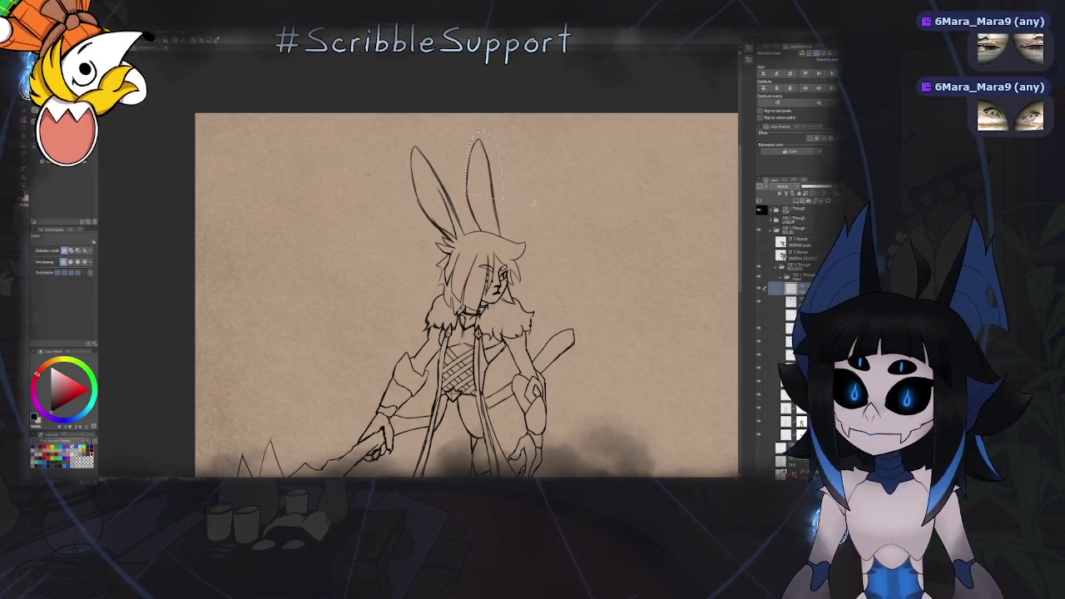
Nudge the right ear slightly to the right with another transform
scroll(486, 210, up, 2)
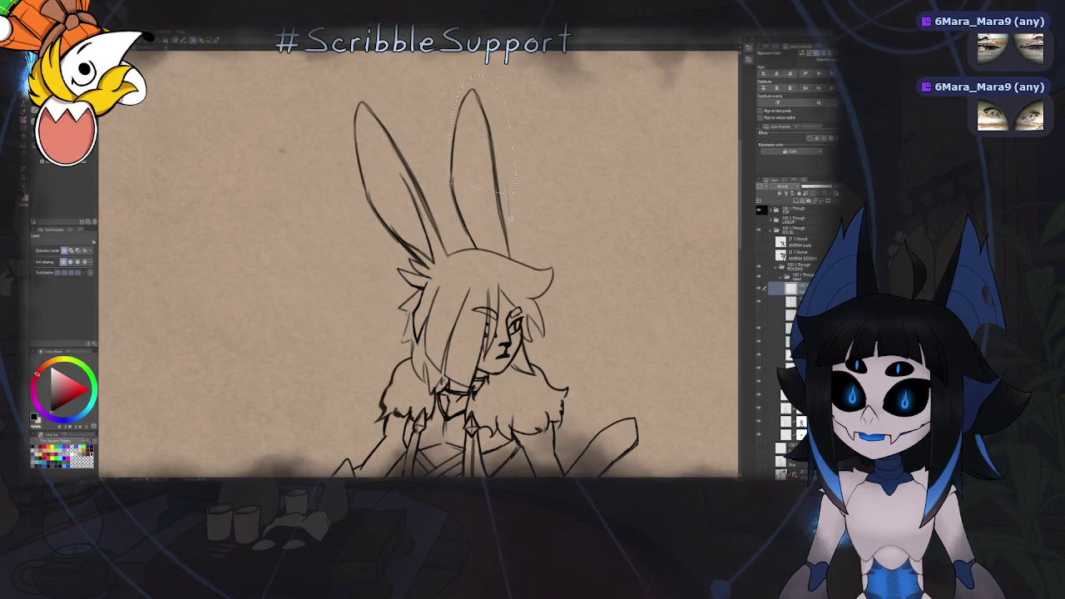
key(ctrl+t)
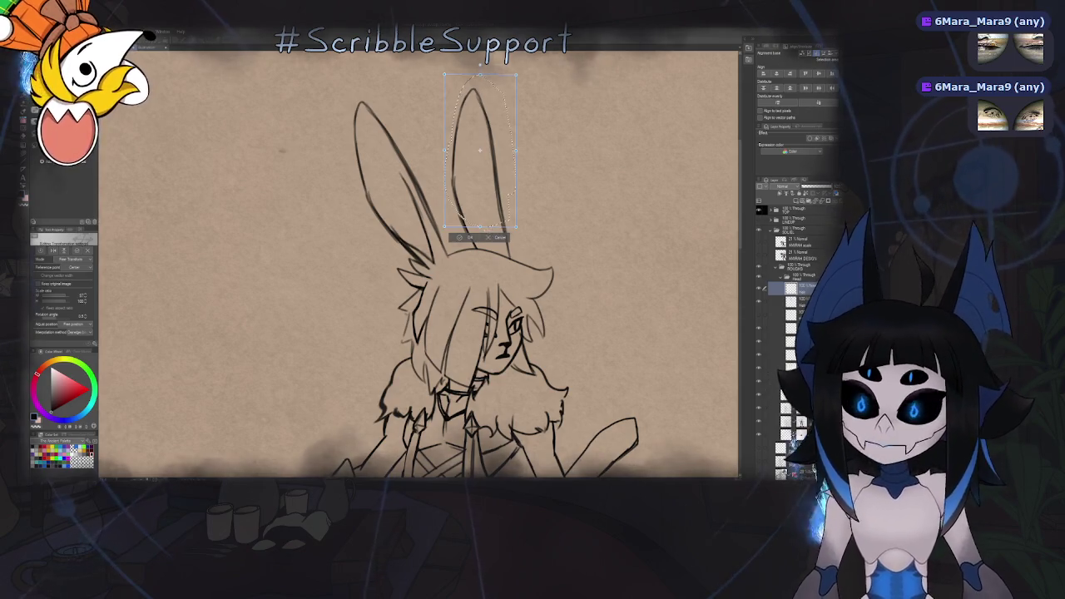
drag(478, 150, 487, 155)
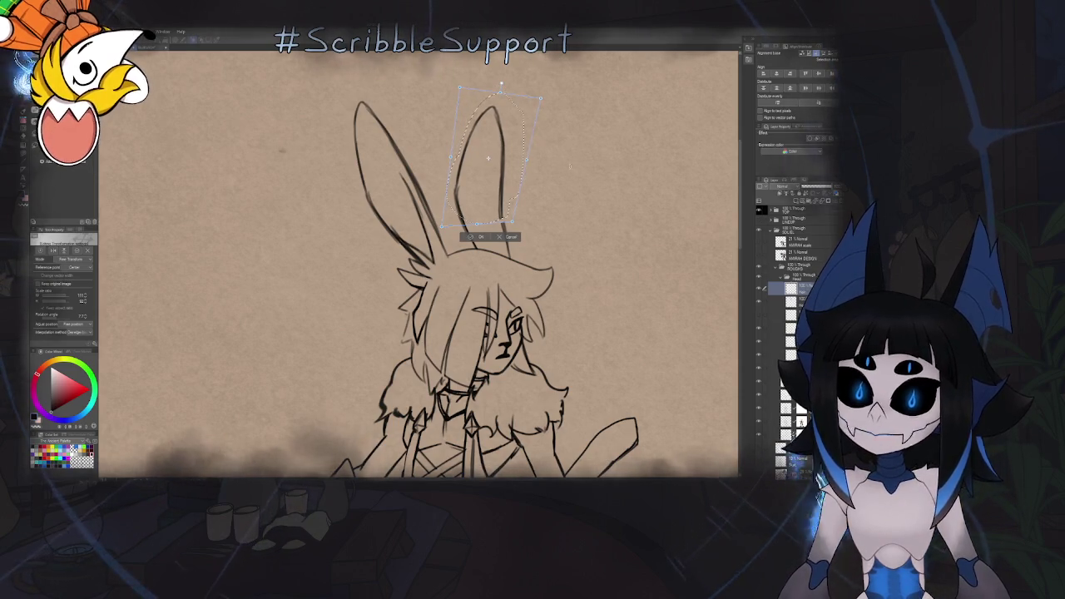
key(Return)
Mirror the canvas view and flip it back to check the ears
key(h)
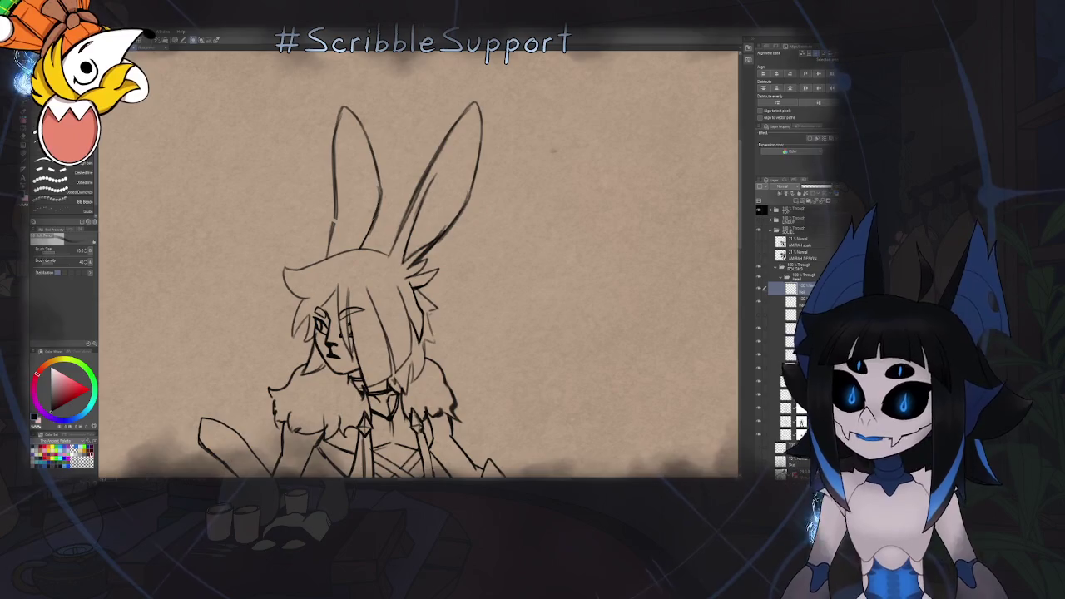
scroll(333, 274, up, 2)
scroll(332, 275, up, 2)
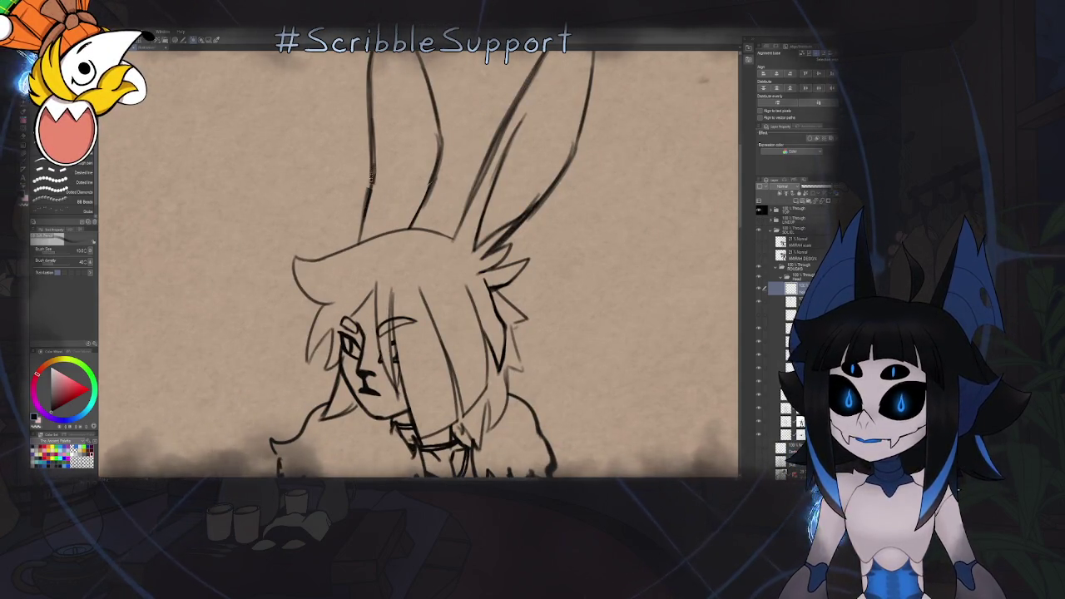
scroll(389, 195, down, 3)
key(h)
scroll(434, 279, down, 2)
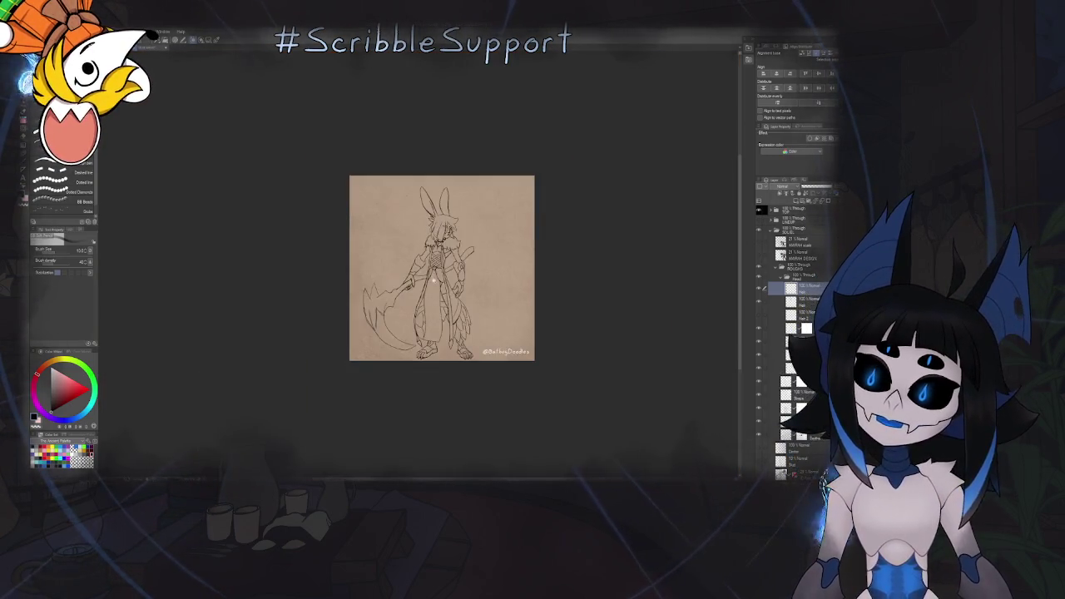
scroll(442, 201, up, 4)
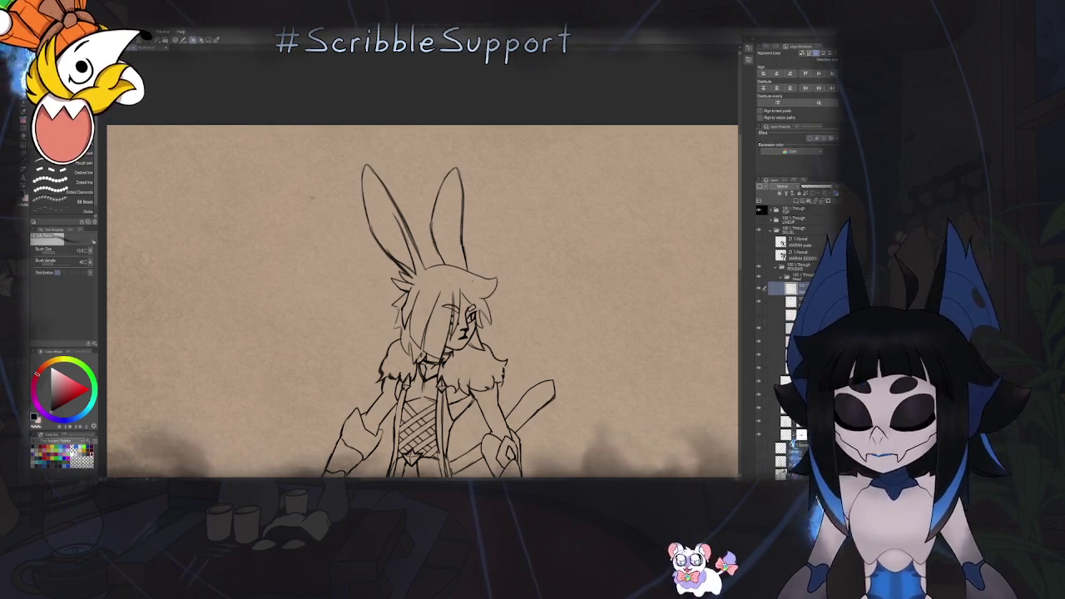
Flip the right ear horizontally, rotate it upright and lower it slightly
key(ctrl+t)
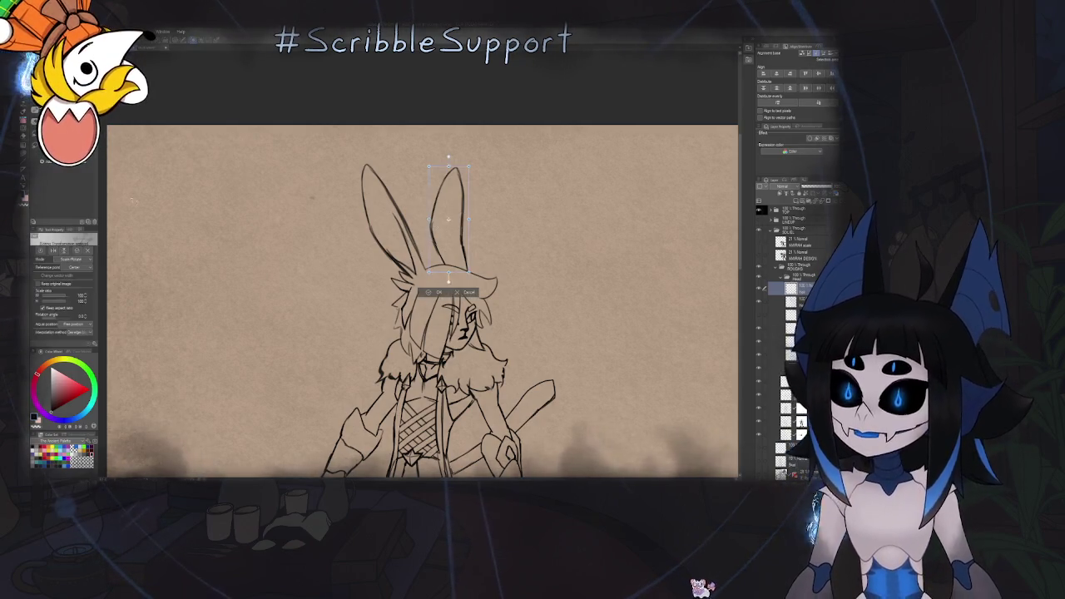
click(65, 247)
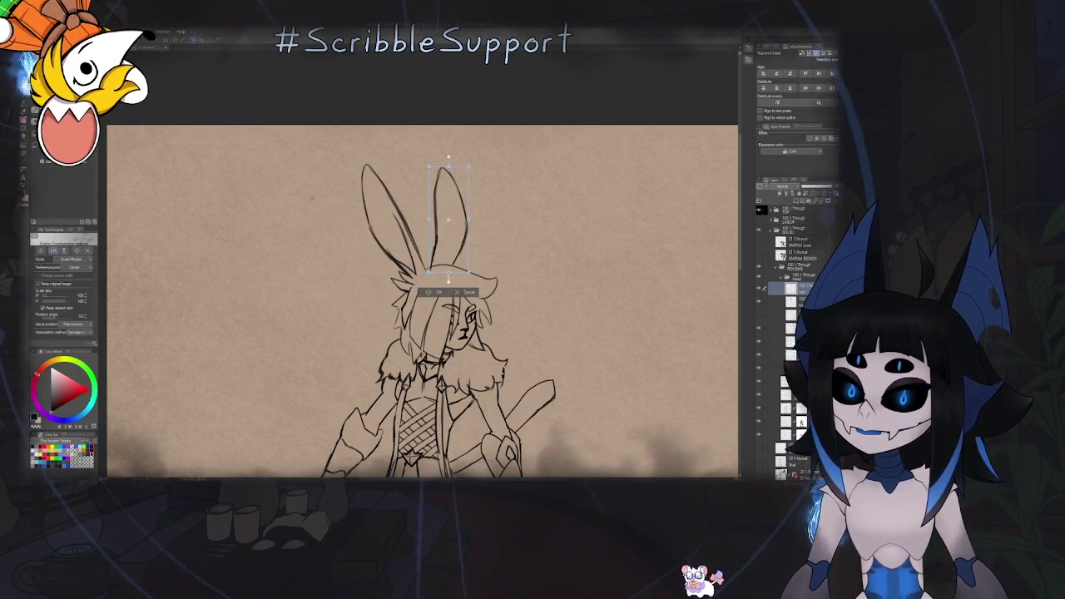
drag(436, 157, 432, 158)
drag(461, 238, 517, 179)
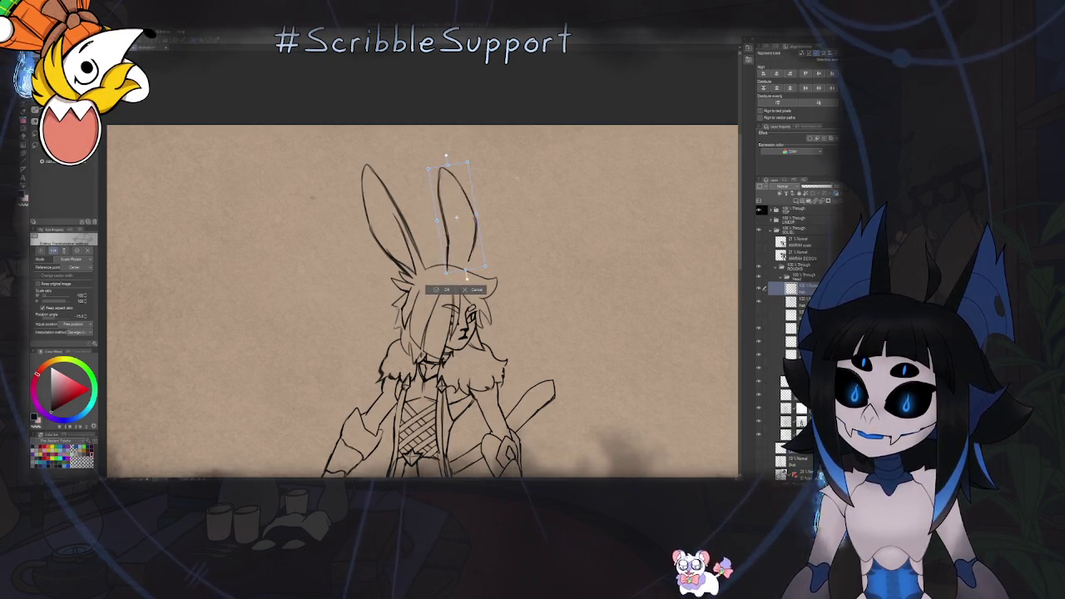
drag(455, 216, 457, 218)
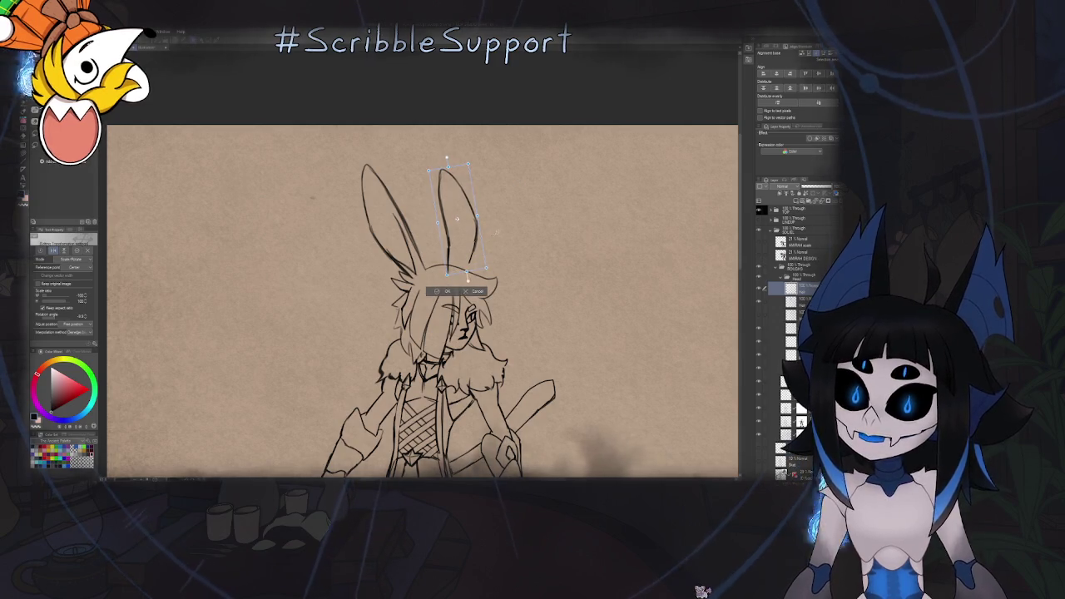
key(Return)
Switch to the eraser and fit the whole figure in the window
scroll(440, 301, up, 3)
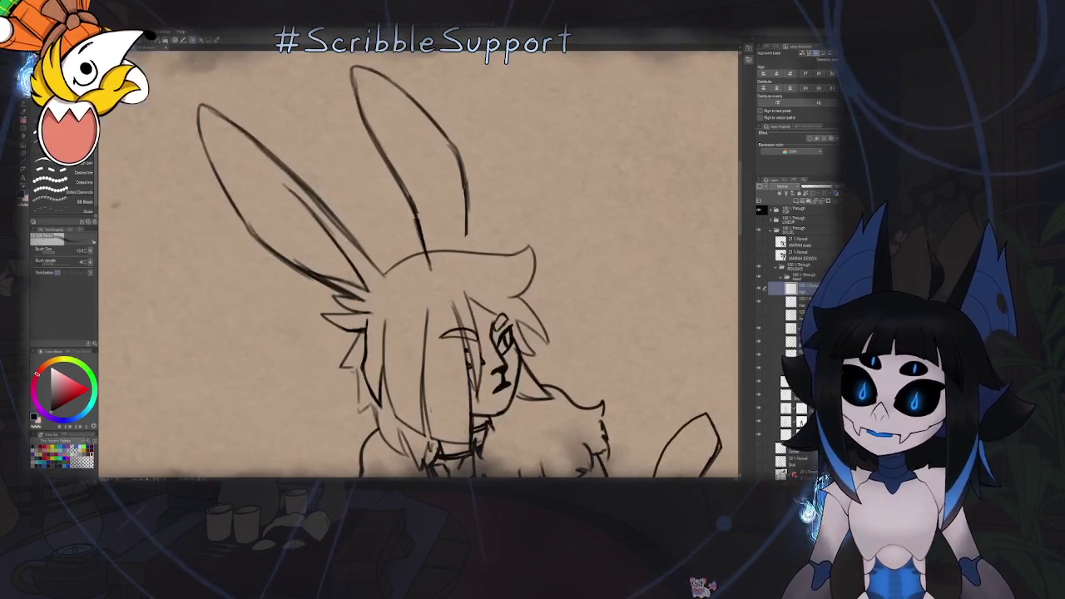
key(e)
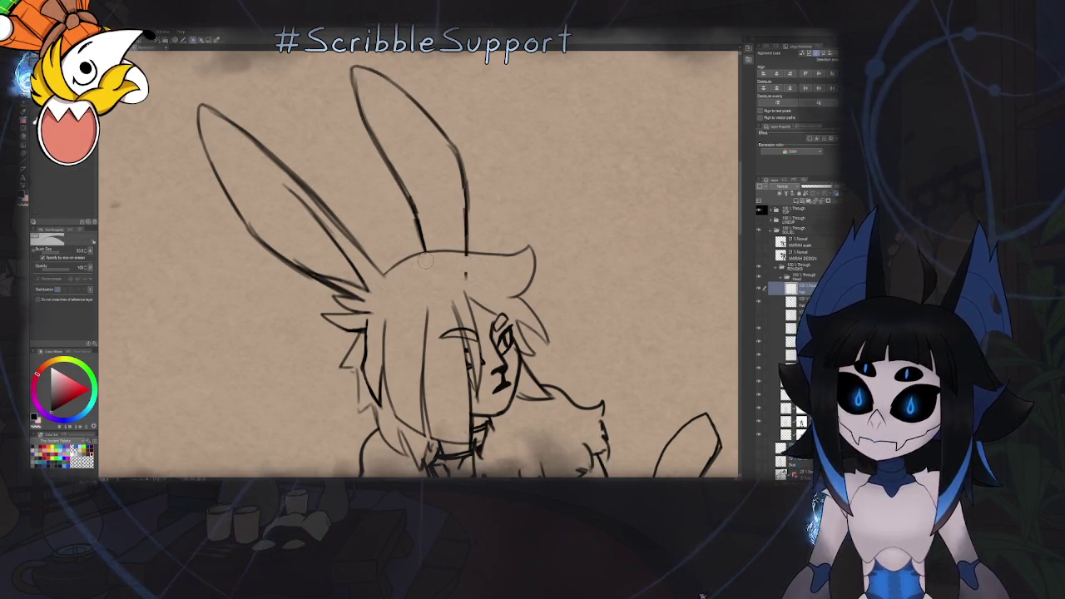
key(asciicircum)
key(ctrl+0)
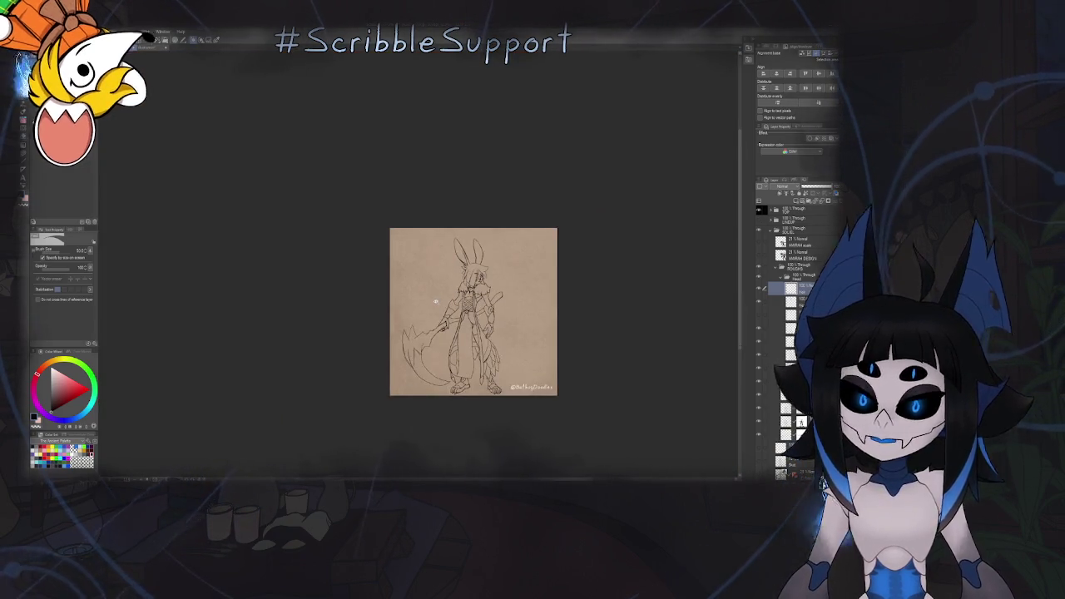
Zoom in on the right ear and apply a first transform to it
key(ctrl+plus)
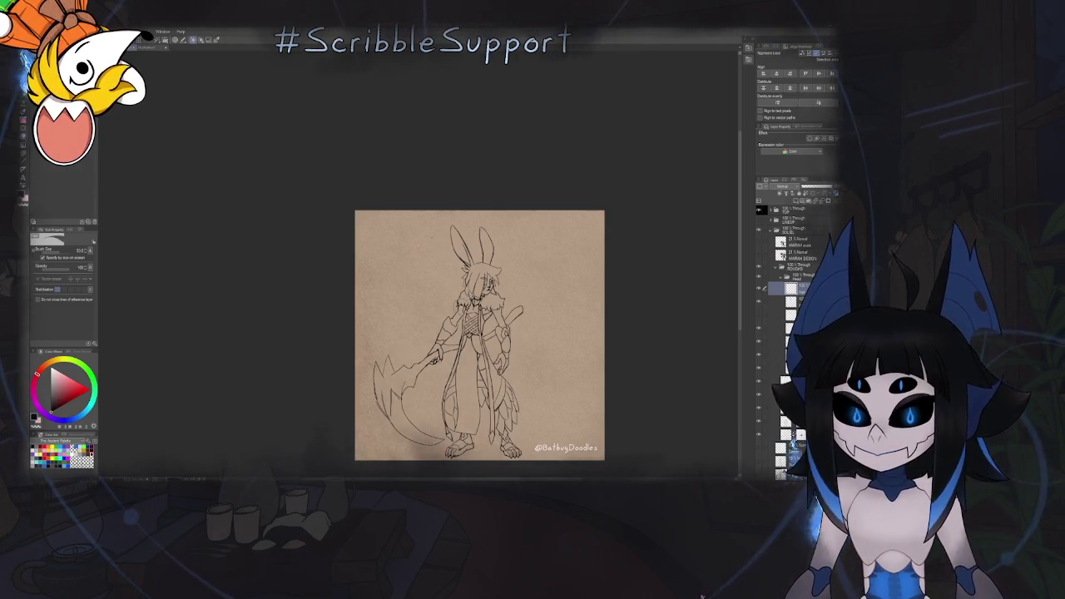
scroll(461, 291, up, 2)
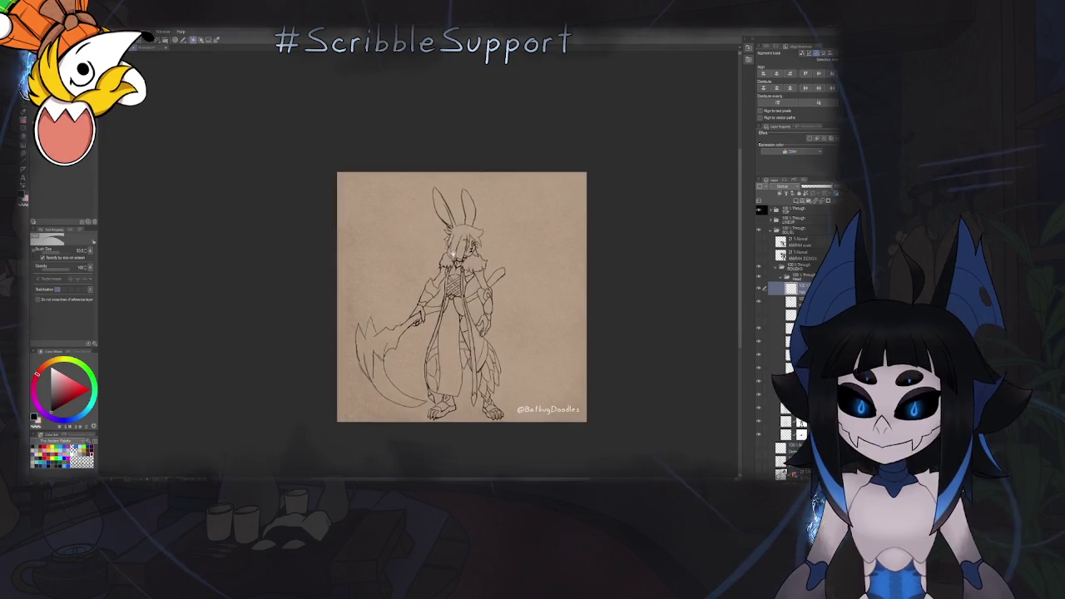
scroll(461, 292, up, 2)
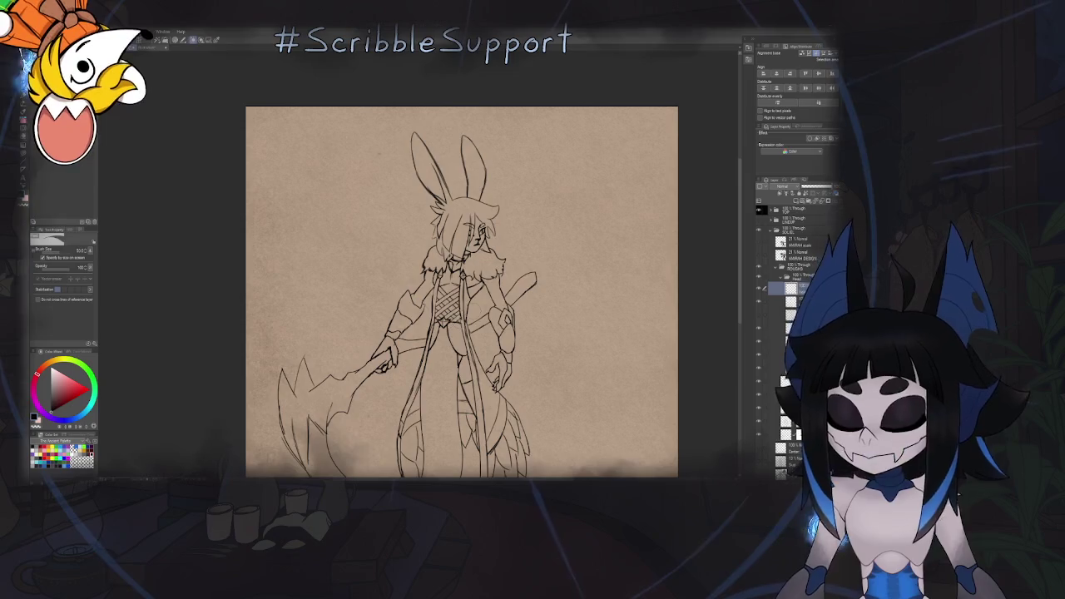
drag(501, 248, 513, 301)
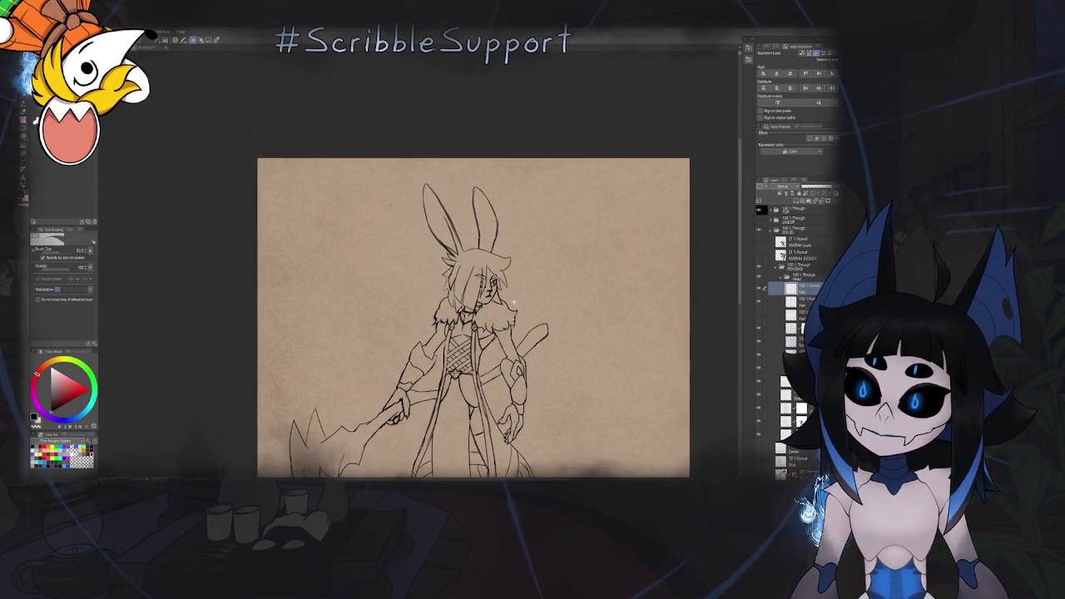
scroll(532, 301, down, 3)
scroll(531, 301, down, 2)
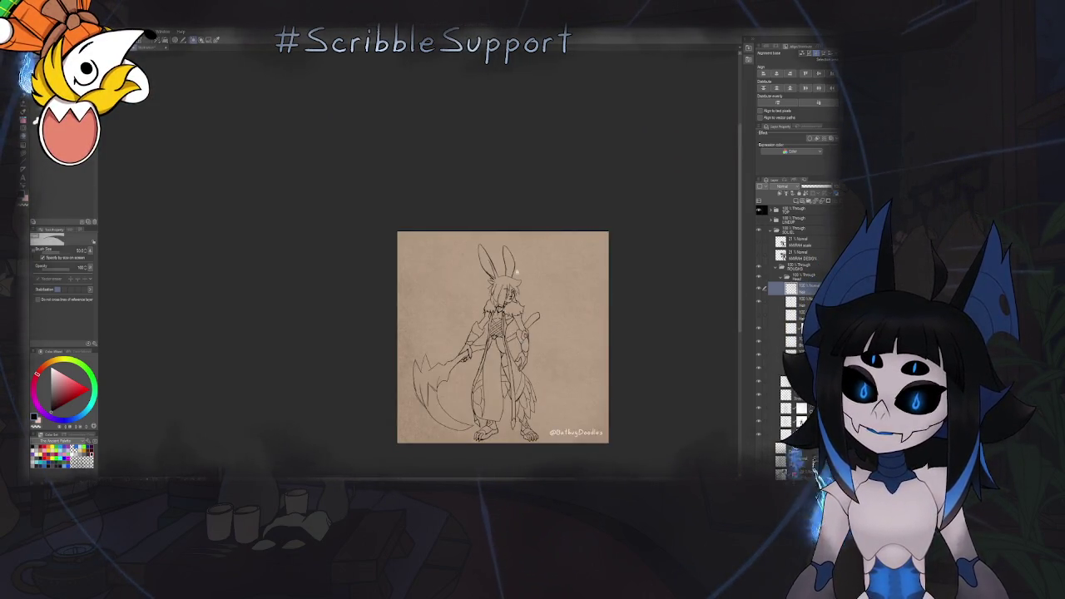
scroll(513, 270, up, 5)
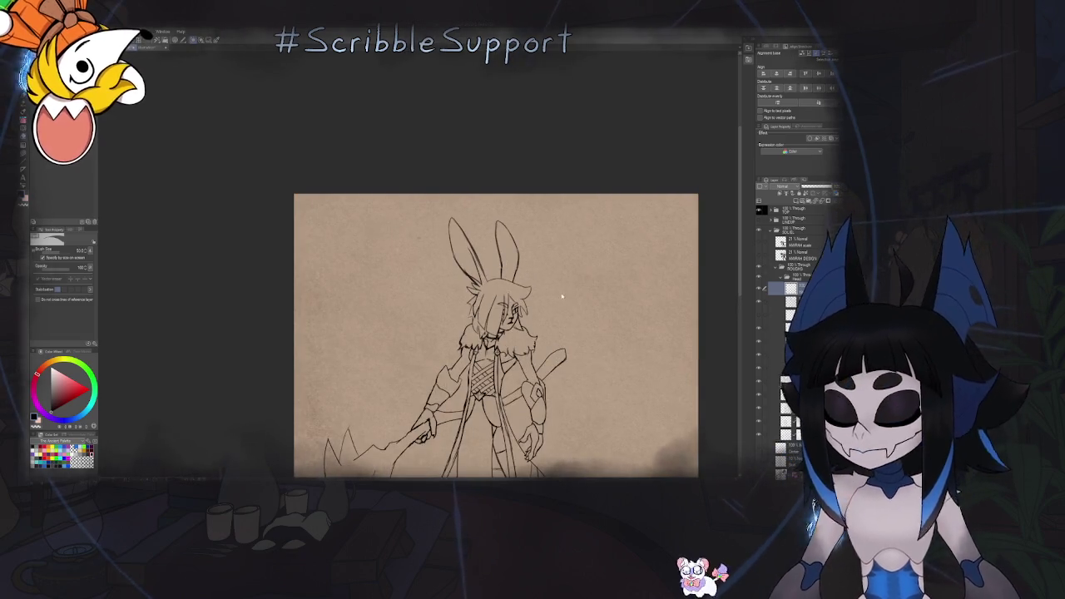
key(ctrl+t)
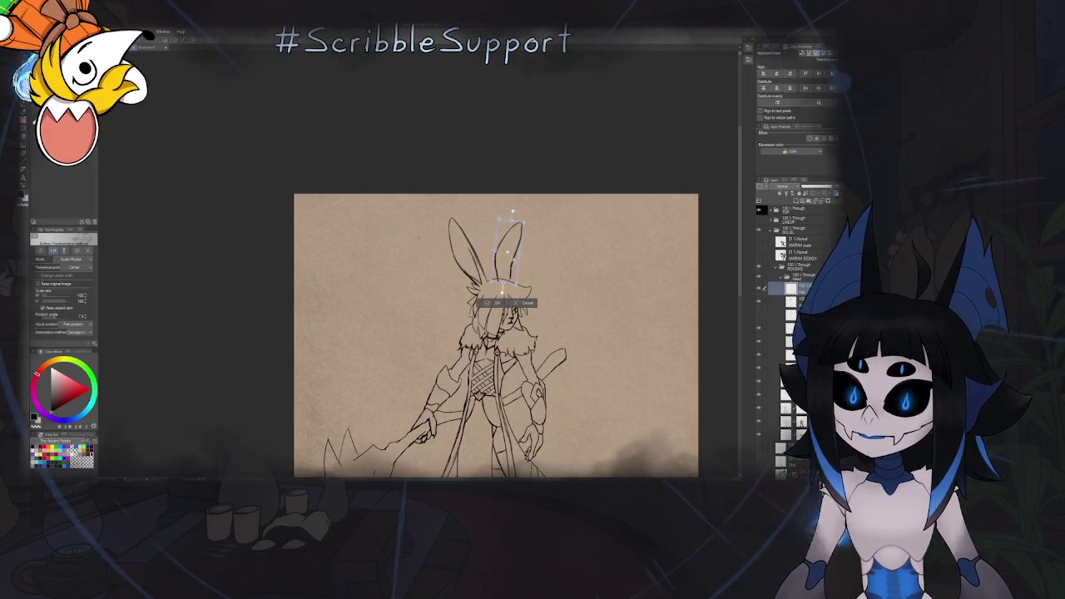
key(Return)
Rotate the right ear to stand upright, then zoom out to the full figure
scroll(592, 239, down, 1)
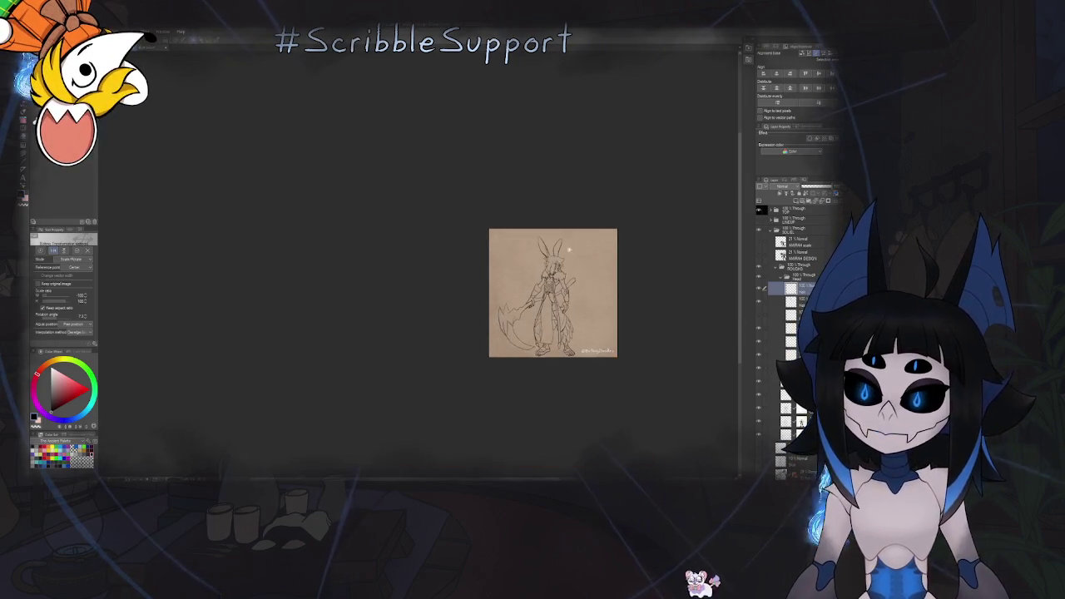
scroll(587, 249, up, 1)
scroll(589, 257, up, 1)
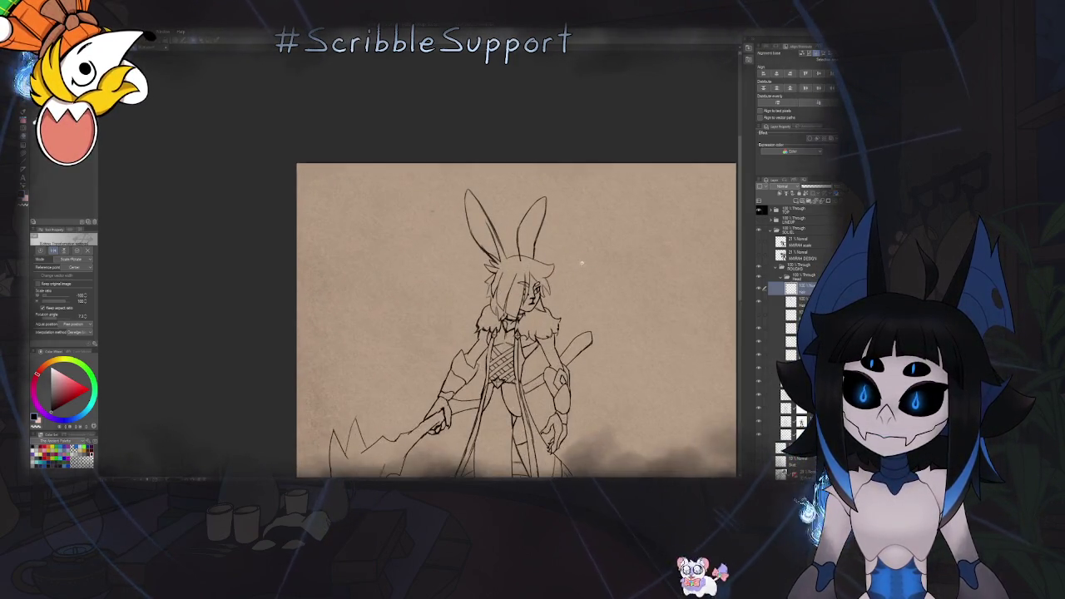
scroll(588, 256, up, 1)
key(ctrl+t)
drag(601, 269, 595, 276)
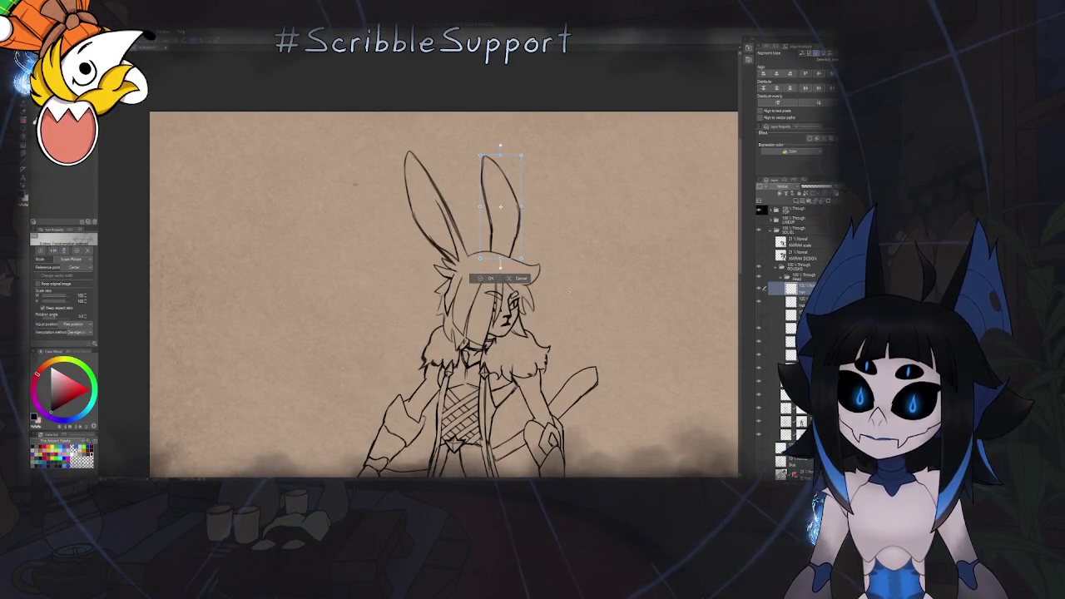
key(Return)
scroll(573, 278, down, 1)
scroll(572, 278, down, 2)
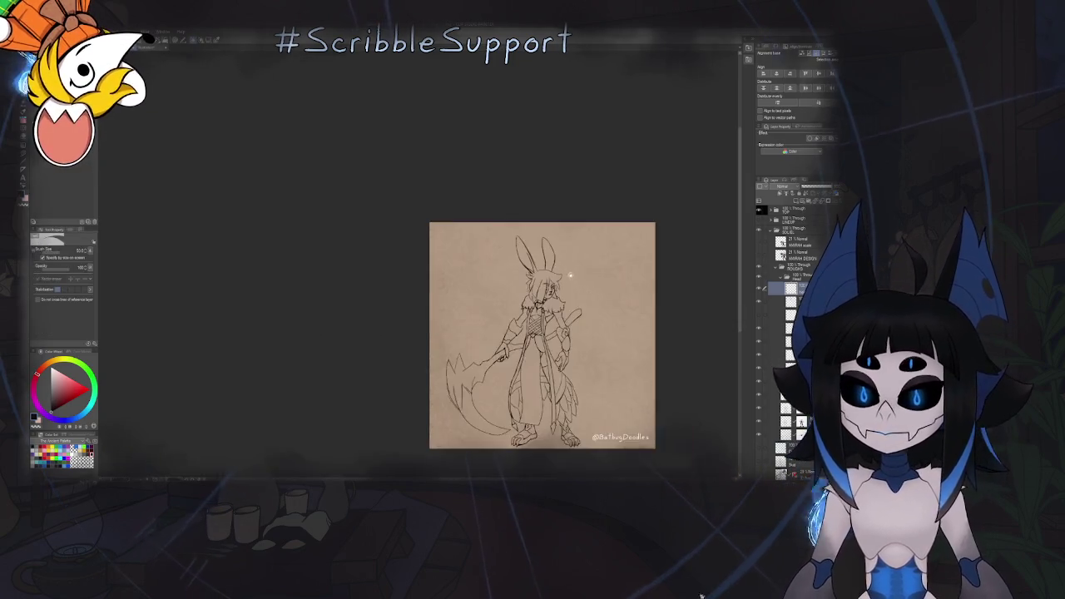
scroll(566, 289, down, 2)
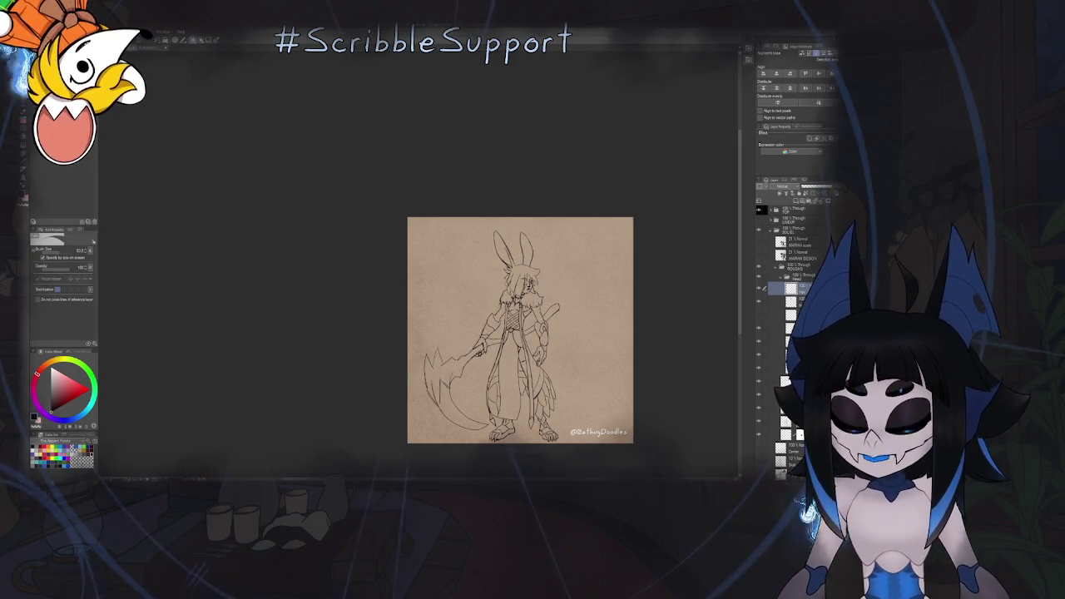
Erase part of the right ear's stray inner line
key(b)
scroll(520, 330, up, 5)
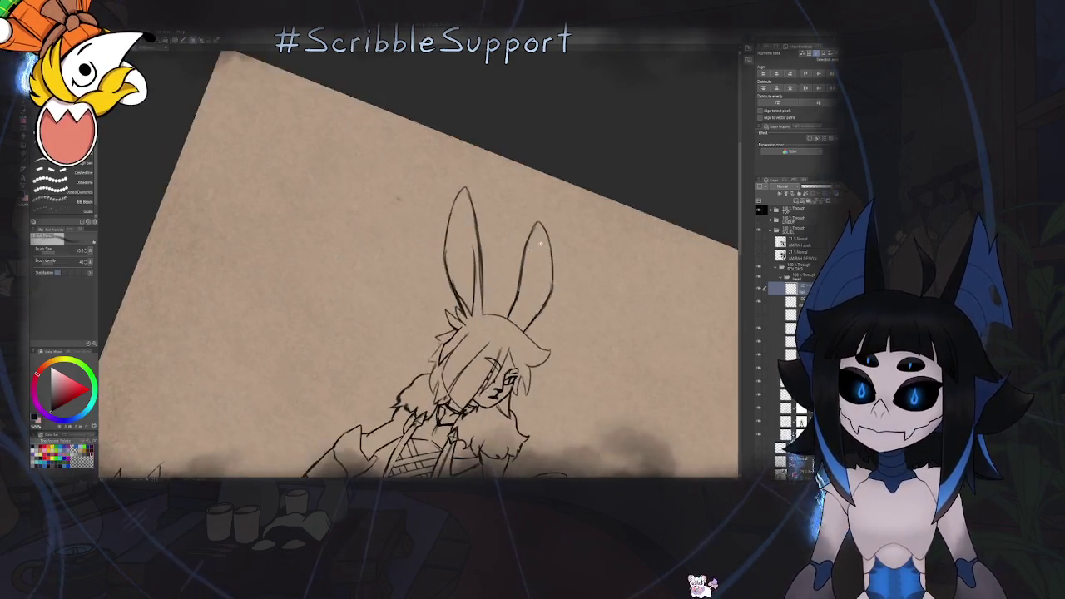
key(e)
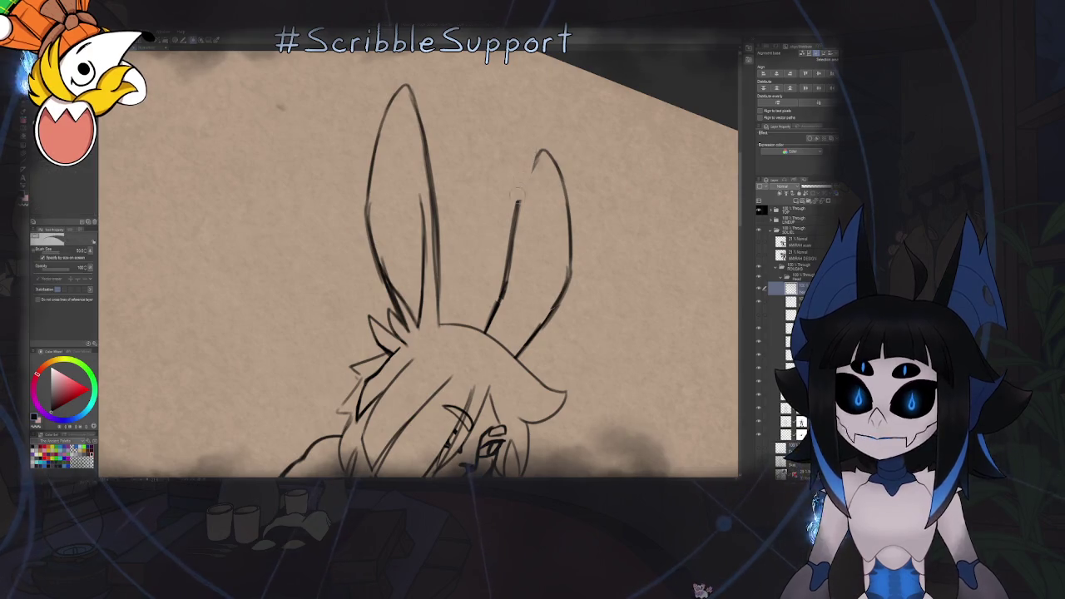
drag(532, 165, 500, 276)
key(b)
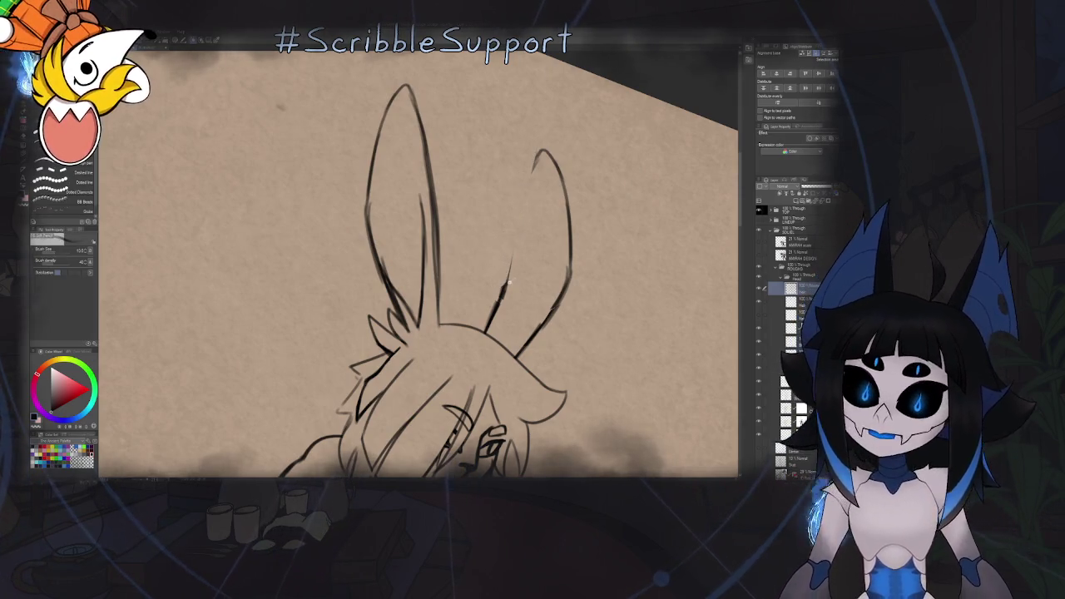
scroll(496, 287, up, 2)
key(e)
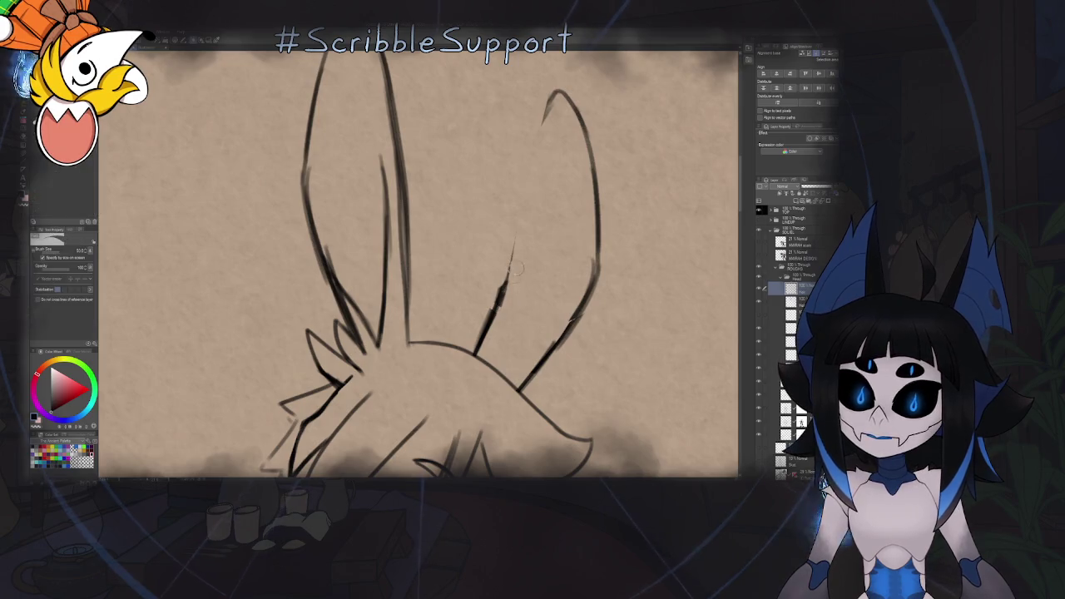
key(b)
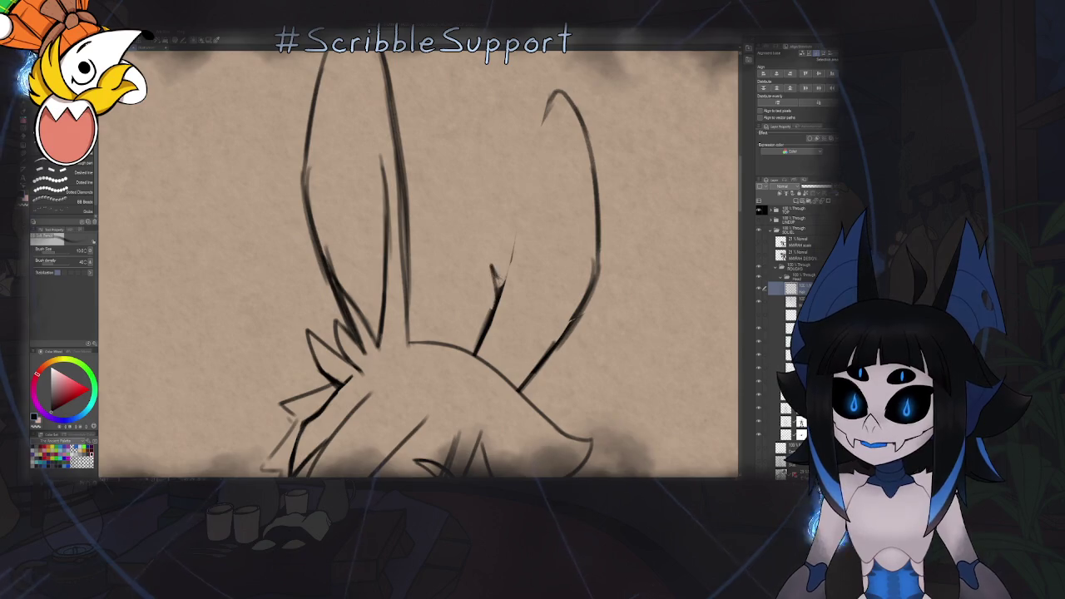
Redraw the right ear's left outline as one continuous stroke
drag(491, 267, 501, 287)
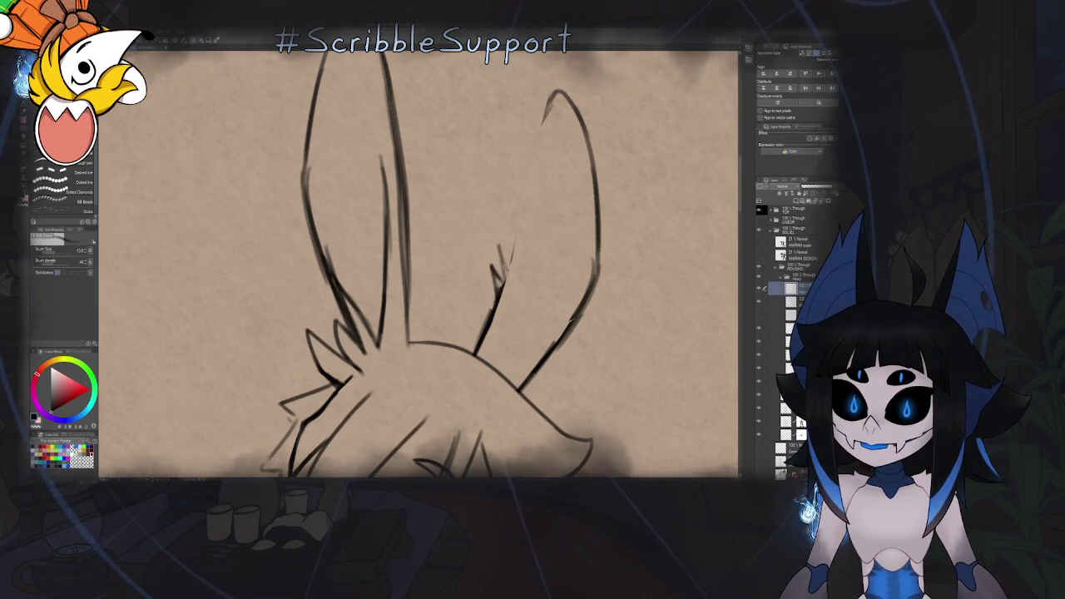
drag(517, 171, 503, 264)
drag(551, 95, 521, 193)
drag(535, 132, 509, 268)
scroll(524, 167, down, 5)
scroll(416, 191, down, 2)
In the mirrored view, add the left ear's inner edge line and lighten its end
key(h)
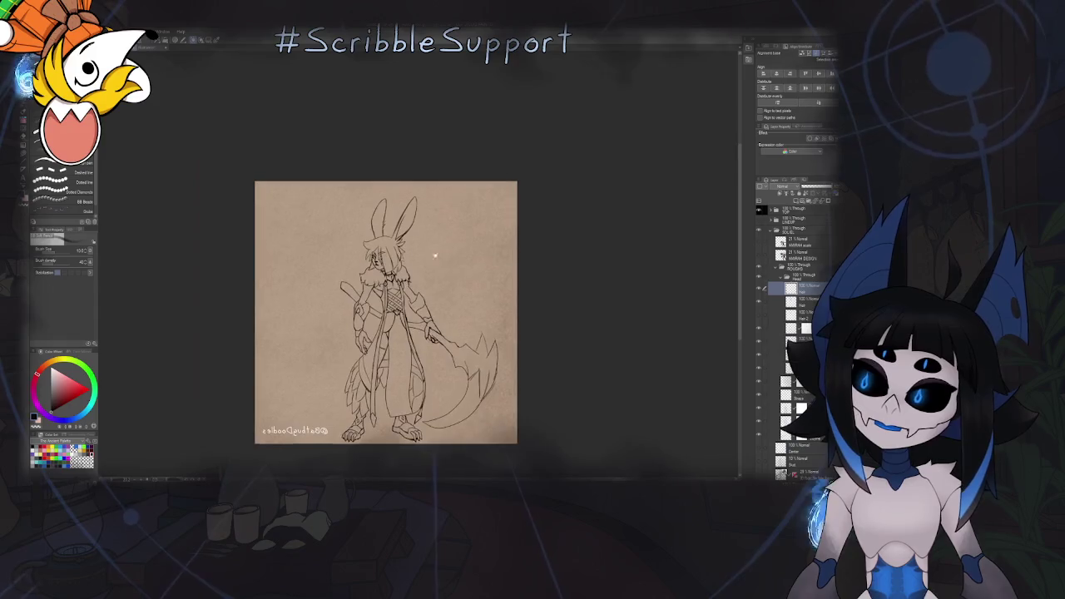
scroll(364, 222, up, 5)
scroll(391, 200, up, 1)
scroll(395, 197, up, 1)
drag(414, 239, 401, 306)
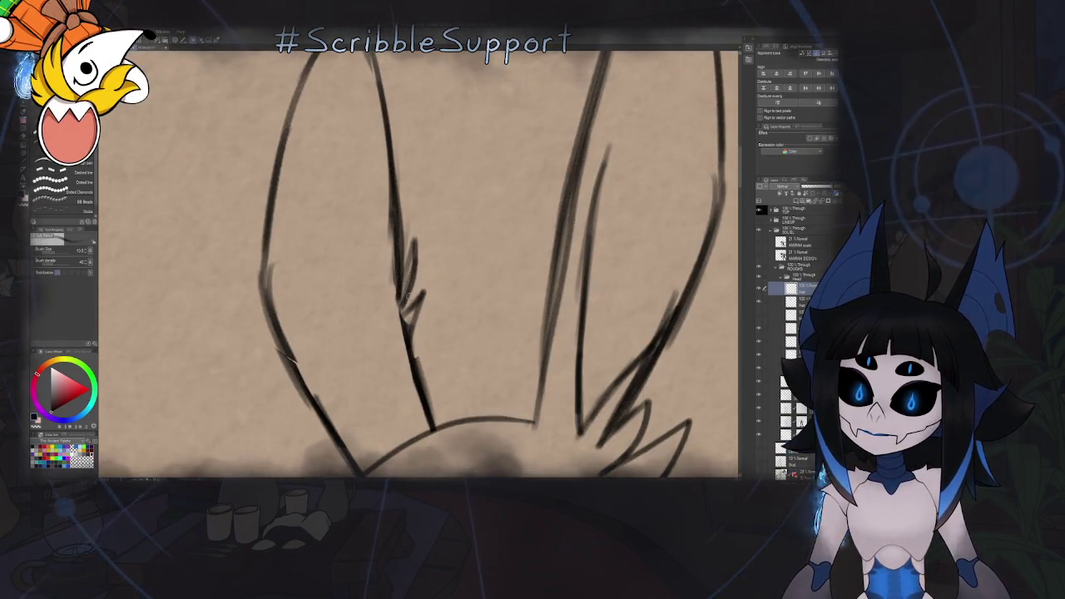
key(e)
drag(403, 310, 407, 329)
scroll(406, 321, down, 2)
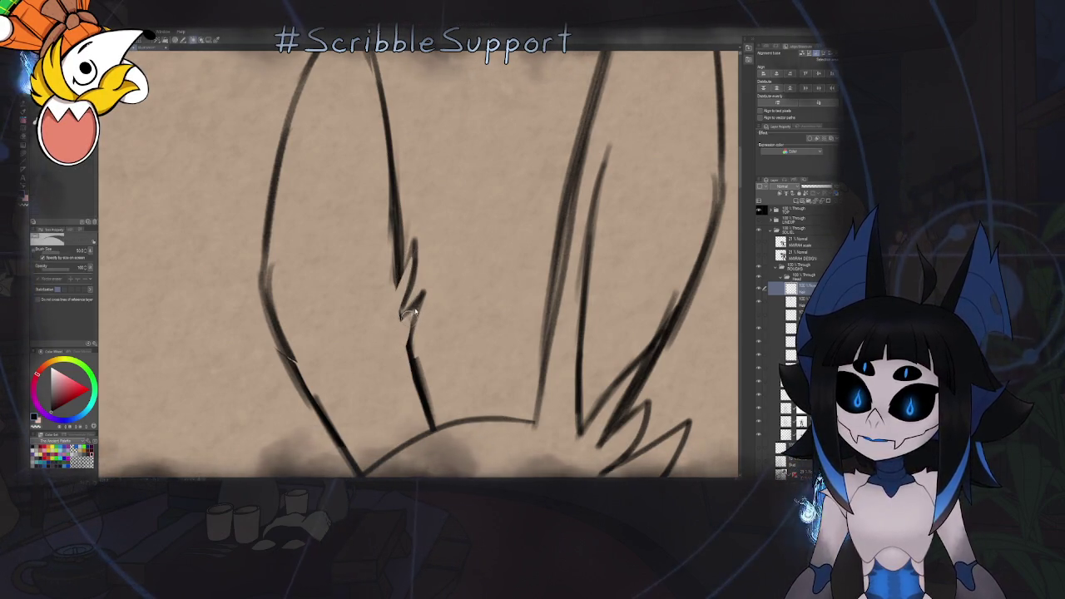
scroll(372, 302, down, 3)
Unflip the view, return to the drawing brushes, and center the whole figure on screen
key(h)
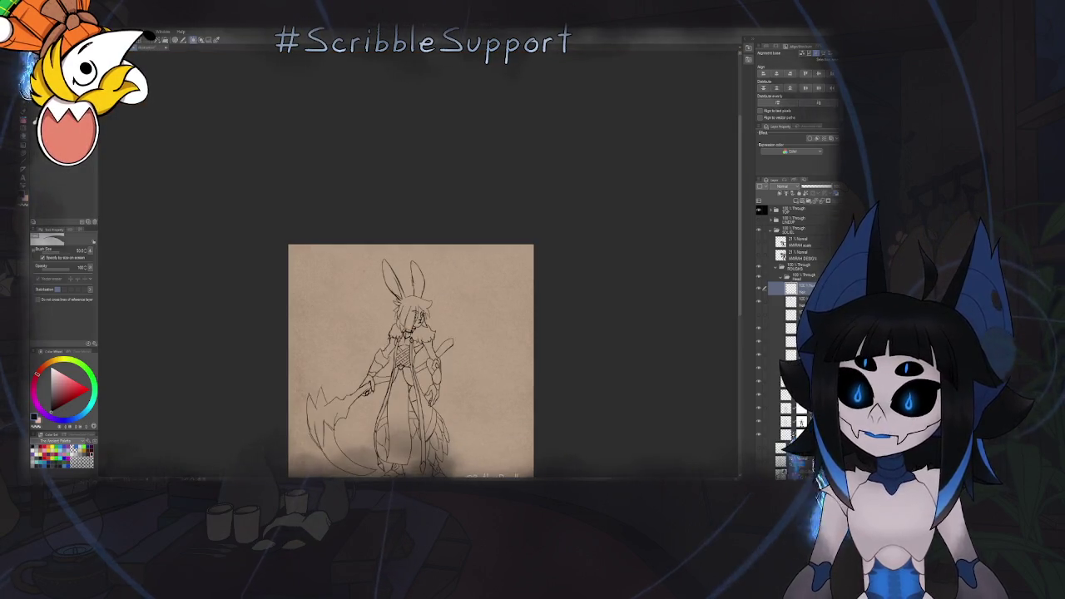
key(p)
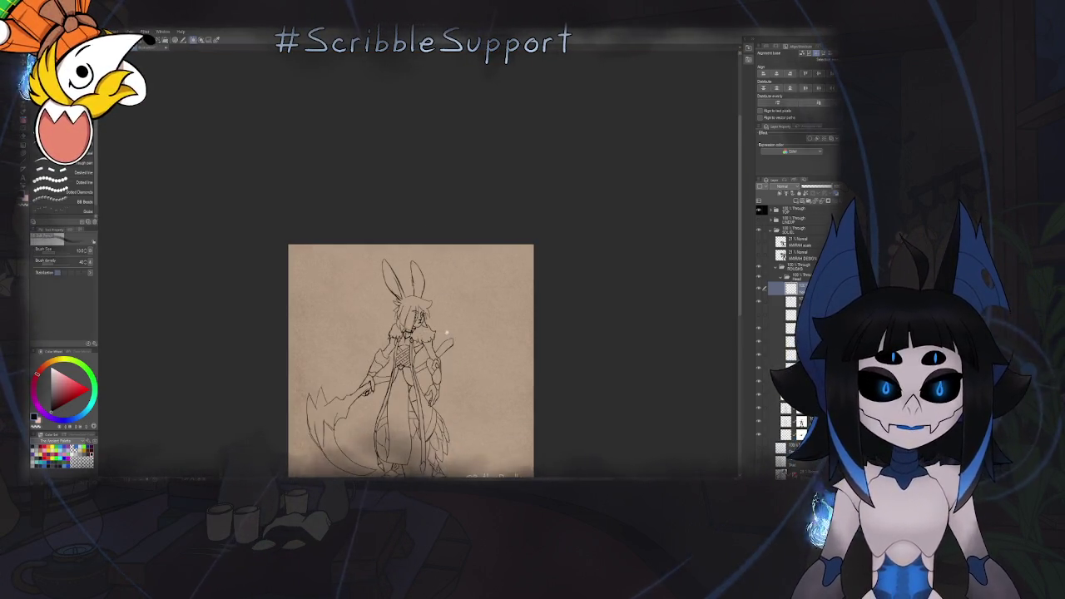
scroll(418, 356, up, 3)
scroll(419, 356, up, 1)
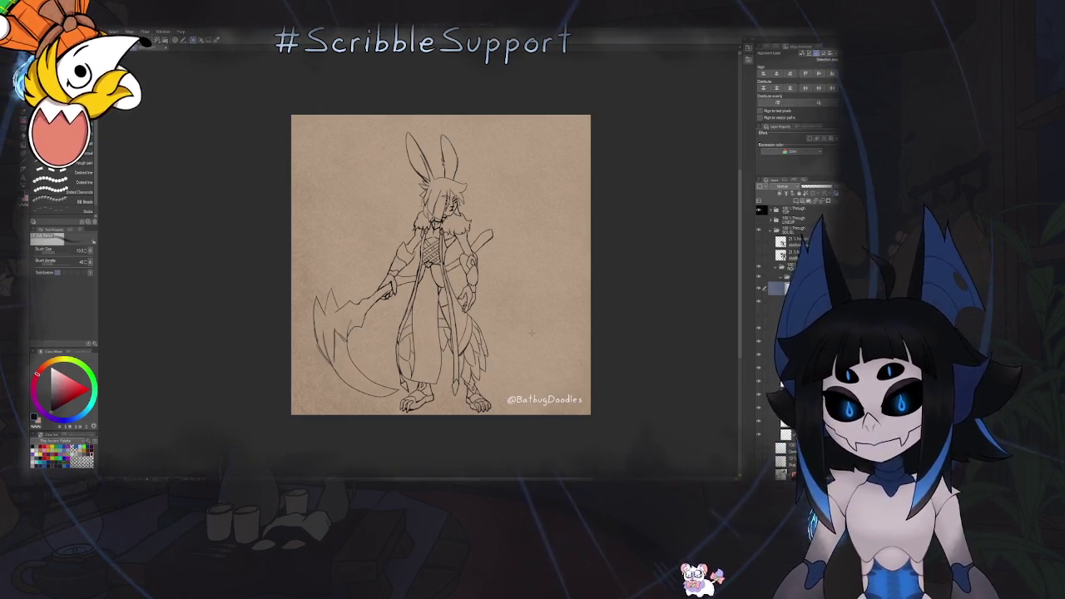
scroll(477, 289, down, 2)
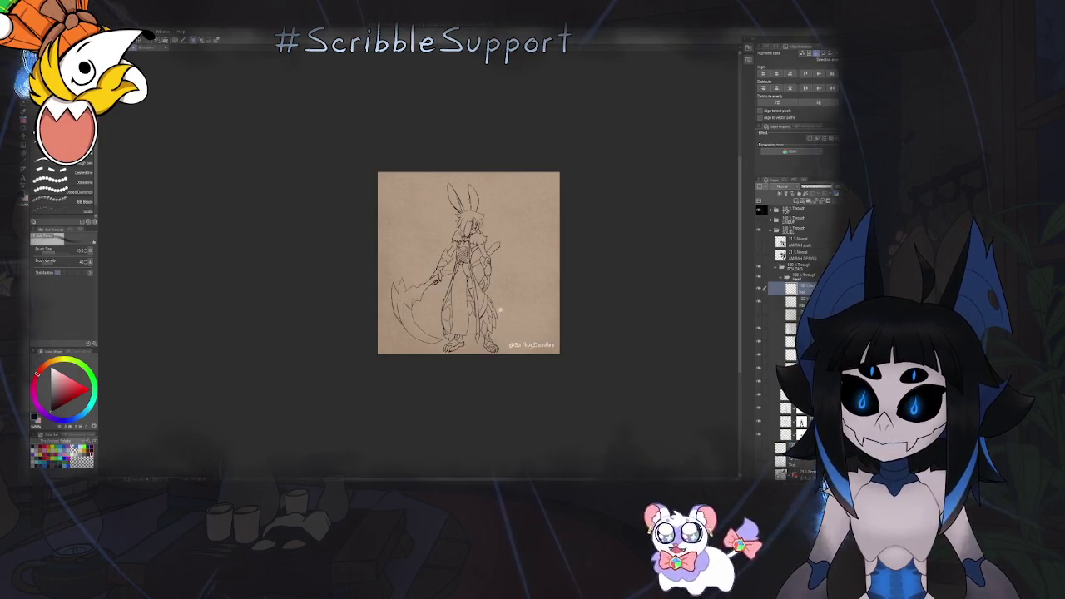
scroll(499, 308, up, 2)
scroll(499, 329, up, 1)
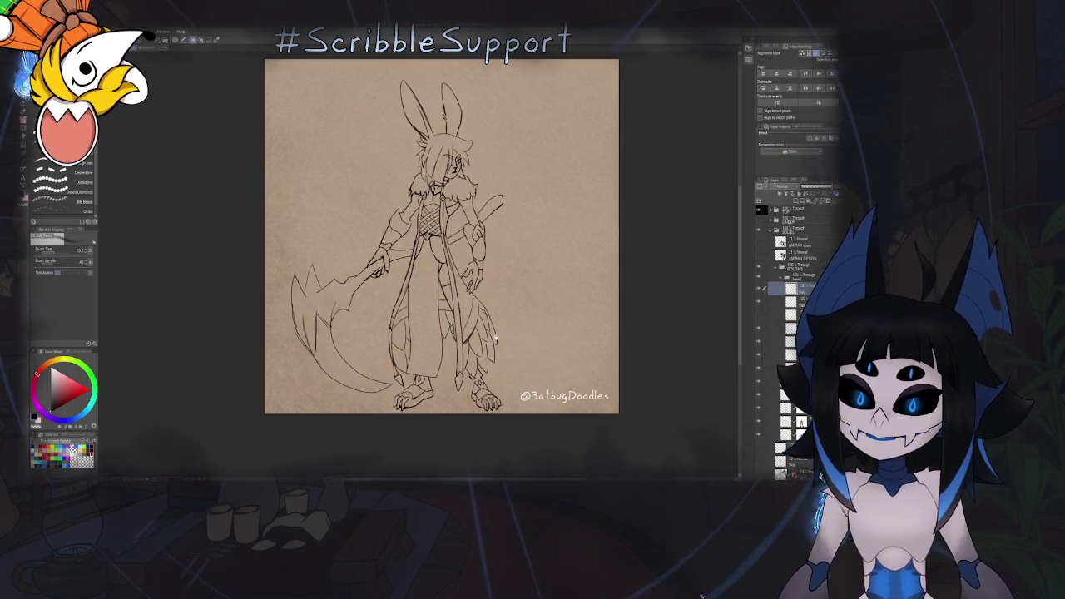
drag(468, 293, 483, 265)
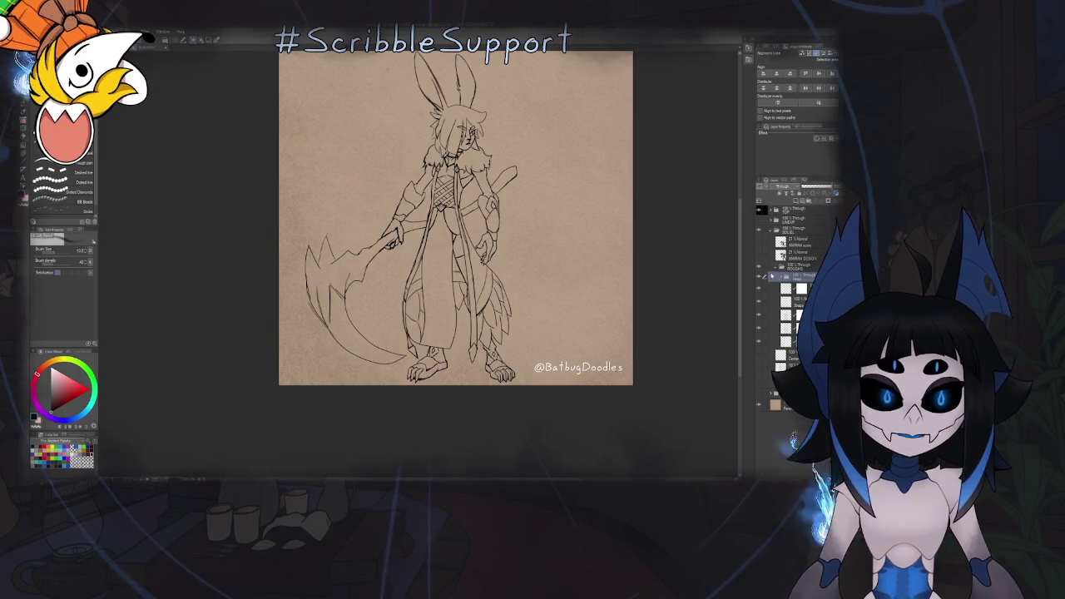
Collapse the subfolder inside the ROUGHS folder
click(774, 274)
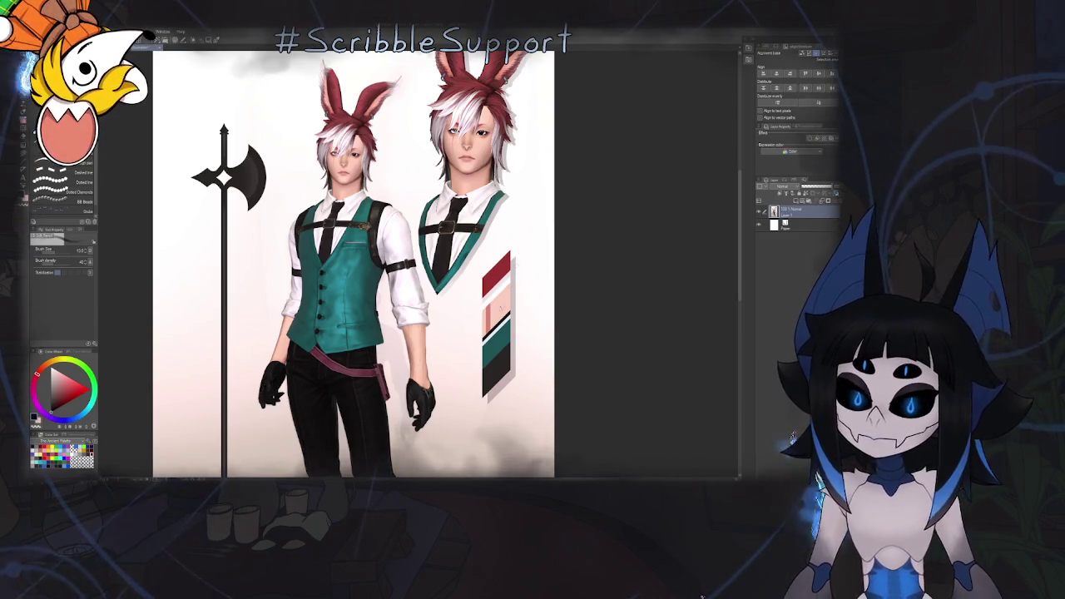
scroll(654, 195, down, 2)
scroll(484, 239, up, 4)
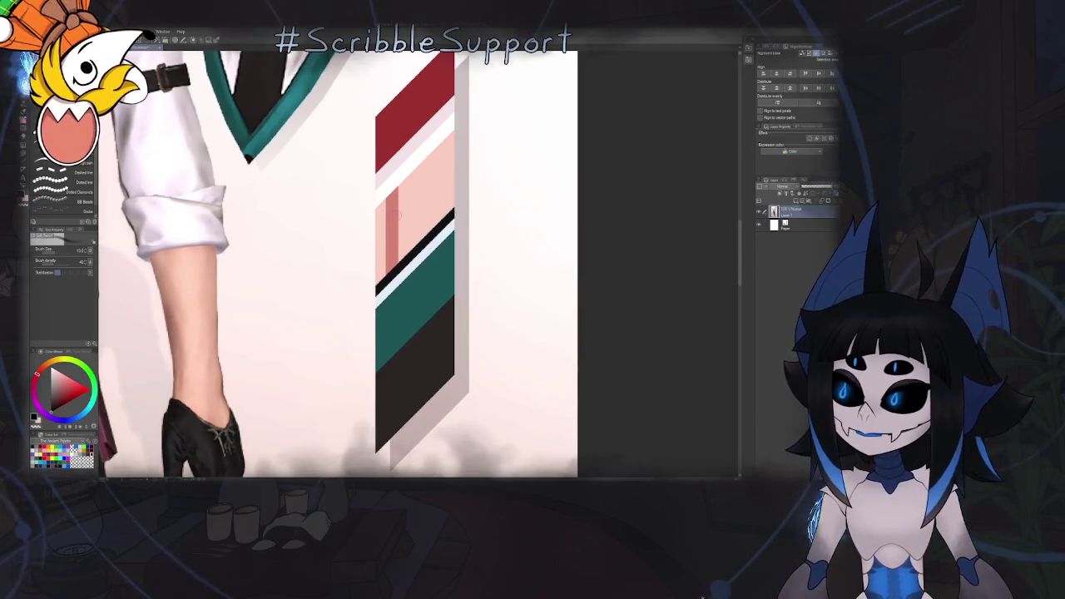
Back in the bunny sketch, add a renamed folder with a new raster layer above Center
key(ctrl+Tab)
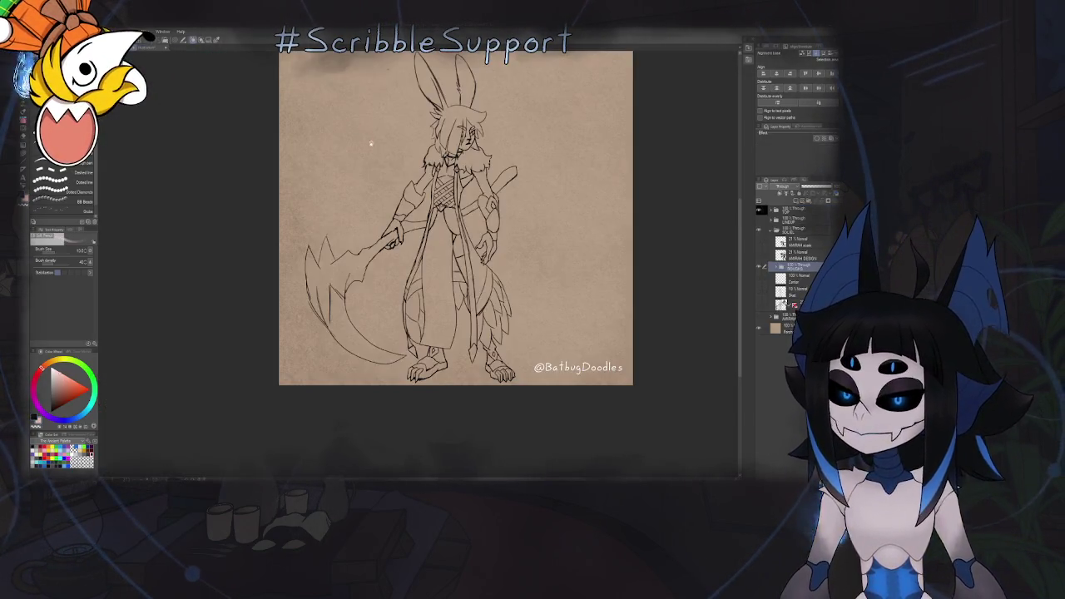
scroll(580, 247, up, 1)
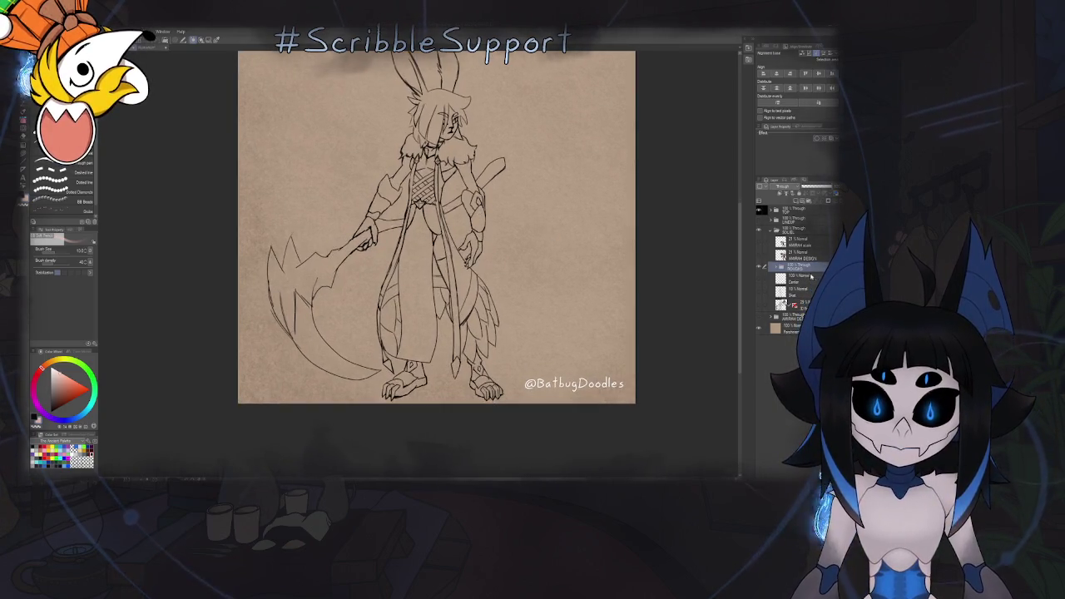
click(810, 277)
click(808, 203)
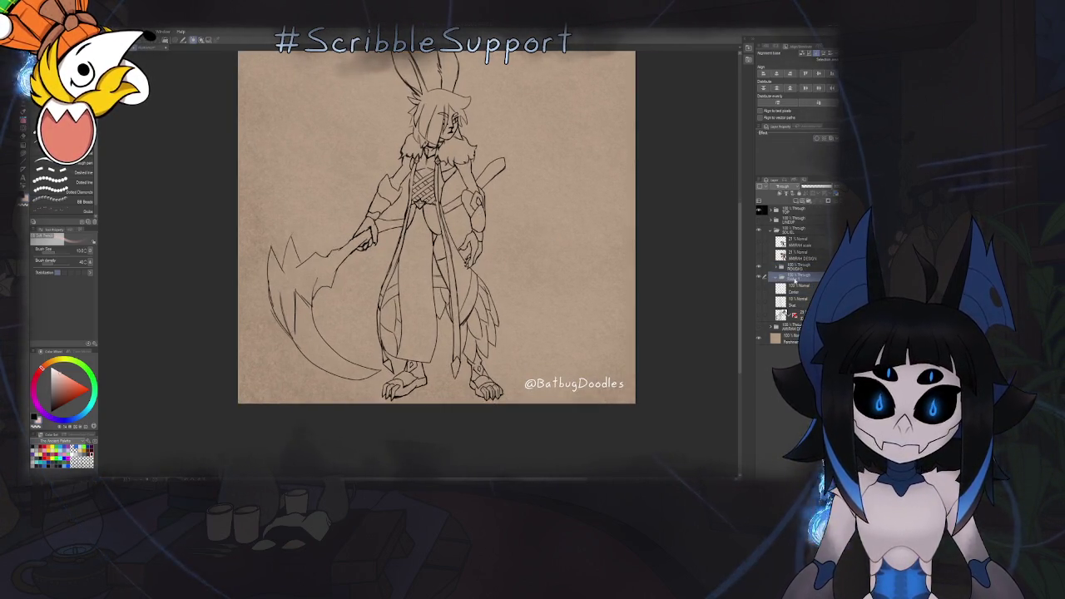
double_click(799, 277)
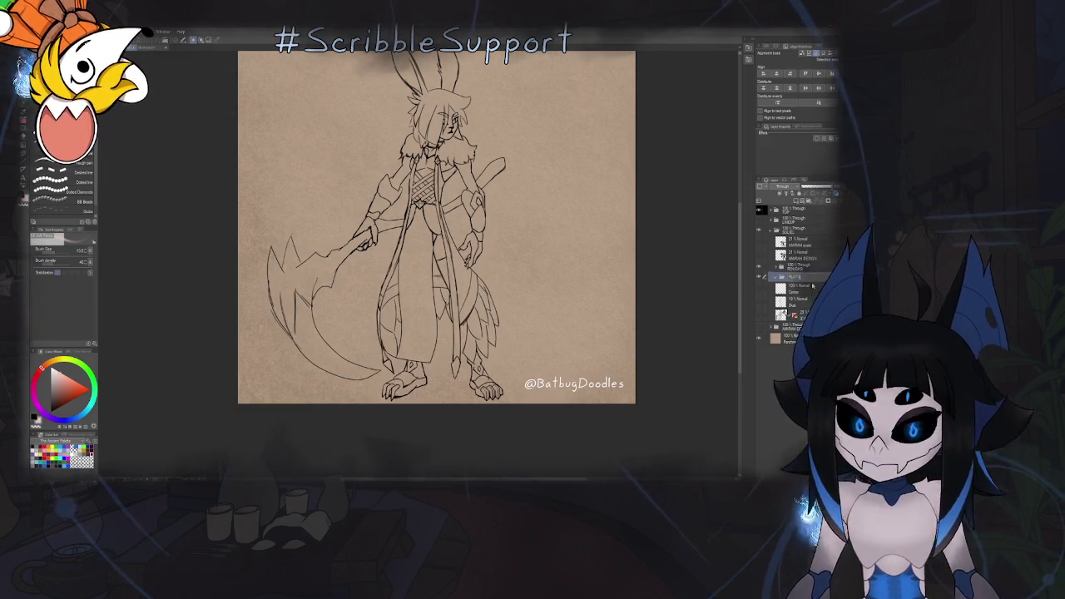
click(795, 203)
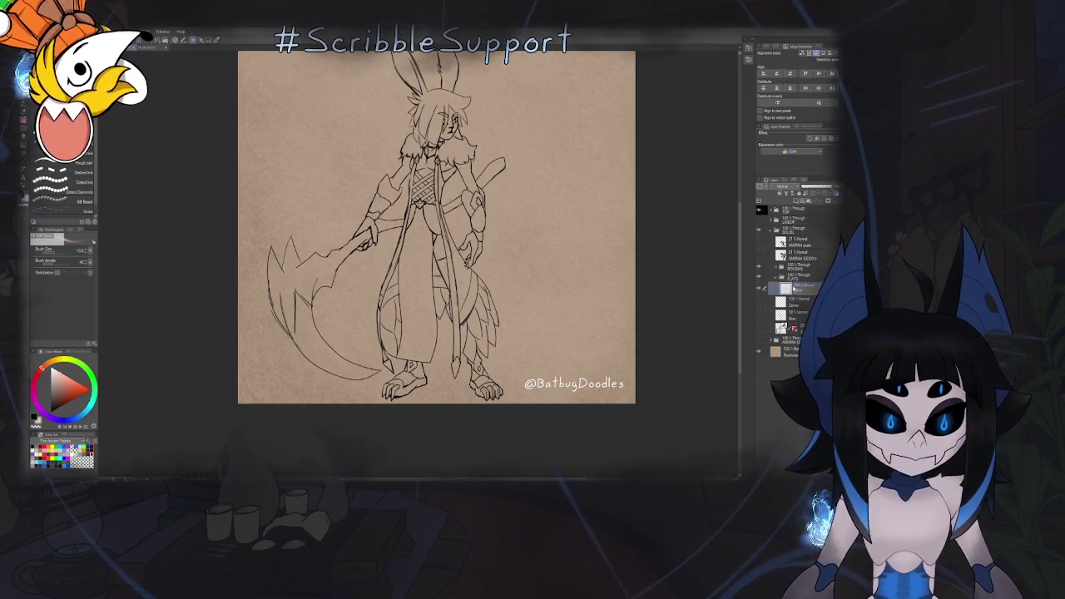
key(e)
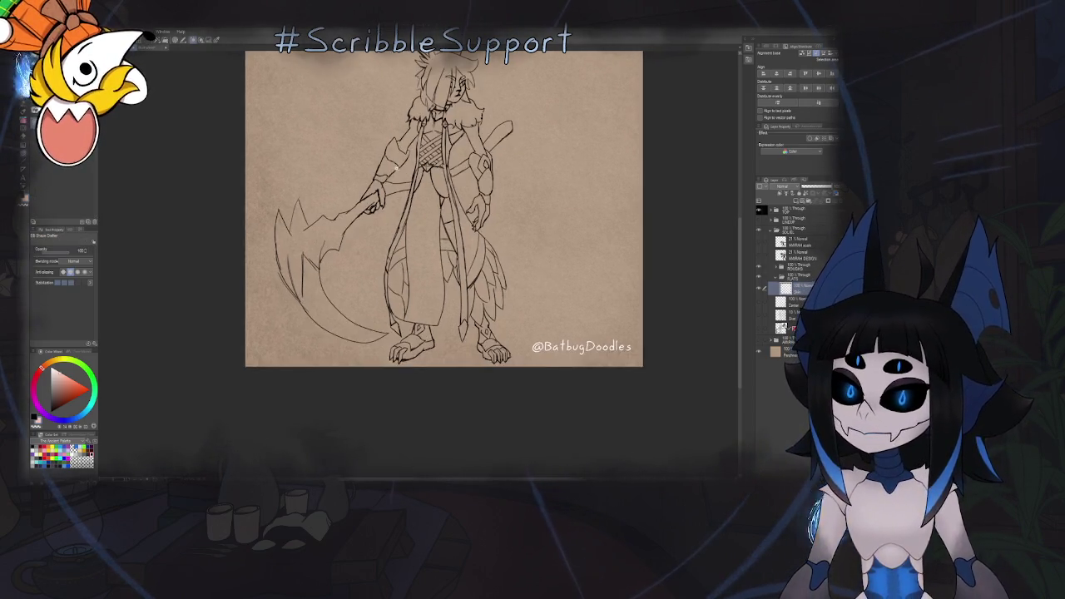
scroll(436, 228, up, 2)
mouse_move(446, 190)
mouse_down()
mouse_move(425, 252)
mouse_move(426, 315)
mouse_up()
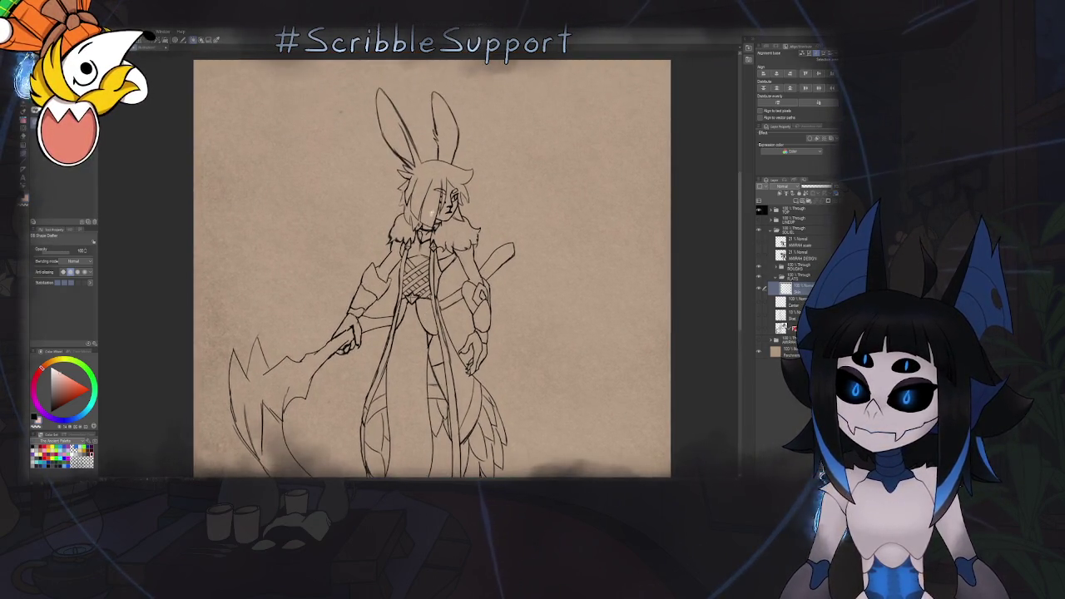
scroll(425, 225, up, 3)
scroll(411, 224, up, 3)
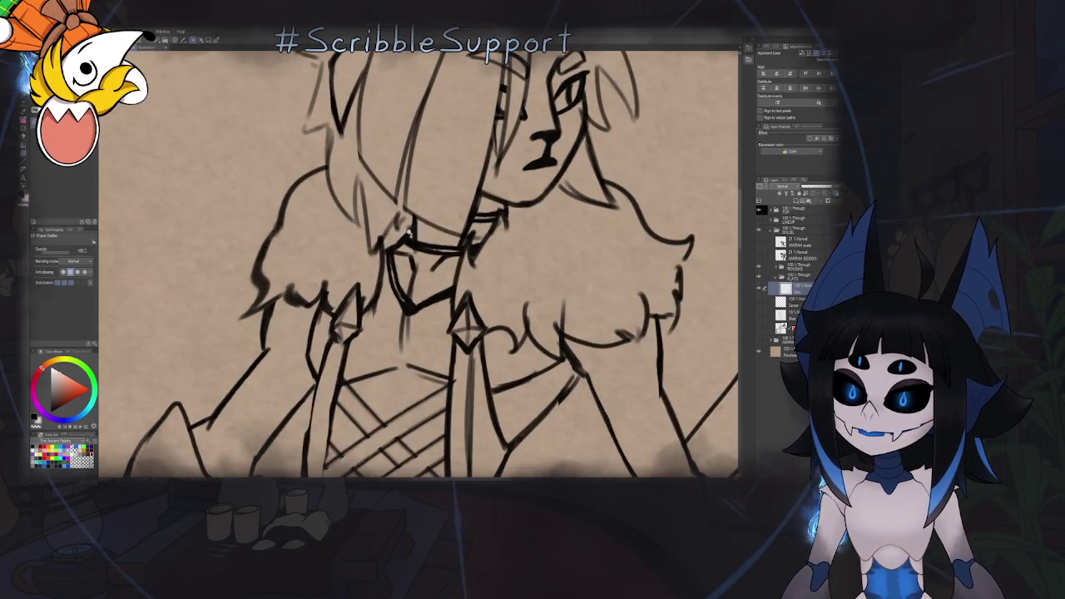
scroll(410, 233, down, 3)
scroll(447, 152, up, 2)
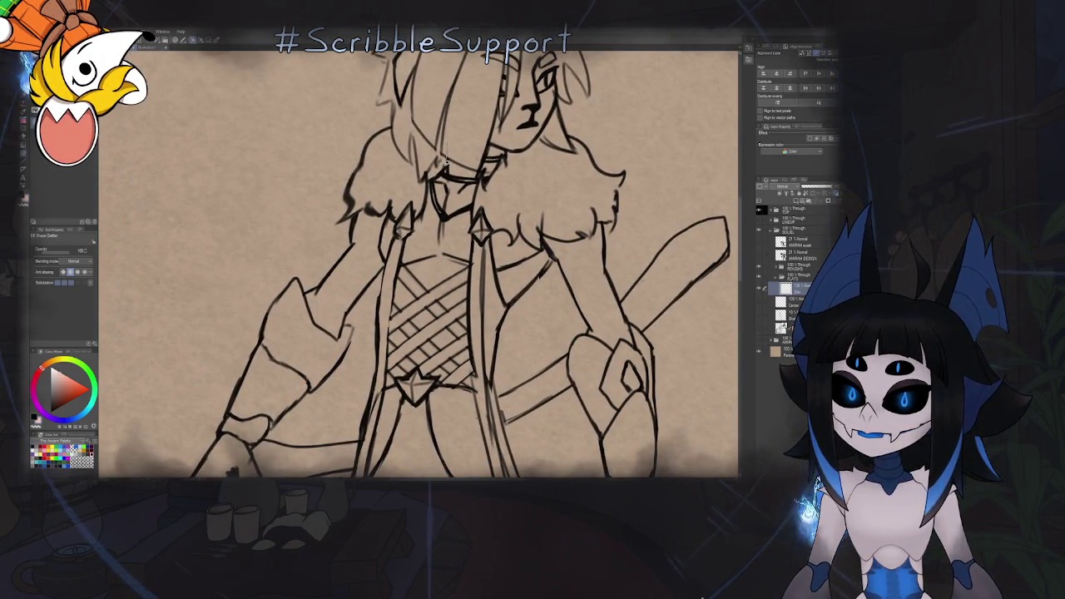
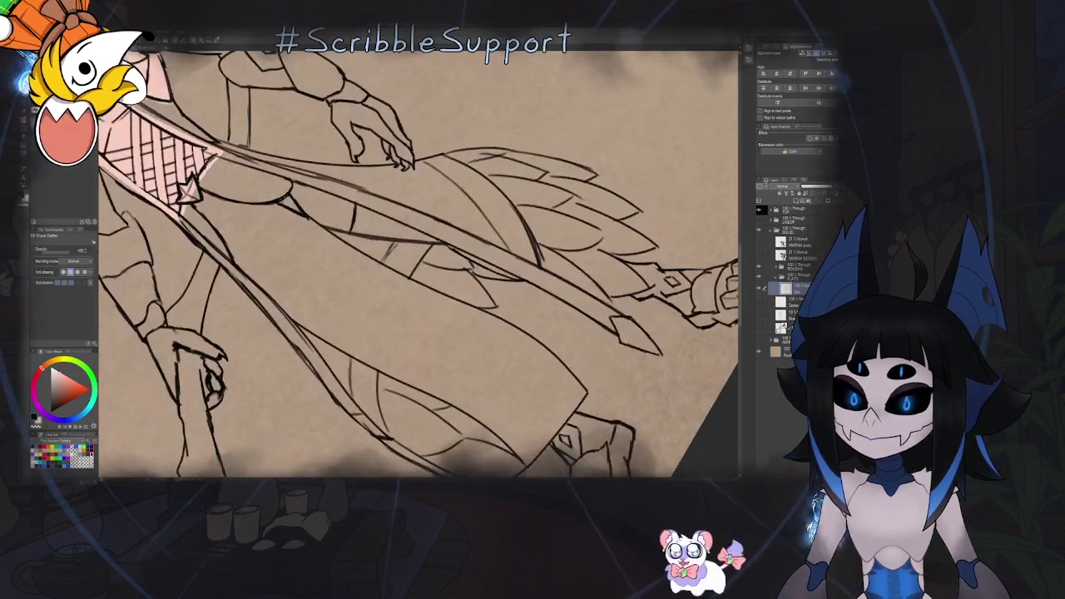
Redraw the short vertical coat line thinner, then switch to the colour reference artwork
drag(367, 185, 360, 238)
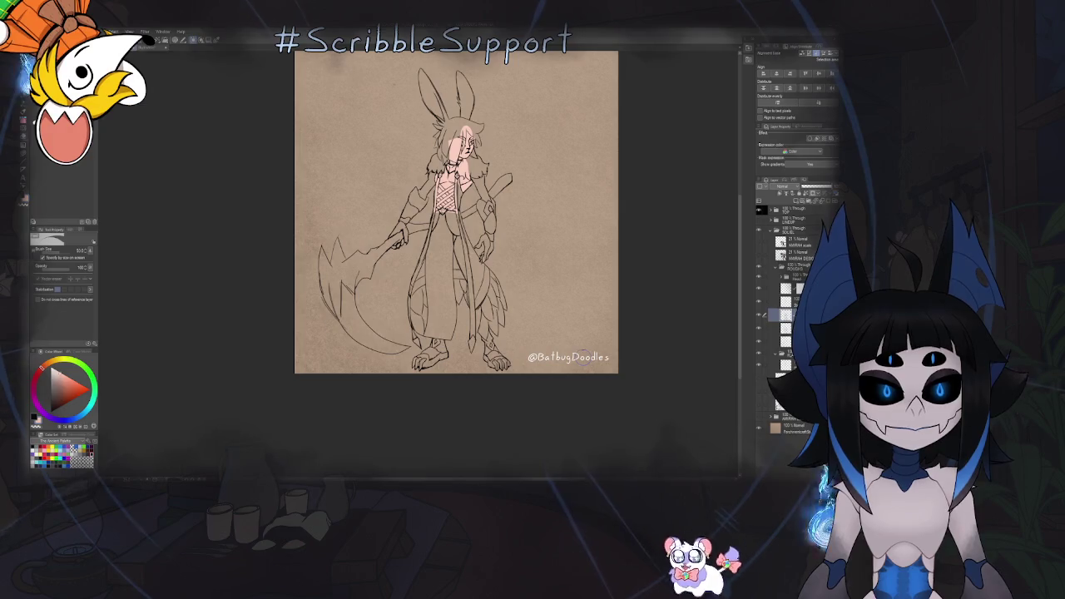
key(ctrl+Tab)
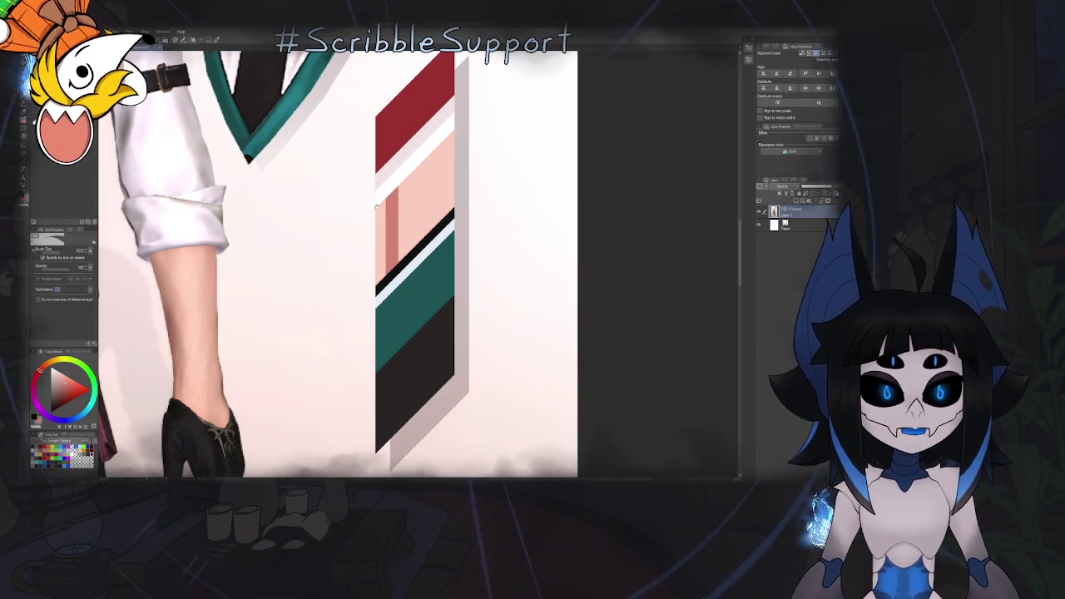
scroll(531, 302, down, 3)
scroll(531, 302, down, 3)
scroll(531, 302, up, 2)
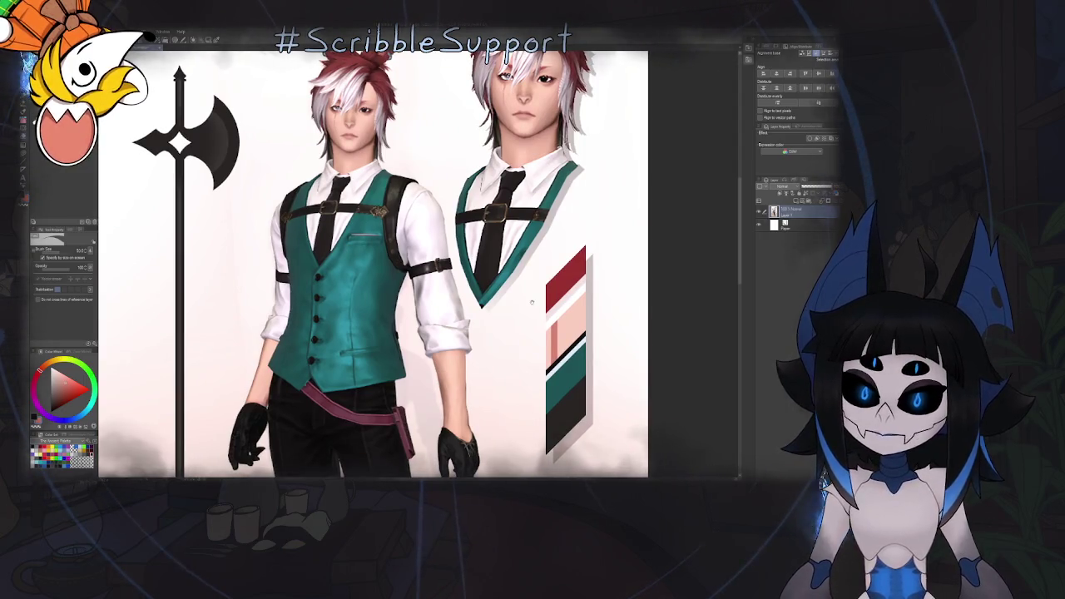
mouse_move(532, 302)
mouse_down()
mouse_move(470, 351)
mouse_move(458, 394)
mouse_up()
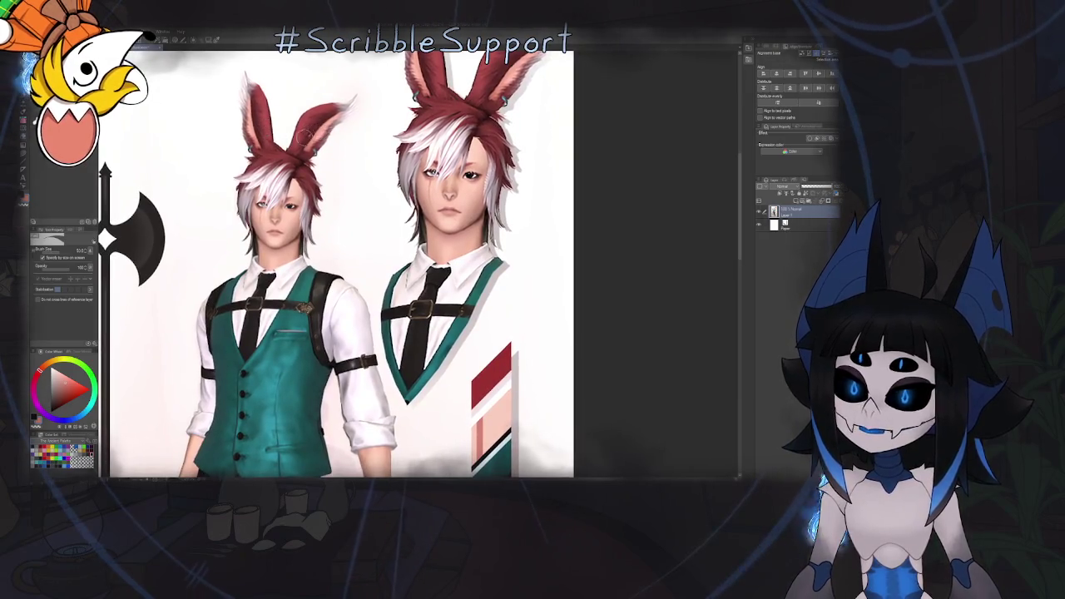
scroll(341, 262, down, 2)
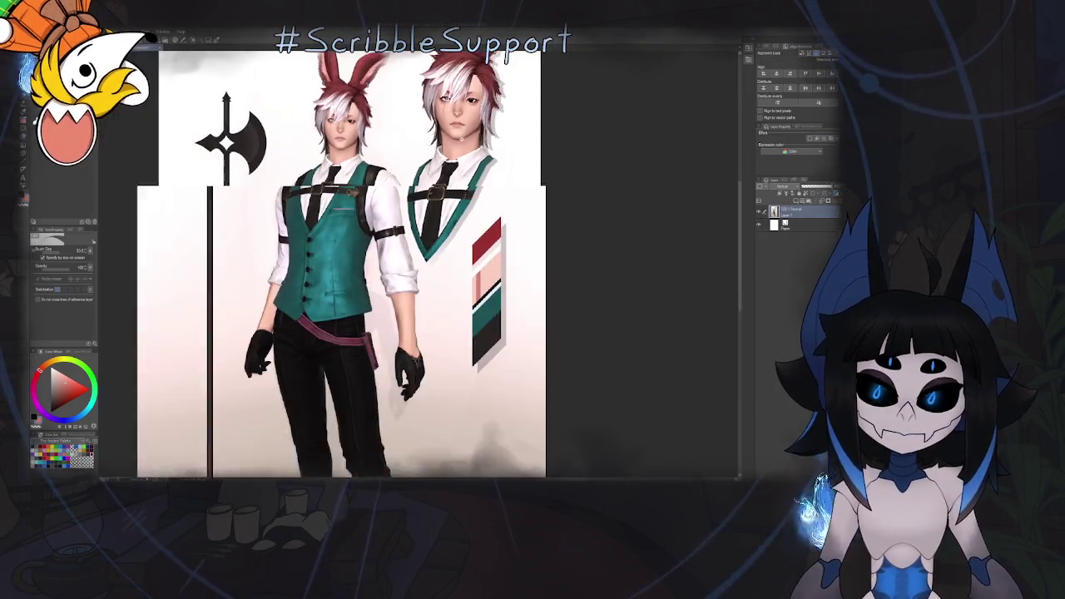
scroll(341, 262, up, 3)
scroll(341, 262, down, 3)
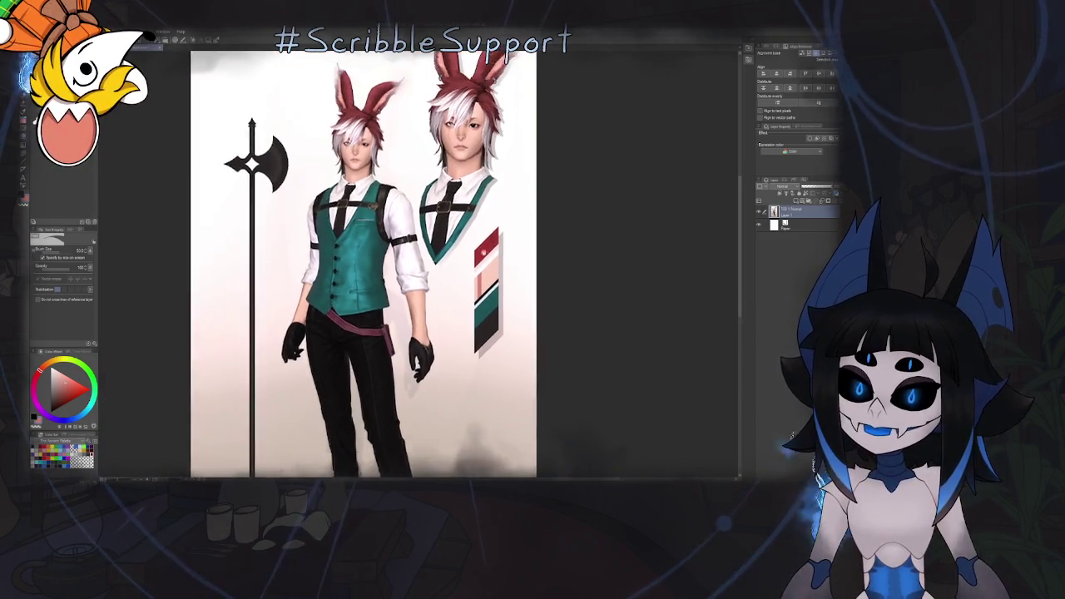
scroll(466, 385, up, 1)
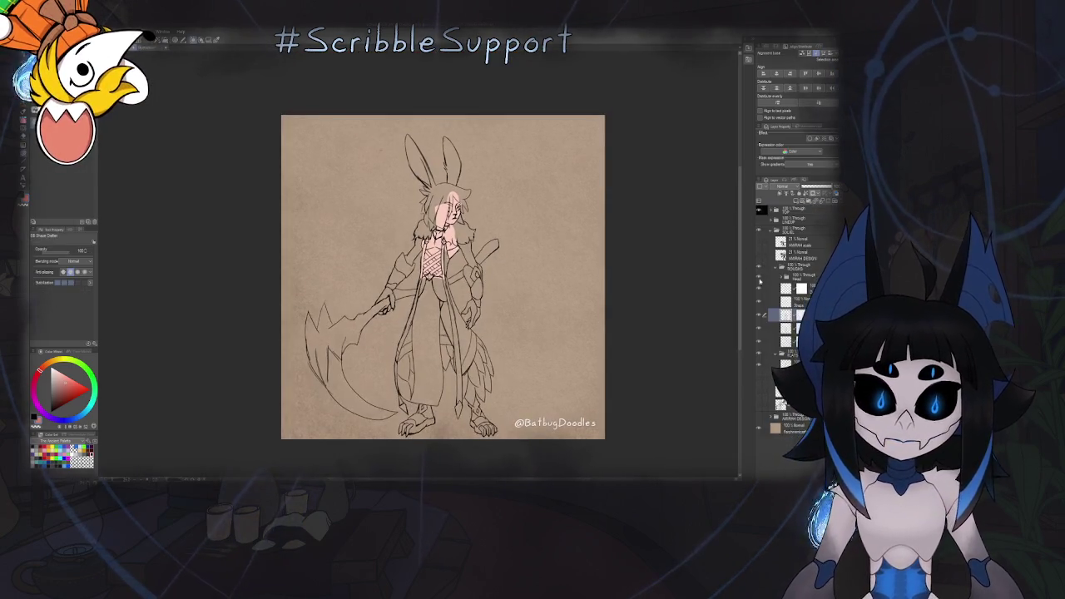
Rotate the canvas and lasso-fill the inside of the left rabbit ear pink
scroll(450, 250, up, 2)
scroll(449, 249, up, 2)
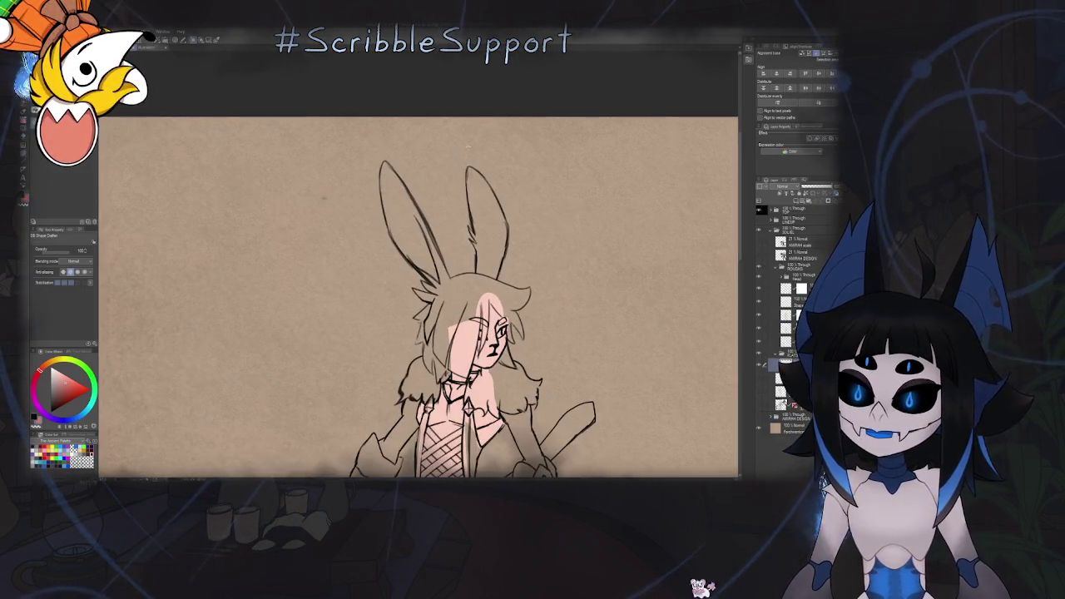
drag(416, 300, 466, 349)
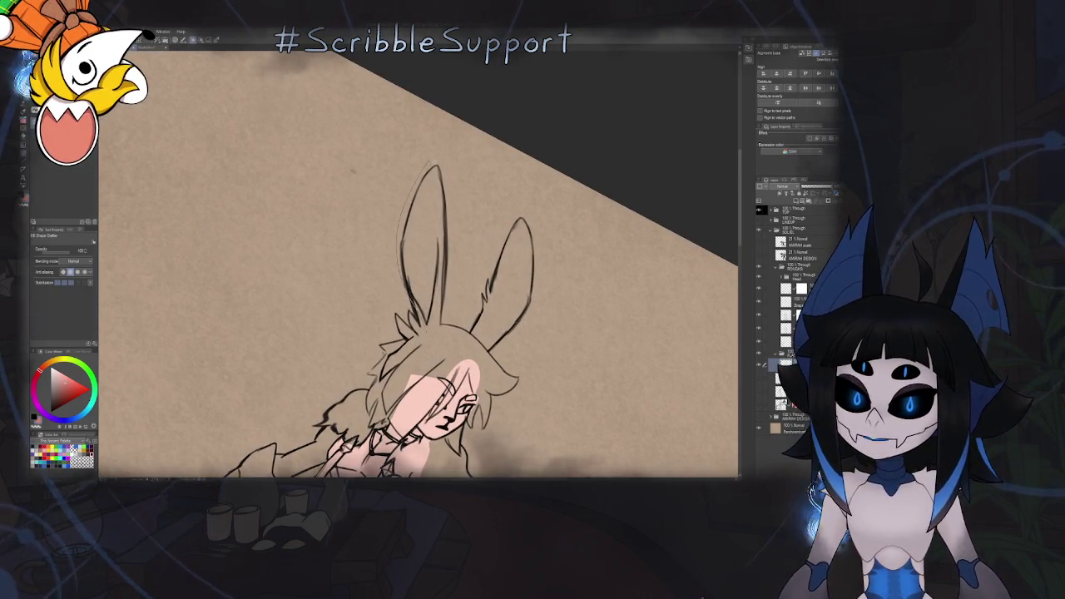
drag(433, 167, 416, 324)
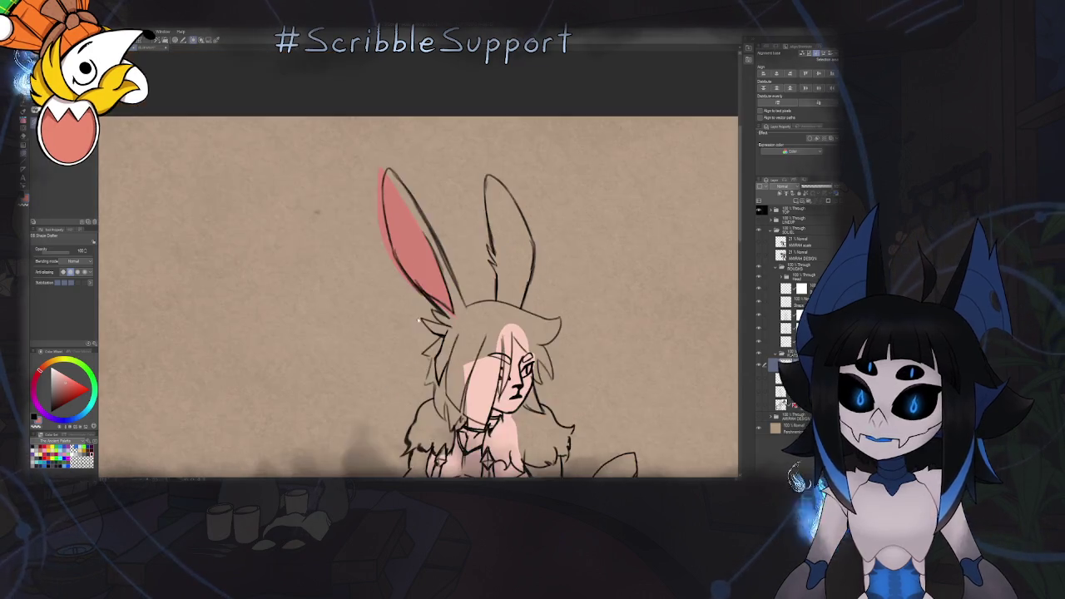
scroll(403, 177, down, 5)
scroll(404, 177, up, 3)
Tidy the pink ear's left edge with the pen, then show the whole drawing
key(p)
scroll(404, 178, up, 3)
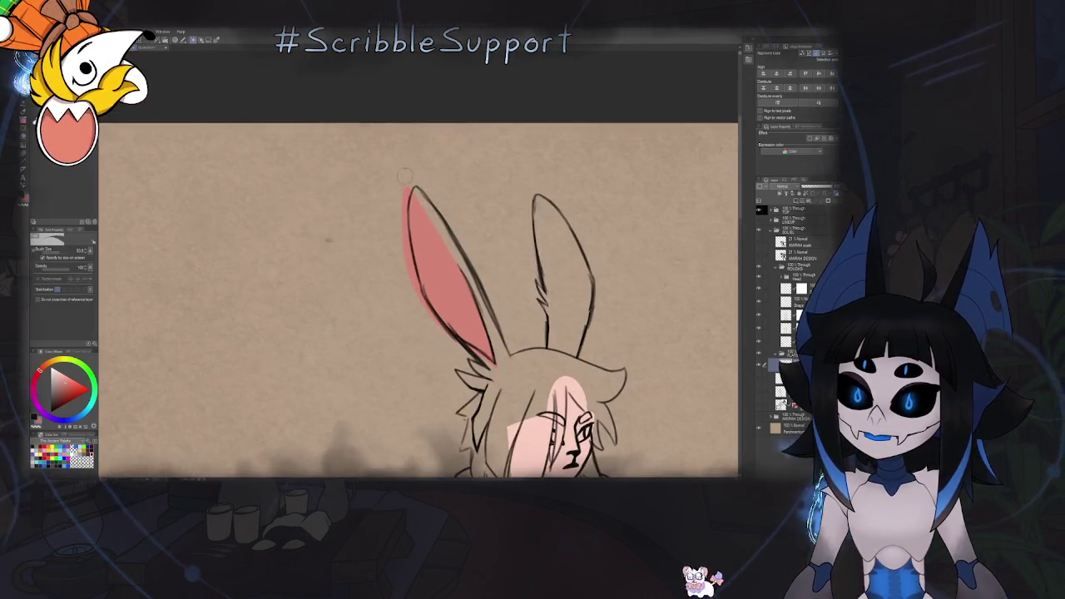
drag(410, 189, 425, 291)
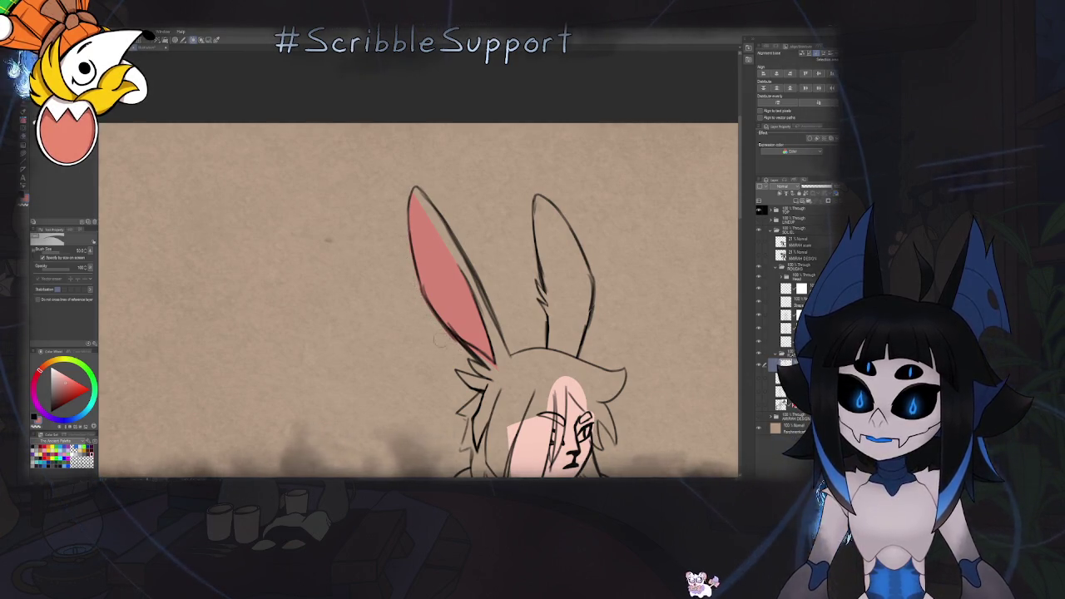
drag(442, 340, 466, 291)
scroll(479, 274, up, 3)
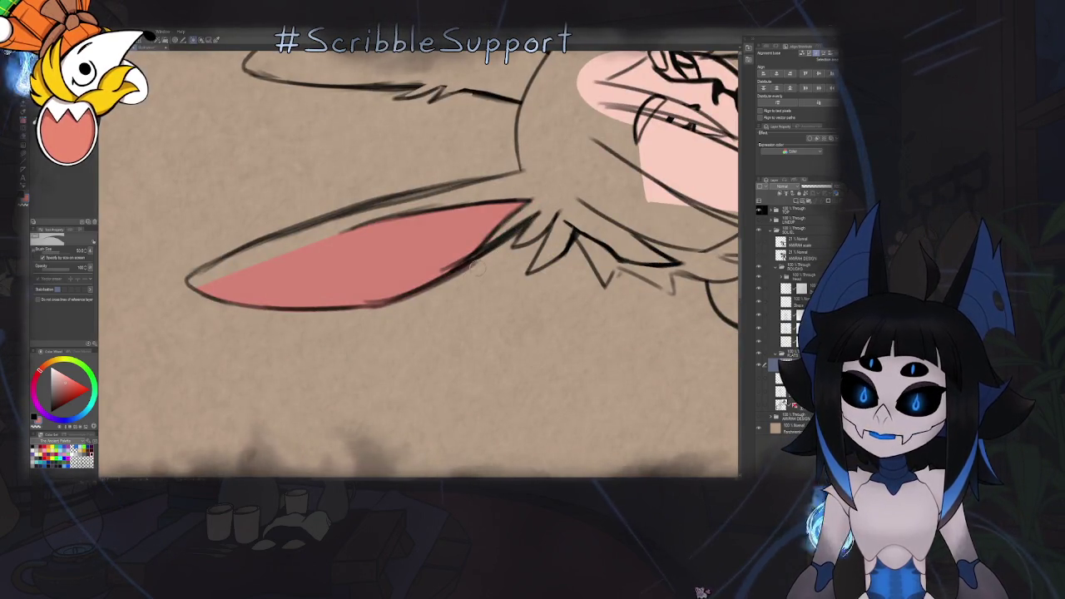
key(ctrl+0)
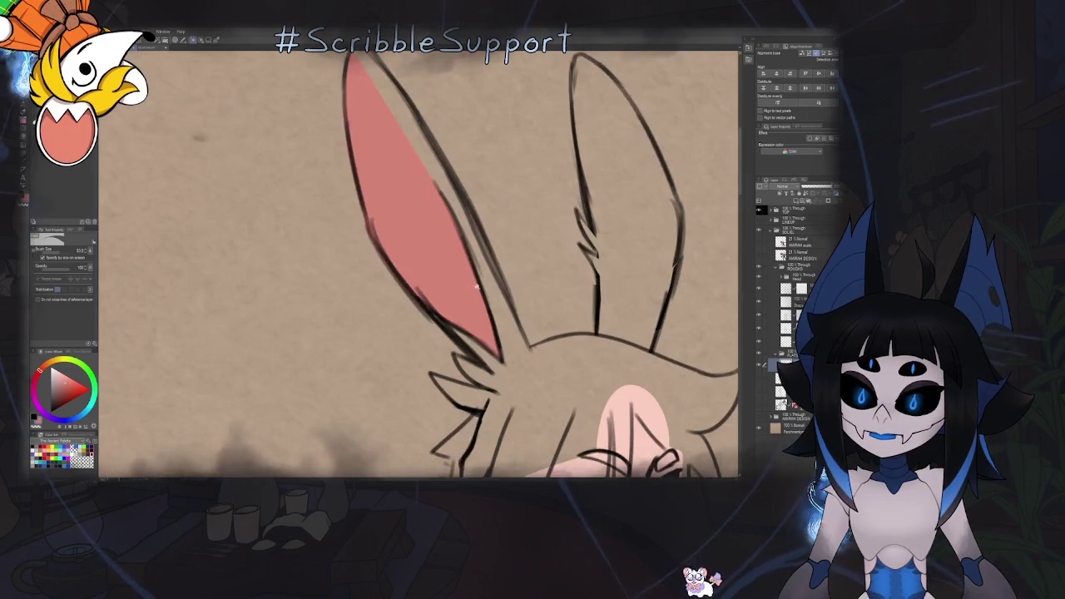
scroll(460, 268, up, 1)
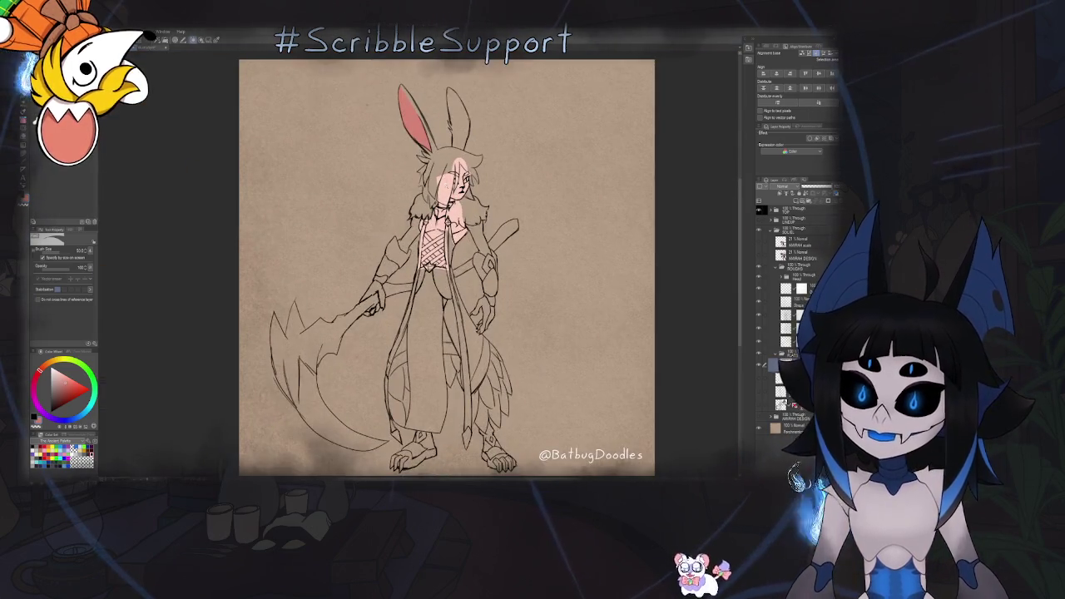
scroll(459, 268, up, 3)
scroll(459, 268, up, 2)
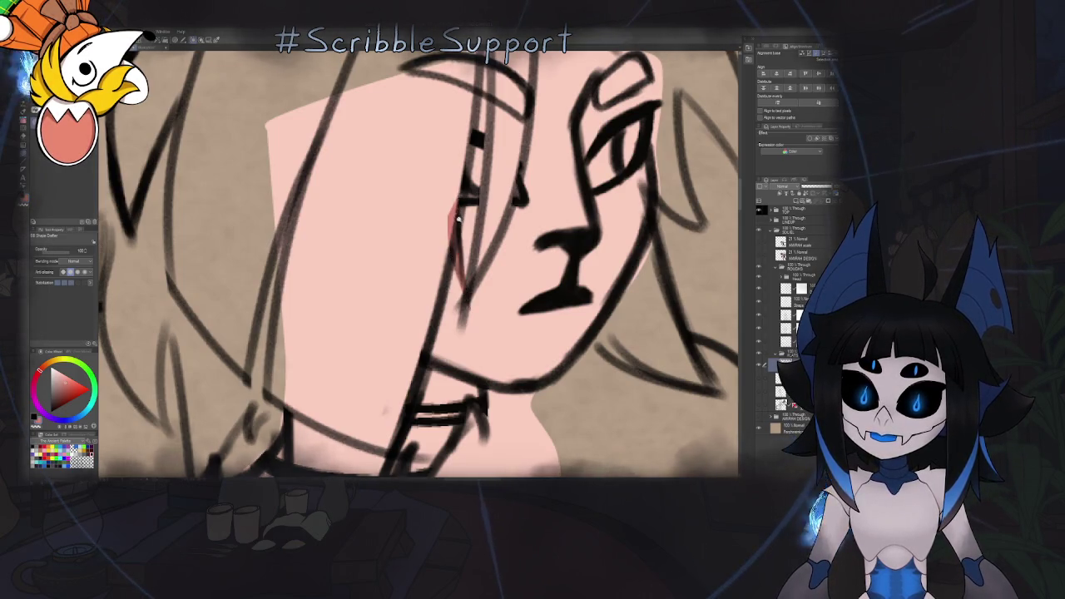
scroll(457, 219, down, 5)
scroll(465, 225, up, 3)
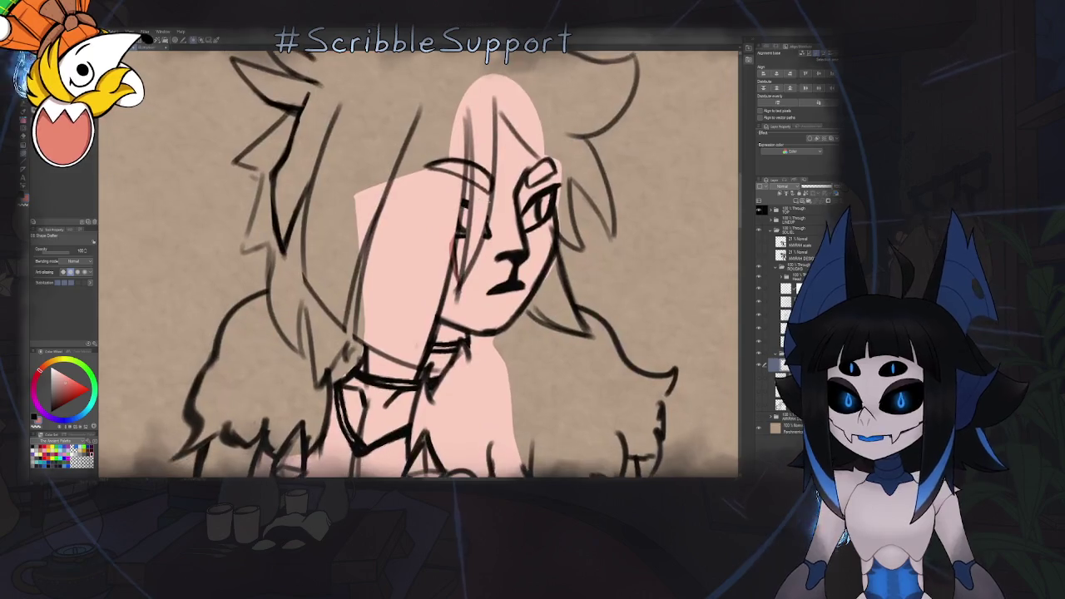
scroll(466, 225, down, 3)
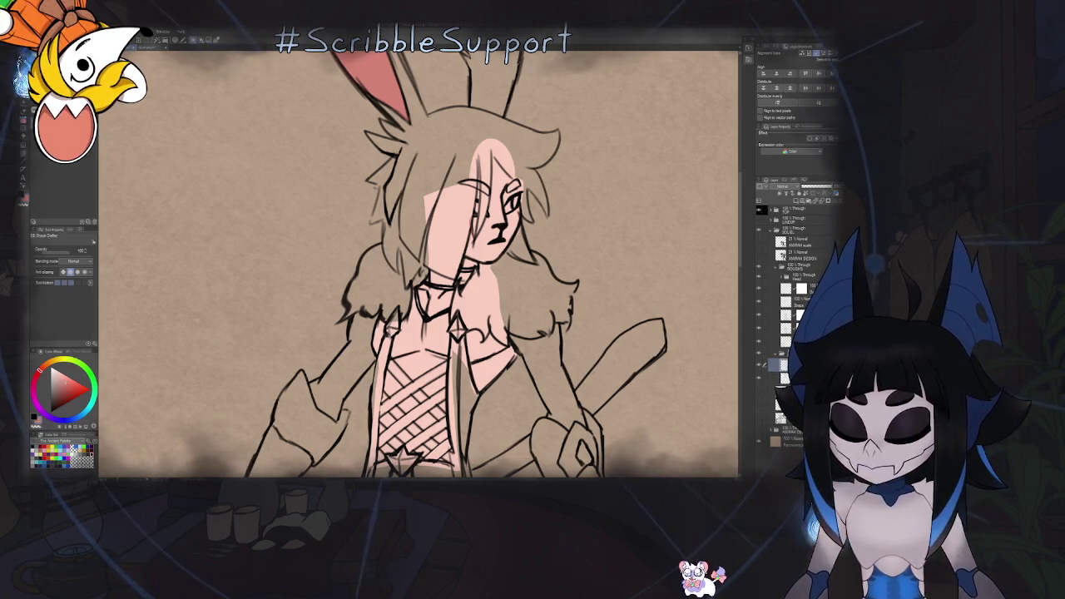
key(ctrl+Tab)
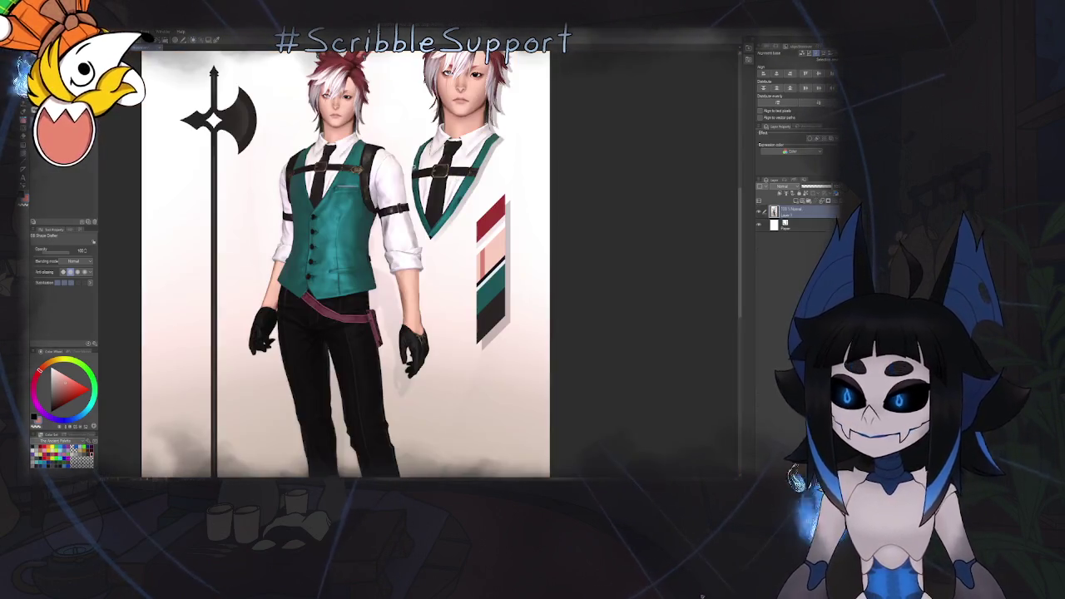
key(ctrl+Tab)
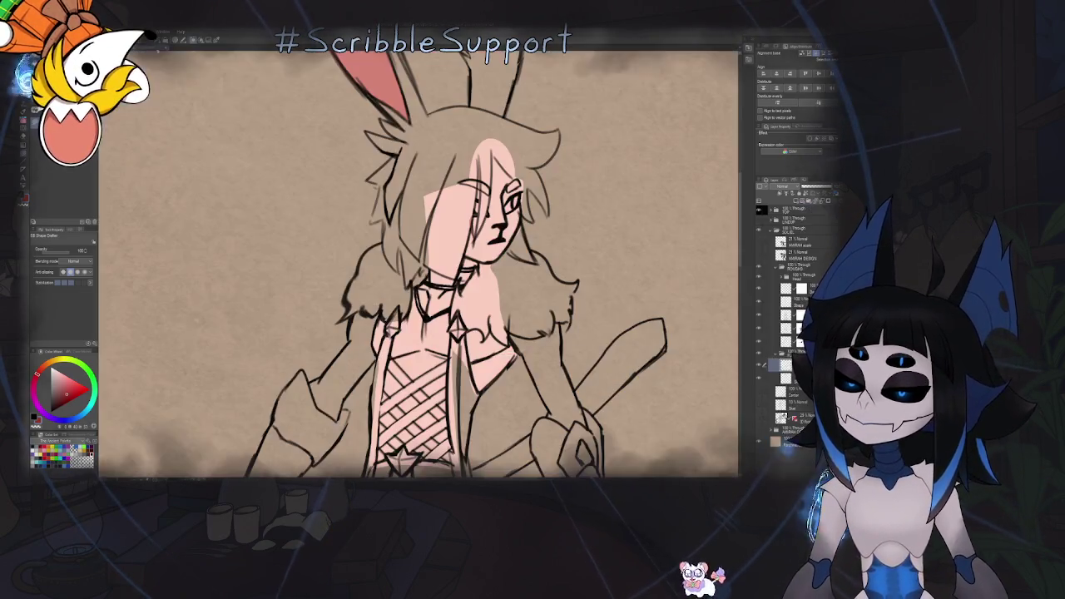
scroll(499, 179, up, 1)
scroll(500, 179, up, 2)
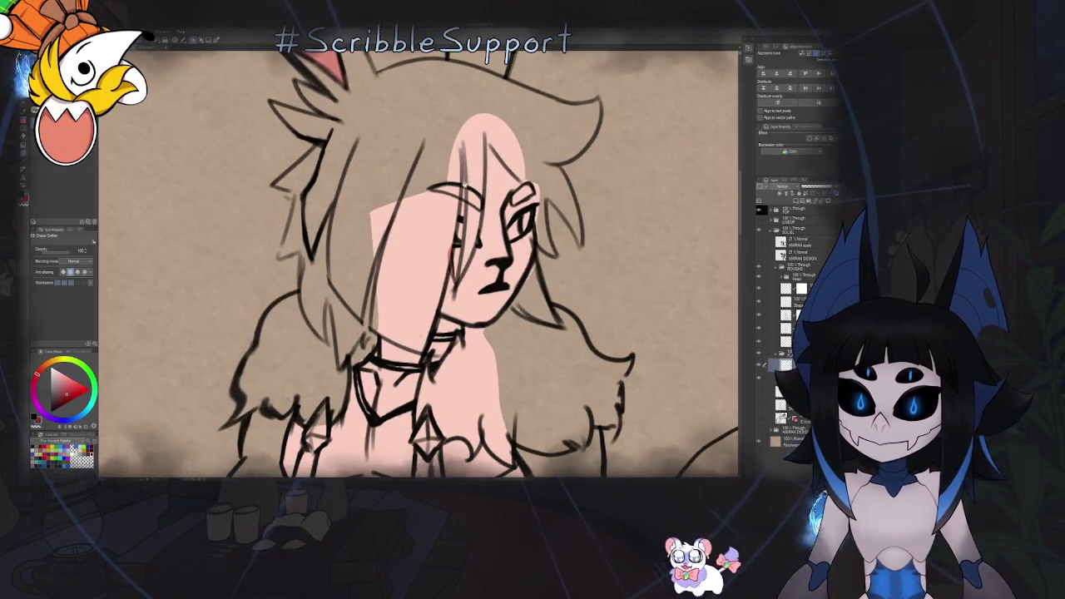
scroll(500, 249, up, 2)
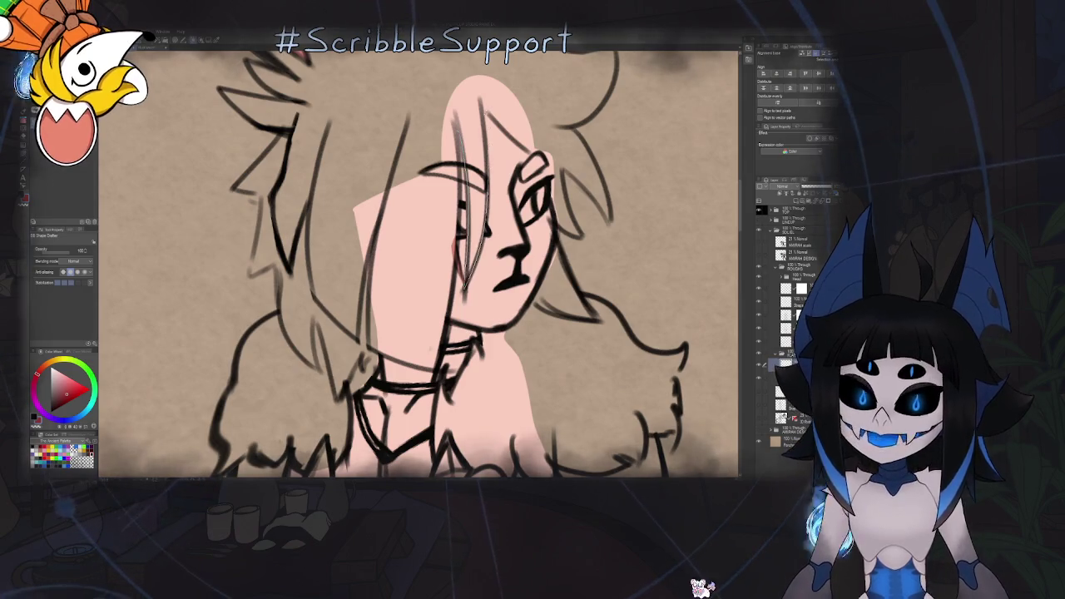
Fill the red hair strands and the eyebrow shape across the face
mouse_move(480, 80)
mouse_down()
mouse_move(464, 283)
mouse_move(466, 250)
mouse_up()
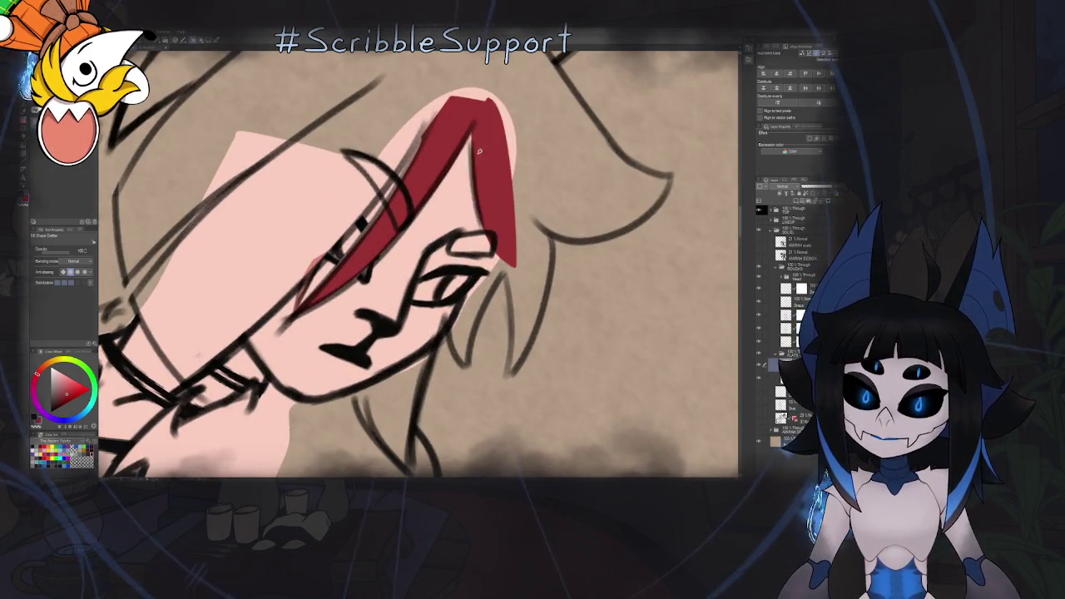
drag(466, 200, 433, 250)
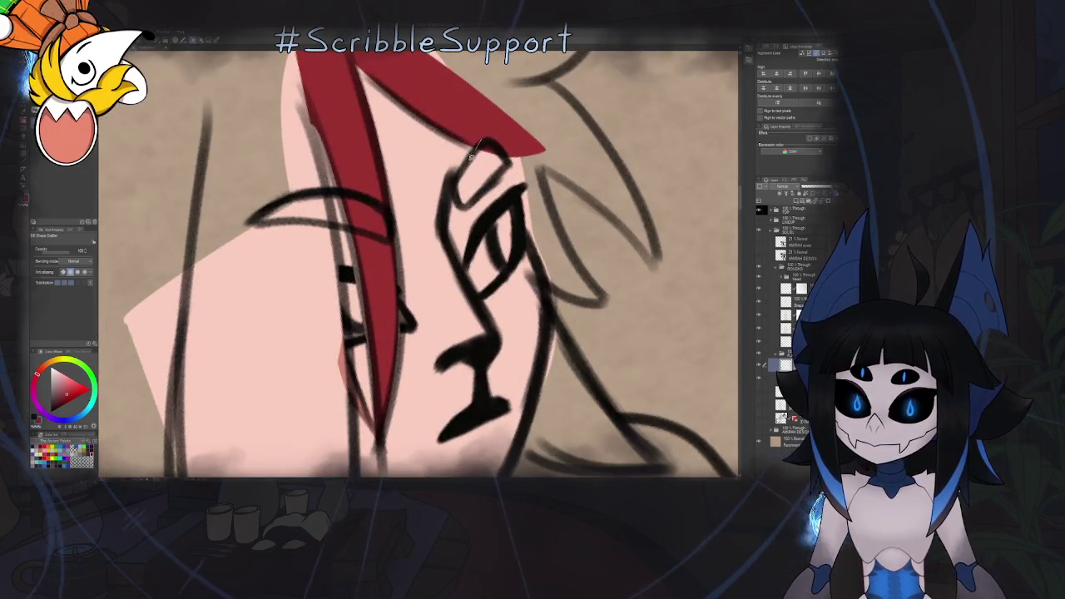
drag(502, 166, 470, 134)
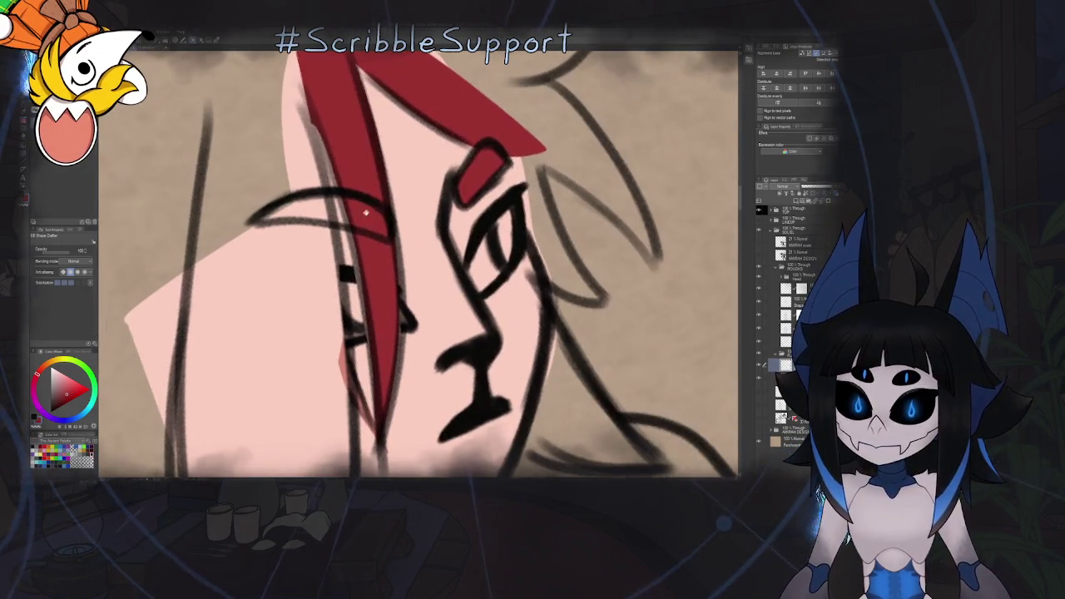
drag(359, 216, 338, 228)
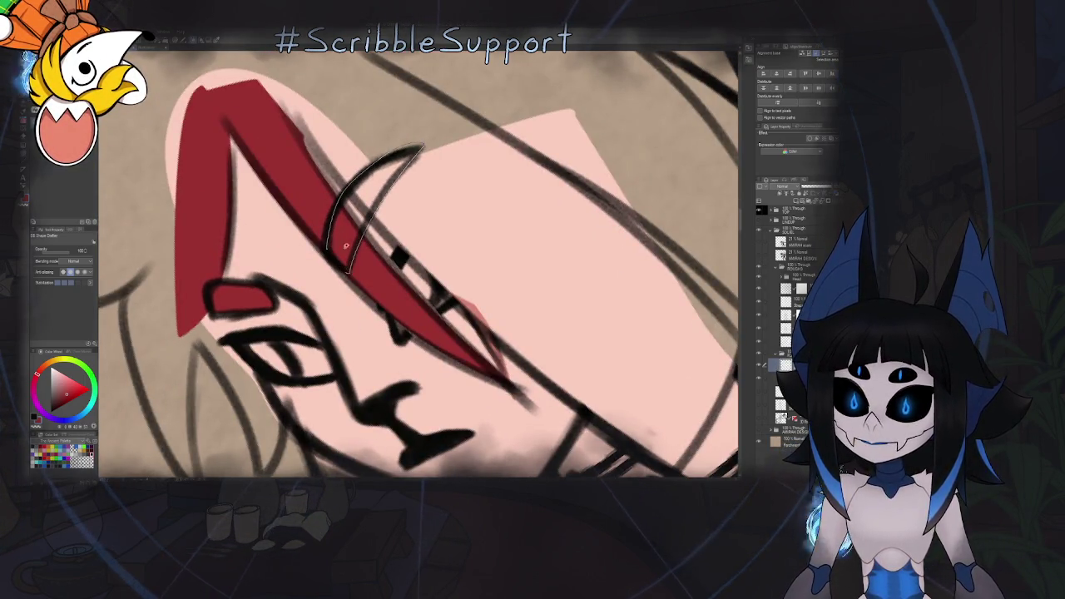
drag(337, 258, 336, 256)
scroll(412, 202, down, 5)
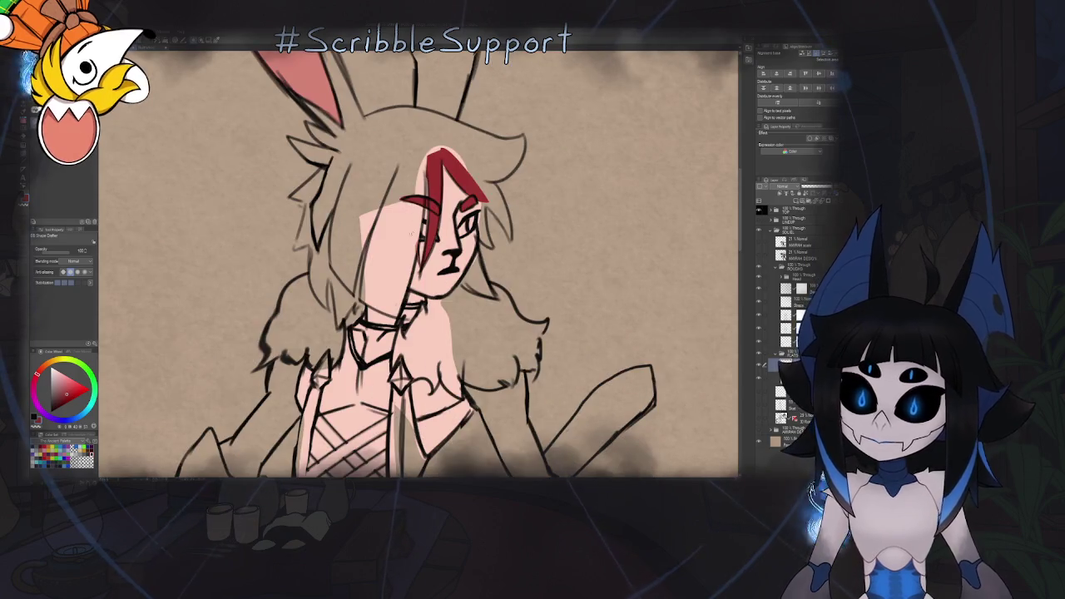
scroll(458, 100, up, 3)
scroll(459, 100, up, 2)
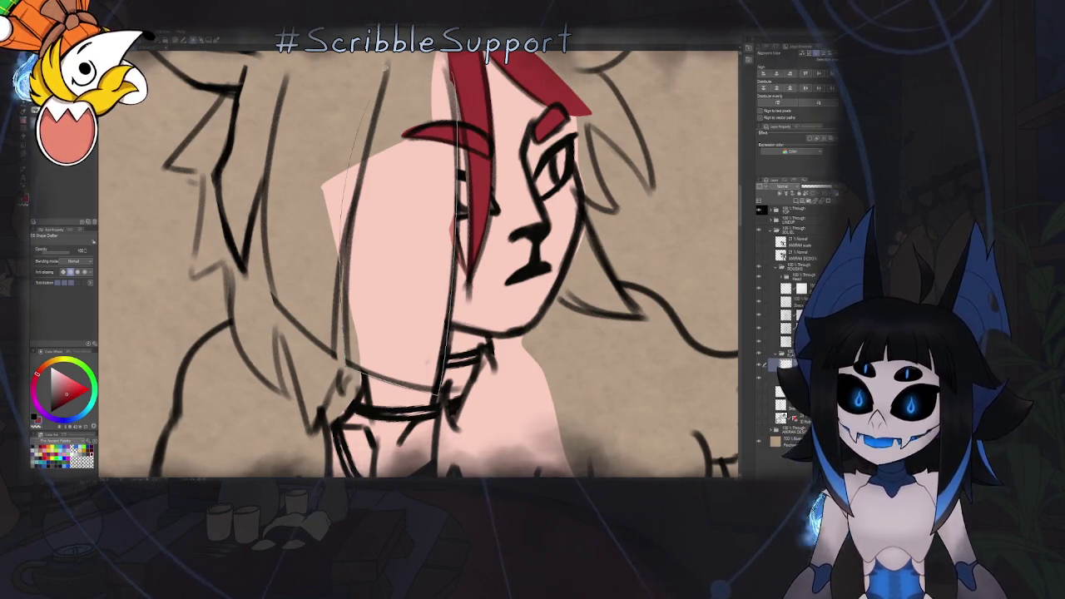
Fill the long hair lock hanging over the face with red
drag(384, 71, 441, 67)
scroll(407, 268, down, 1)
scroll(428, 210, down, 3)
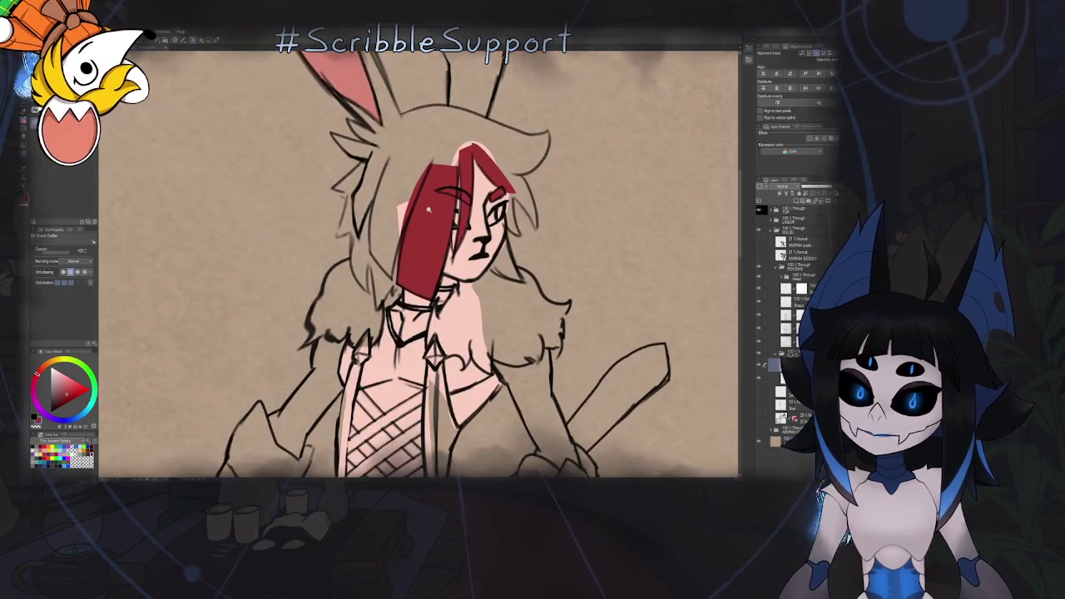
scroll(428, 209, up, 1)
scroll(413, 308, up, 2)
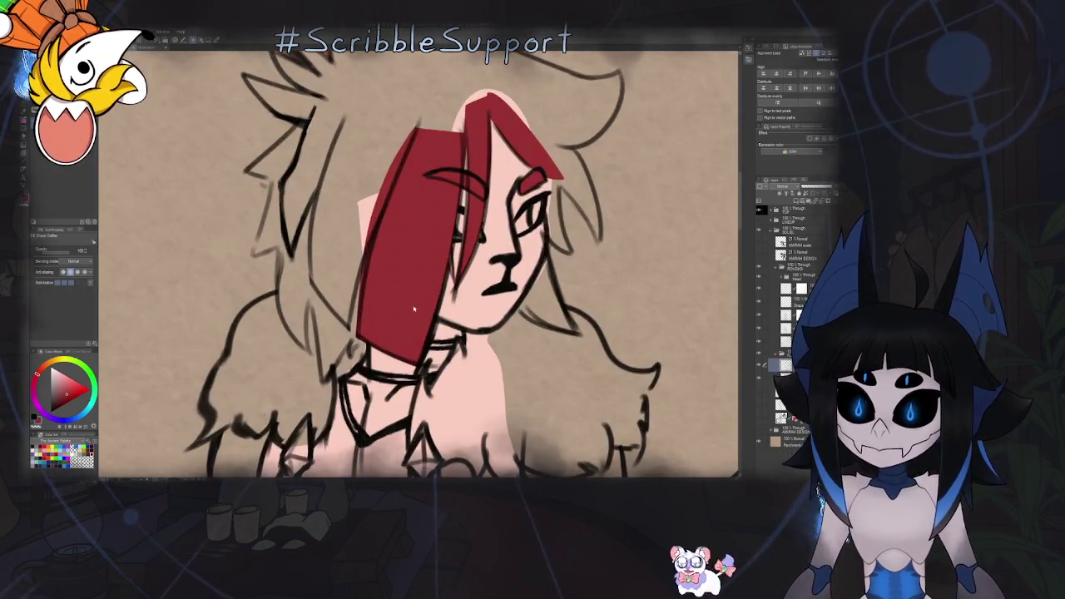
Mirror the canvas to check the red hair, then restore it and fit the whole drawing
key(h)
key(b)
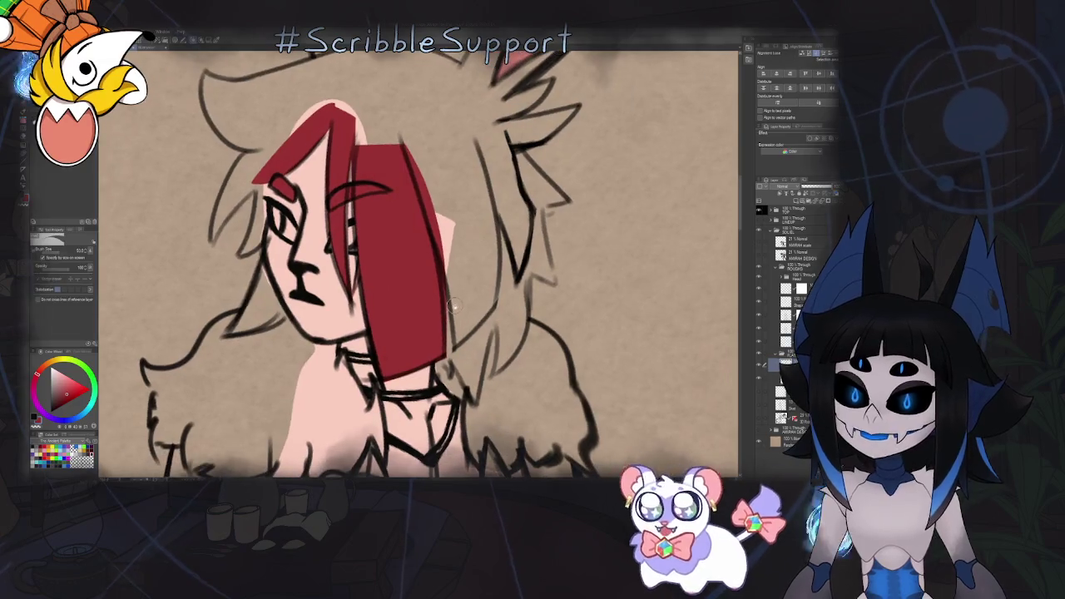
scroll(453, 306, up, 1)
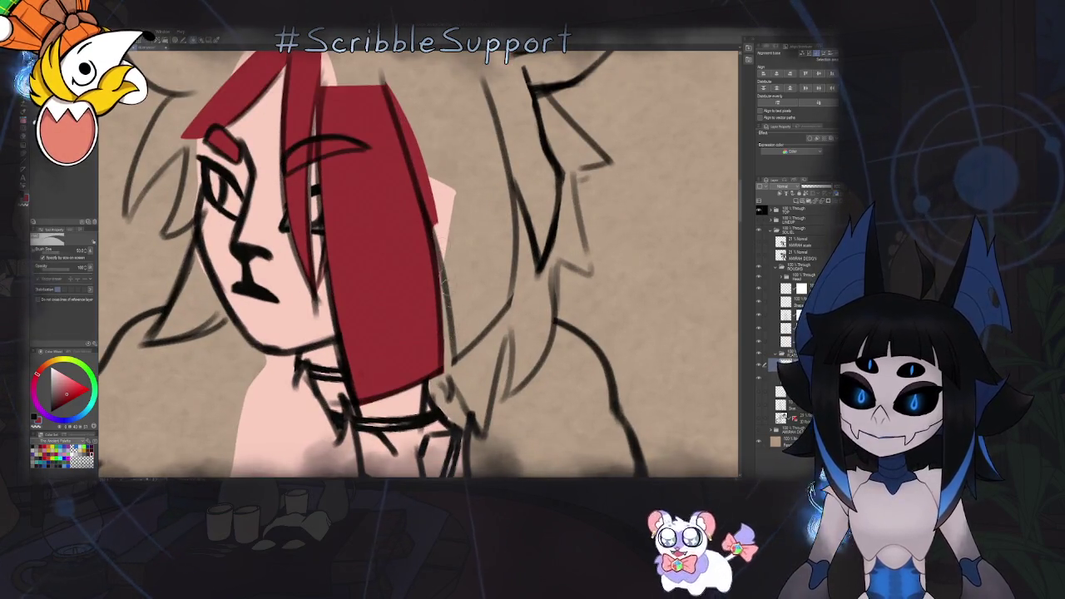
key(u)
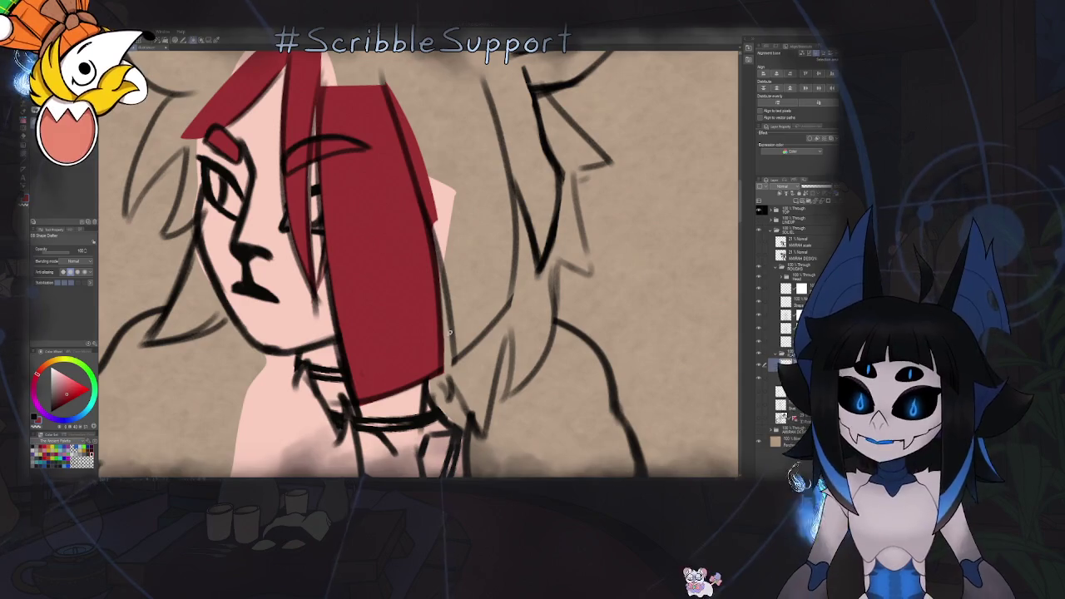
key(b)
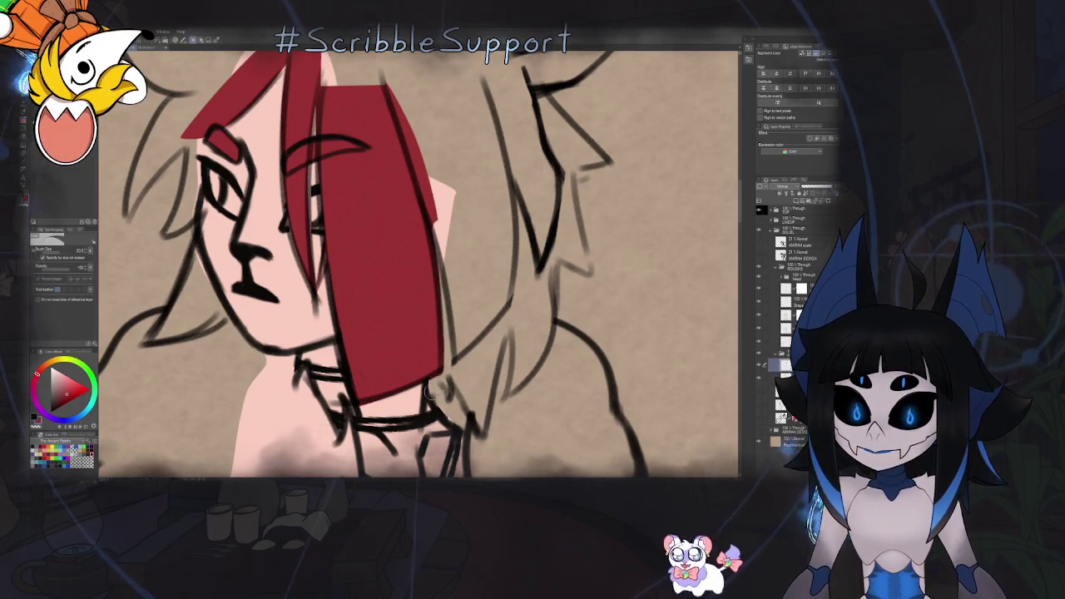
key(u)
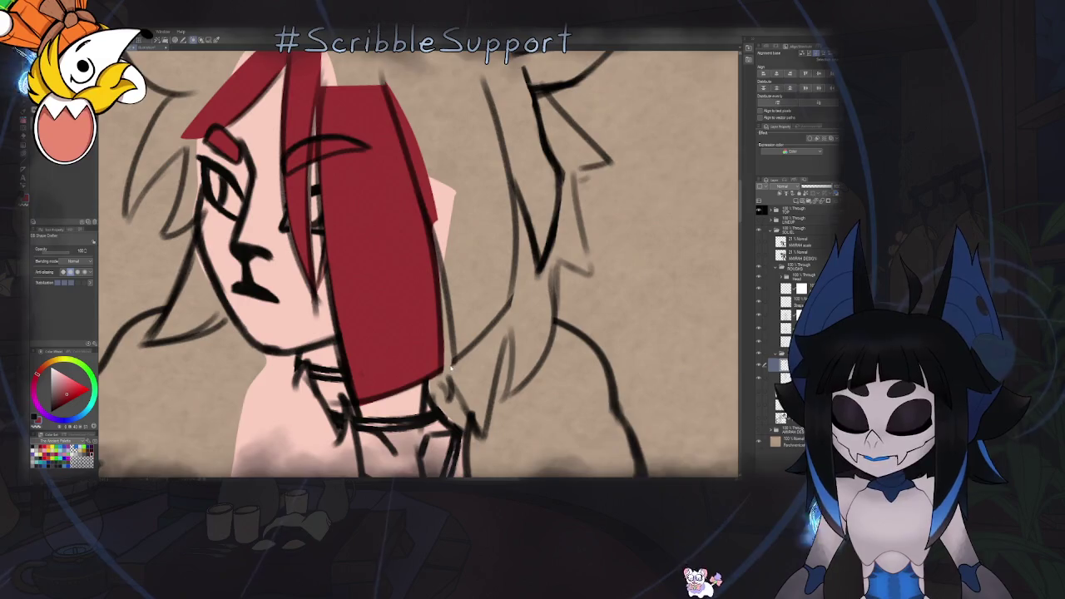
key(h)
key(ctrl+0)
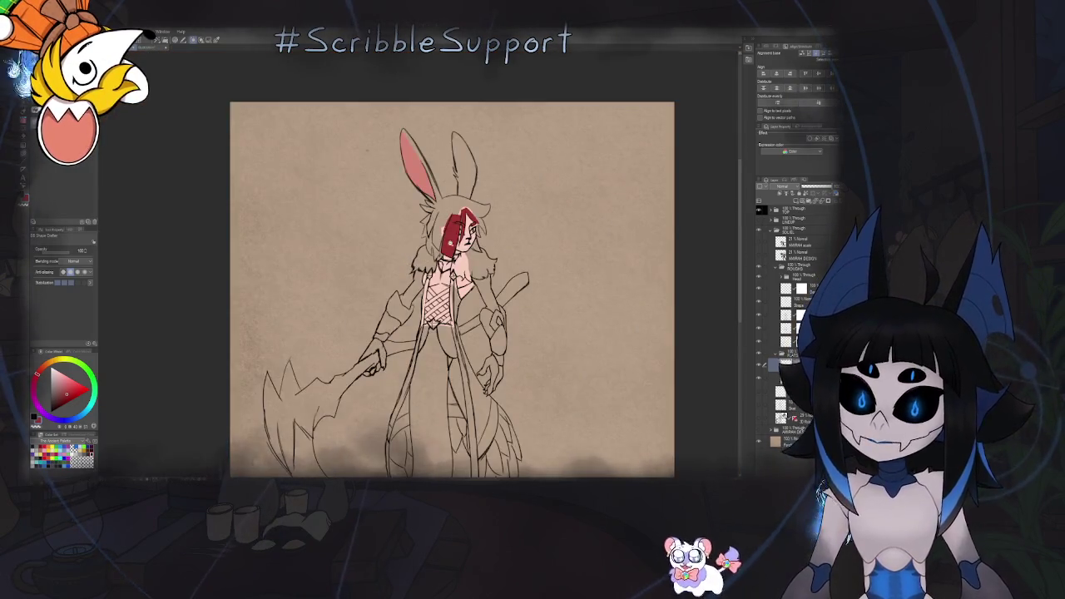
Fill the hair lock over the shoulder with red
scroll(426, 233, up, 3)
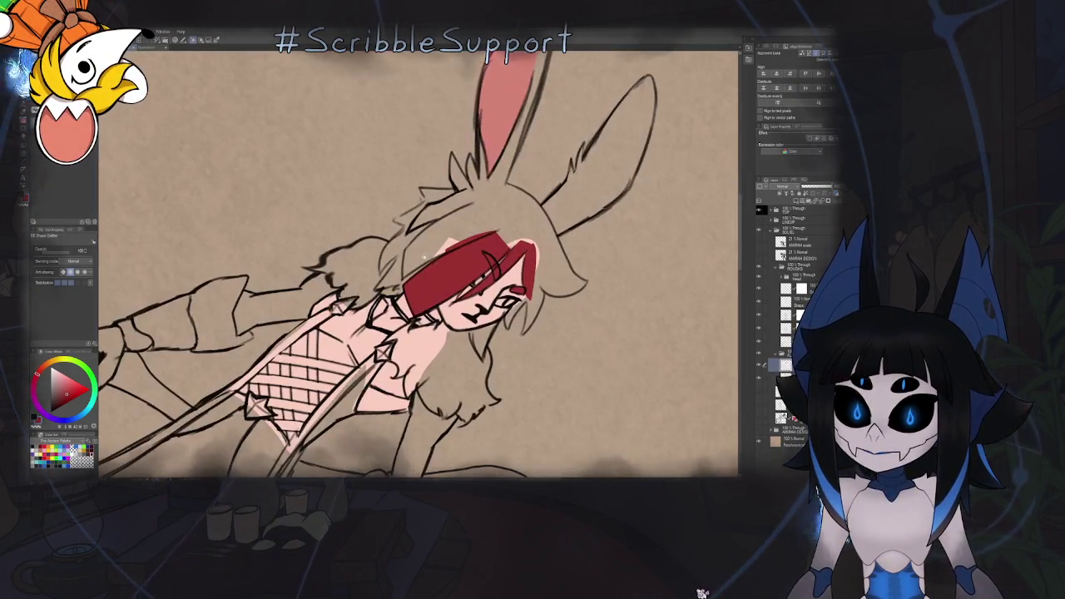
scroll(450, 287, up, 3)
scroll(450, 286, up, 1)
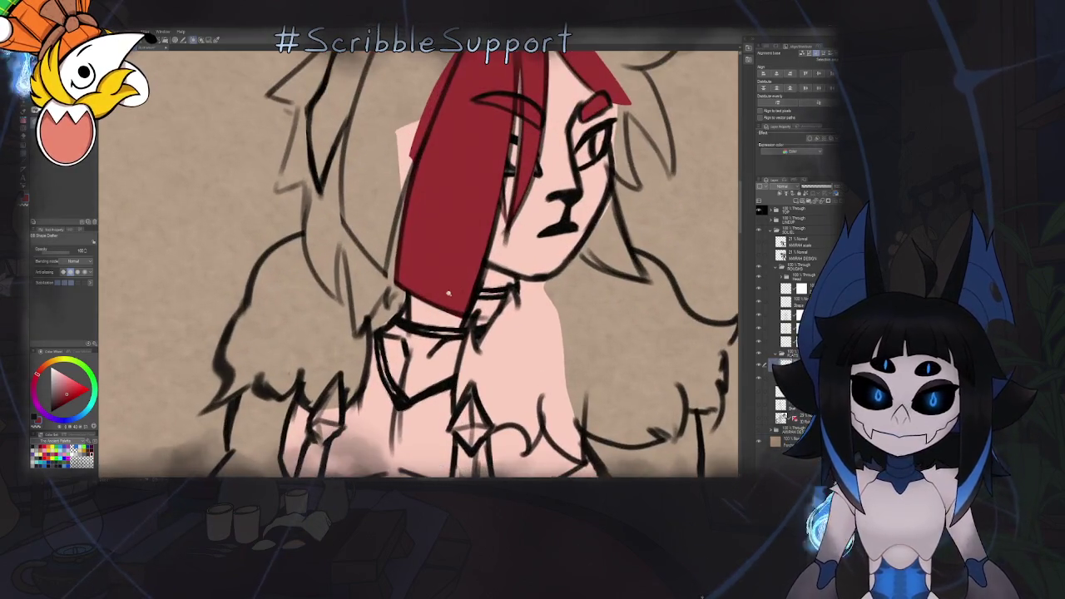
scroll(399, 308, up, 2)
scroll(474, 265, up, 2)
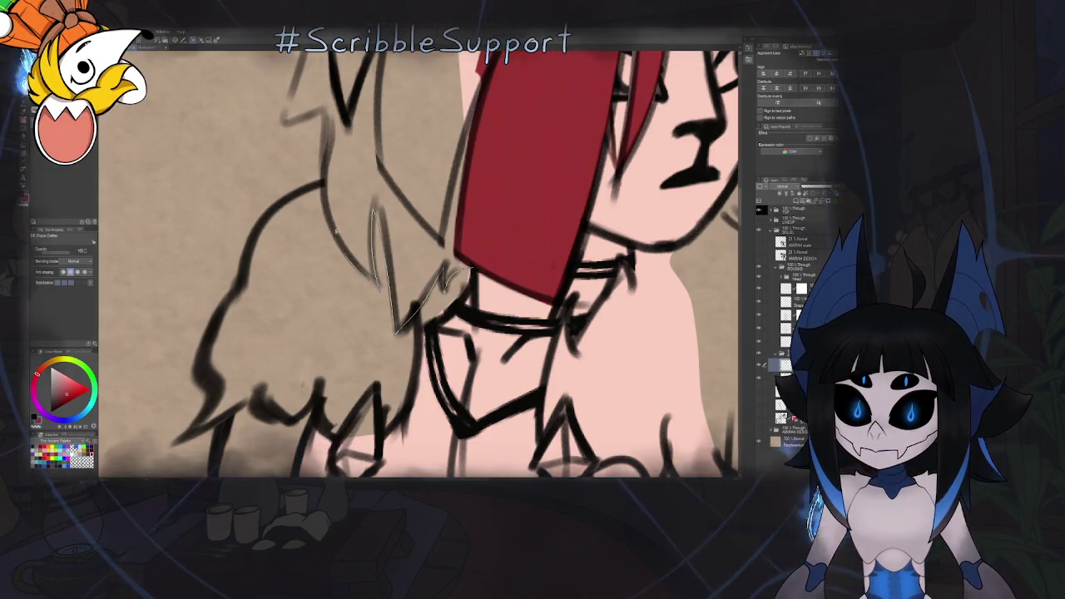
drag(479, 234, 407, 255)
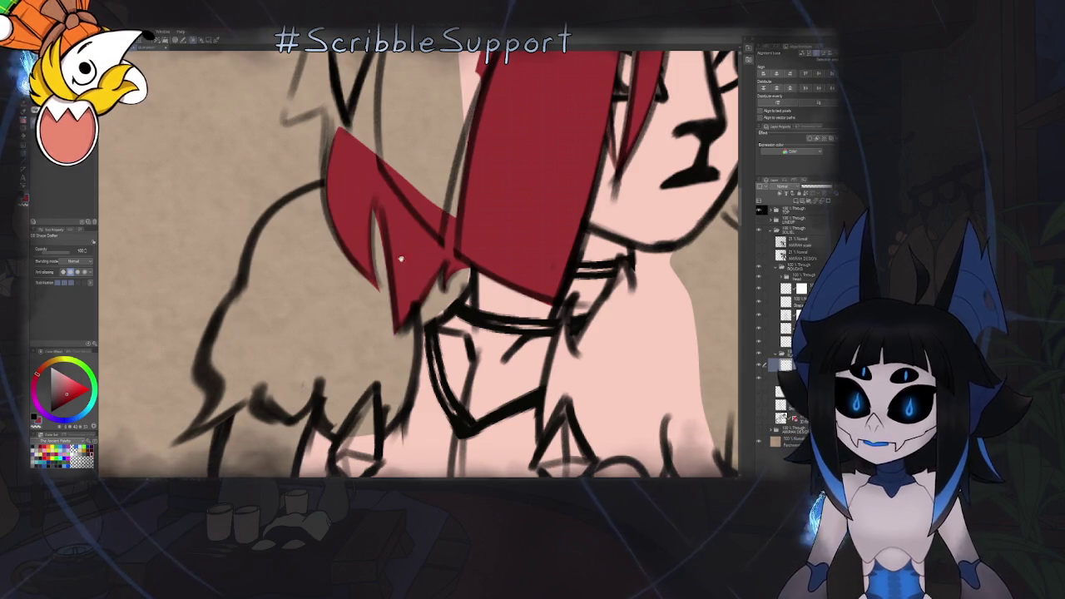
scroll(397, 266, down, 5)
scroll(404, 291, up, 3)
scroll(408, 324, up, 2)
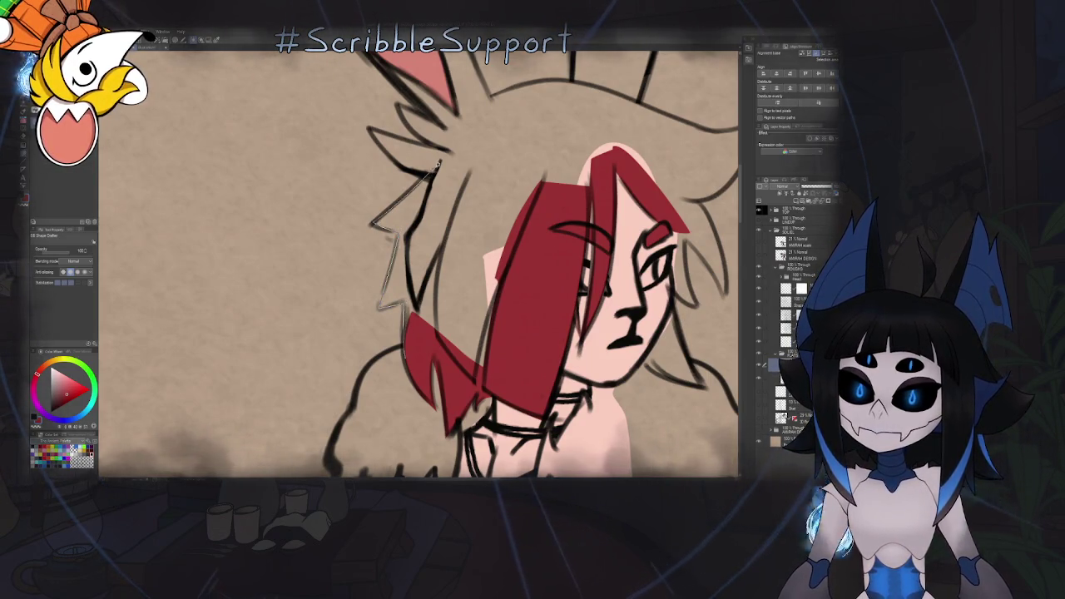
Fill the back hair beside the face and the spiky hair beside the ear red
drag(432, 339, 429, 336)
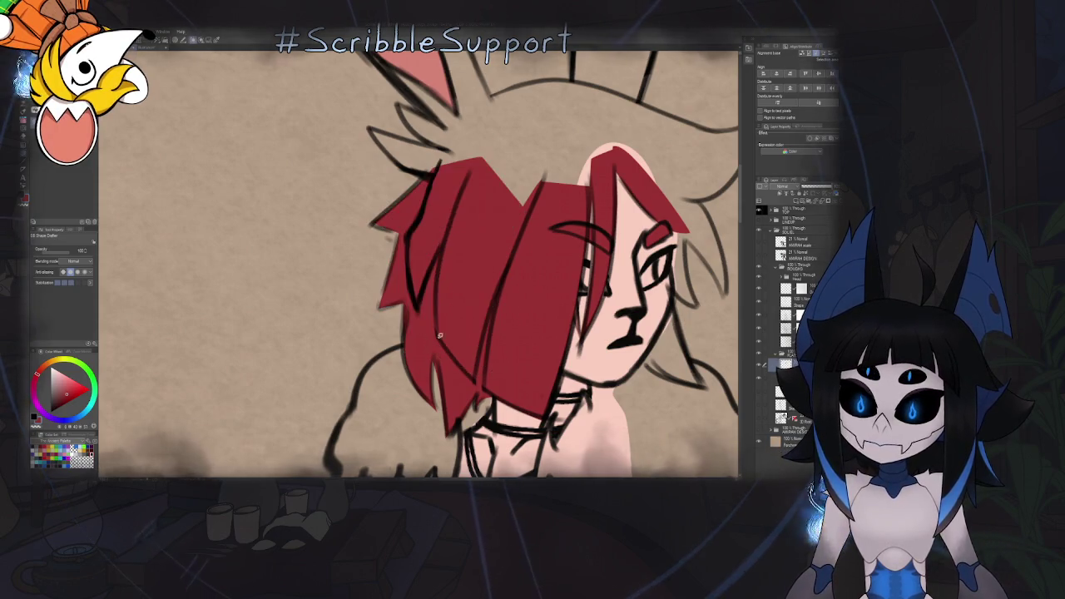
scroll(360, 264, up, 3)
scroll(360, 265, up, 2)
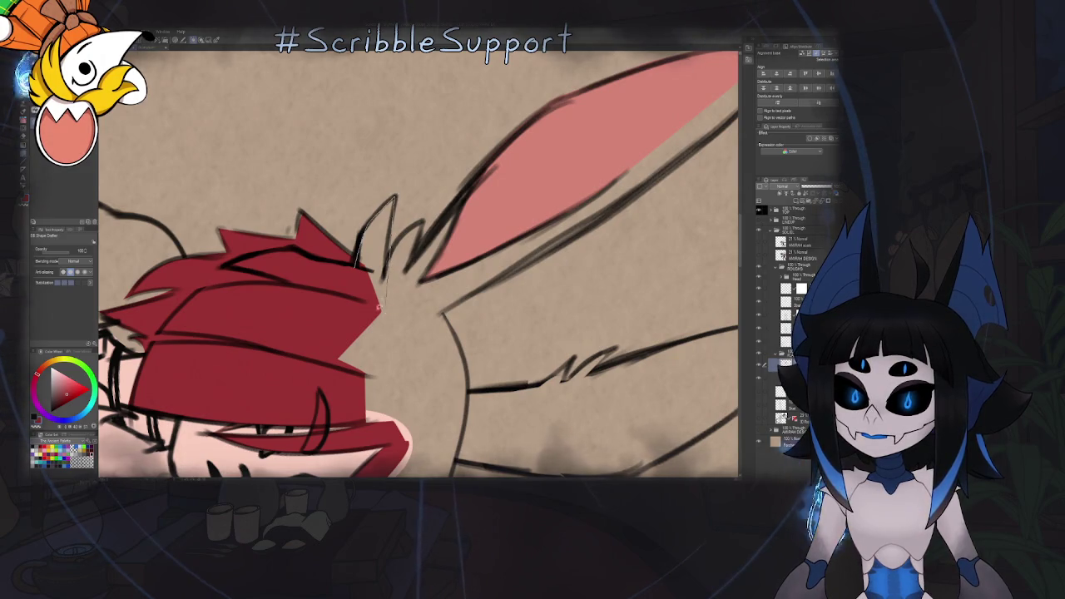
drag(358, 264, 381, 308)
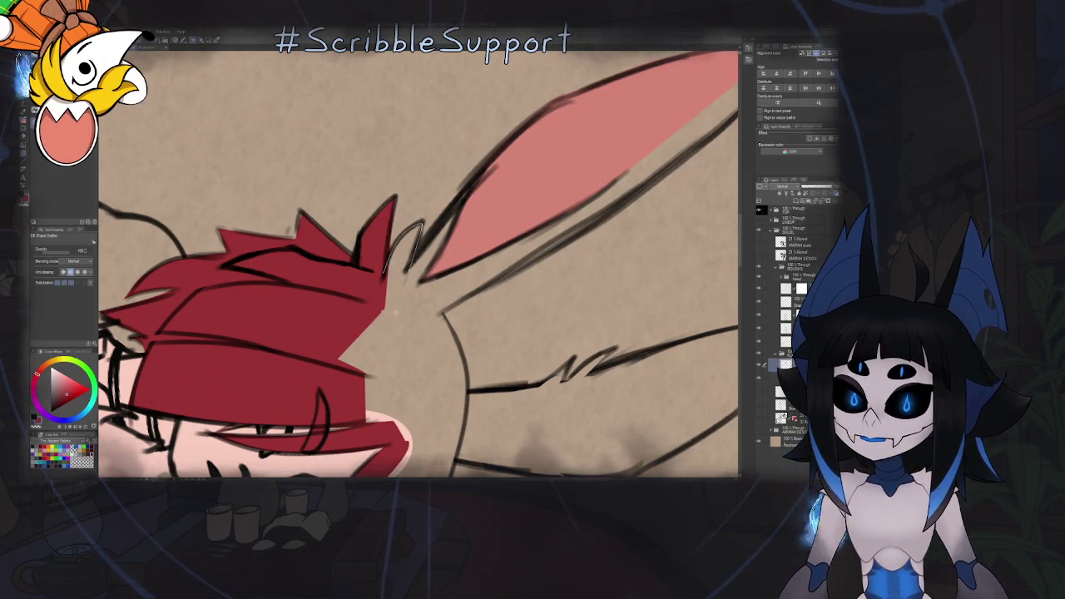
scroll(416, 258, down, 2)
scroll(416, 258, down, 2)
scroll(416, 258, down, 1)
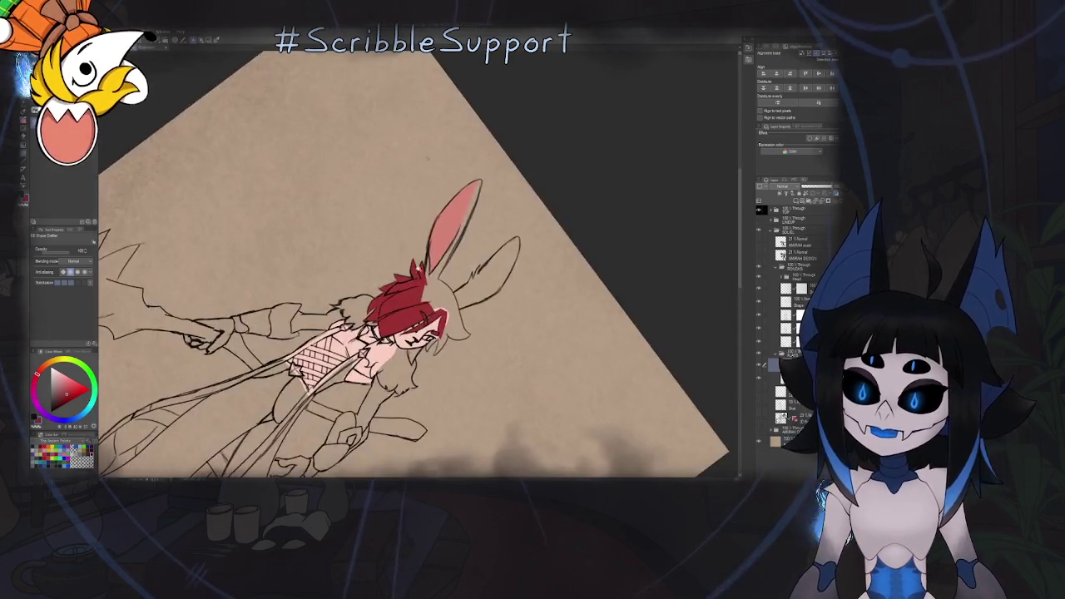
scroll(463, 261, up, 5)
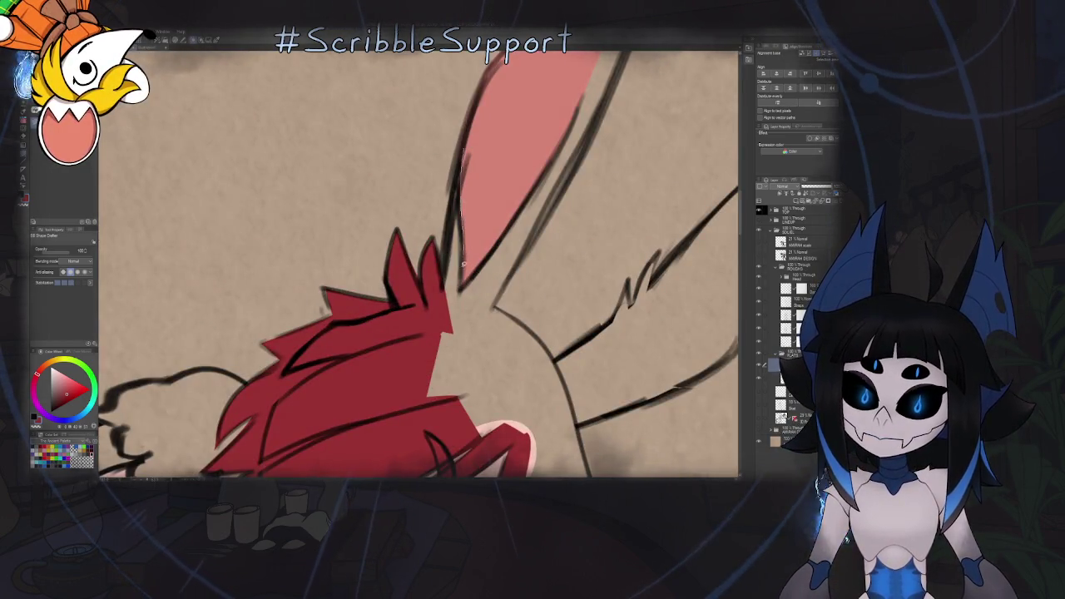
Thicken the outline along the pink ear's edge and rotate to view both ears
mouse_move(463, 154)
mouse_down()
mouse_move(448, 246)
mouse_move(349, 317)
mouse_move(395, 250)
mouse_up()
scroll(446, 246, down, 2)
scroll(447, 245, down, 2)
scroll(396, 249, up, 5)
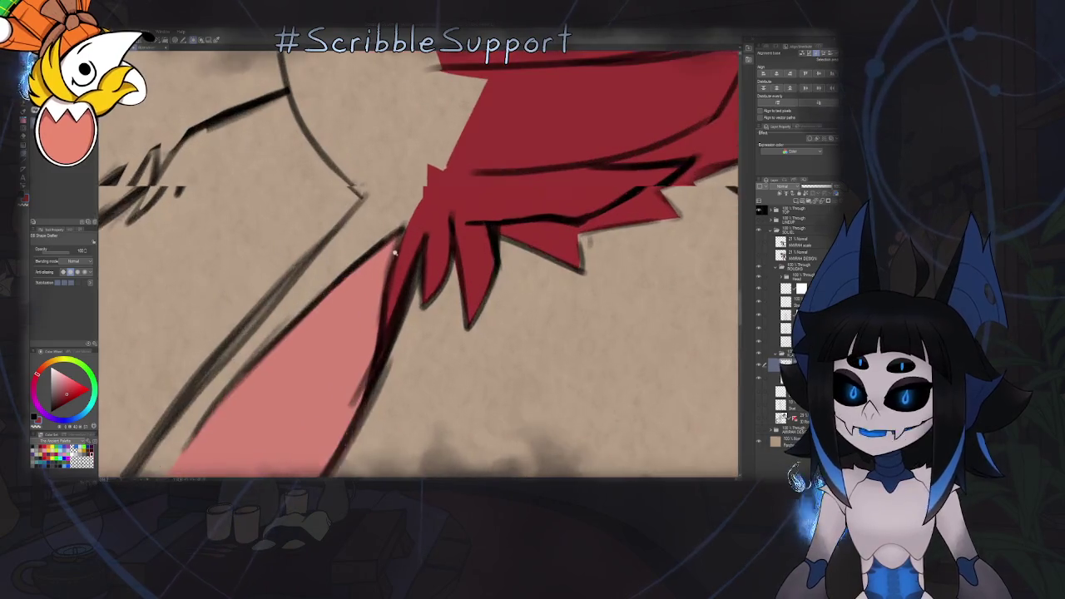
drag(395, 250, 432, 239)
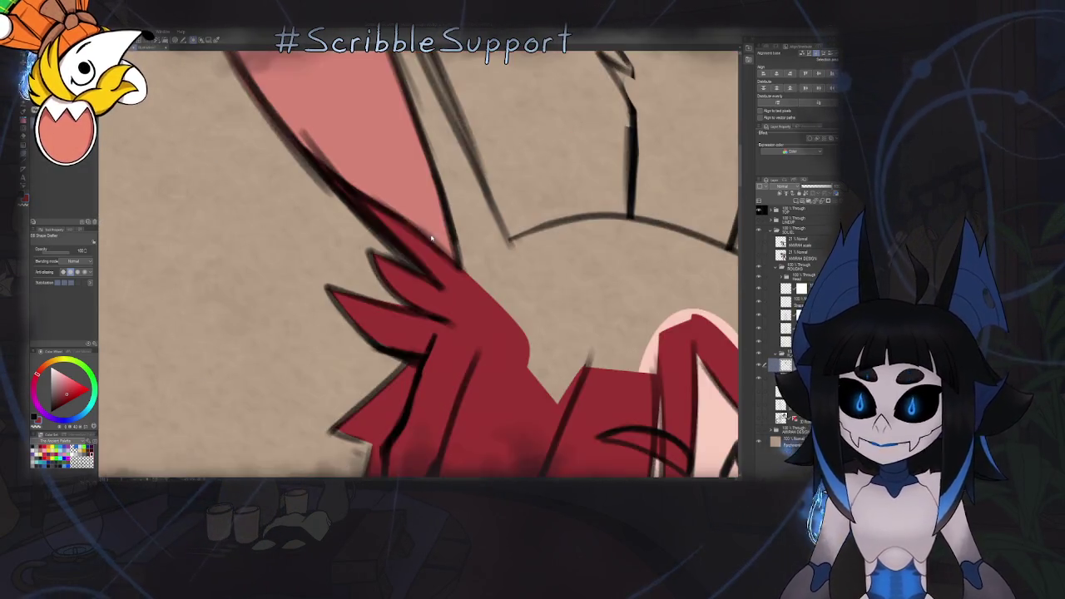
scroll(431, 238, down, 3)
scroll(427, 232, up, 1)
scroll(427, 232, up, 3)
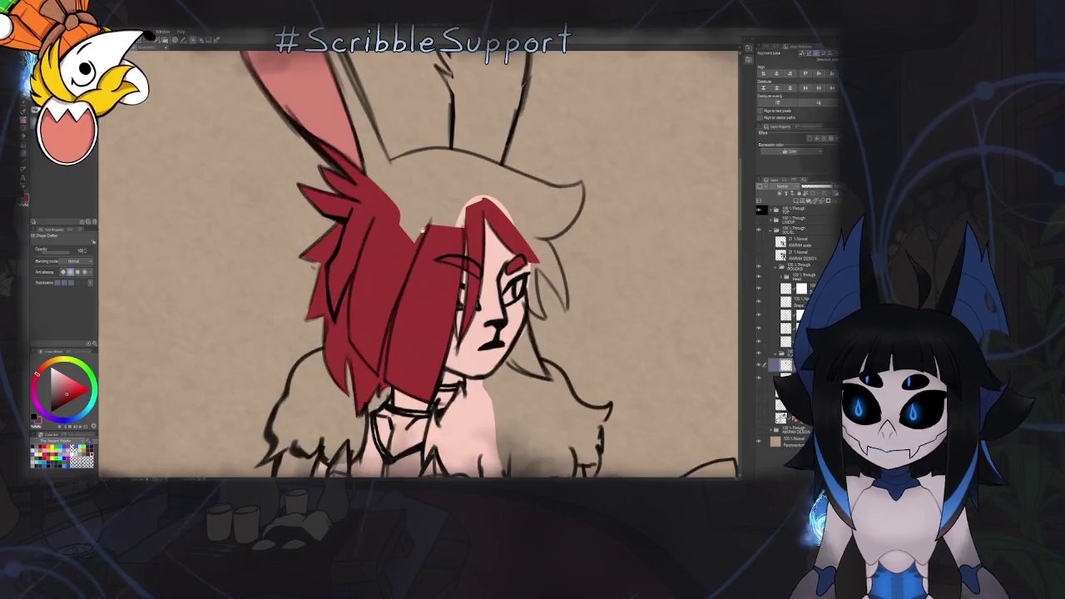
scroll(427, 231, down, 2)
drag(427, 231, 412, 199)
scroll(405, 186, down, 2)
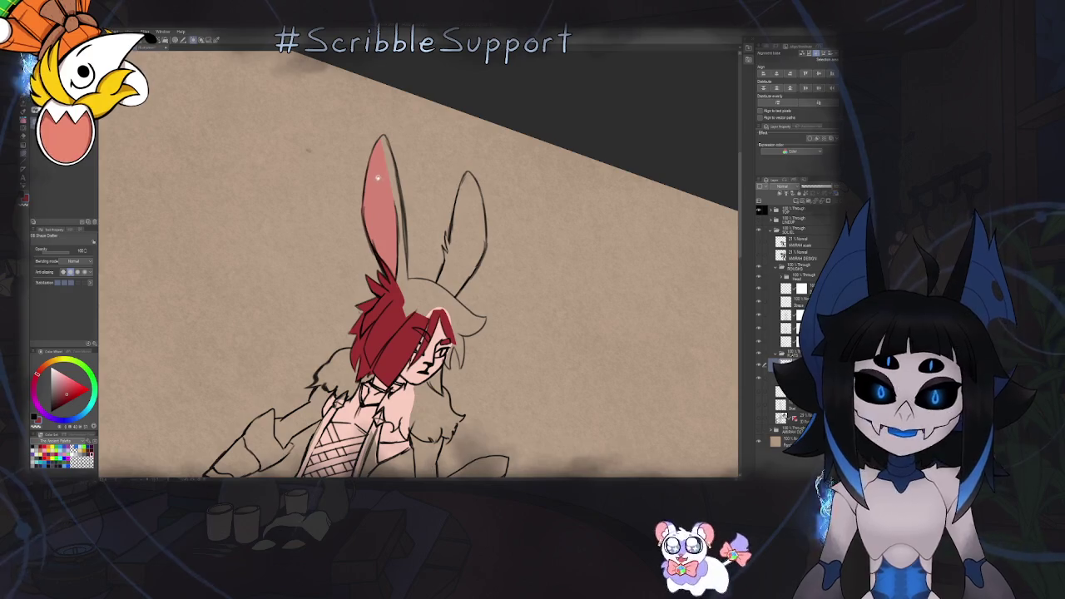
scroll(377, 176, up, 2)
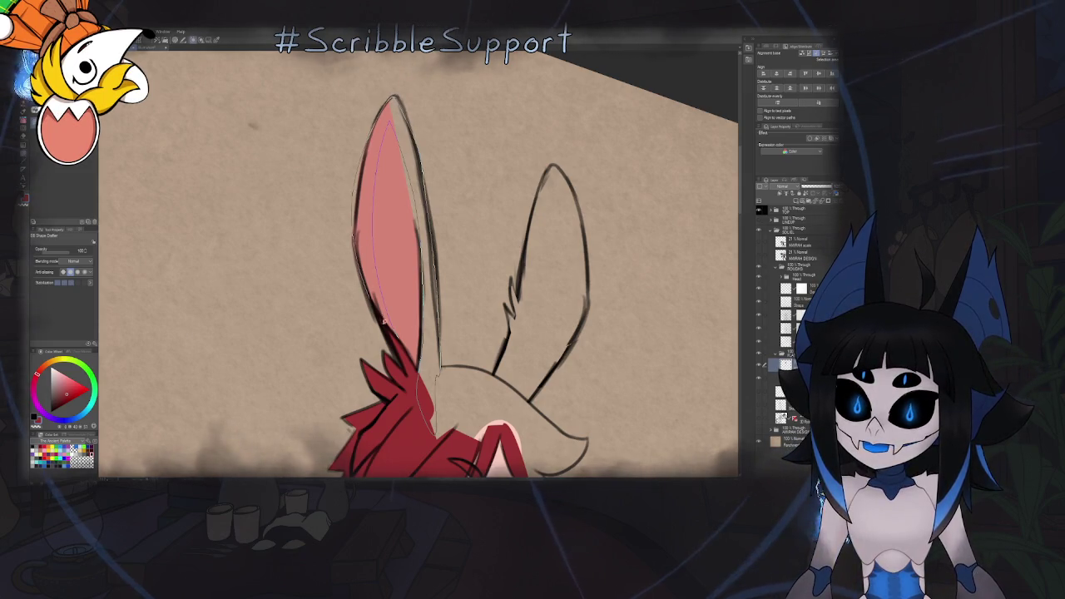
Lasso-fill the outer rim of the left ear red around its pink interior
drag(382, 318, 380, 325)
key(b)
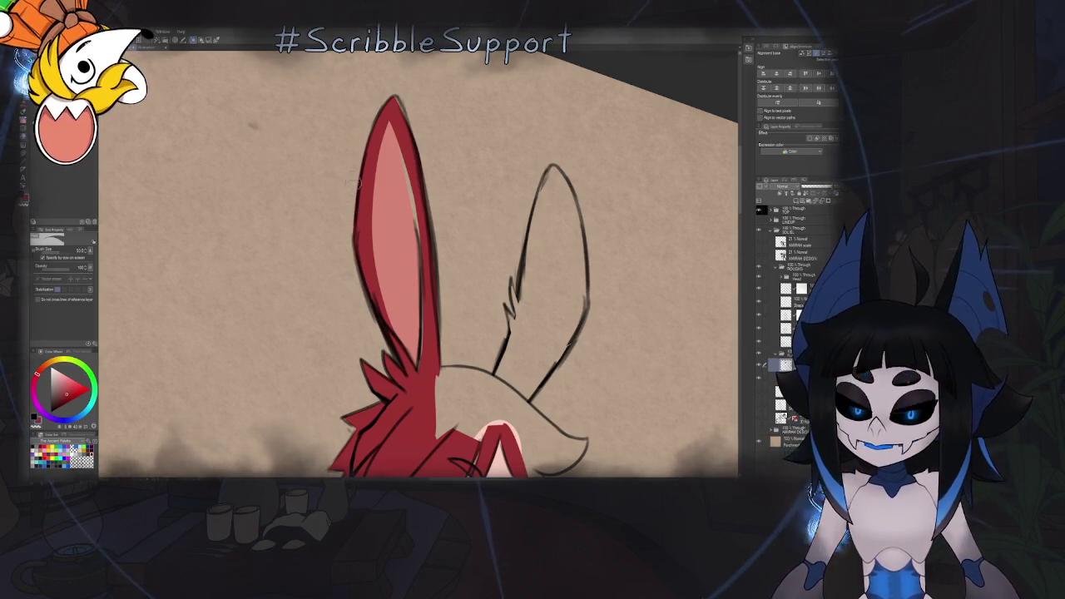
key(ctrl+0)
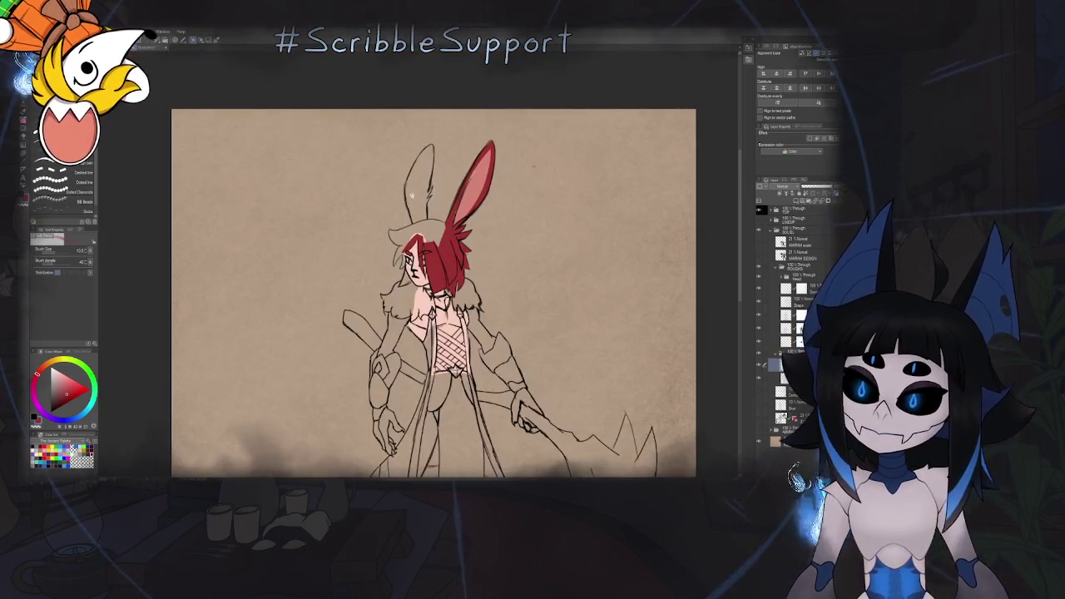
scroll(456, 187, up, 5)
key(e)
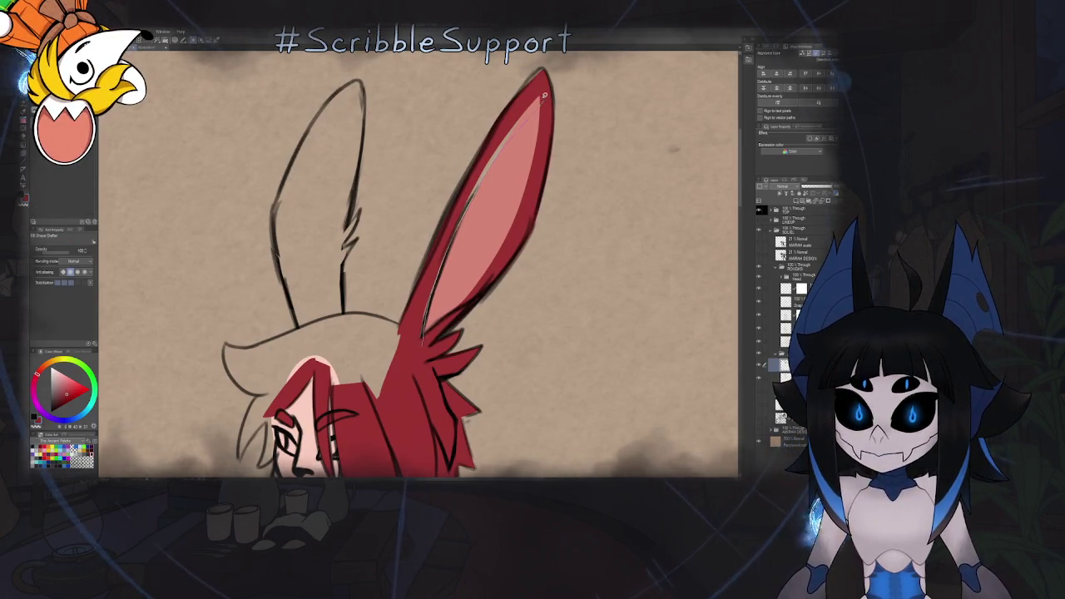
drag(426, 313, 424, 343)
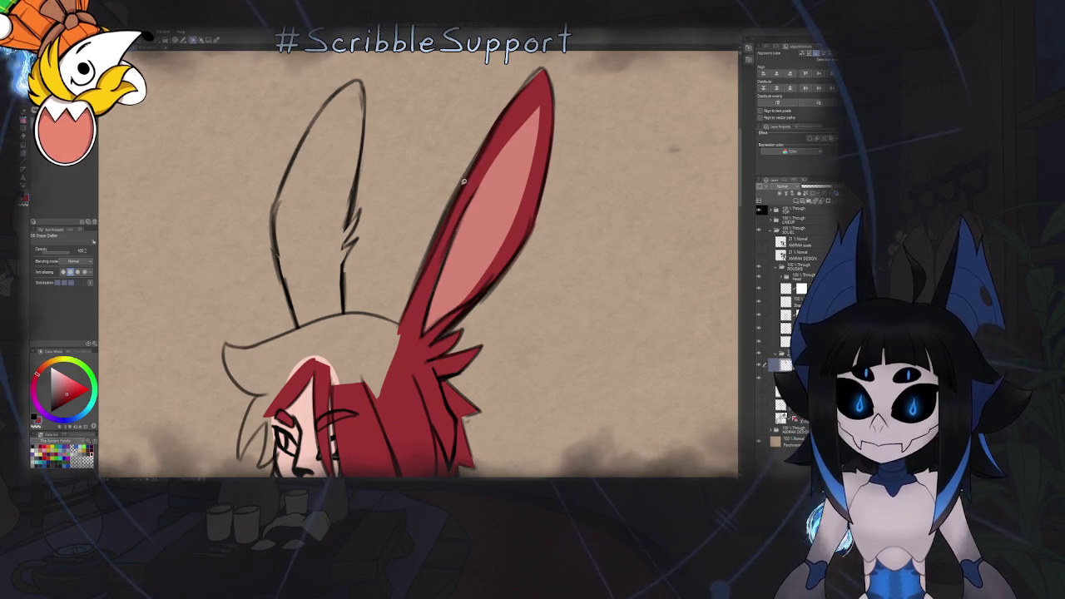
Mirror and rotate the canvas to check the ear tip, then reset rotation and fit the view
key(h)
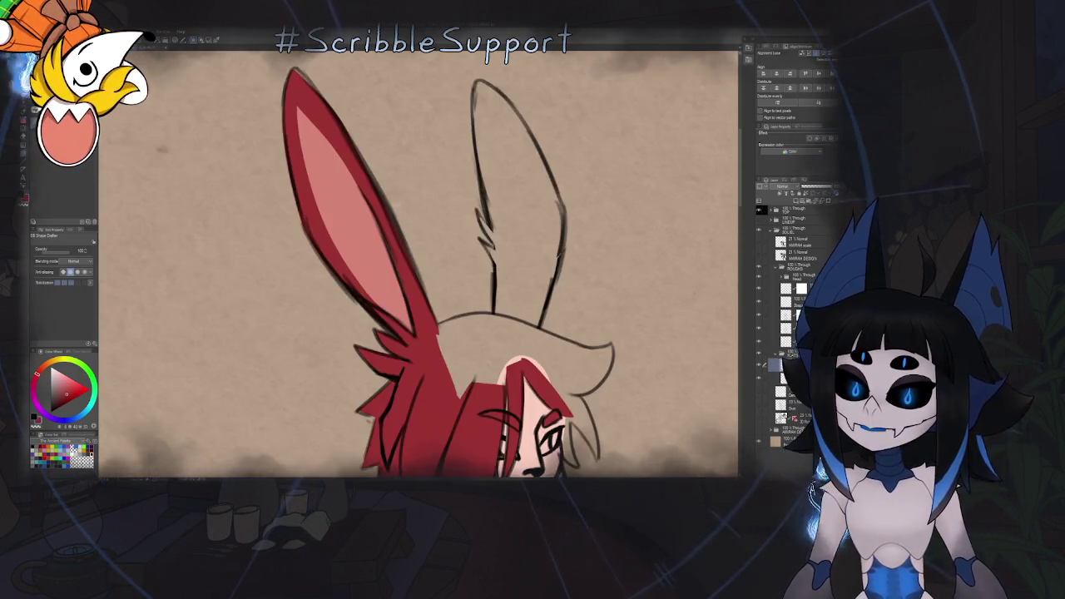
key(minus)
key(minus)
key(minus)
key(ctrl+plus)
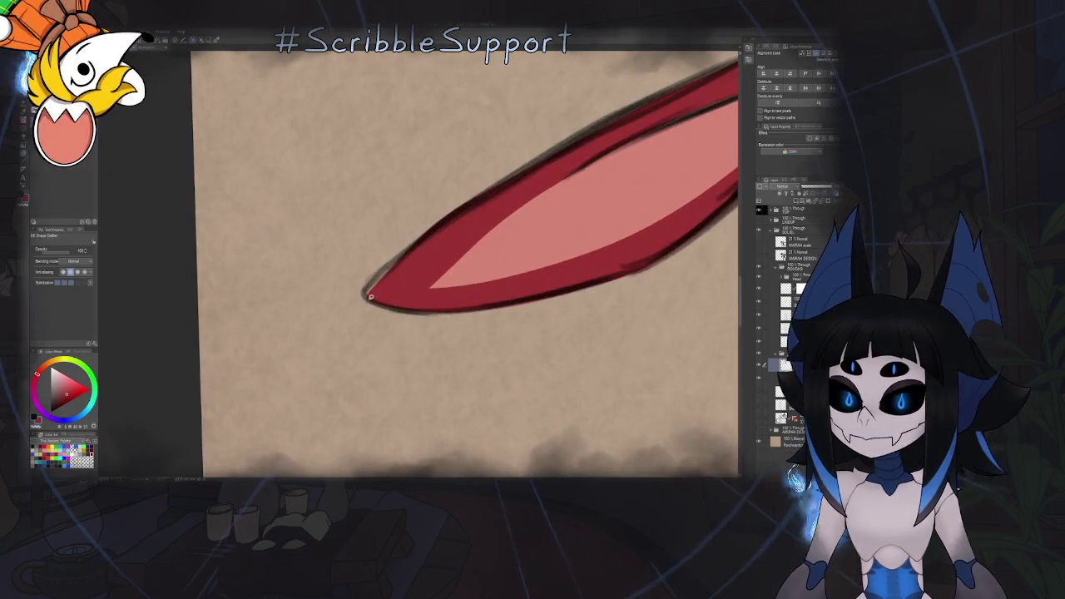
key(equal)
key(ctrl+0)
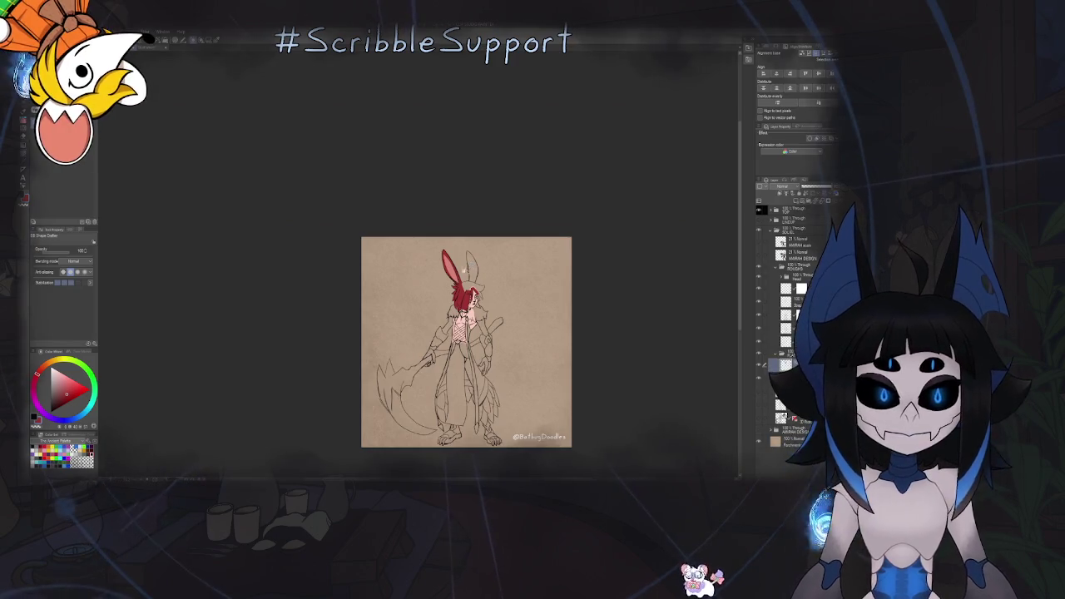
Mirror the zoomed canvas and brush pink inside the red ear toward its tip
key(ctrl+plus)
scroll(456, 263, up, 2)
scroll(462, 264, up, 2)
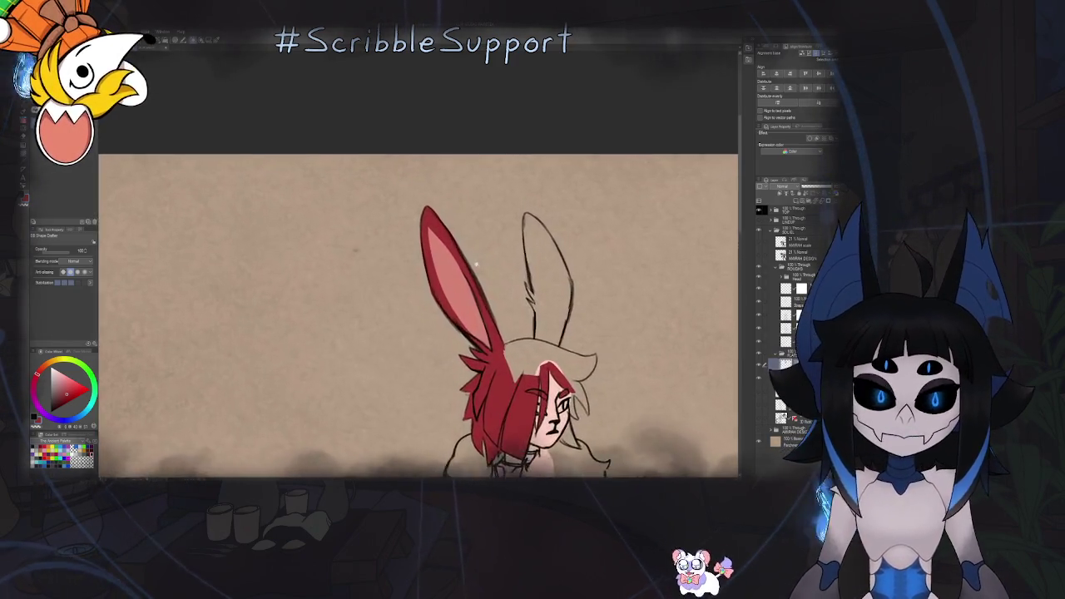
scroll(467, 268, up, 2)
scroll(474, 271, up, 2)
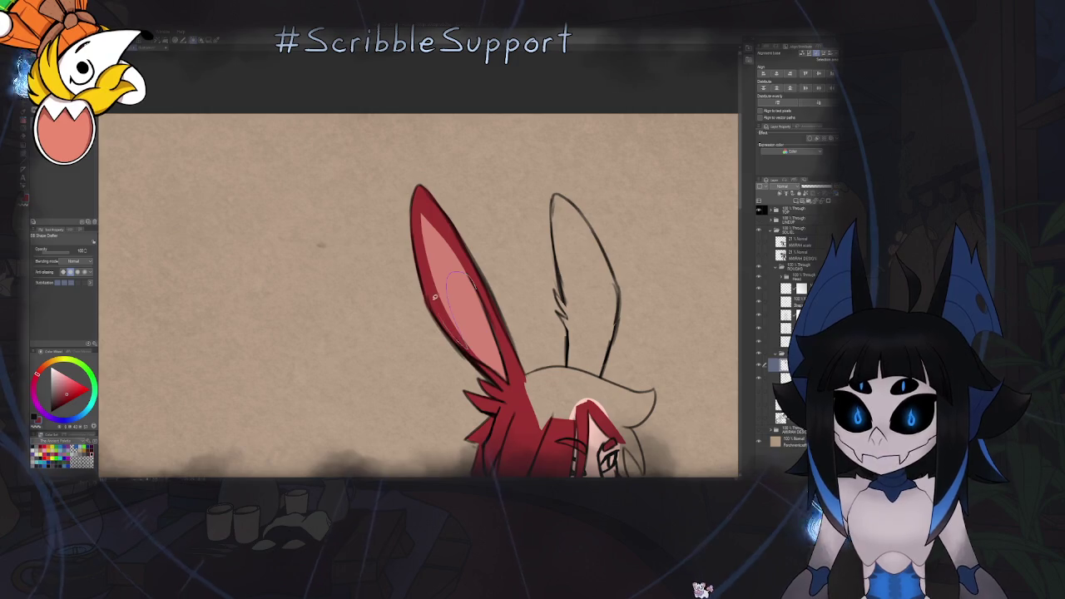
scroll(441, 218, down, 3)
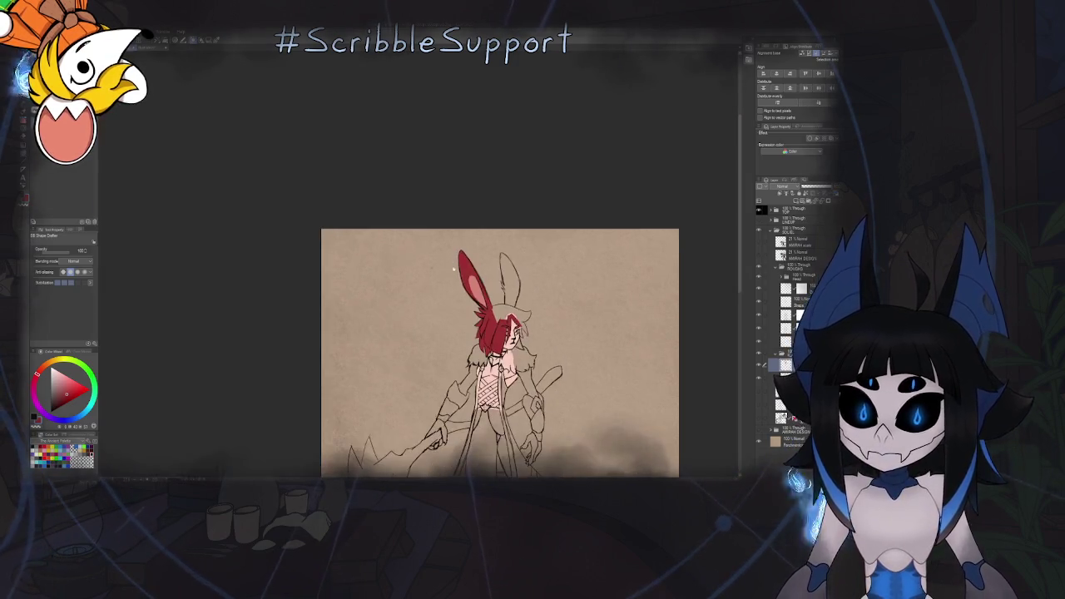
key(h)
scroll(457, 281, up, 2)
scroll(358, 308, up, 2)
key(b)
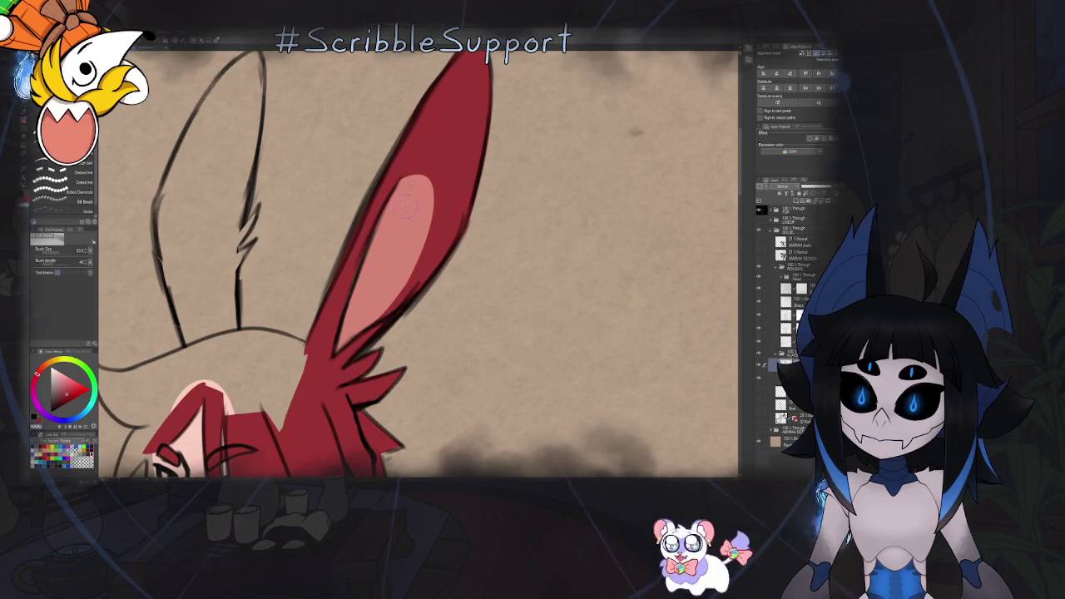
drag(406, 206, 424, 158)
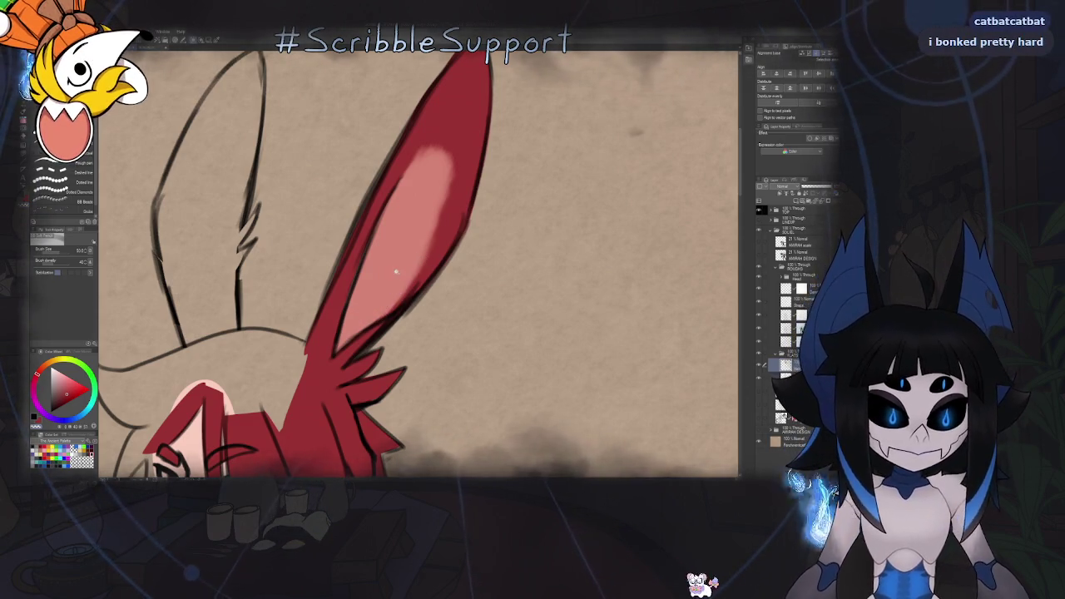
Fit the whole character in view, choose lasso fill, and tilt the view onto the head
scroll(379, 297, down, 3)
scroll(378, 285, down, 3)
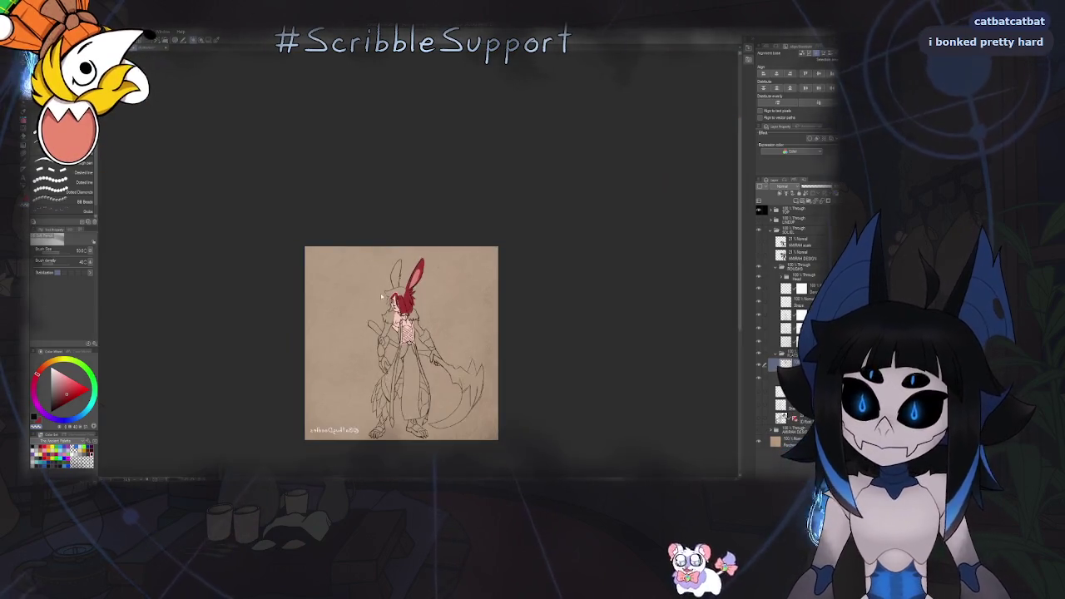
scroll(471, 224, up, 3)
scroll(470, 224, up, 3)
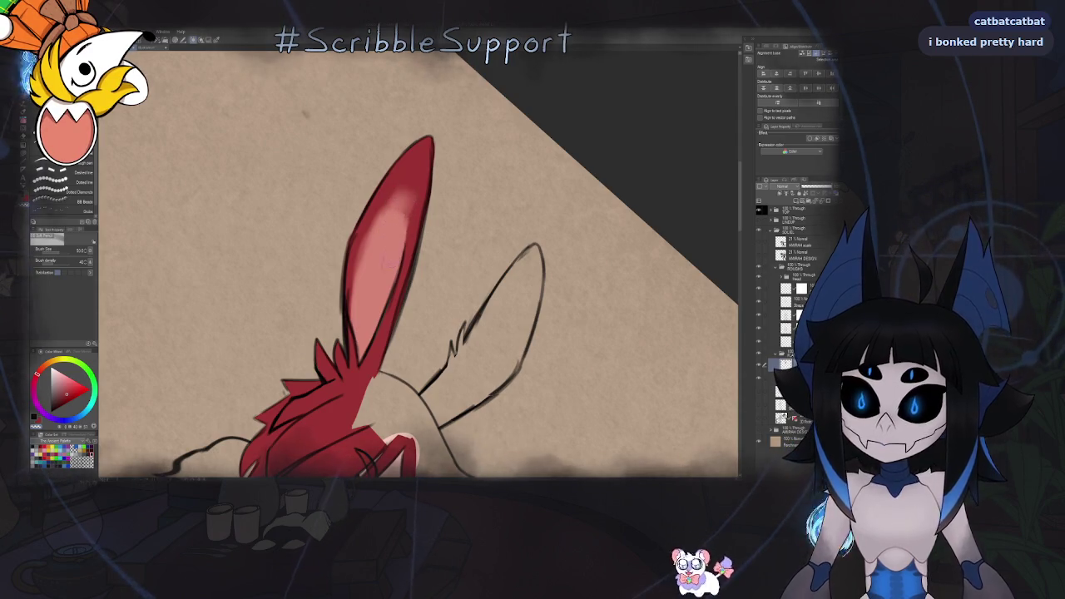
key(ctrl+0)
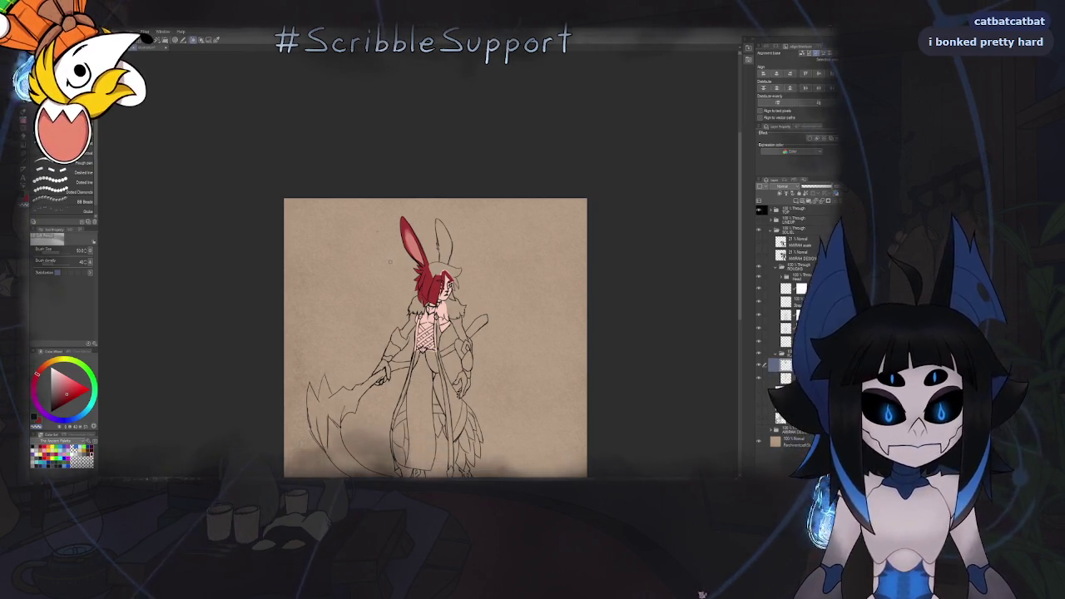
key(u)
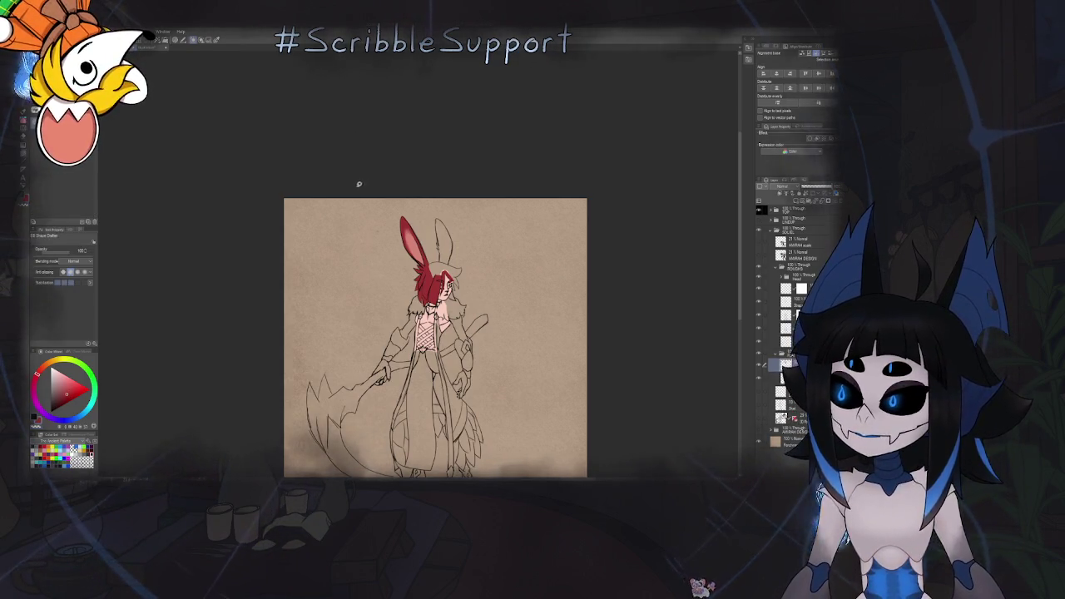
scroll(431, 295, up, 5)
drag(499, 167, 431, 296)
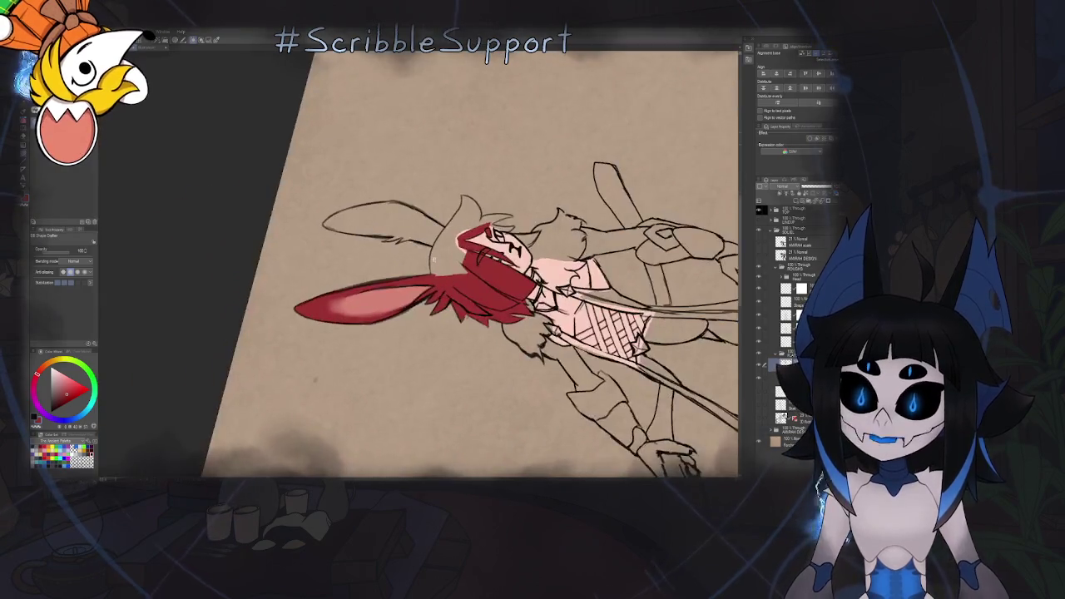
Rotate the canvas and lasso-fill the second ear's interior and notch tip red
scroll(431, 295, up, 2)
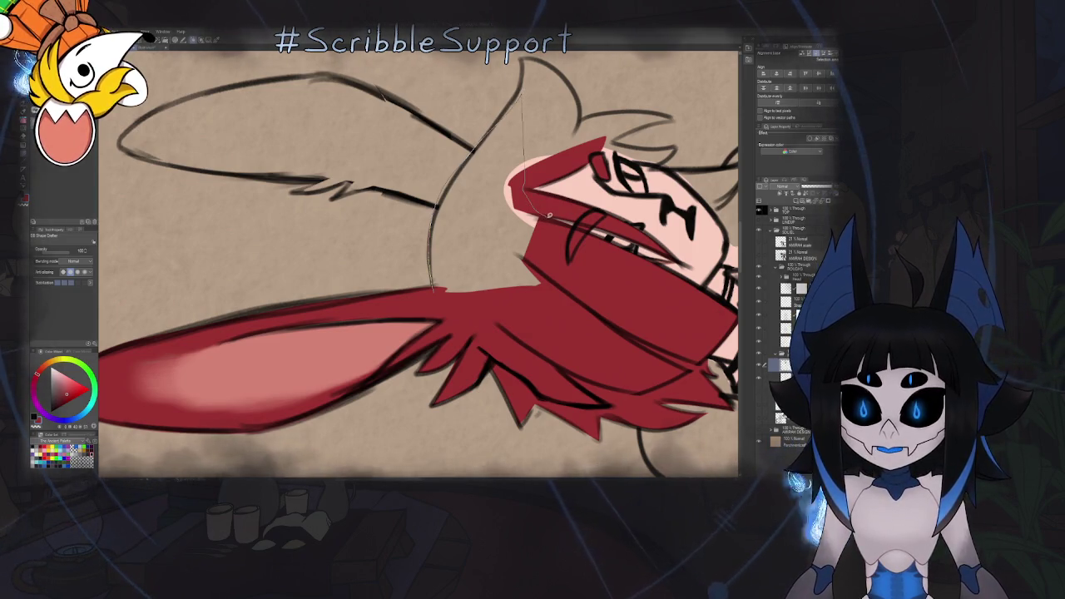
drag(465, 308, 419, 310)
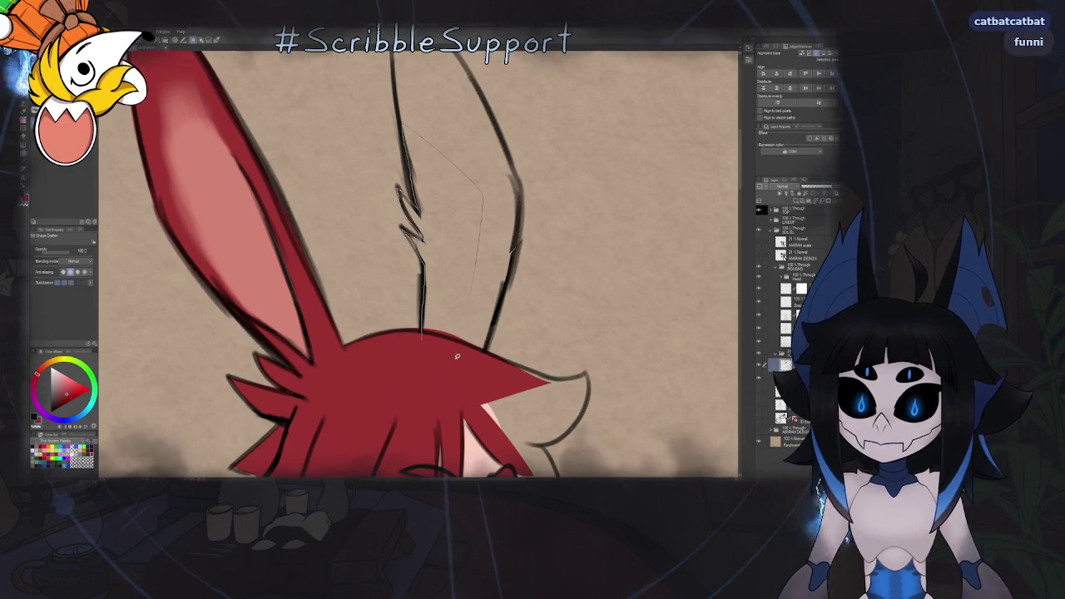
drag(458, 350, 443, 306)
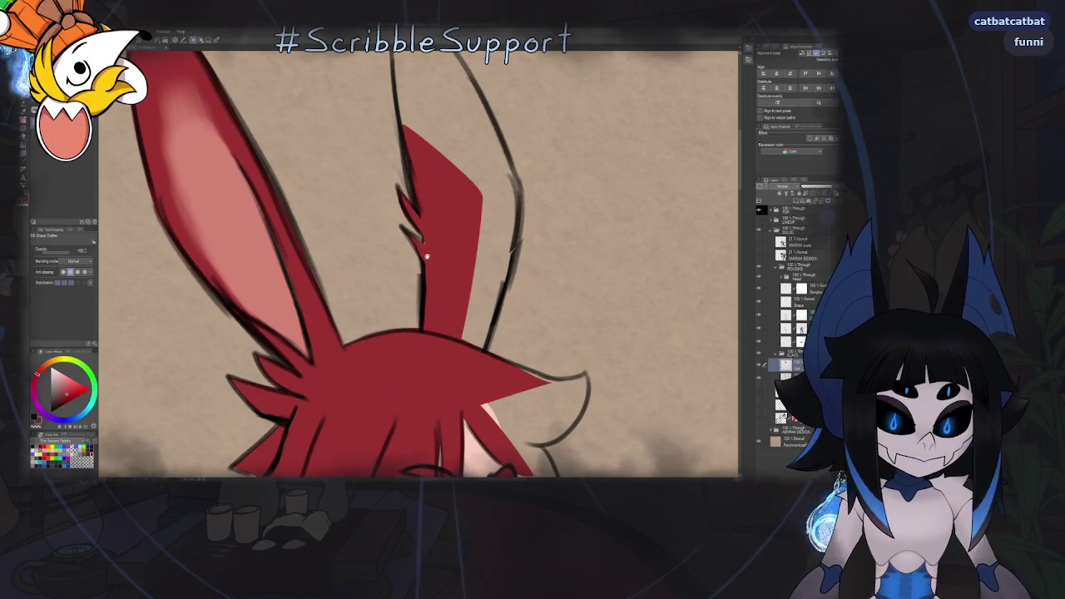
drag(431, 251, 391, 253)
scroll(381, 257, up, 5)
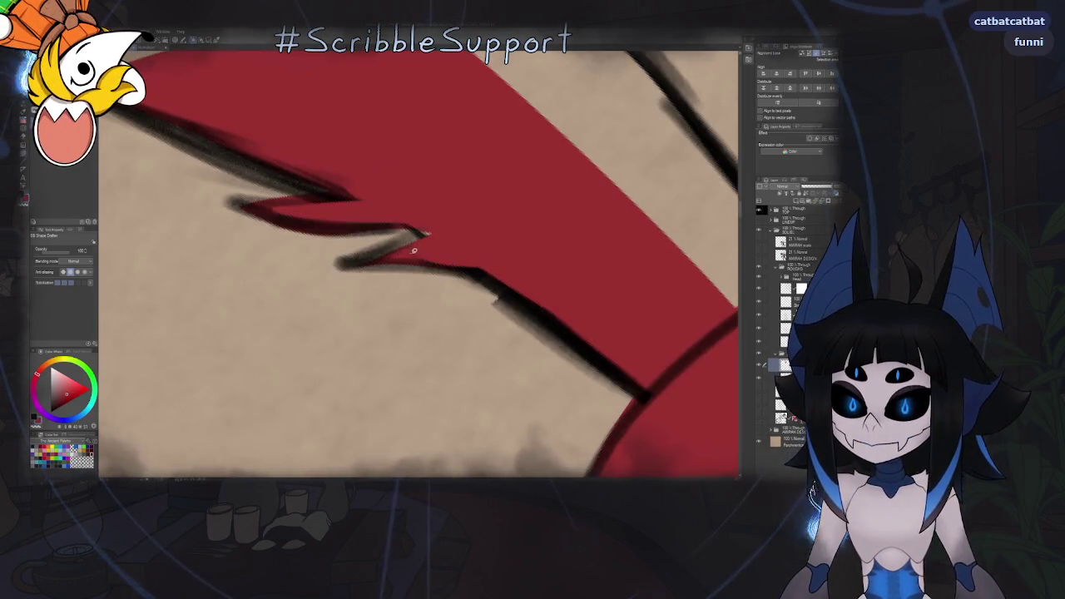
mouse_move(405, 219)
mouse_down()
mouse_move(446, 263)
mouse_move(456, 231)
mouse_move(435, 173)
mouse_move(478, 199)
mouse_up()
scroll(456, 230, down, 5)
scroll(433, 259, up, 2)
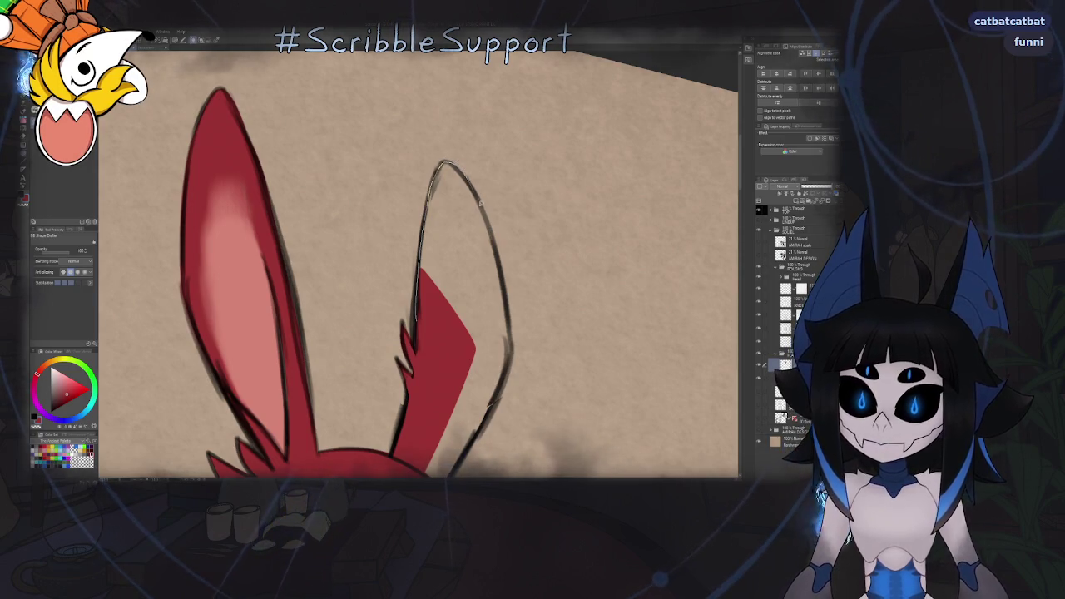
Fill the ear's empty top and the missing red strip along its edge down to the head
click(464, 250)
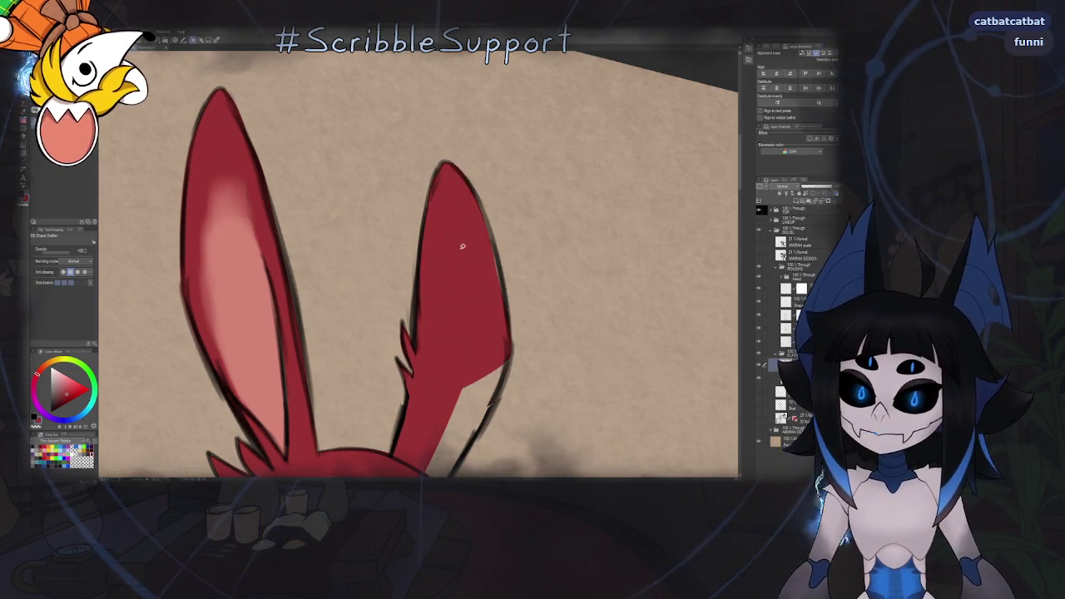
drag(464, 250, 399, 133)
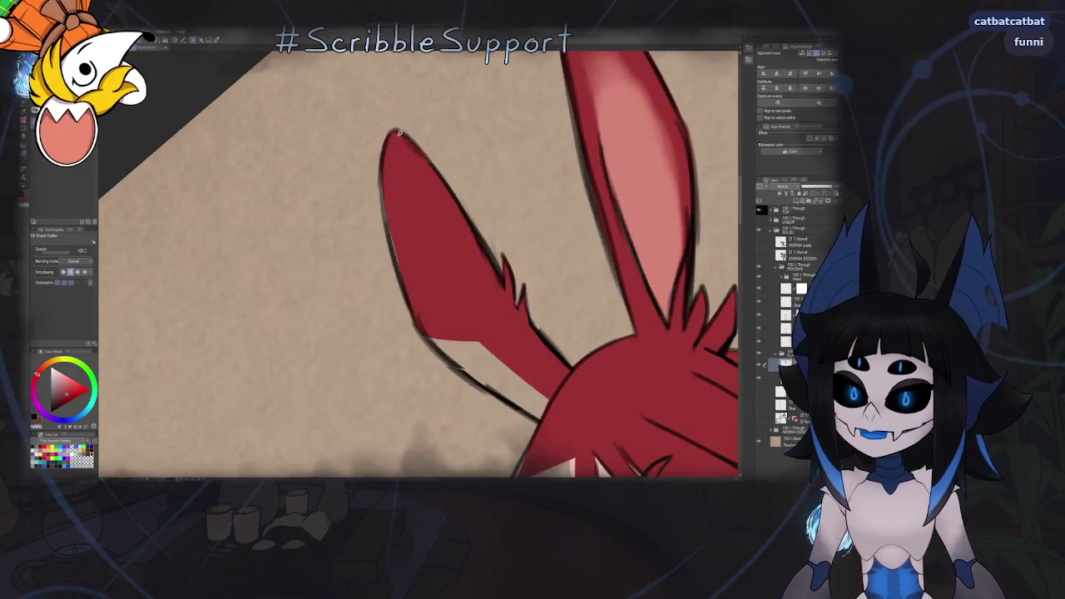
scroll(400, 133, up, 2)
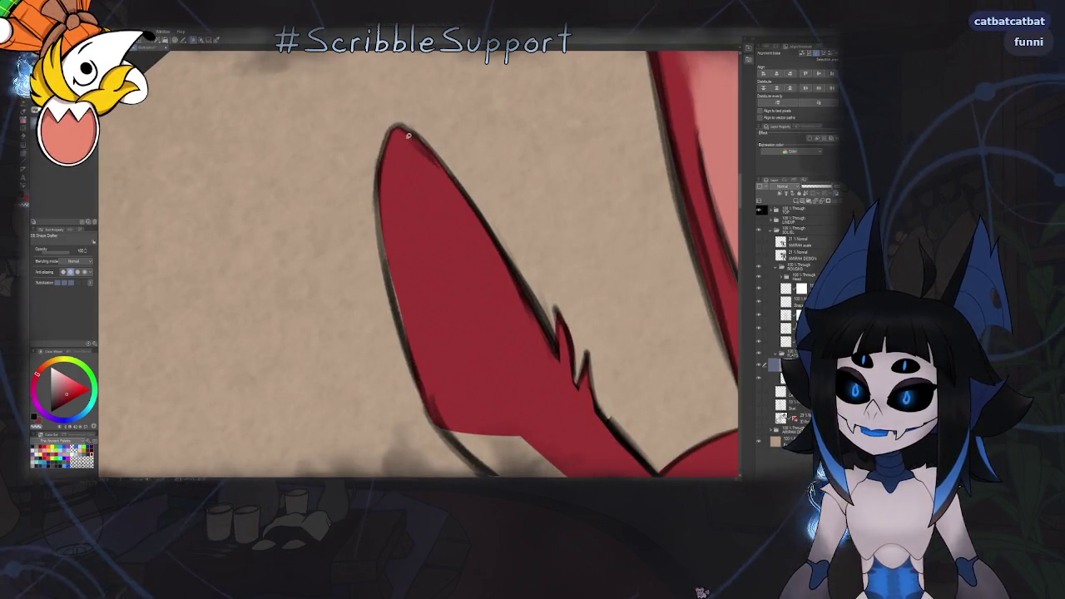
scroll(400, 141, down, 2)
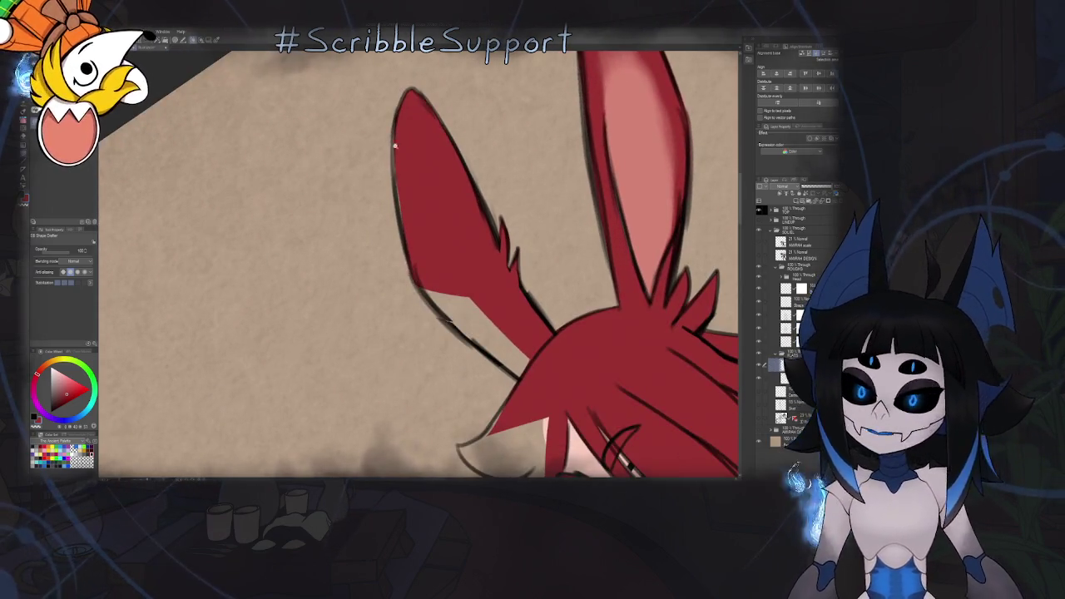
scroll(397, 145, up, 1)
scroll(385, 73, up, 1)
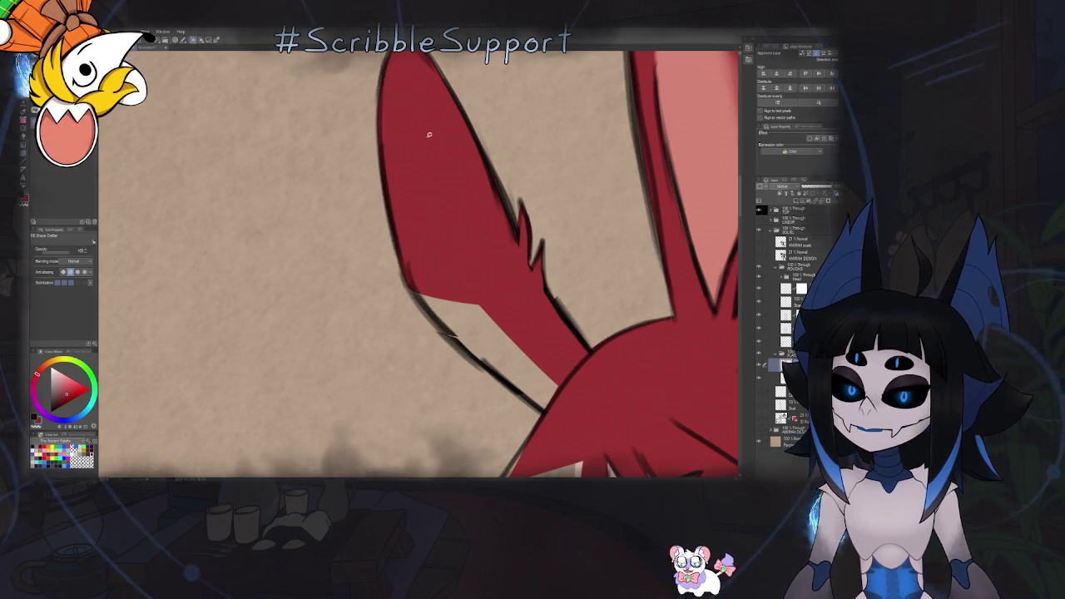
drag(428, 129, 389, 164)
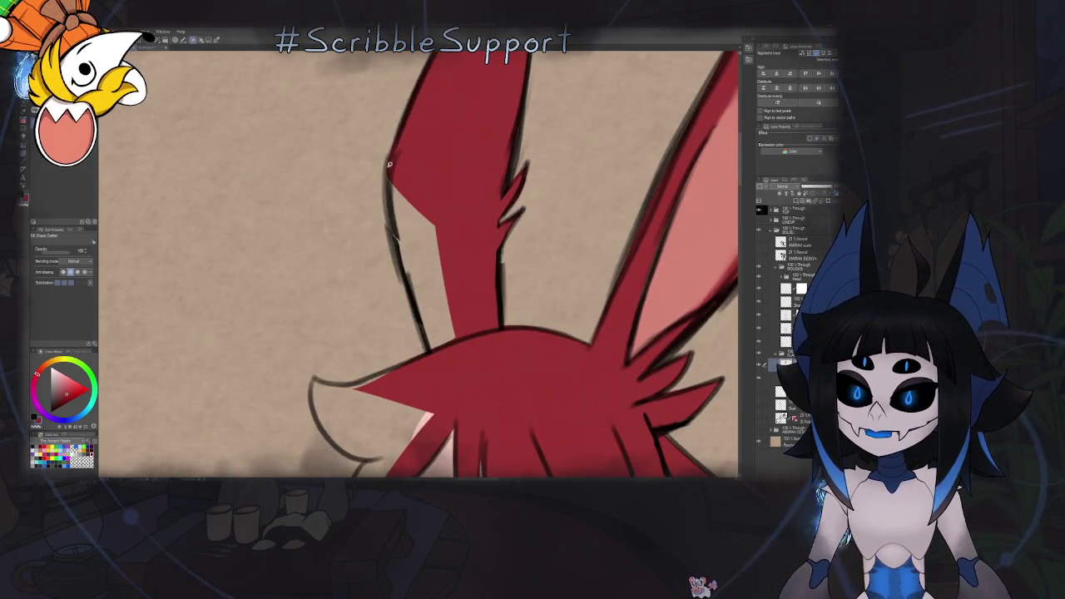
drag(388, 166, 434, 350)
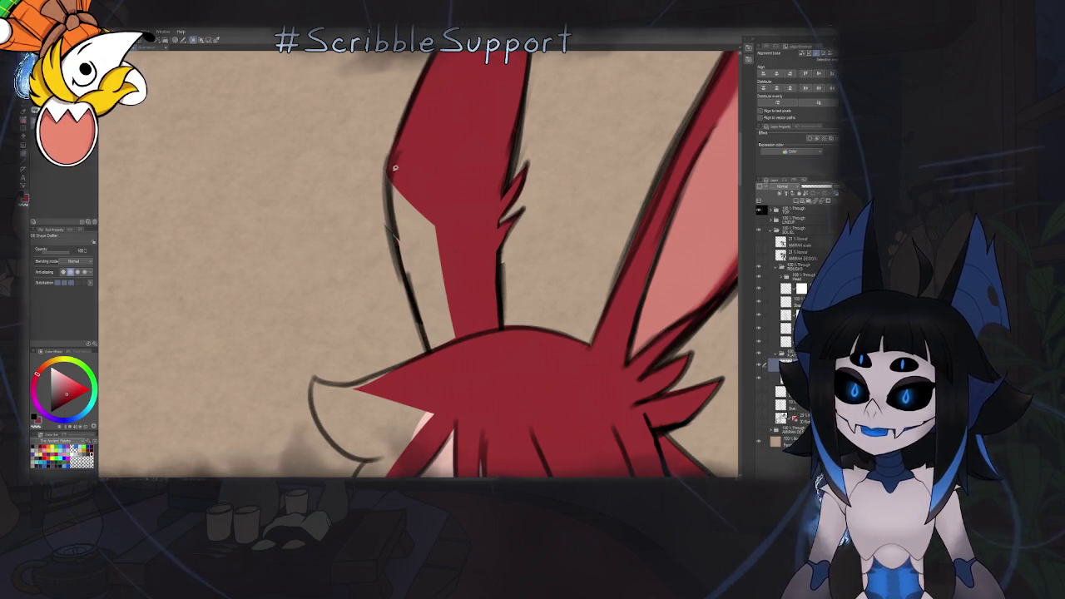
drag(390, 167, 439, 360)
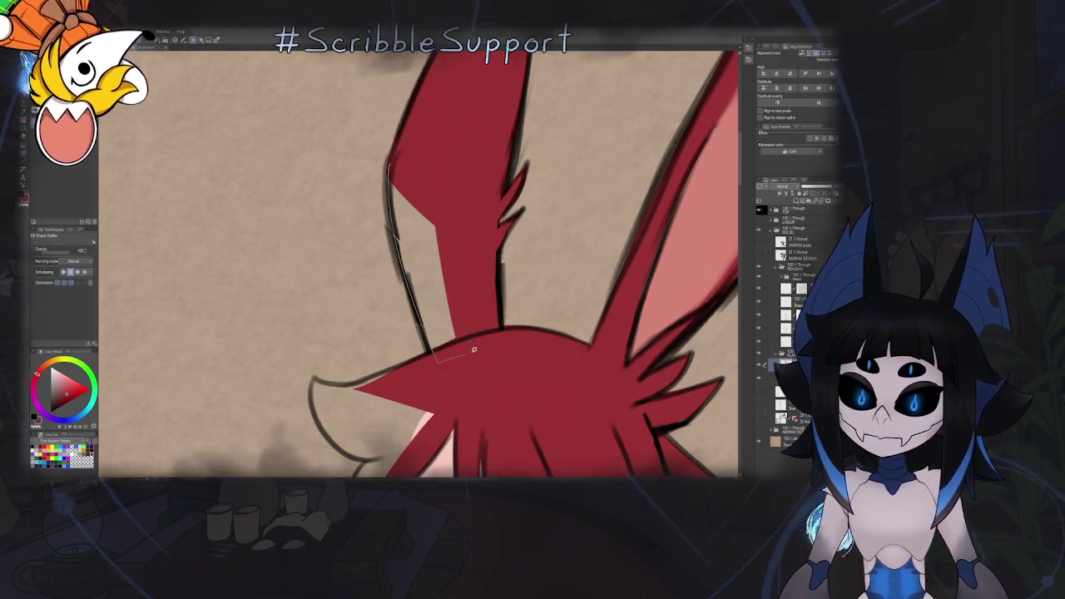
scroll(434, 148, down, 2)
scroll(430, 203, down, 1)
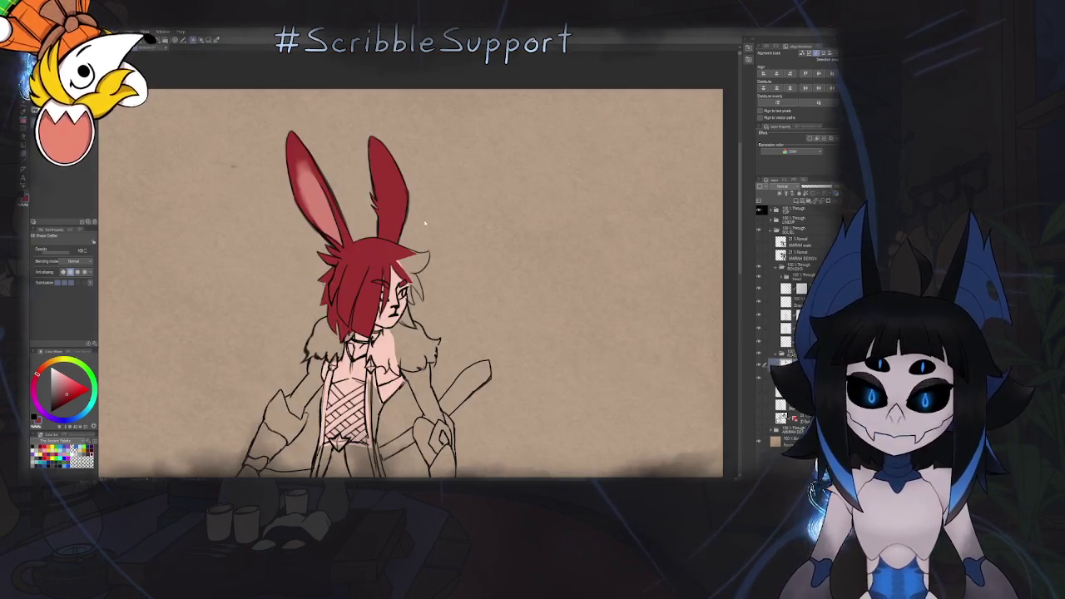
scroll(429, 203, down, 2)
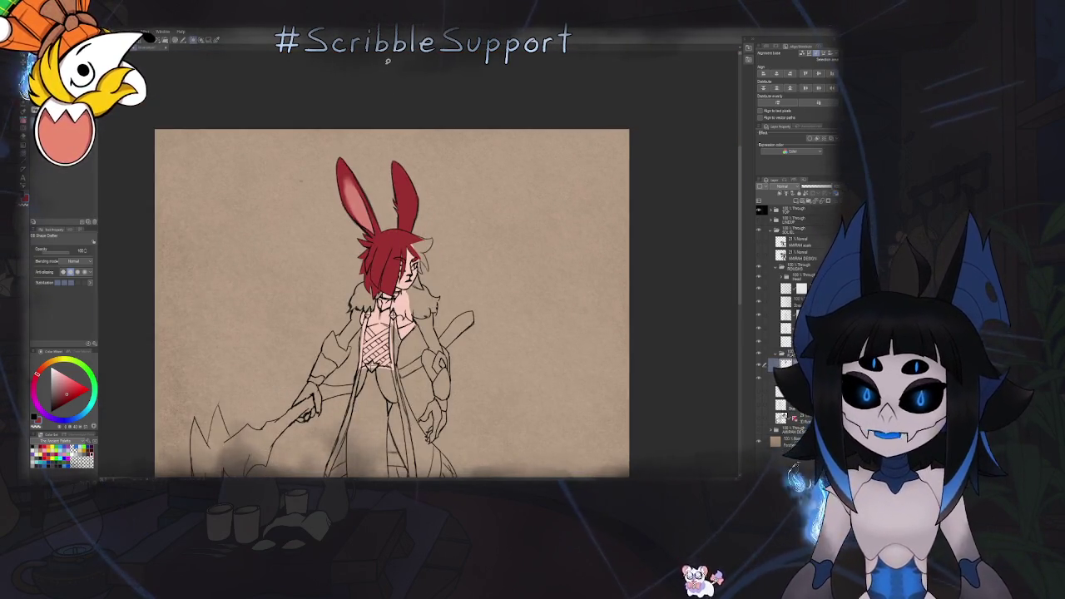
scroll(396, 218, up, 3)
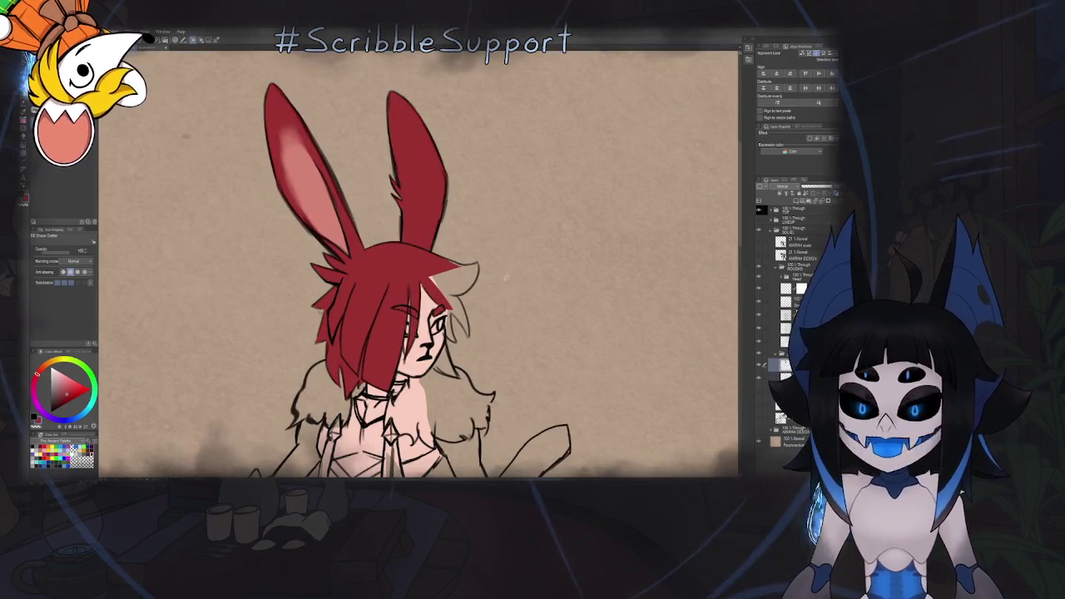
key(h)
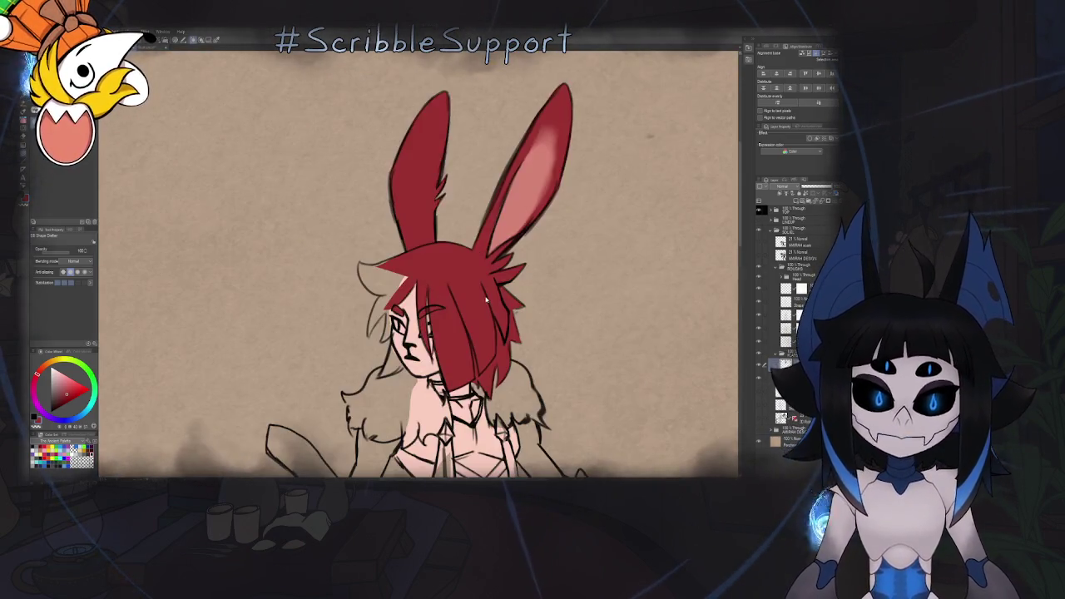
key(h)
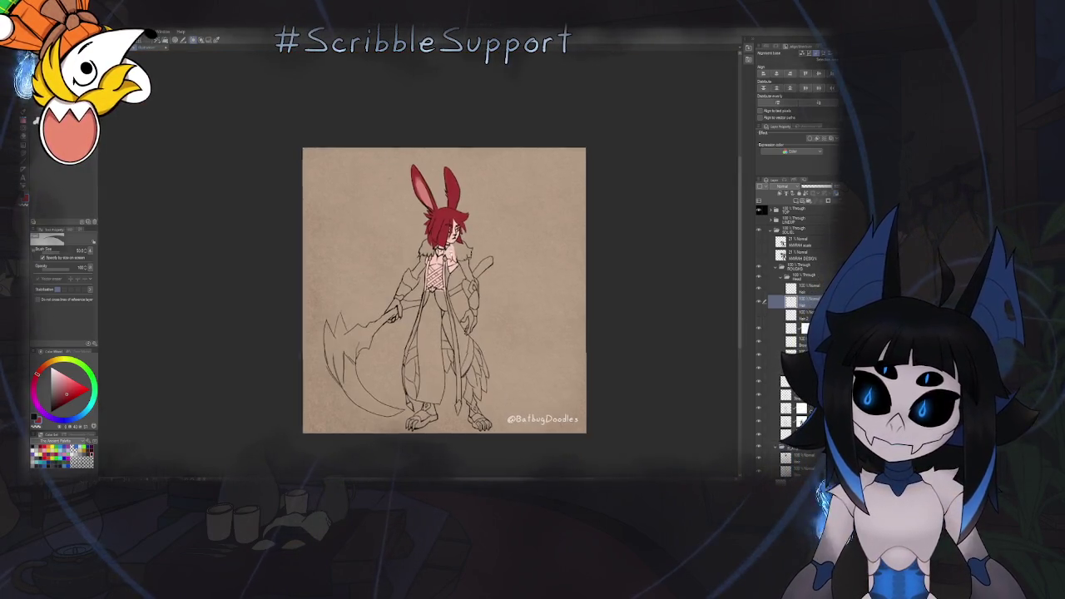
Select the painting brush and zoom in on the swordsman's face
scroll(512, 236, down, 2)
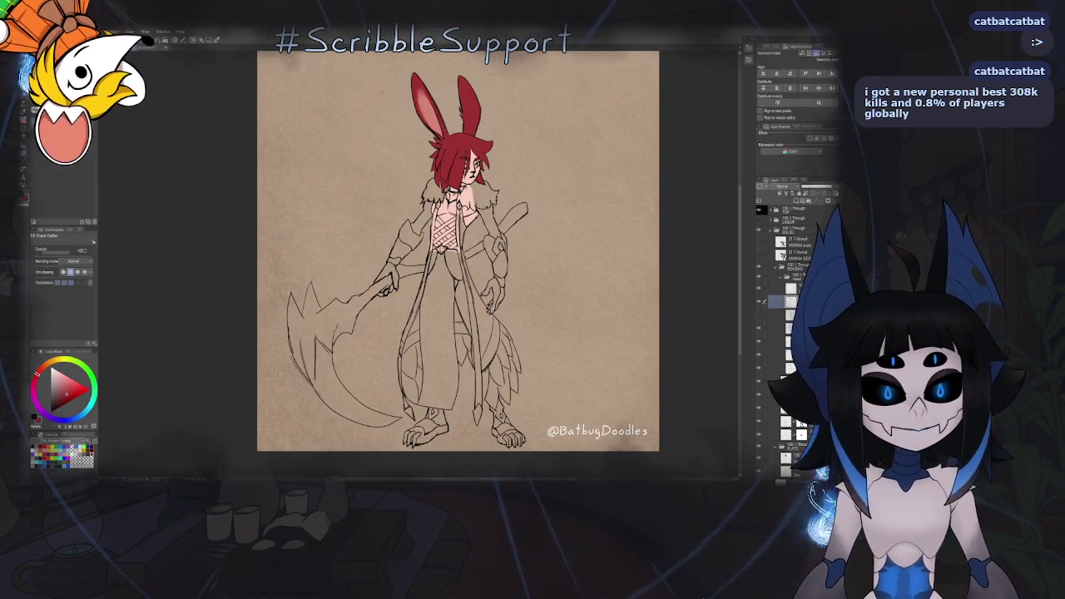
scroll(428, 226, up, 5)
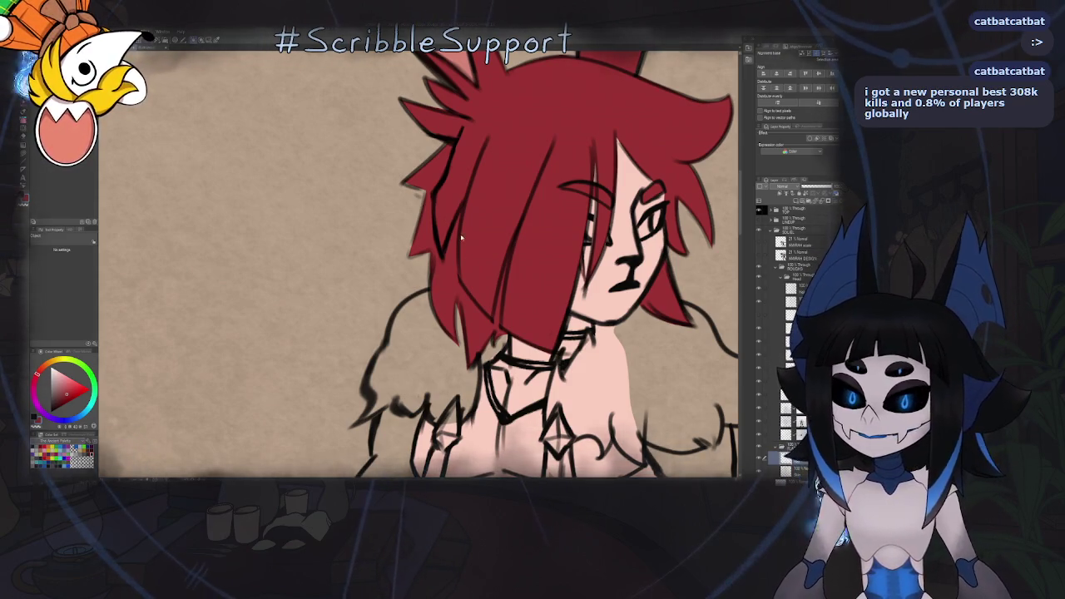
key(b)
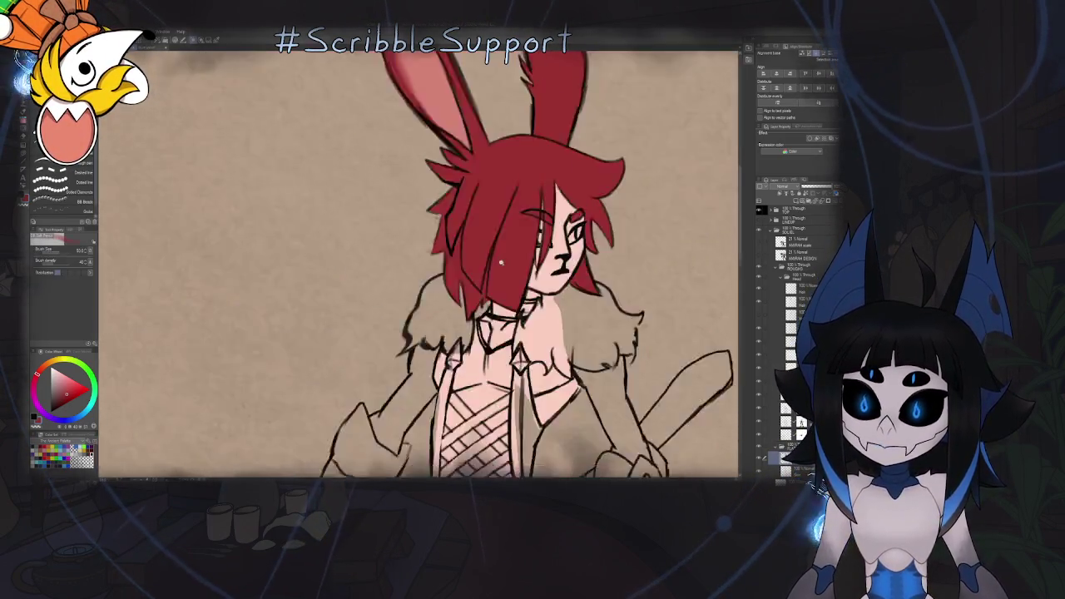
scroll(503, 263, down, 3)
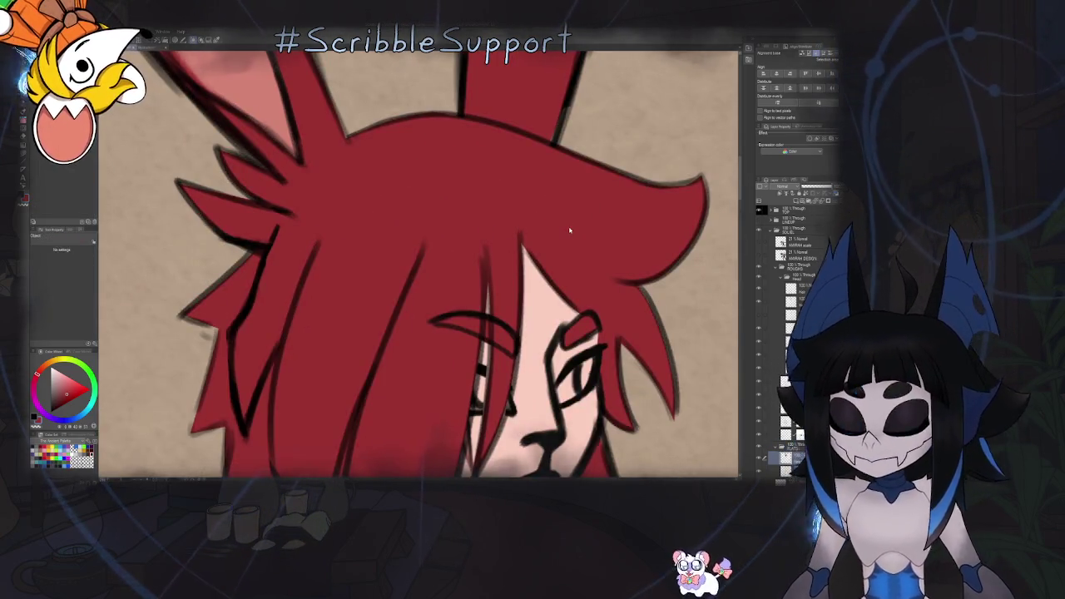
key(b)
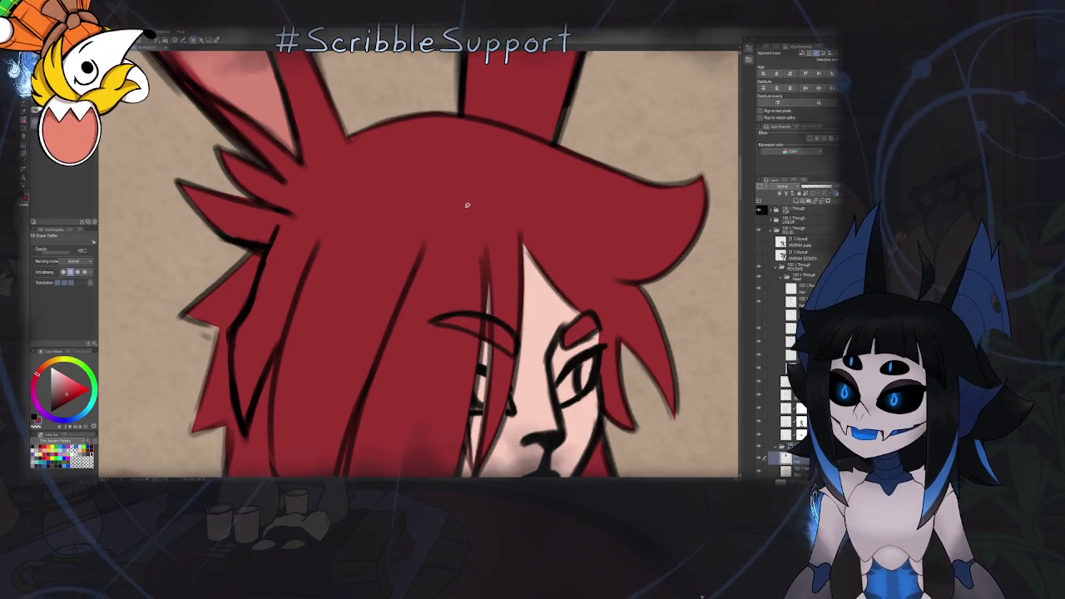
scroll(467, 205, up, 5)
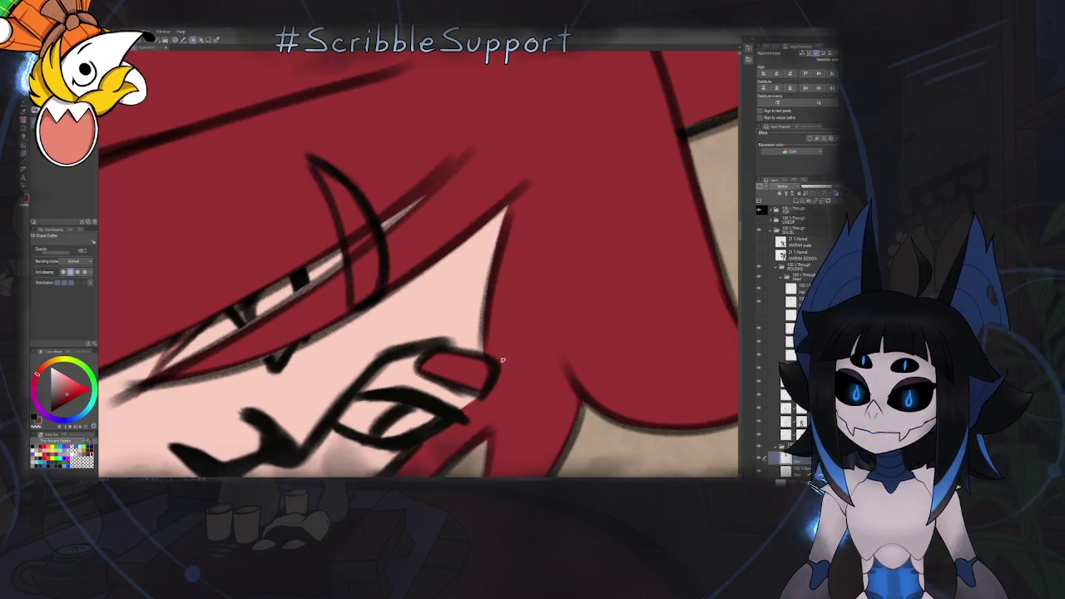
scroll(502, 363, down, 5)
scroll(509, 258, up, 3)
scroll(509, 257, up, 1)
scroll(491, 245, up, 1)
scroll(466, 233, up, 1)
scroll(440, 210, up, 1)
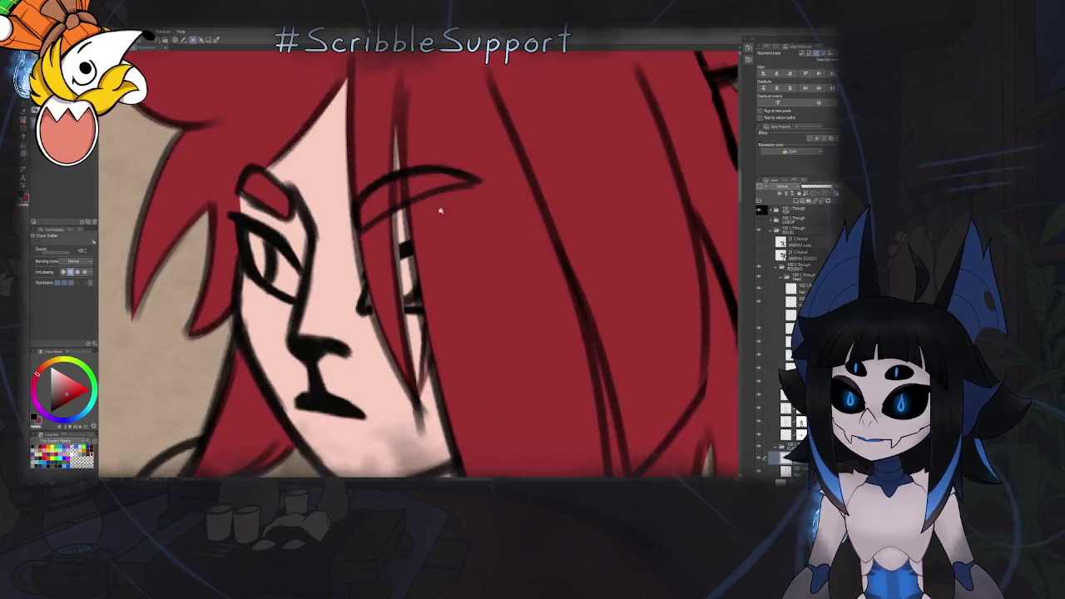
scroll(441, 211, down, 5)
scroll(476, 234, up, 5)
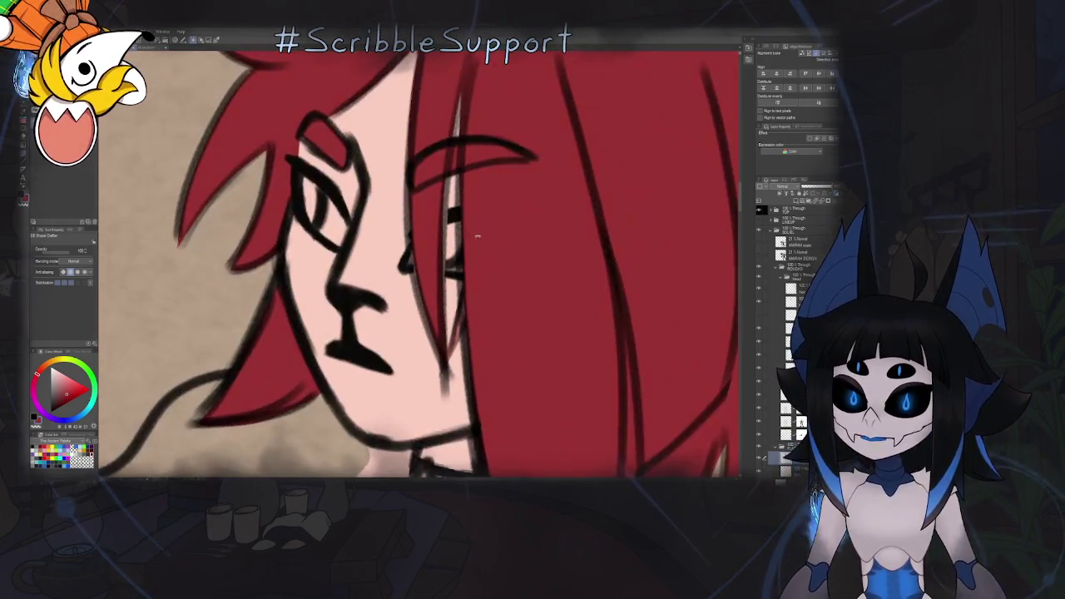
Lasso the hair strand beside the eye and fill it with the hair red
drag(477, 234, 432, 332)
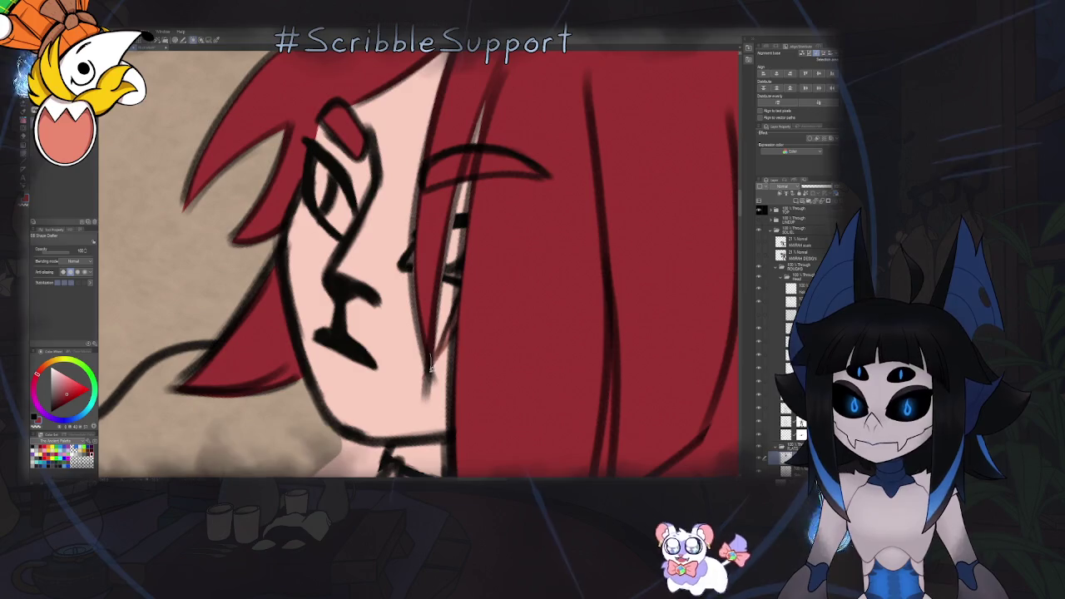
mouse_move(430, 367)
mouse_down()
mouse_move(443, 113)
mouse_move(431, 130)
mouse_move(449, 184)
mouse_up()
drag(443, 253, 435, 133)
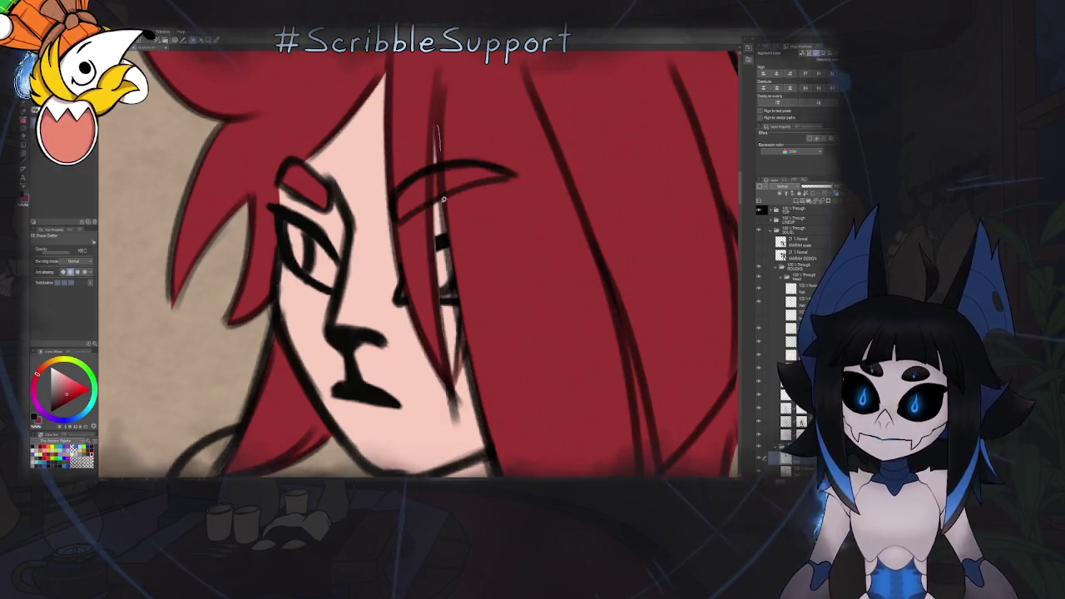
drag(439, 133, 441, 182)
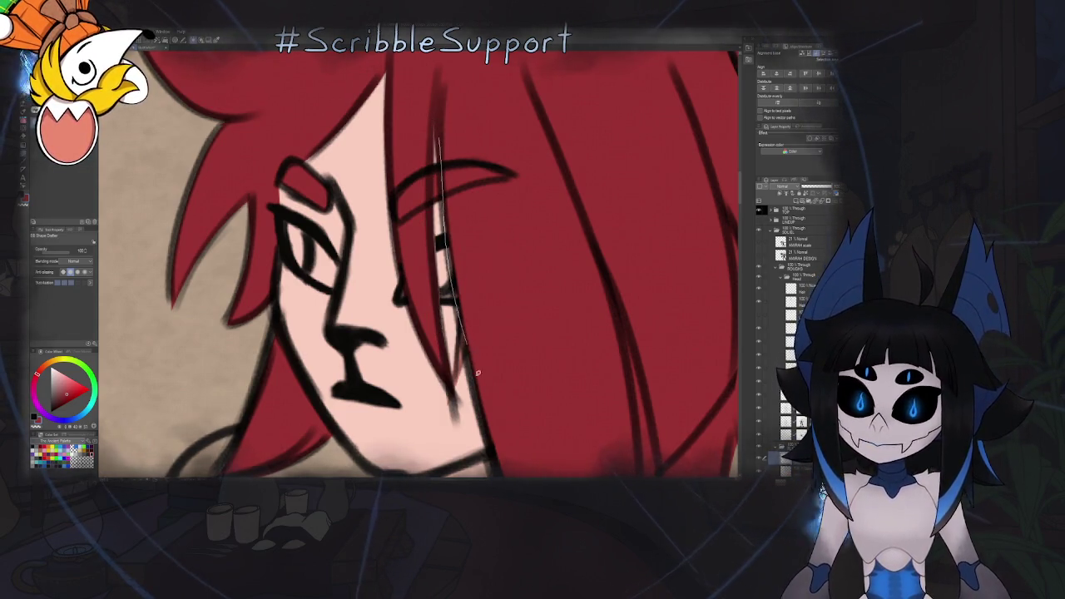
scroll(474, 195, down, 3)
scroll(457, 208, down, 3)
scroll(441, 212, down, 3)
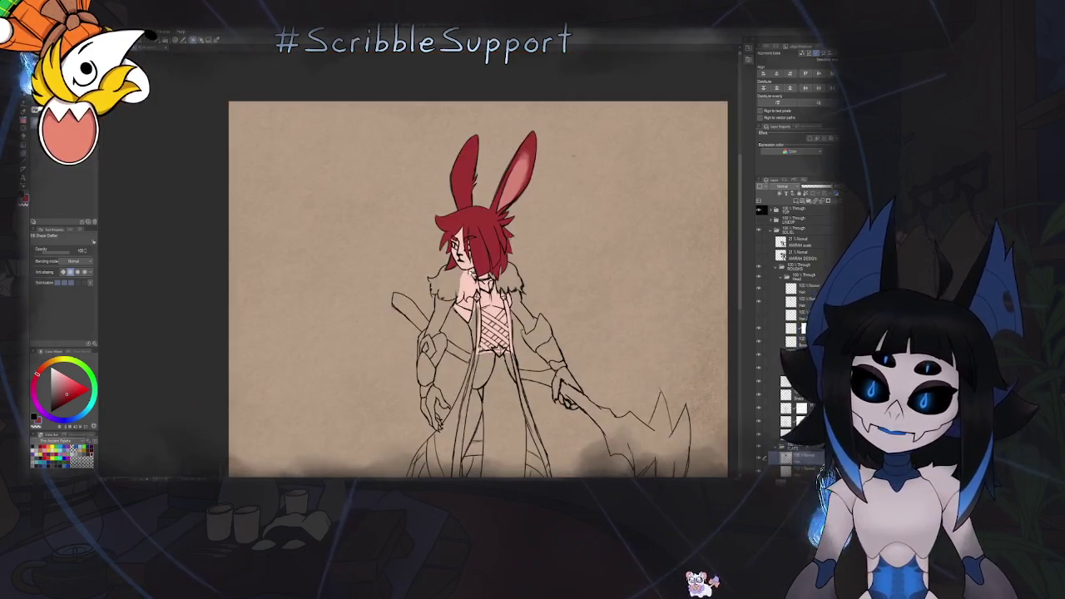
Mirror the canvas horizontally and zoom to check the drawing
key(h)
scroll(449, 192, up, 5)
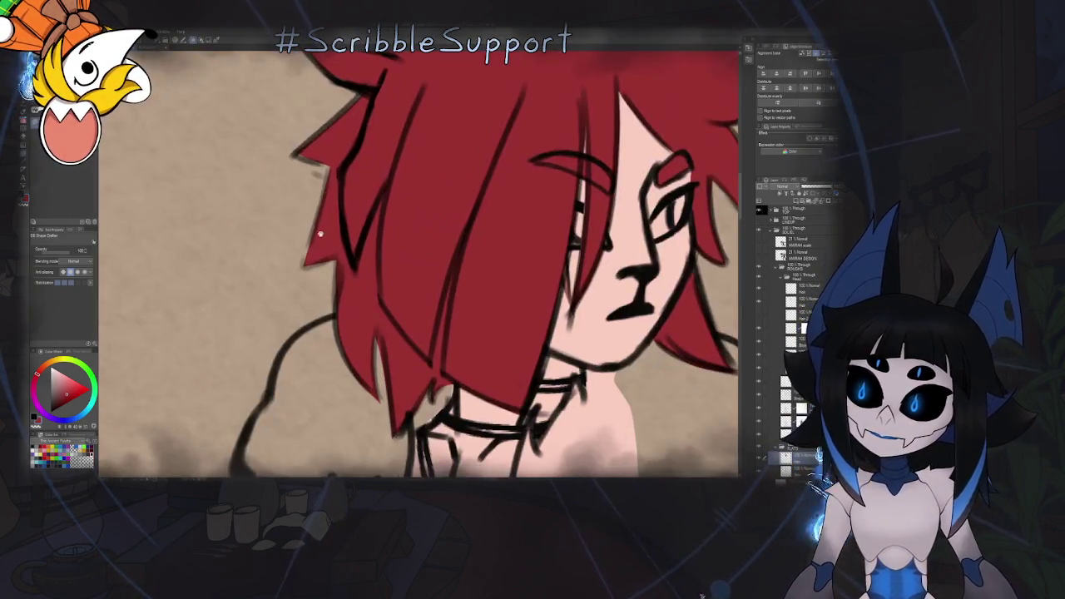
scroll(459, 179, up, 2)
scroll(458, 196, down, 5)
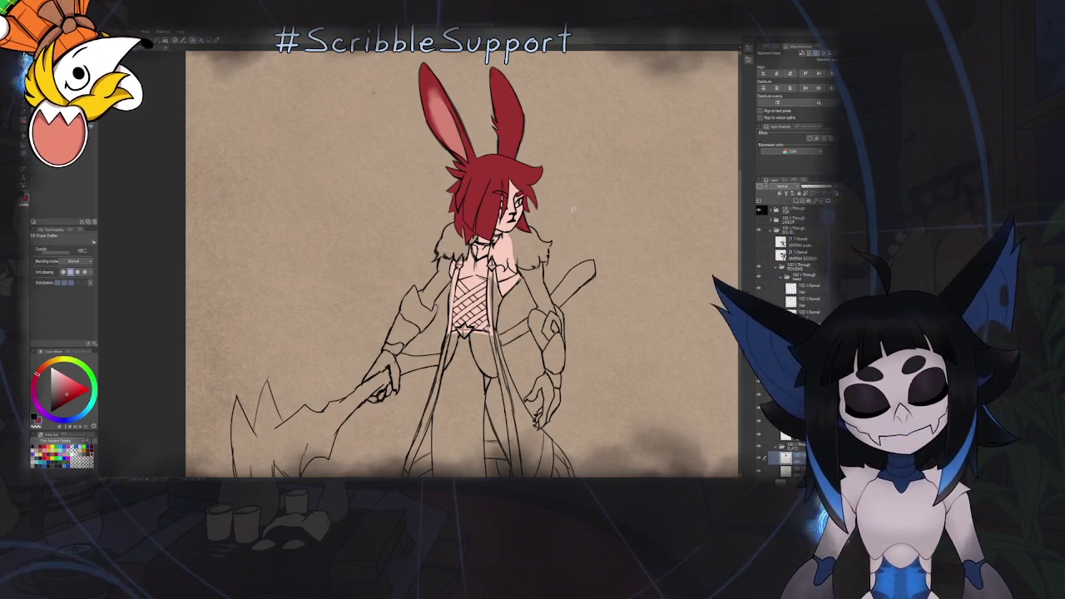
Expand the layer folder containing the sketch and rough layers
click(774, 264)
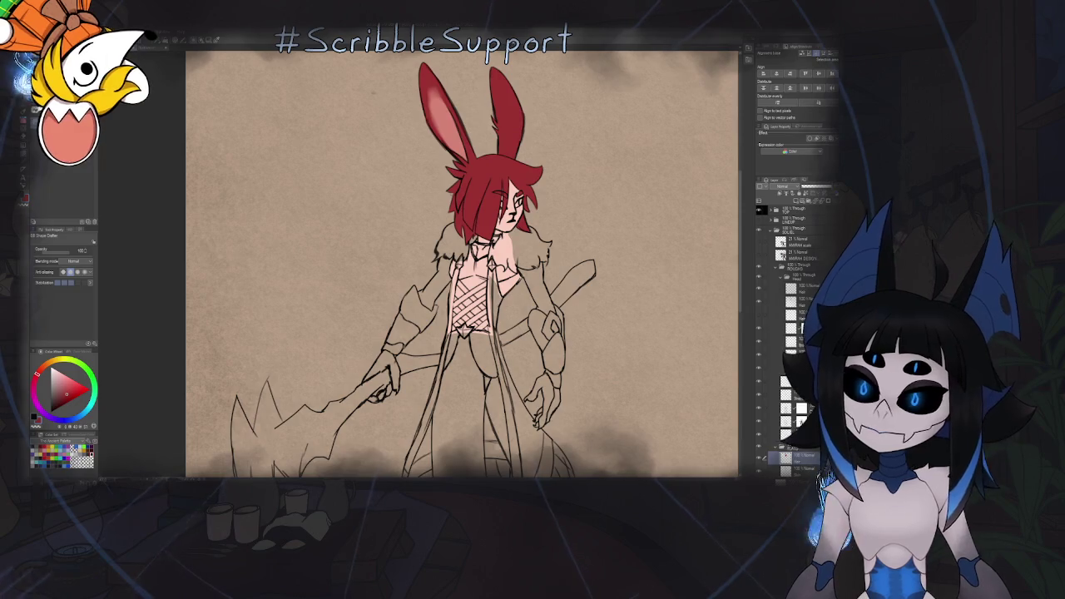
scroll(503, 204, down, 1)
scroll(503, 204, down, 2)
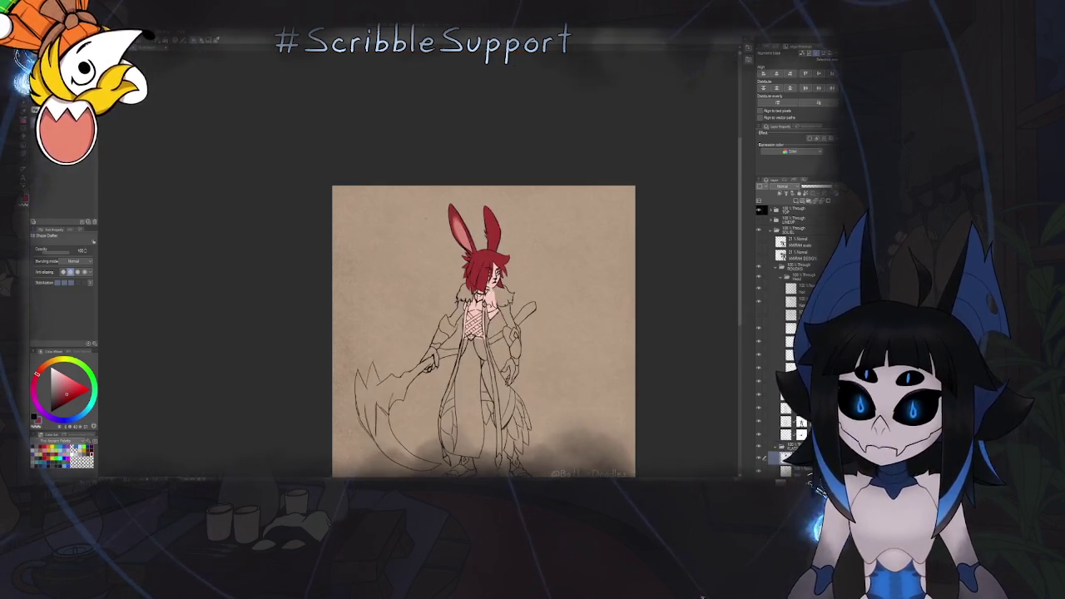
scroll(516, 233, up, 5)
drag(497, 292, 537, 245)
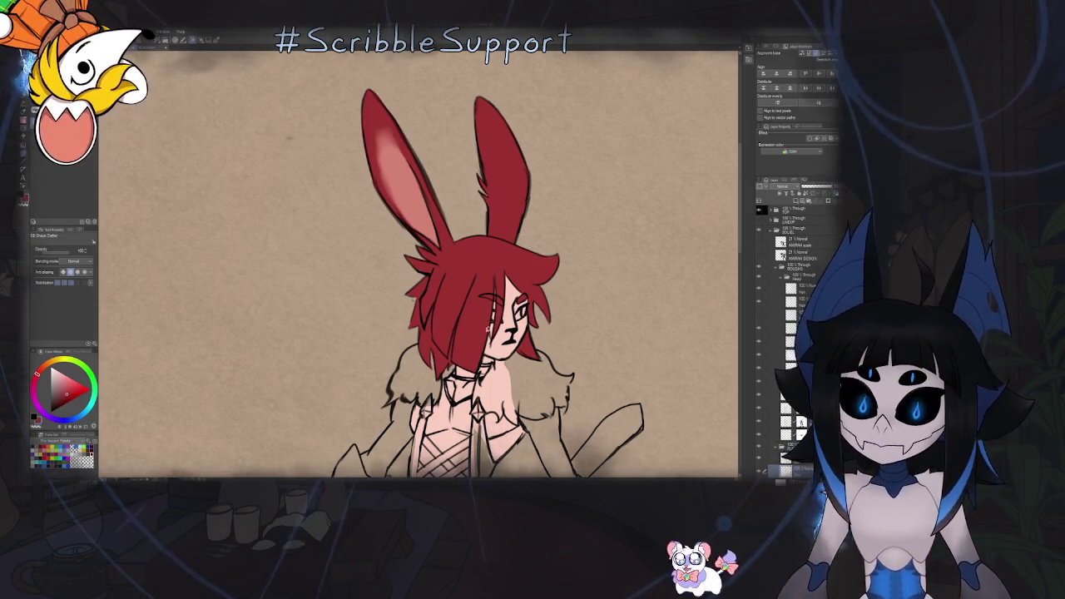
mouse_move(475, 111)
mouse_down()
mouse_move(514, 169)
mouse_move(427, 244)
mouse_move(483, 306)
mouse_up()
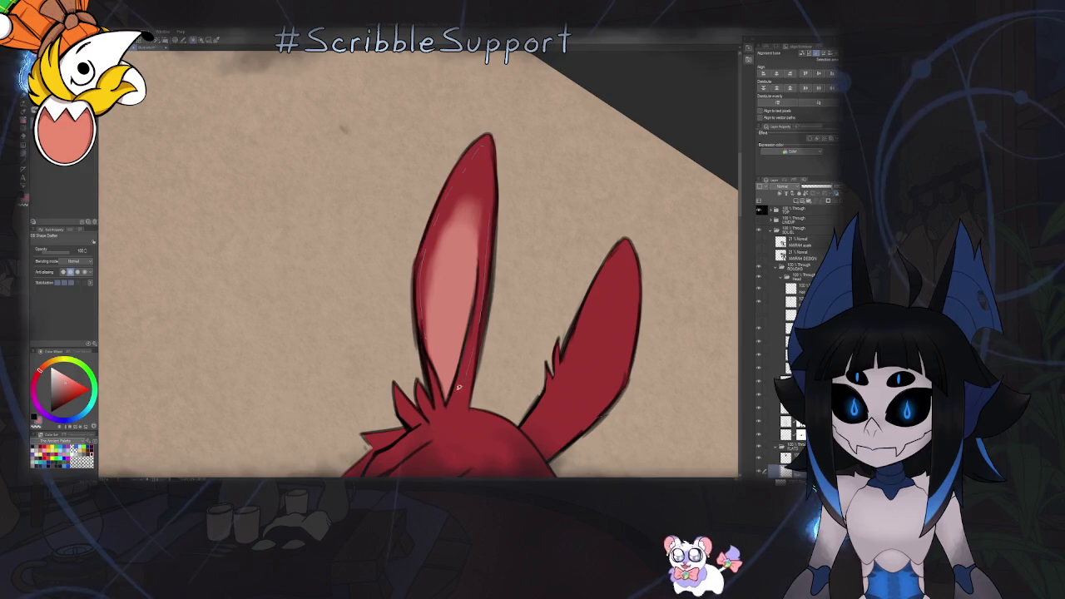
key(ctrl+0)
key(ctrl+plus)
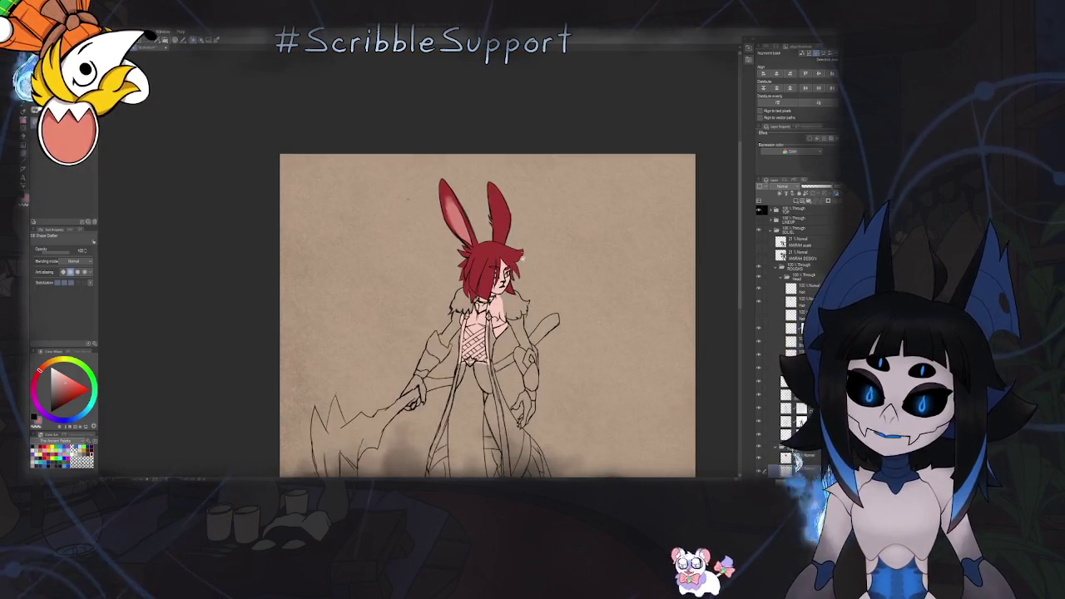
key(ctrl+plus)
scroll(517, 287, up, 1)
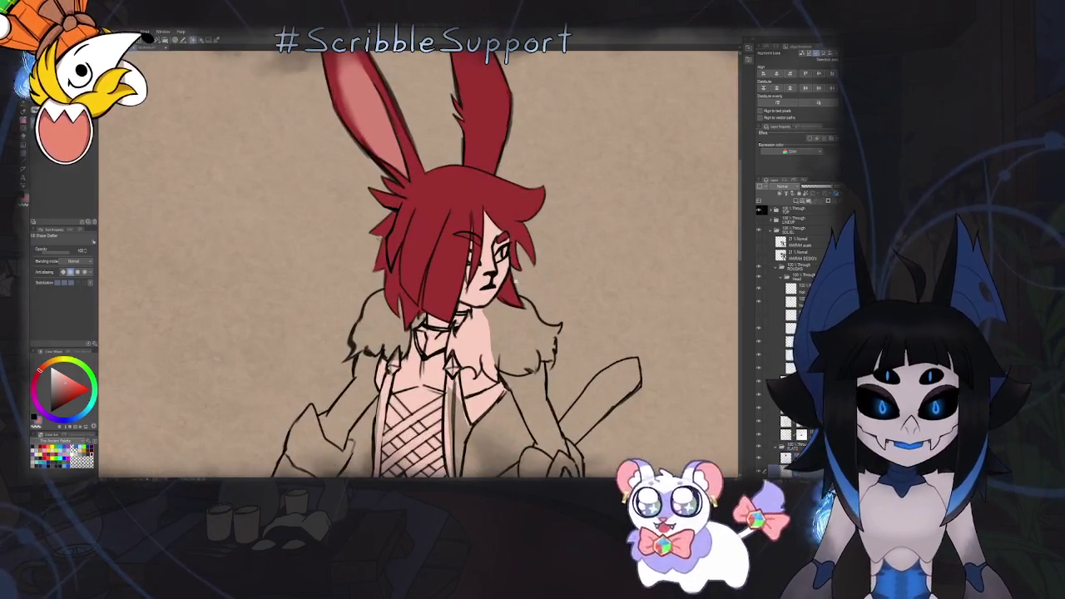
scroll(544, 281, down, 1)
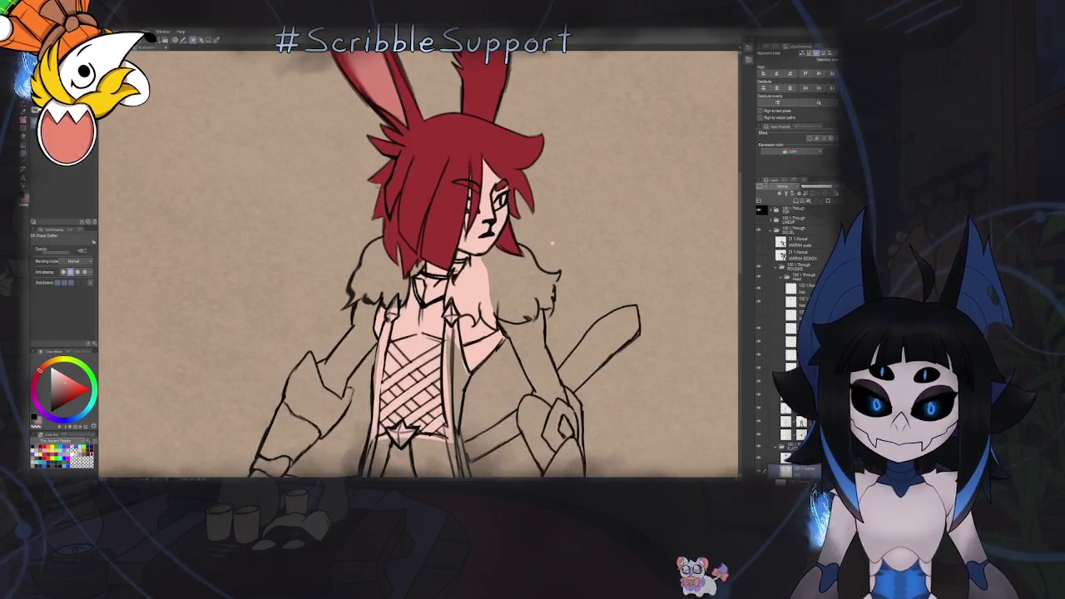
scroll(537, 271, down, 2)
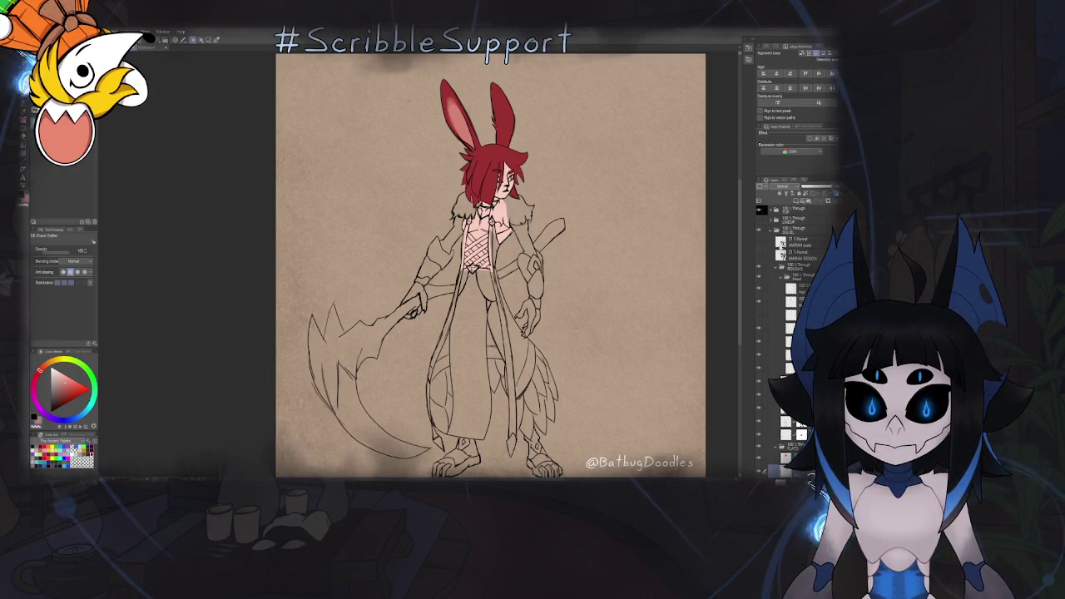
click(770, 234)
Show the cat reference in the ANIMAW DESIGN folder and eyedrop its dark purple
click(769, 241)
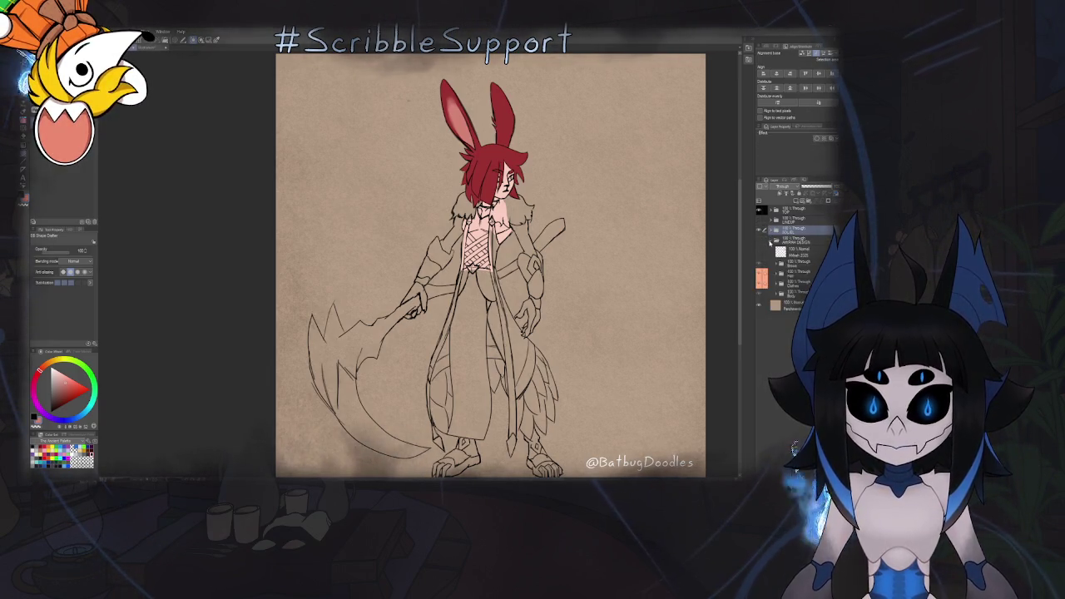
click(759, 242)
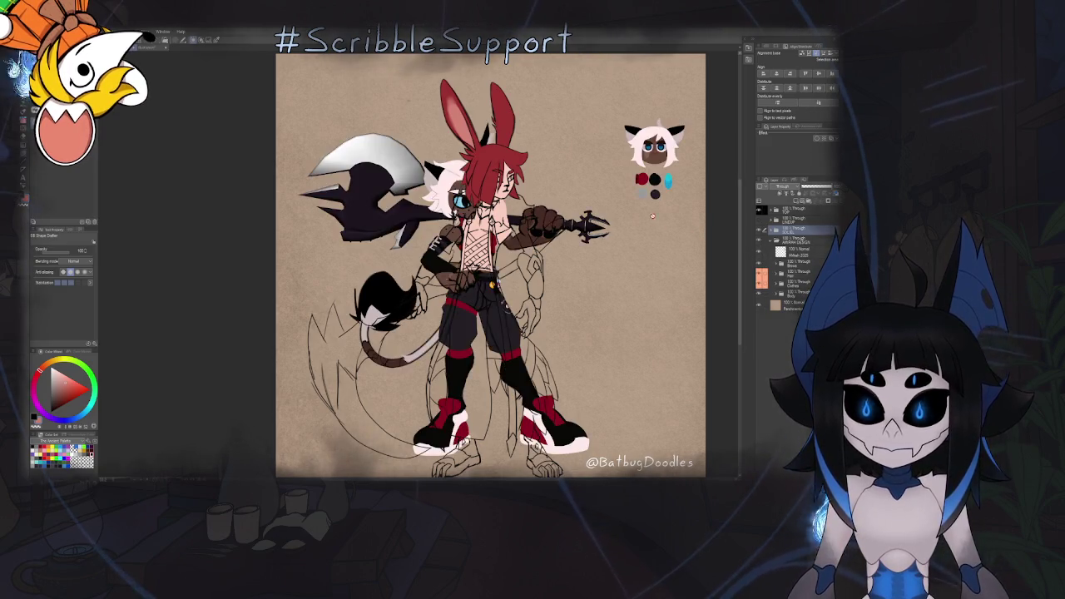
scroll(667, 181, up, 3)
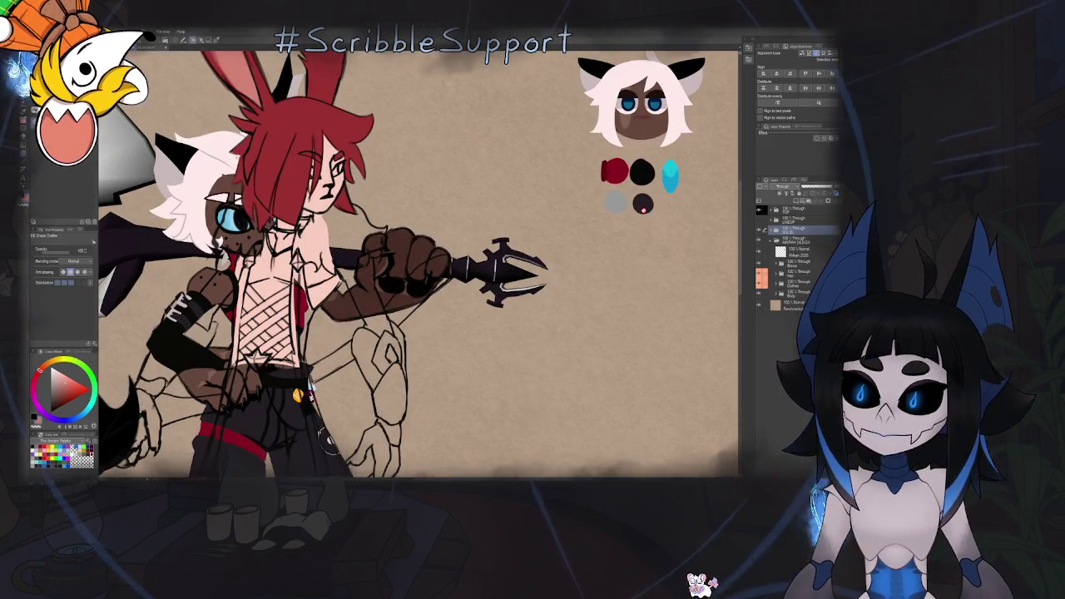
click(642, 204)
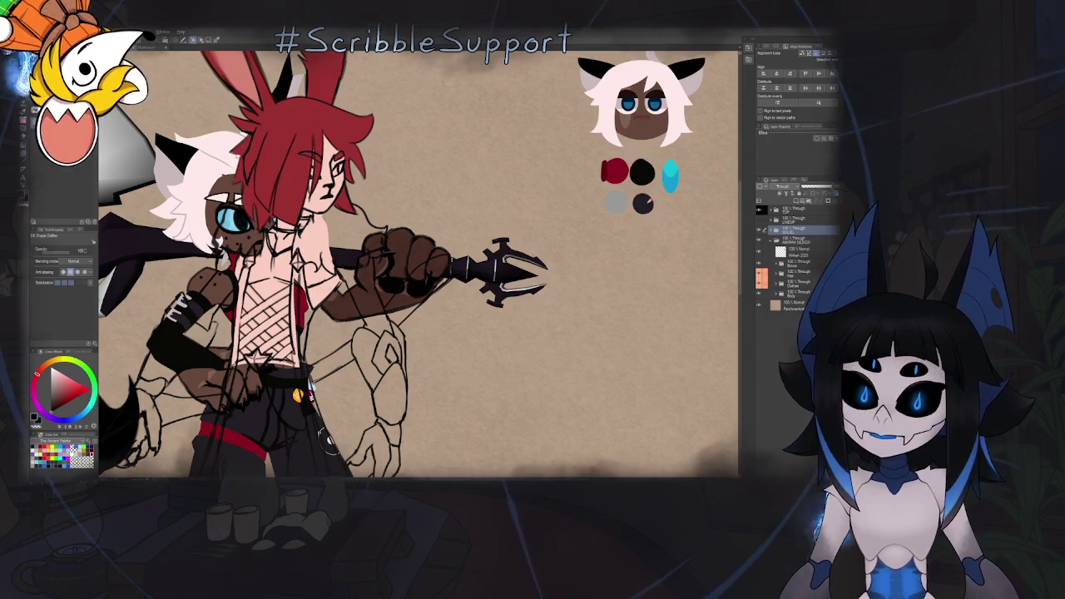
Hide the cat reference, show the bunny sketch again, and fit the canvas
click(758, 232)
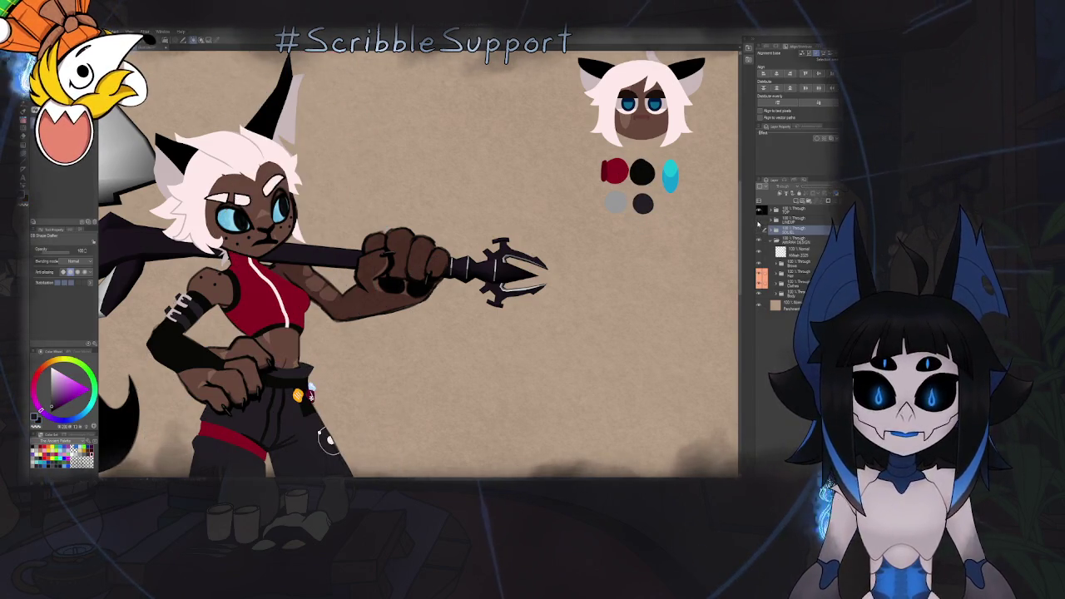
click(758, 240)
click(768, 231)
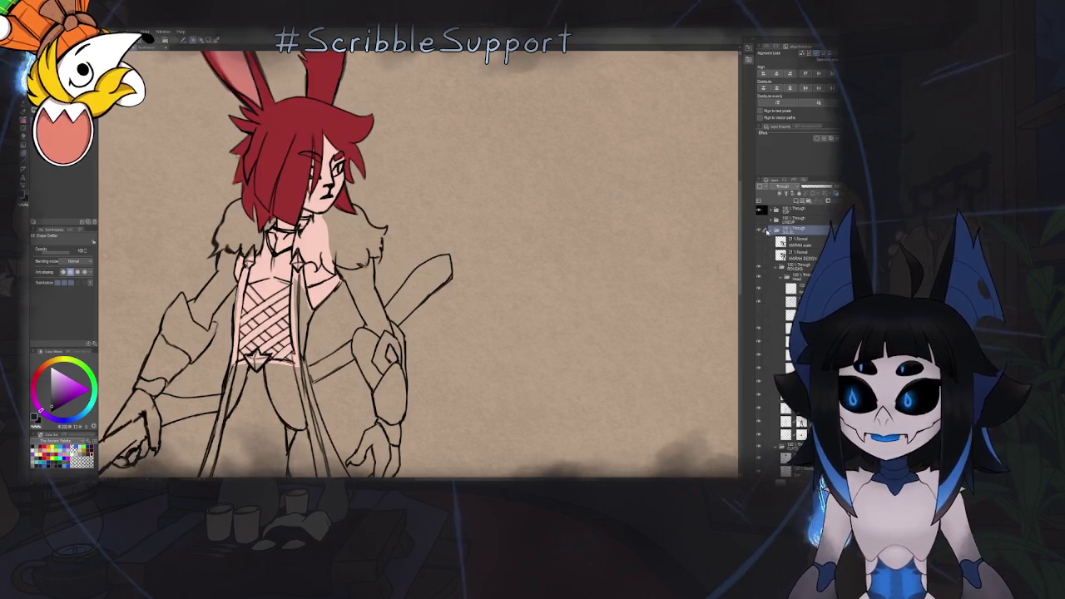
key(ctrl+0)
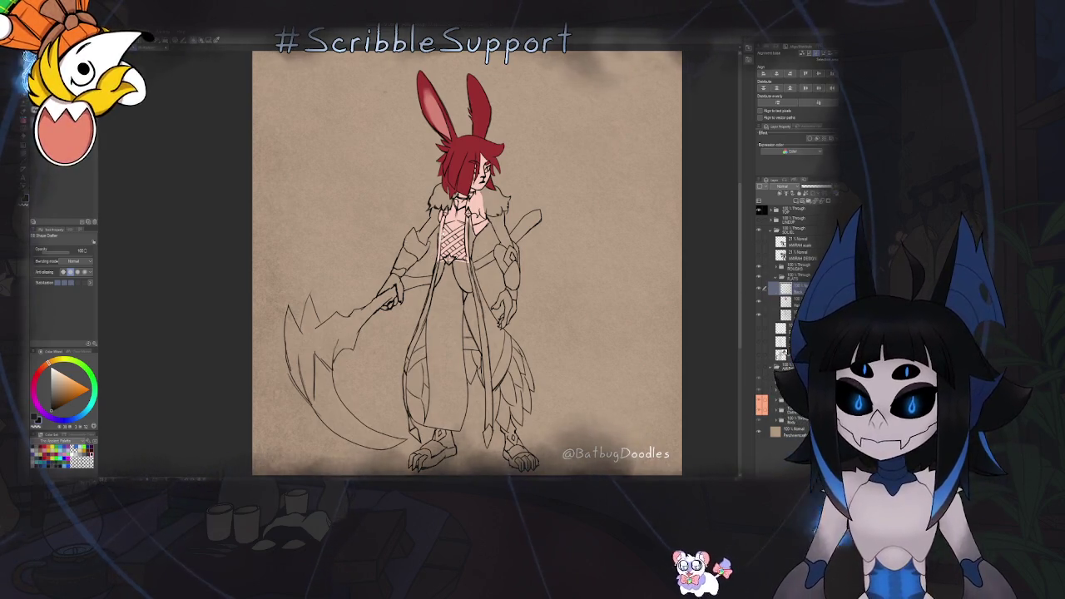
Zoom in on the swordsman's body and switch to the brush tool set
scroll(448, 194, up, 1)
scroll(449, 194, up, 2)
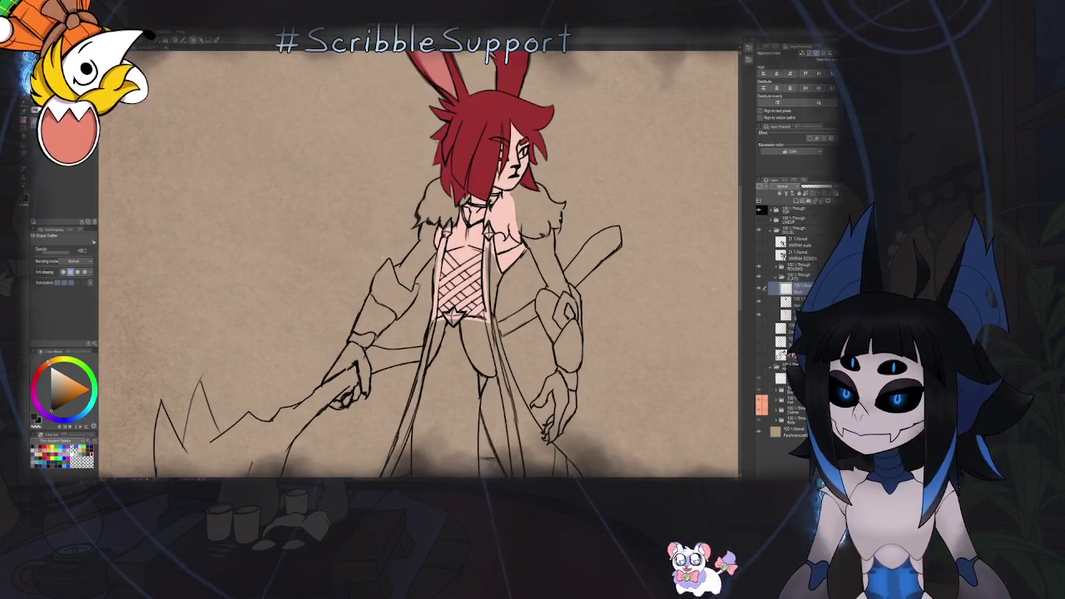
key(b)
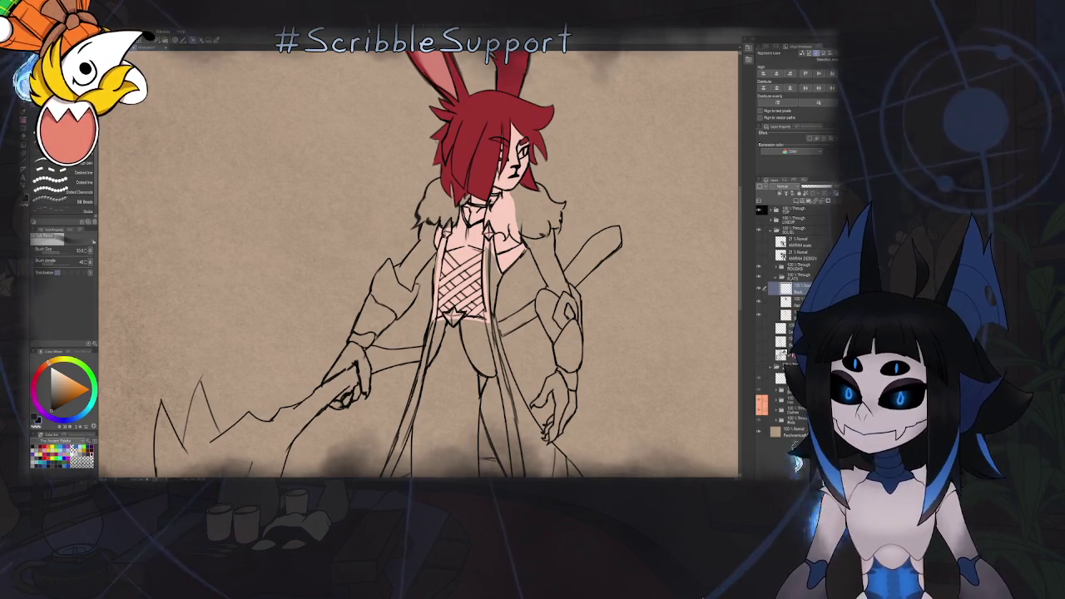
With the pen, paint thick black along the coat's front edge on the torso
key(p)
drag(416, 274, 406, 241)
key(ctrl+plus)
key(ctrl+plus)
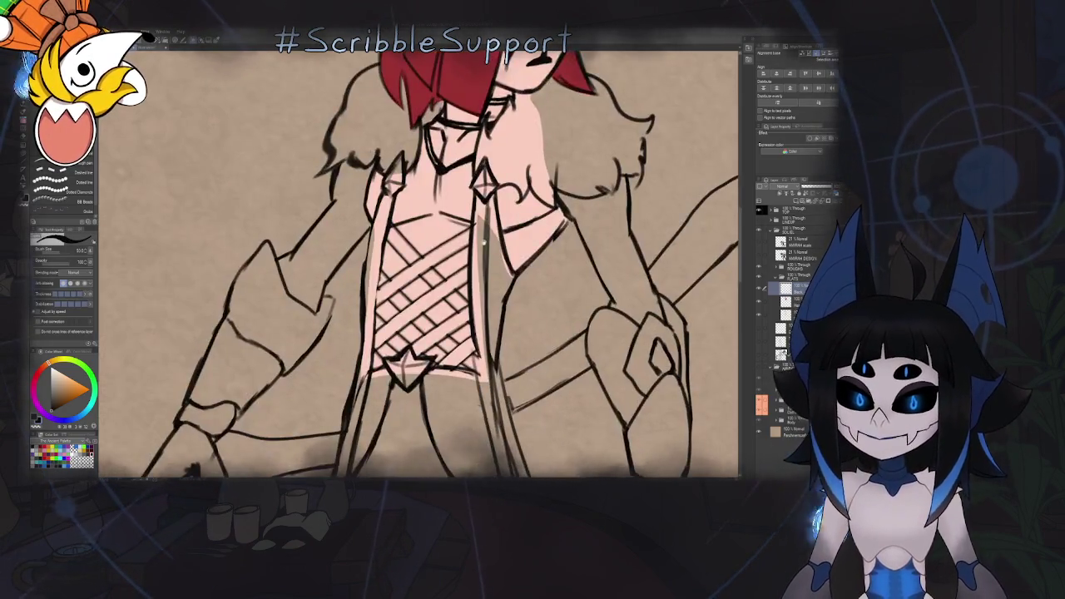
key(ctrl+plus)
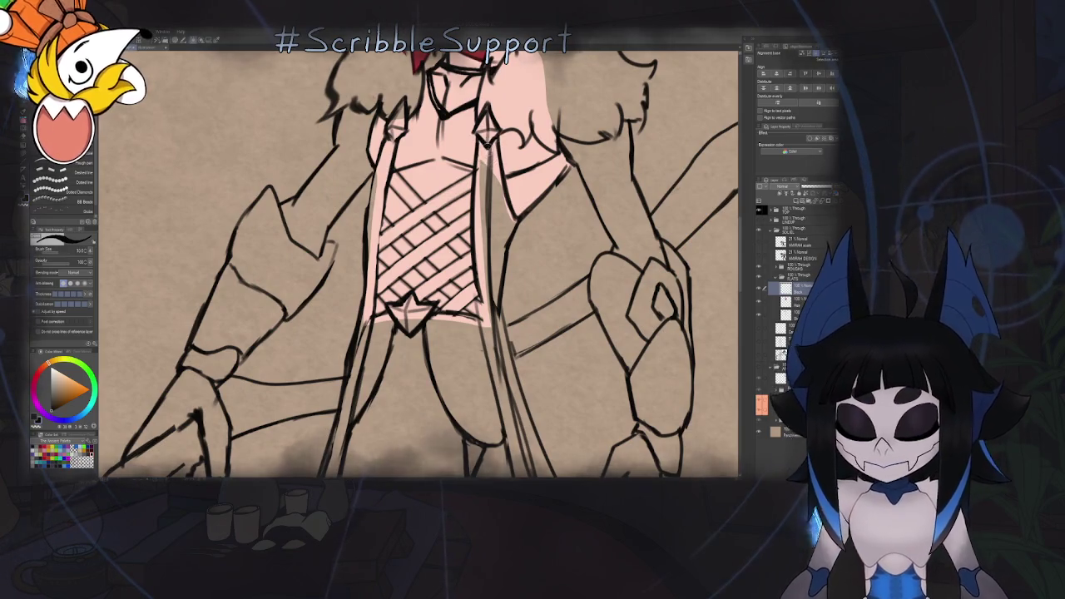
mouse_move(481, 190)
mouse_down()
mouse_move(483, 142)
mouse_move(479, 229)
mouse_up()
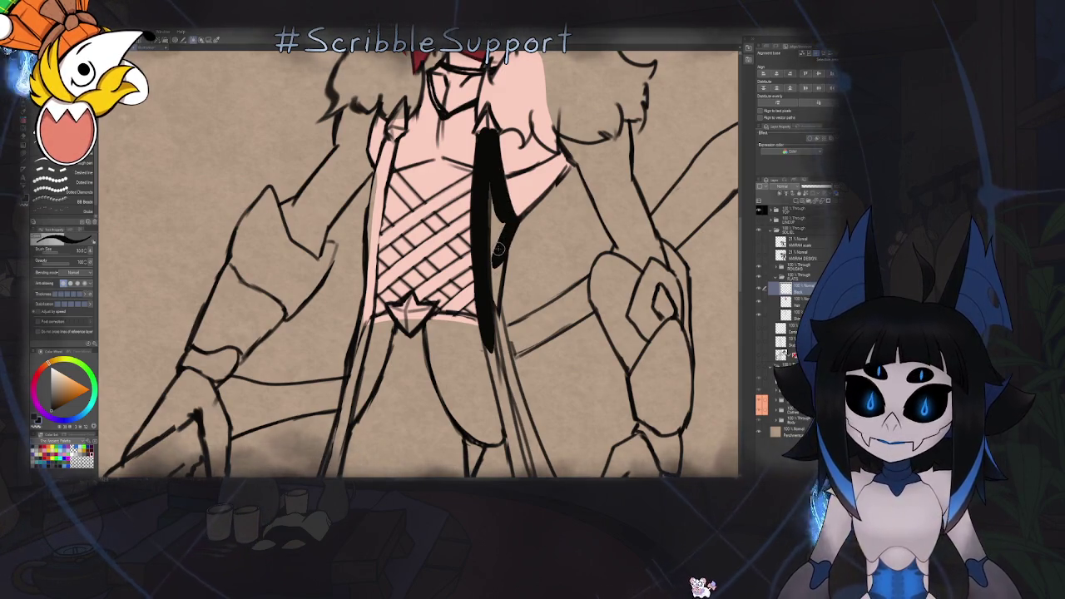
drag(501, 243, 491, 316)
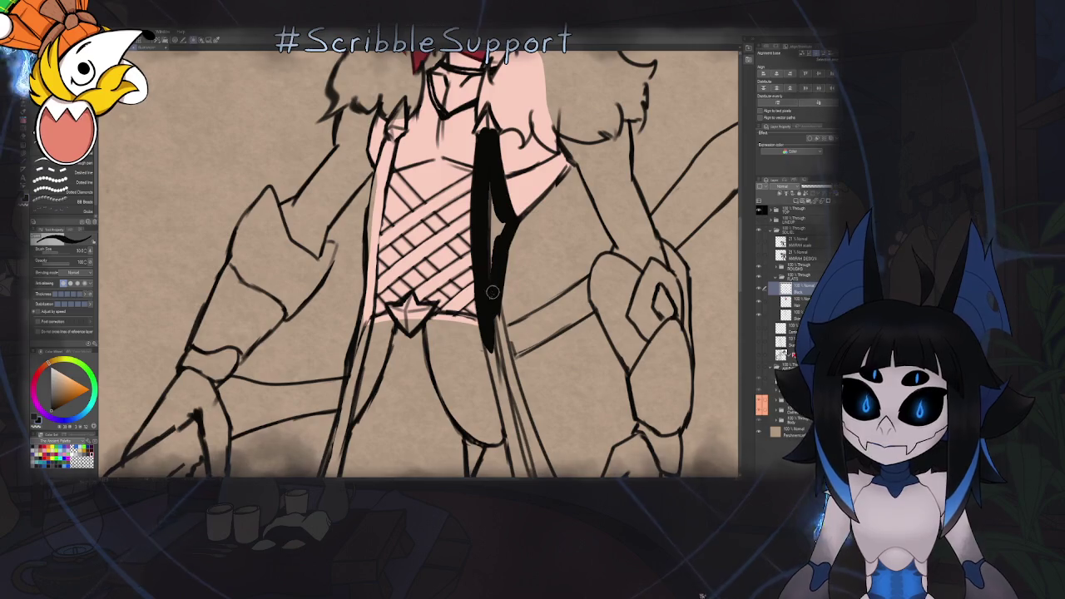
Briefly make the black coat fill semi-transparent, then undo to full opacity
scroll(502, 219, up, 2)
scroll(524, 296, up, 5)
scroll(524, 296, down, 5)
scroll(524, 296, down, 1)
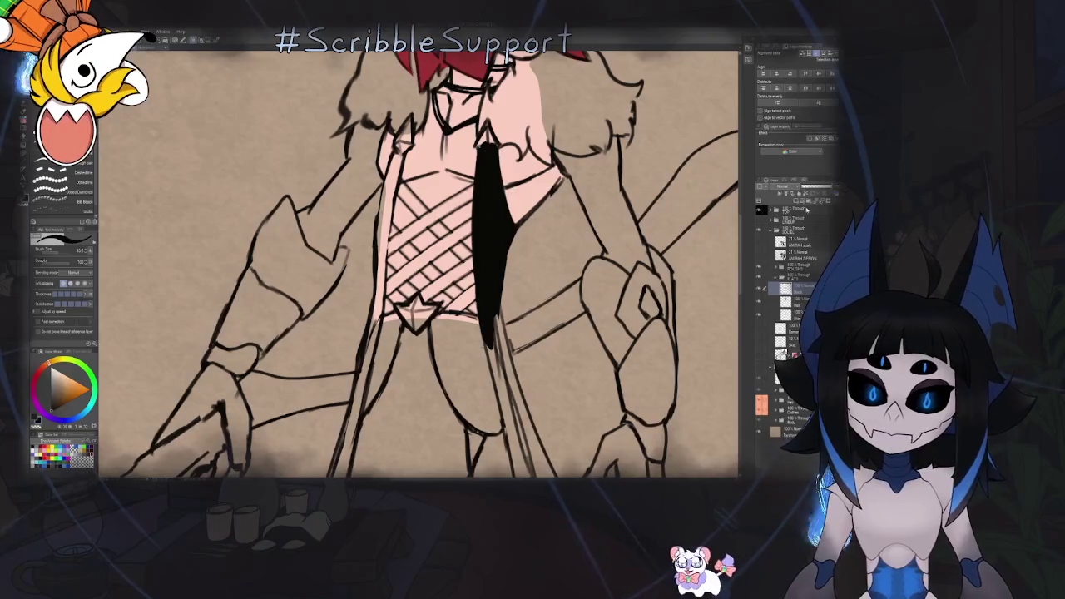
click(819, 190)
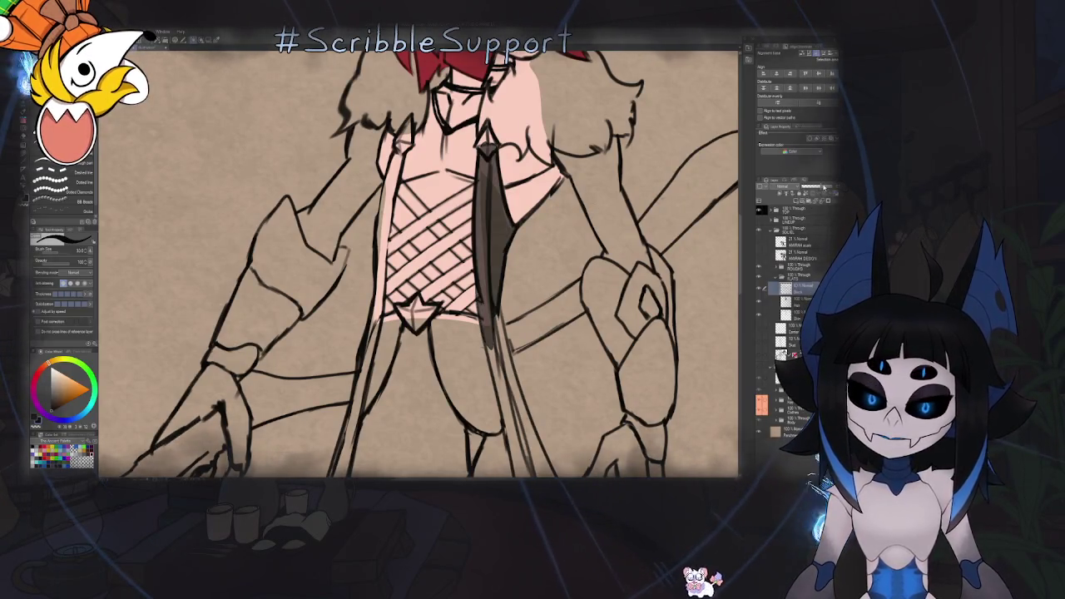
key(ctrl+z)
scroll(416, 262, down, 5)
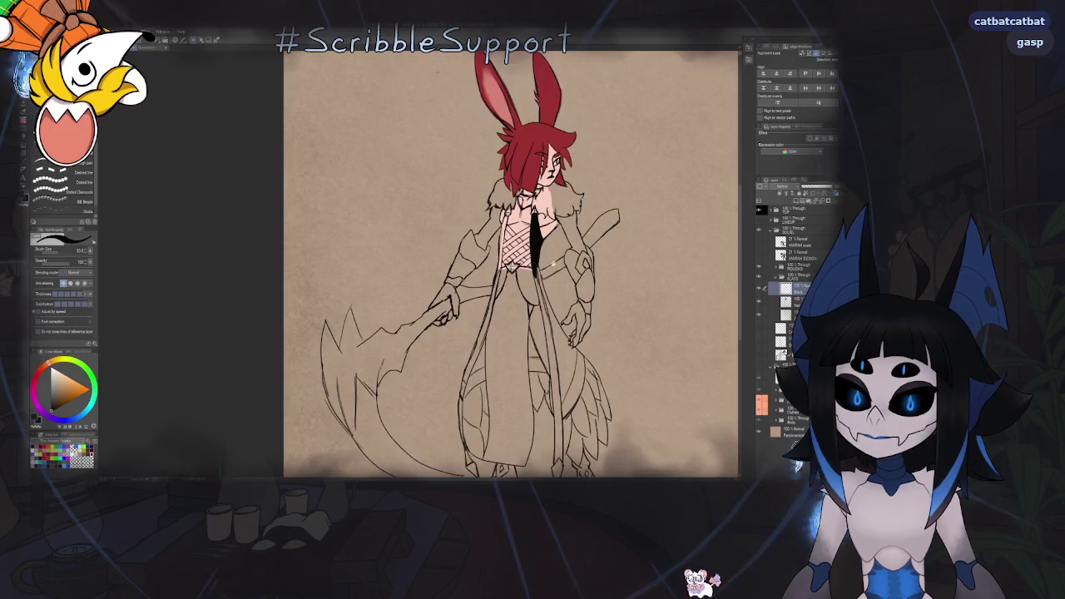
Toggle the flat layer's colour tint to check coverage, then thicken the strand below the chest
scroll(416, 262, up, 2)
scroll(416, 262, up, 1)
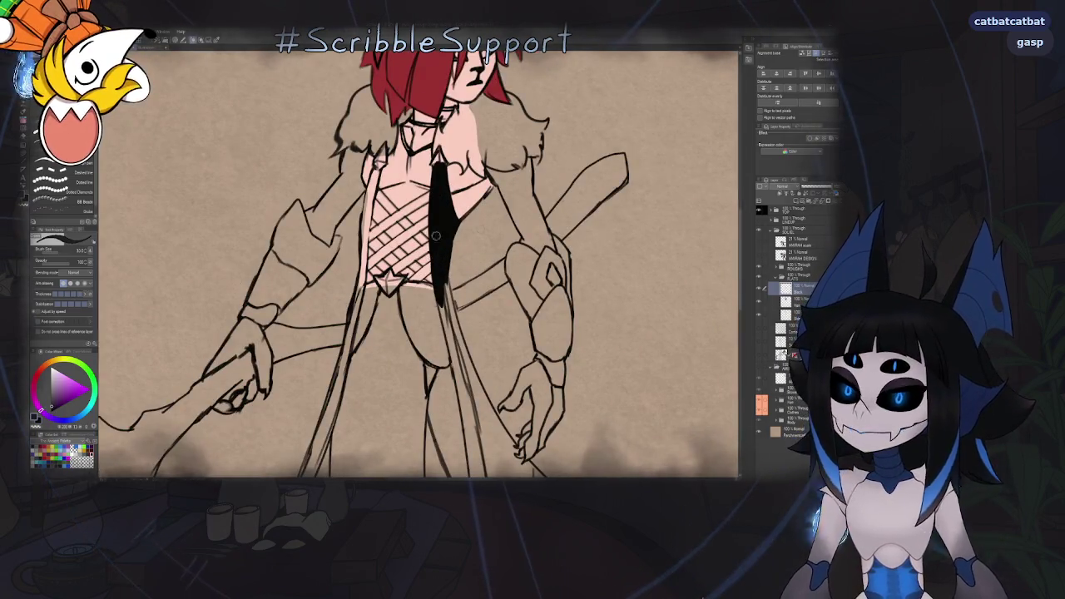
click(787, 152)
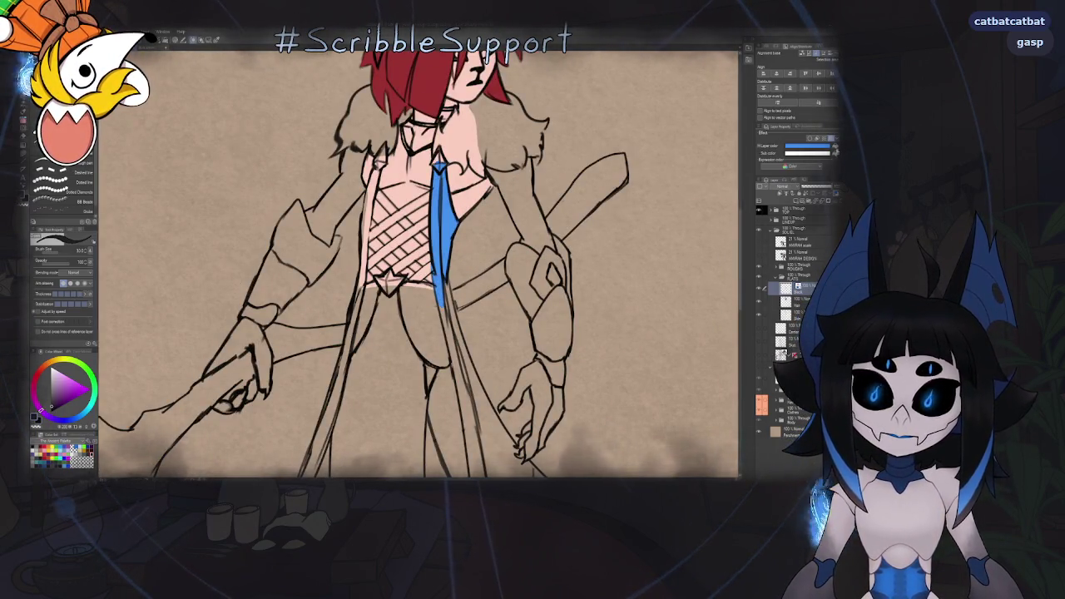
click(786, 148)
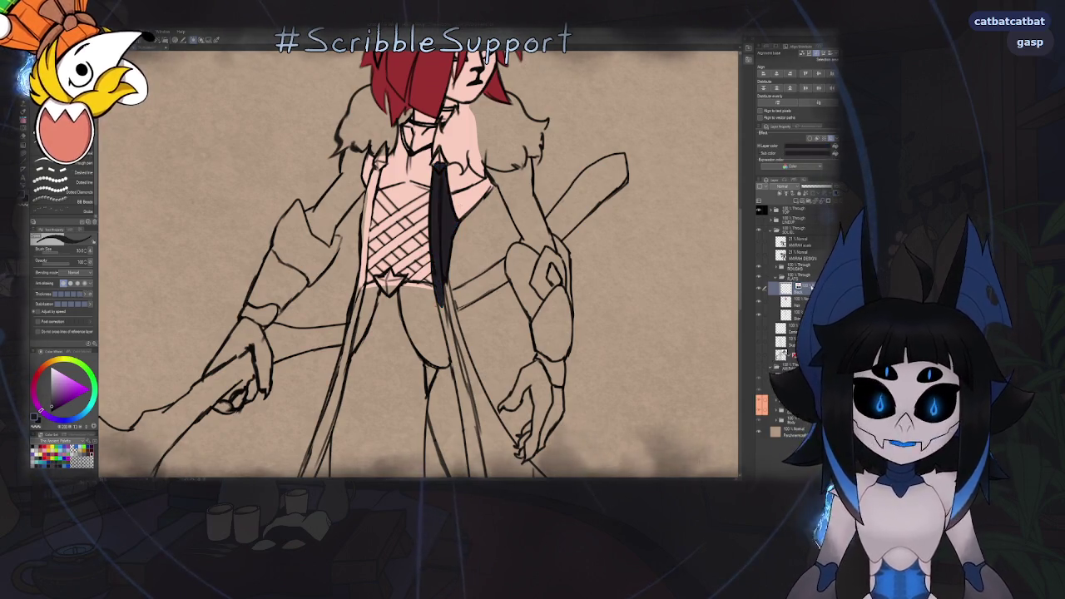
scroll(381, 306, up, 2)
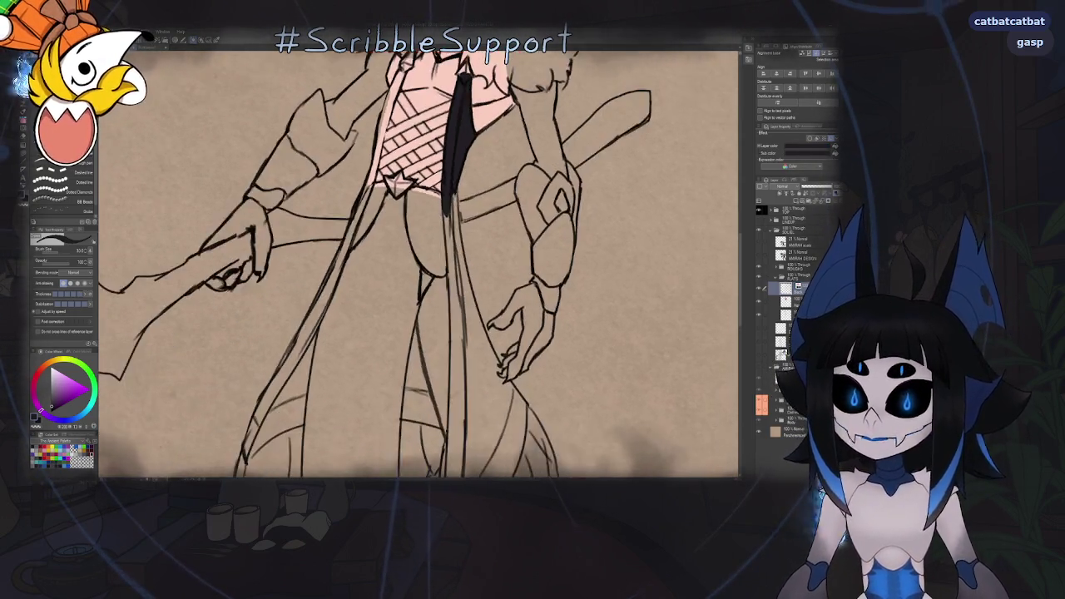
scroll(466, 152, up, 2)
drag(460, 199, 462, 263)
drag(464, 148, 469, 291)
drag(467, 248, 472, 339)
drag(466, 203, 494, 414)
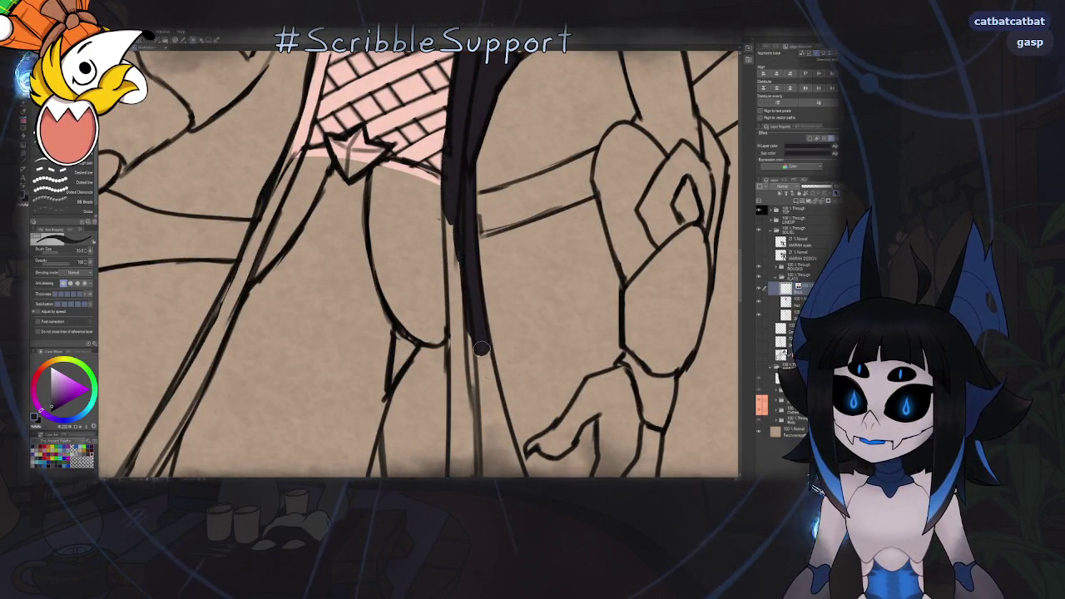
drag(449, 237, 474, 408)
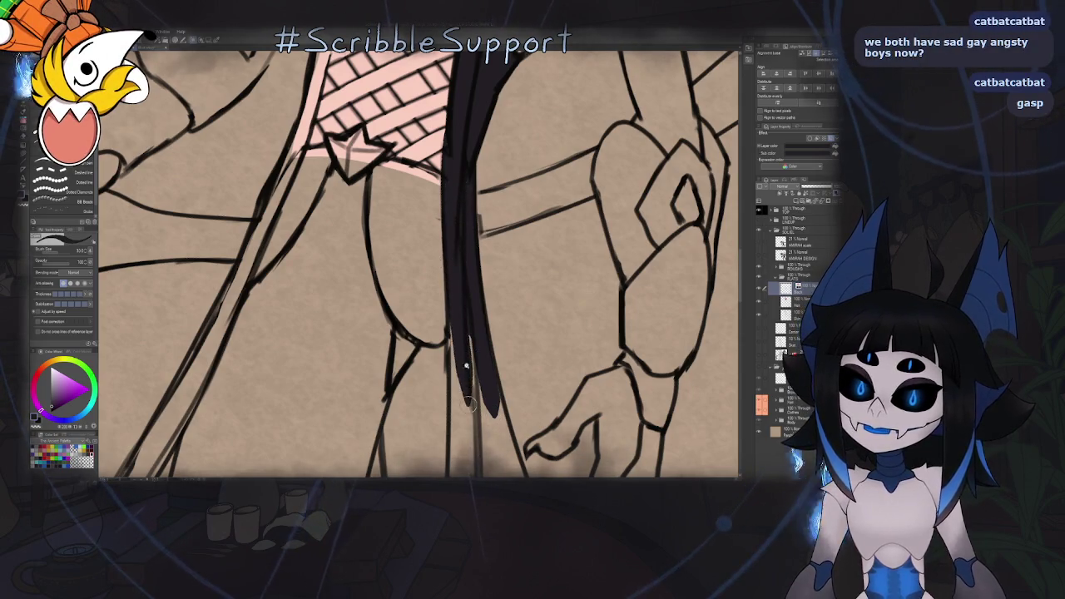
scroll(466, 333, down, 5)
Mirror the canvas, extend the dark strand downward, and add a short black waist stroke
key(h)
scroll(462, 218, up, 5)
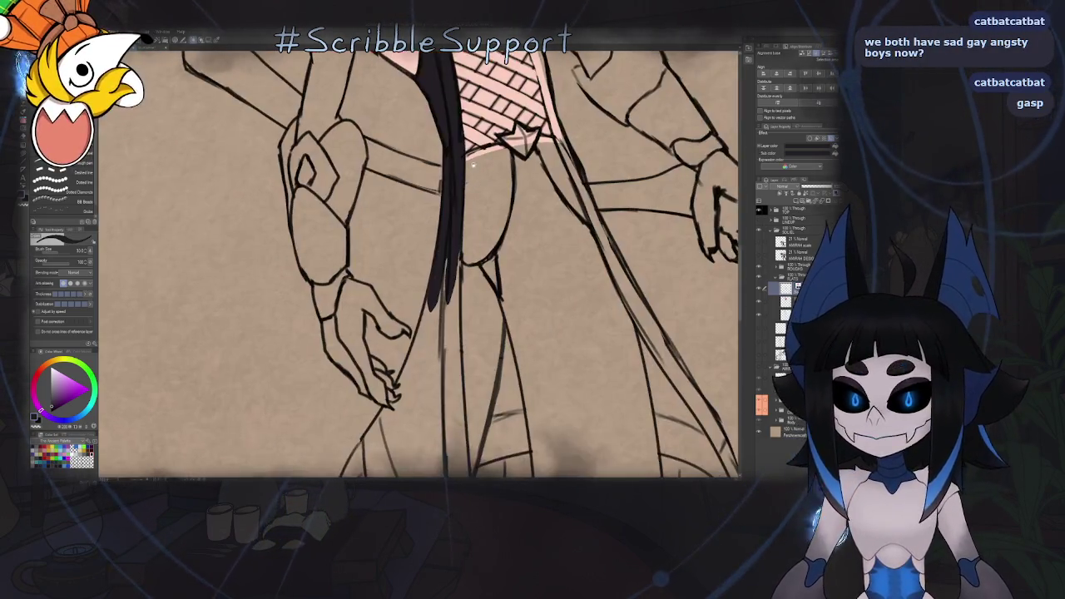
scroll(444, 268, up, 1)
drag(444, 269, 462, 248)
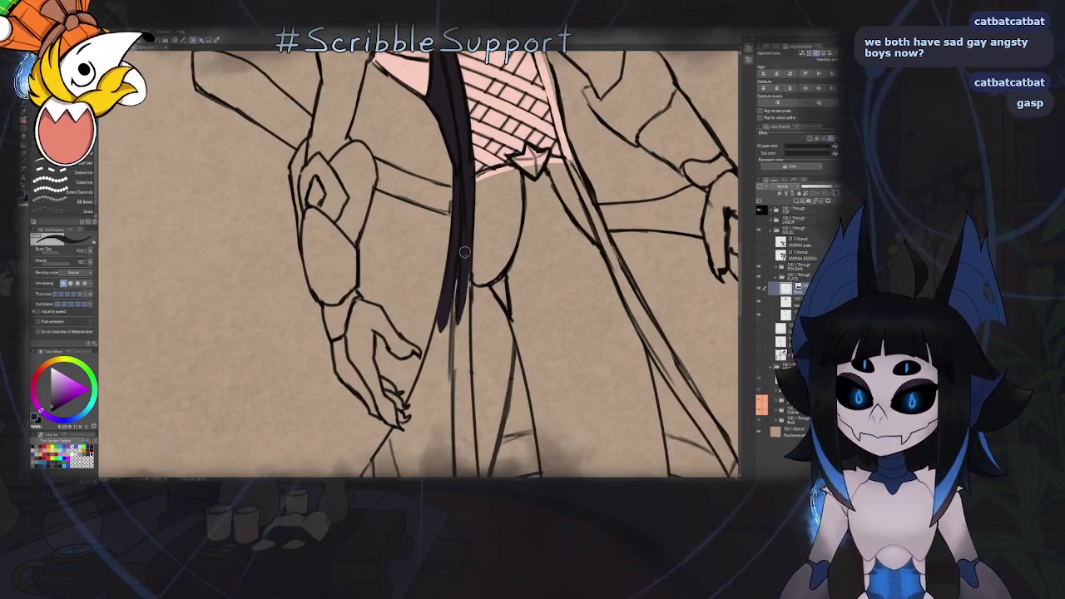
mouse_move(464, 330)
mouse_down()
mouse_move(467, 367)
mouse_move(478, 237)
mouse_up()
scroll(479, 234, down, 3)
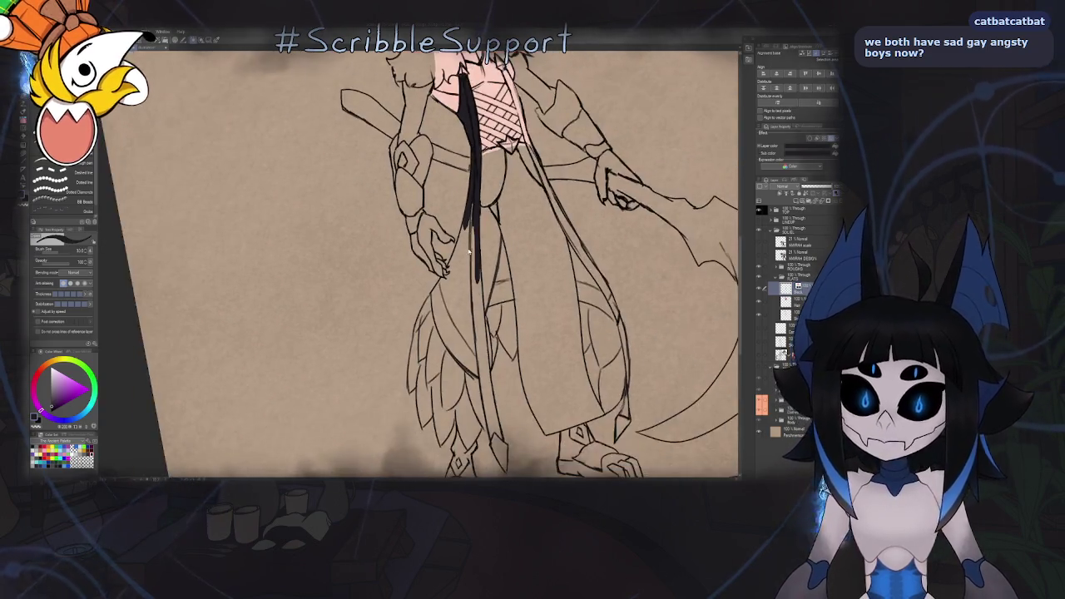
scroll(421, 206, up, 3)
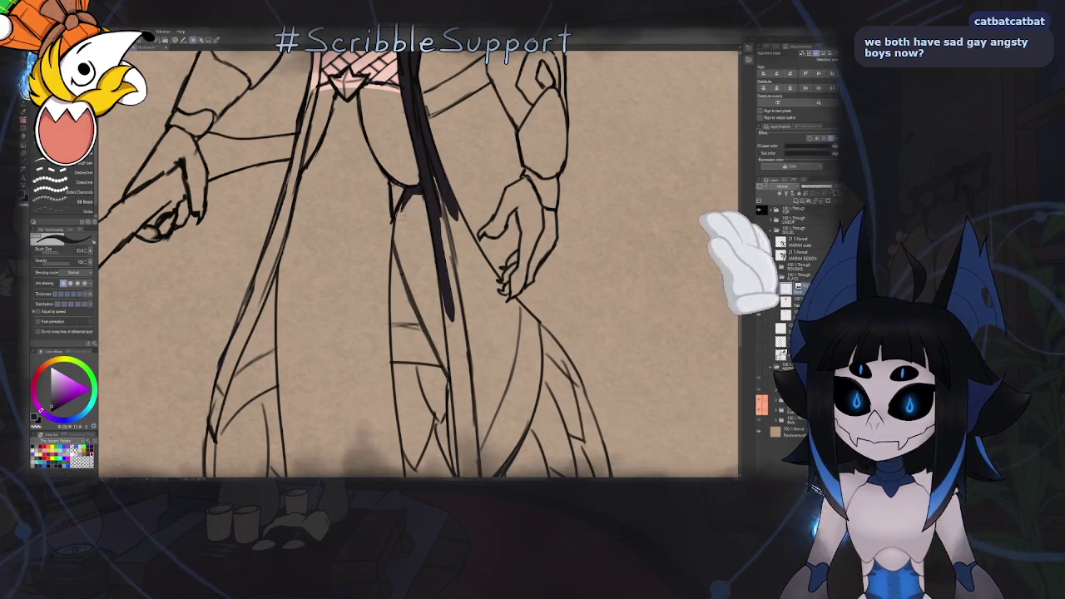
drag(391, 197, 421, 186)
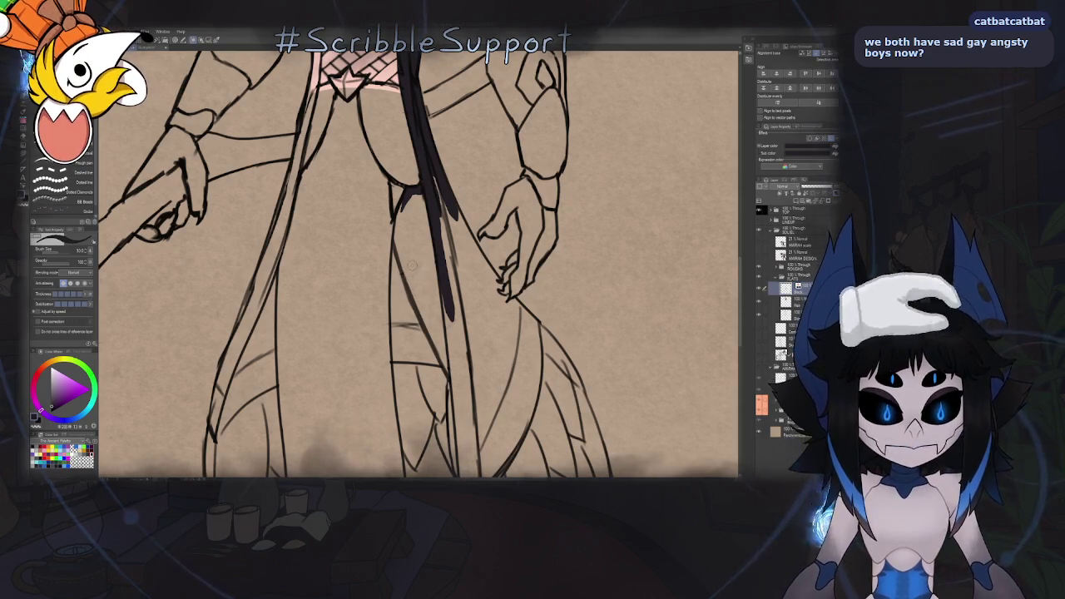
Lengthen the black strand to its tip and fill the gap between the two dark lines
scroll(405, 288, up, 2)
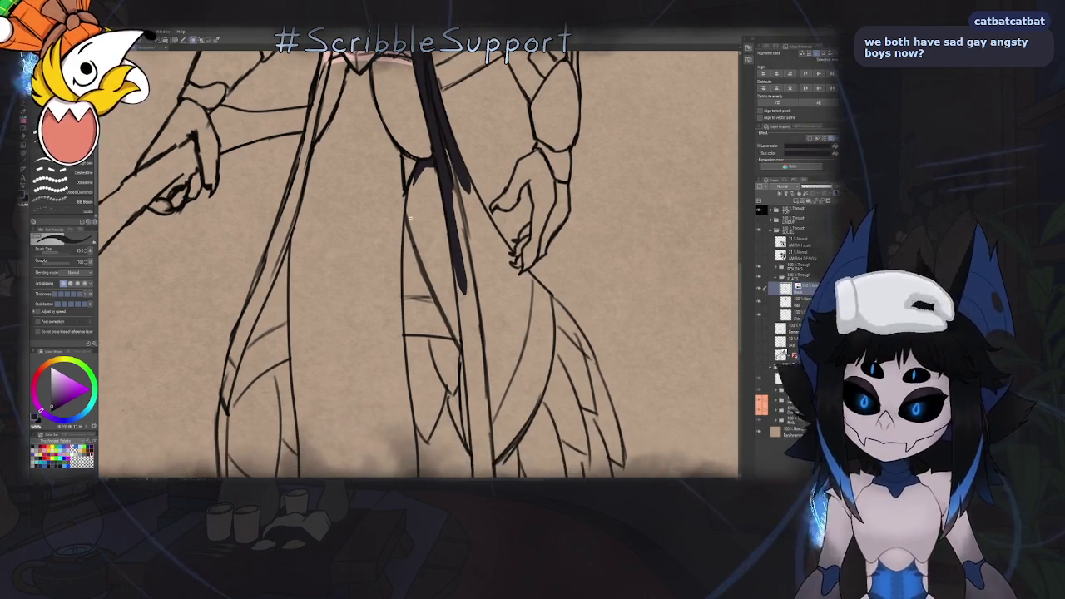
scroll(405, 287, up, 2)
mouse_move(413, 165)
mouse_down()
mouse_move(407, 204)
mouse_move(460, 247)
mouse_up()
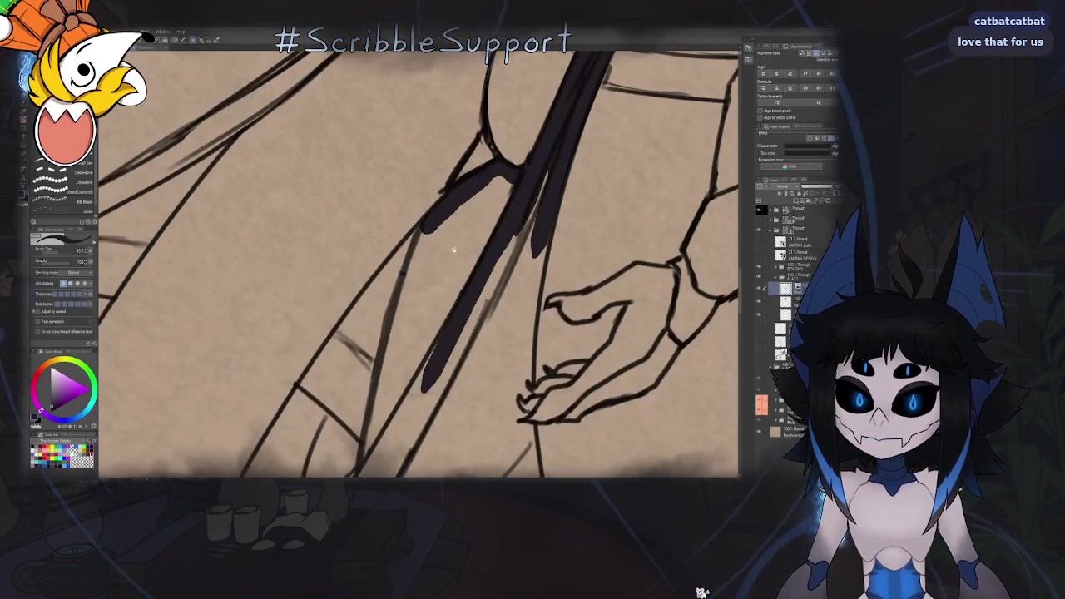
drag(415, 202, 422, 348)
scroll(419, 247, down, 2)
mouse_move(416, 141)
mouse_down()
mouse_move(422, 320)
mouse_move(438, 383)
mouse_move(424, 263)
mouse_up()
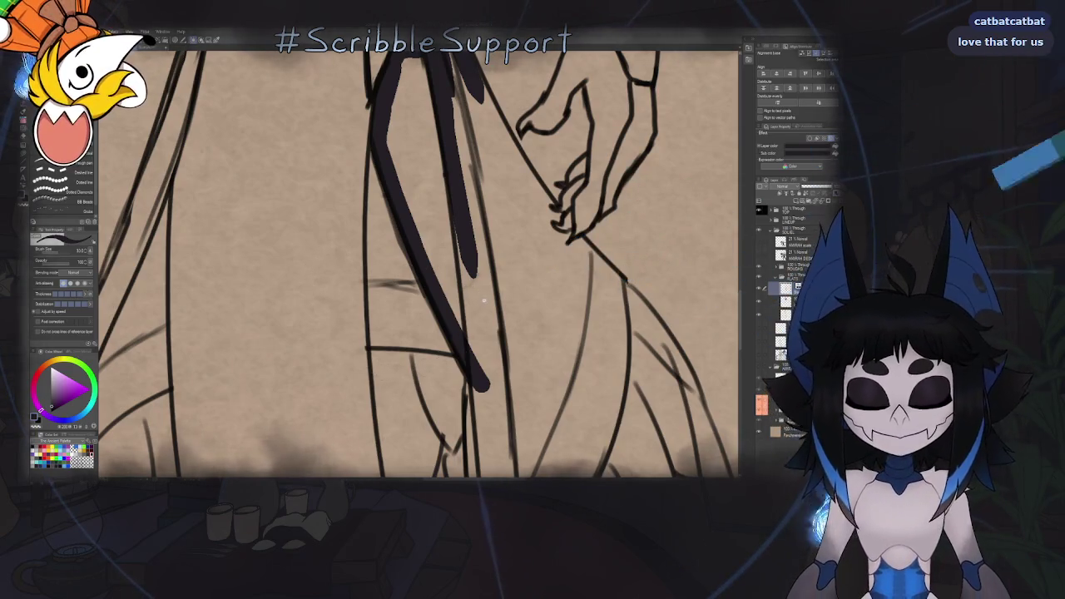
scroll(425, 261, down, 3)
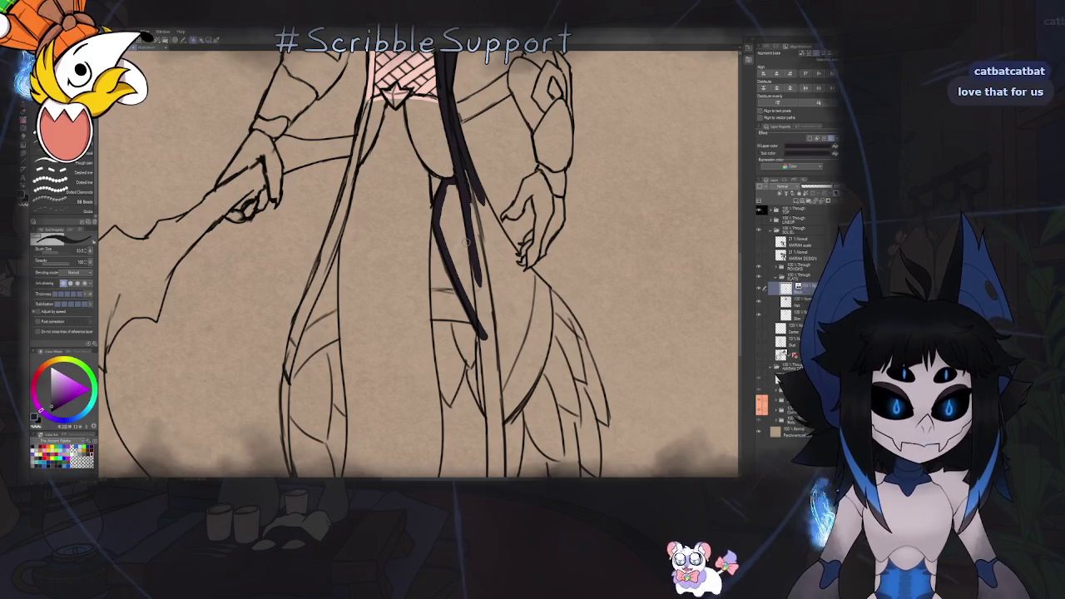
scroll(458, 84, up, 2)
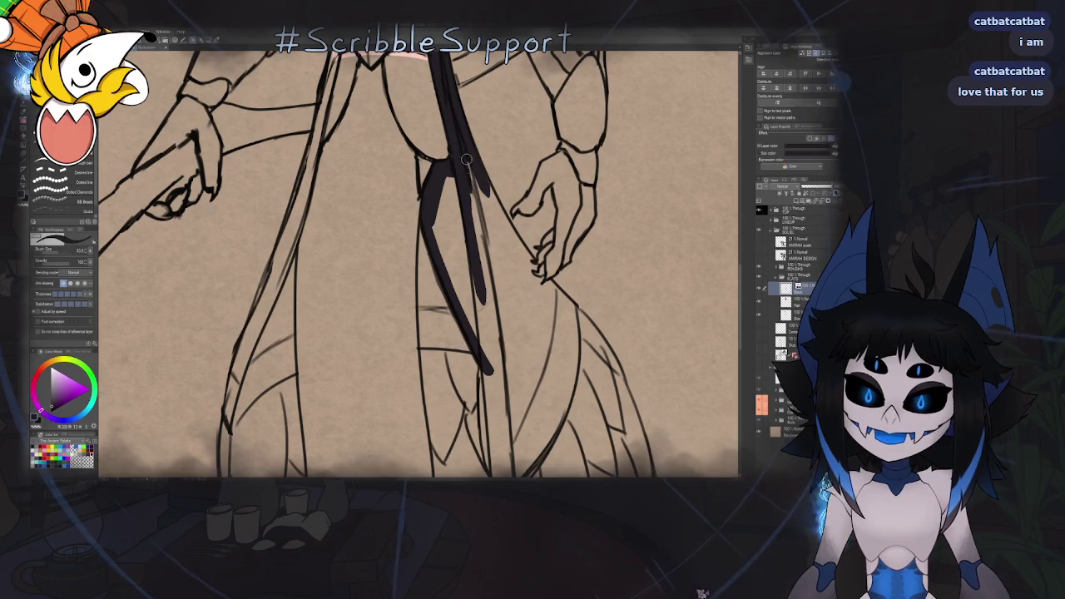
drag(467, 159, 491, 245)
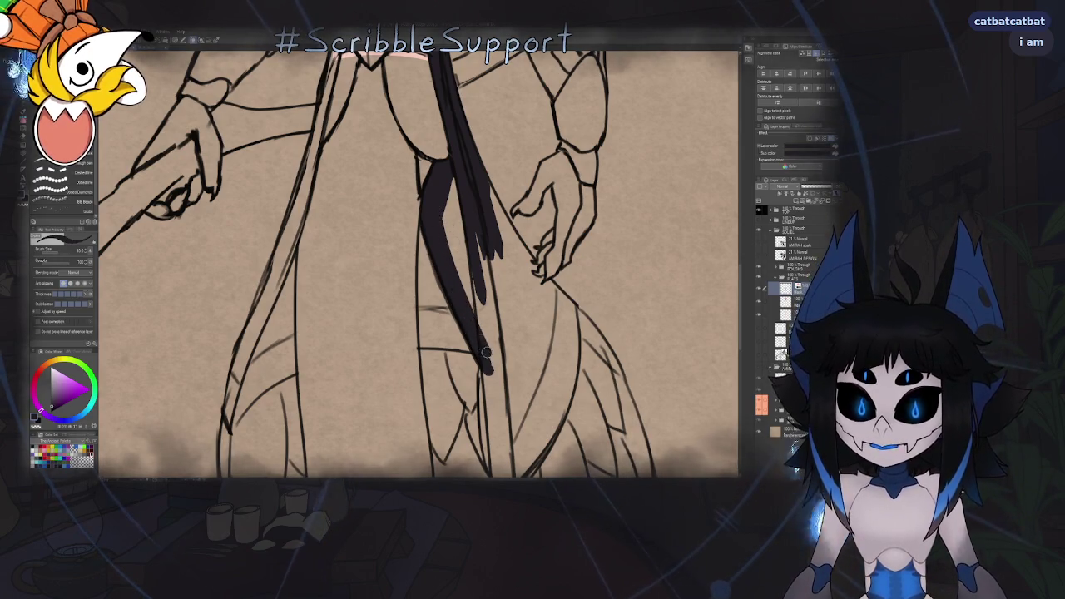
drag(448, 200, 476, 297)
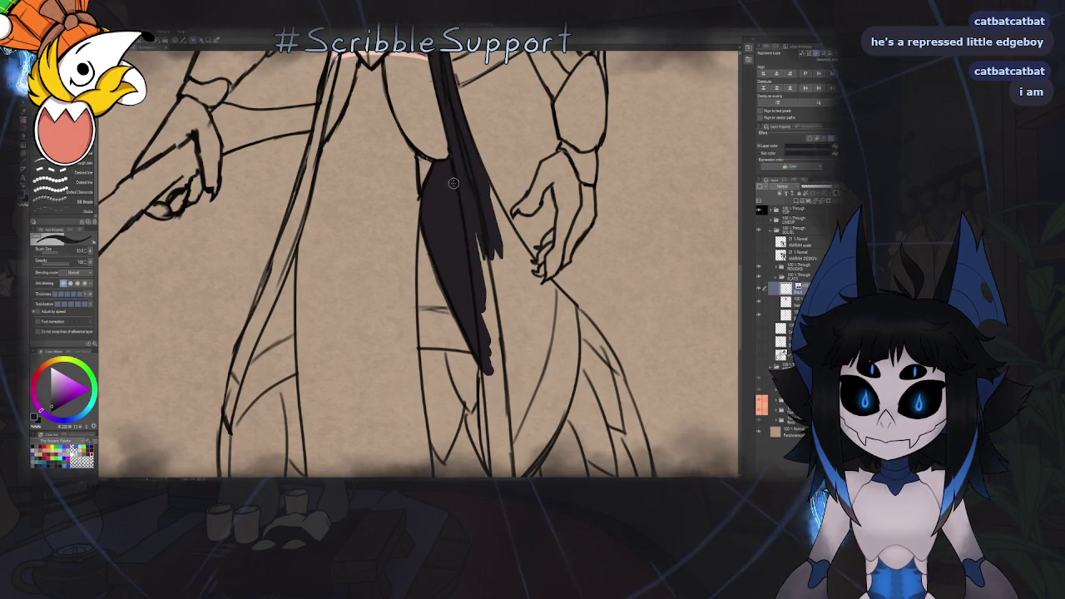
key(ctrl+0)
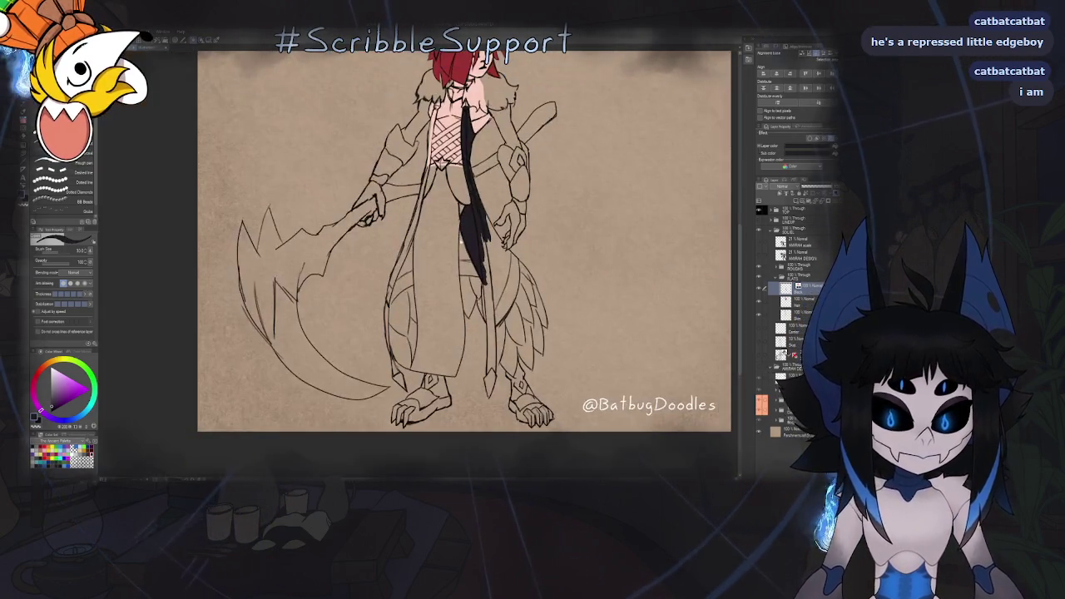
Mirror the canvas and darken the black strand near the hand
key(h)
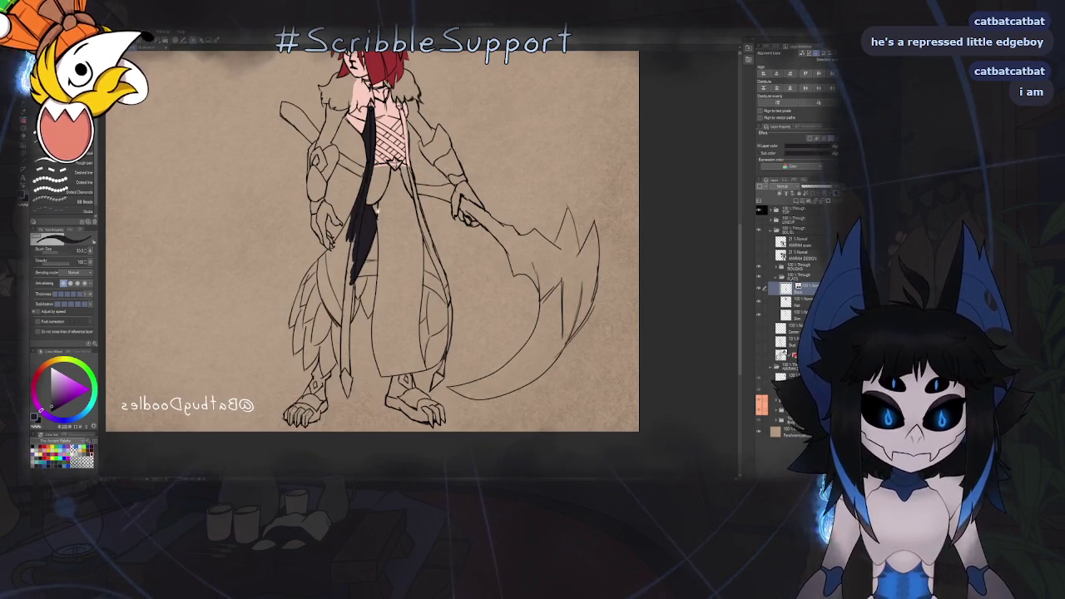
scroll(376, 212, up, 5)
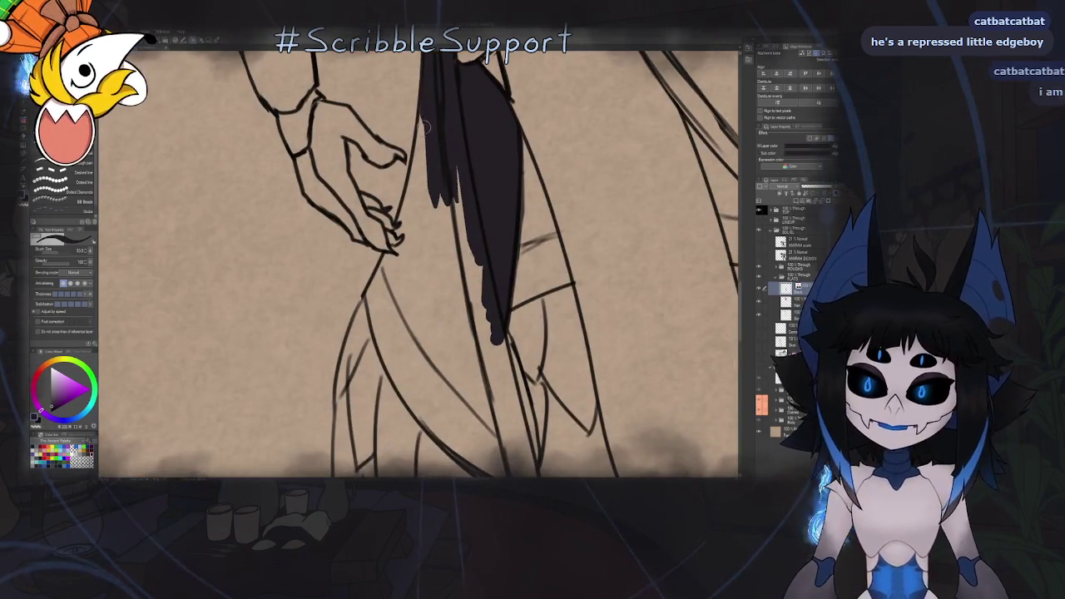
mouse_move(425, 83)
mouse_down()
mouse_move(433, 170)
mouse_move(484, 124)
mouse_up()
scroll(432, 174, up, 2)
scroll(433, 175, up, 2)
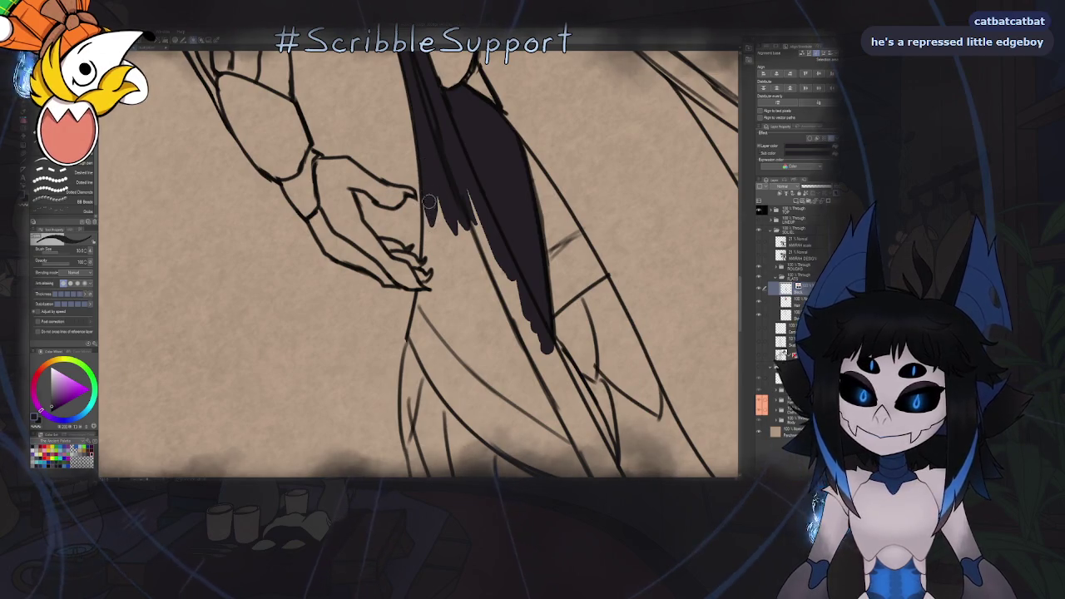
scroll(440, 254, up, 2)
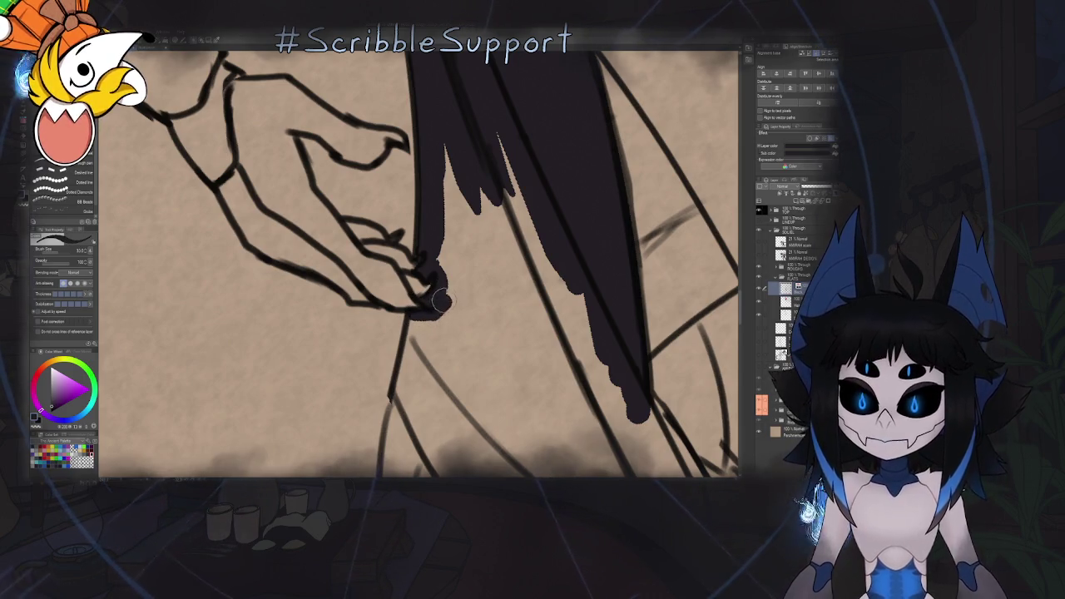
scroll(449, 149, down, 2)
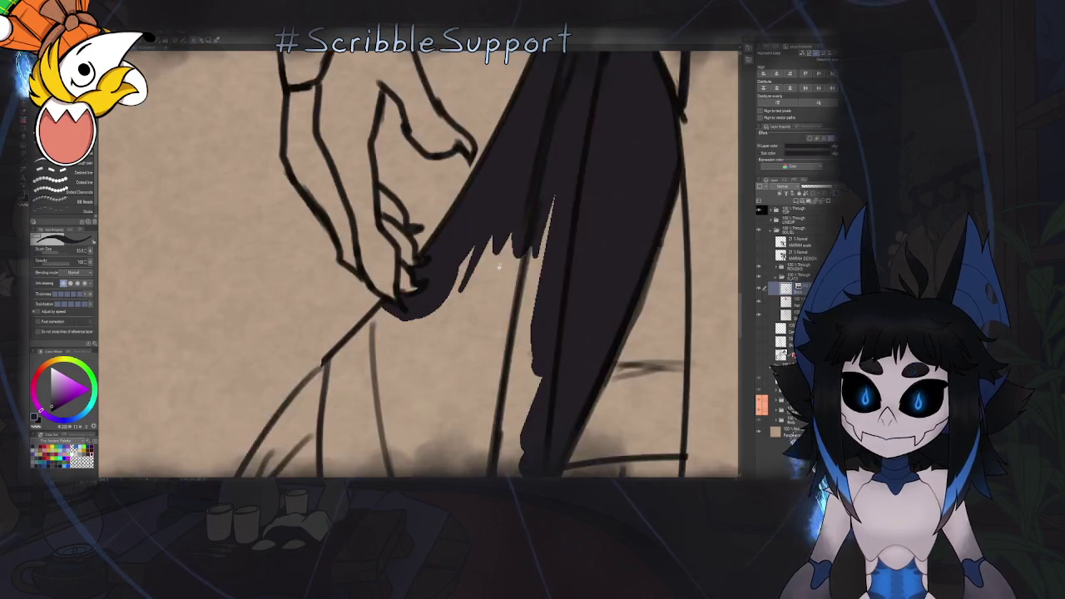
scroll(450, 148, down, 2)
drag(449, 249, 308, 250)
scroll(308, 250, up, 2)
scroll(384, 231, up, 2)
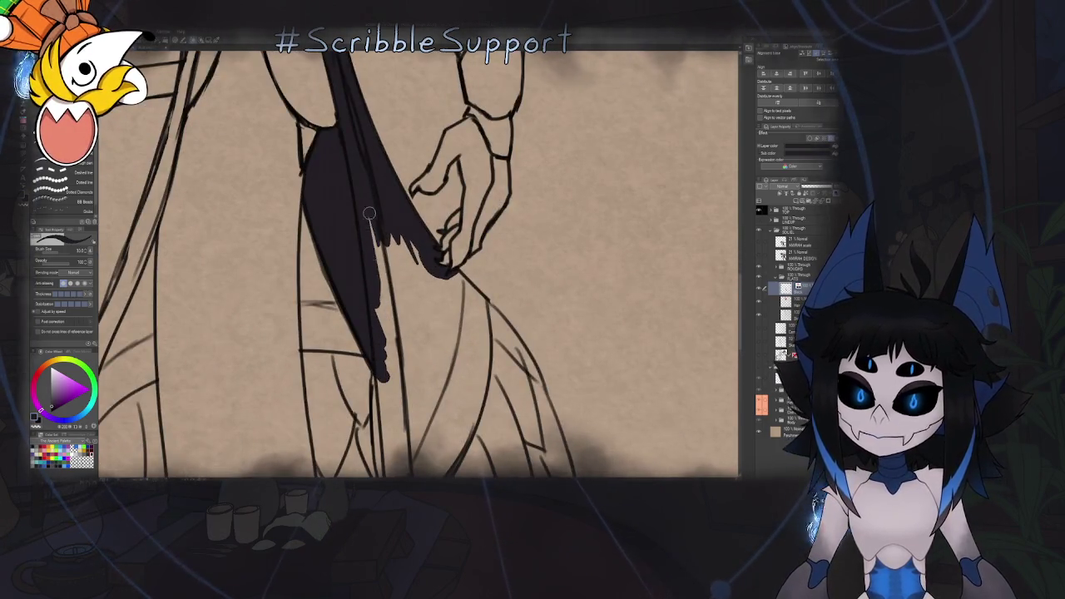
Fill the sash's ragged lower edge solid black and add a pointed extension downward
drag(383, 231, 424, 262)
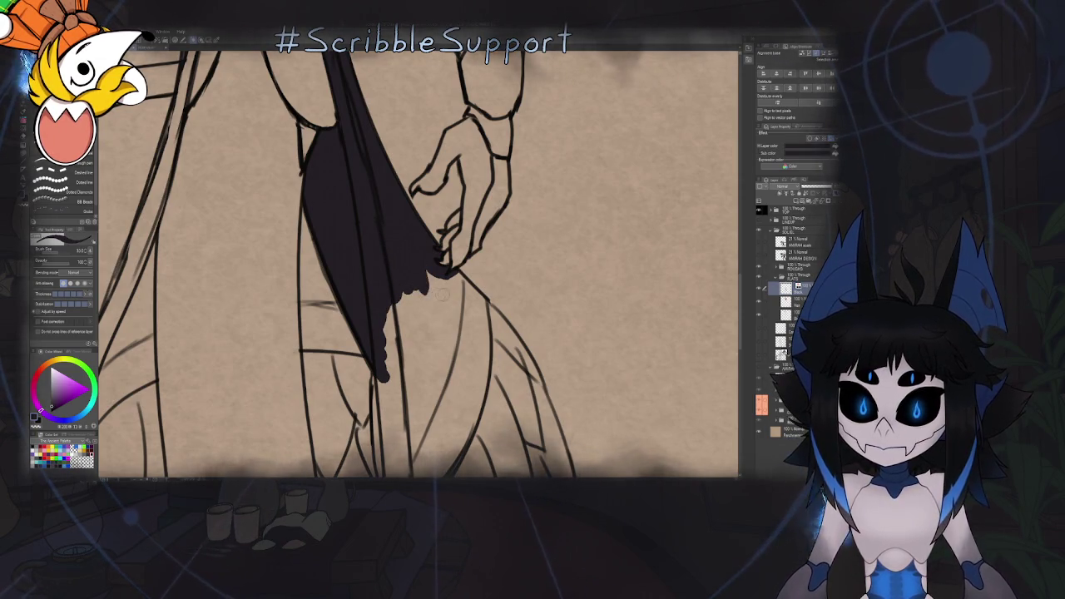
scroll(416, 274, up, 2)
mouse_move(405, 249)
mouse_down()
mouse_move(453, 226)
mouse_move(471, 241)
mouse_up()
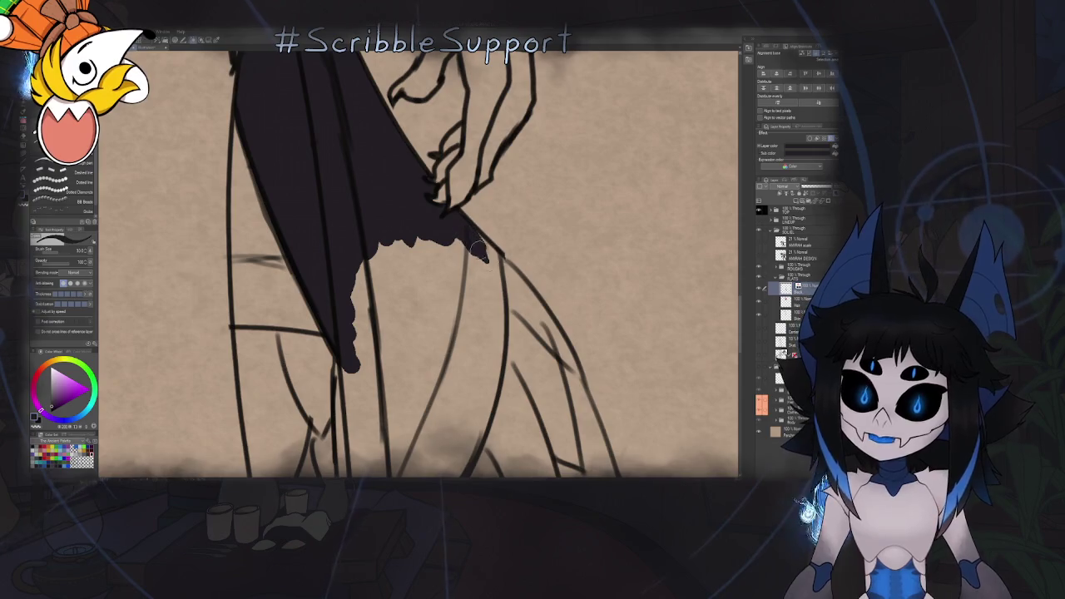
mouse_move(470, 241)
mouse_down()
mouse_move(385, 218)
mouse_move(443, 196)
mouse_move(407, 170)
mouse_up()
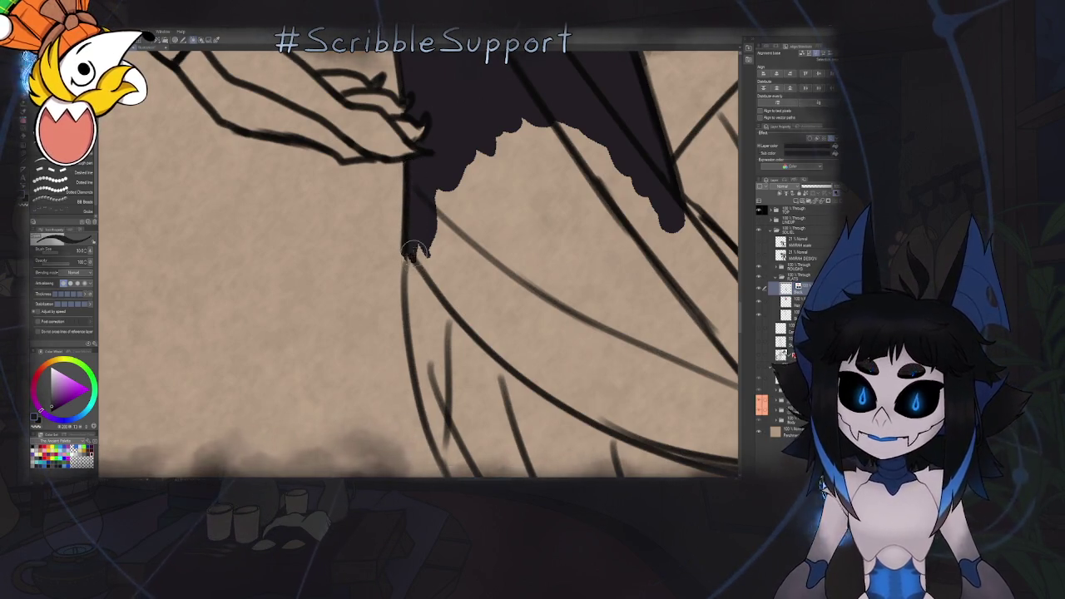
drag(408, 251, 466, 301)
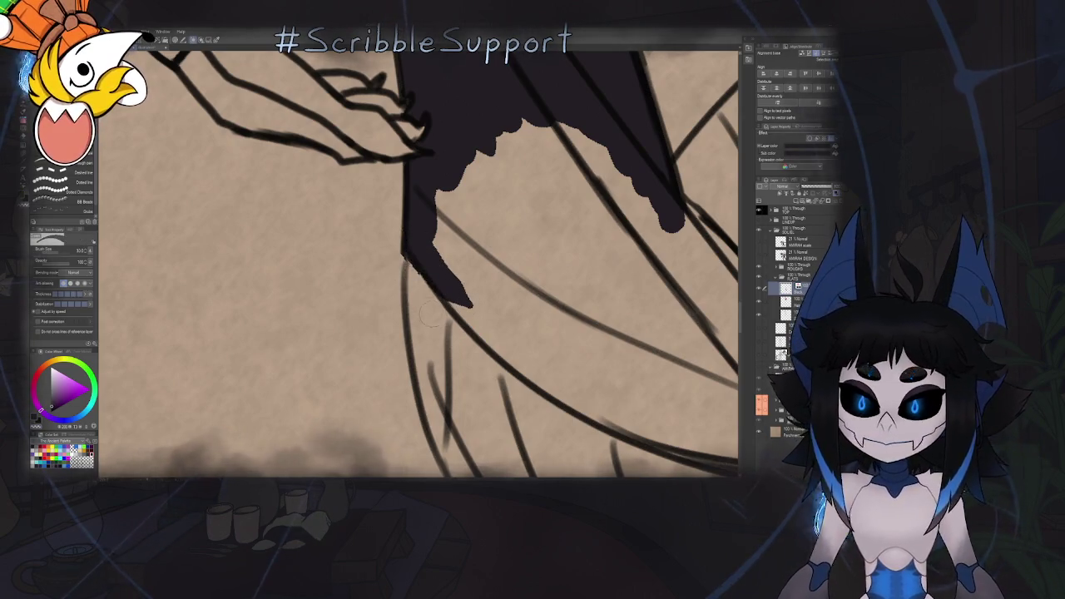
drag(503, 185, 431, 254)
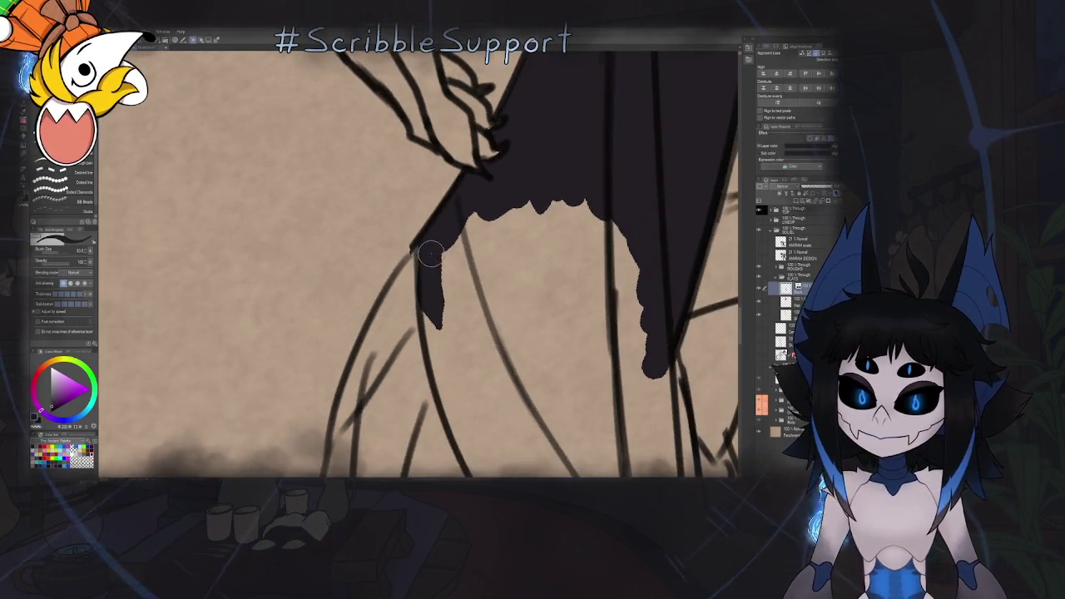
mouse_move(433, 303)
mouse_down()
mouse_move(111, 462)
mouse_move(414, 163)
mouse_up()
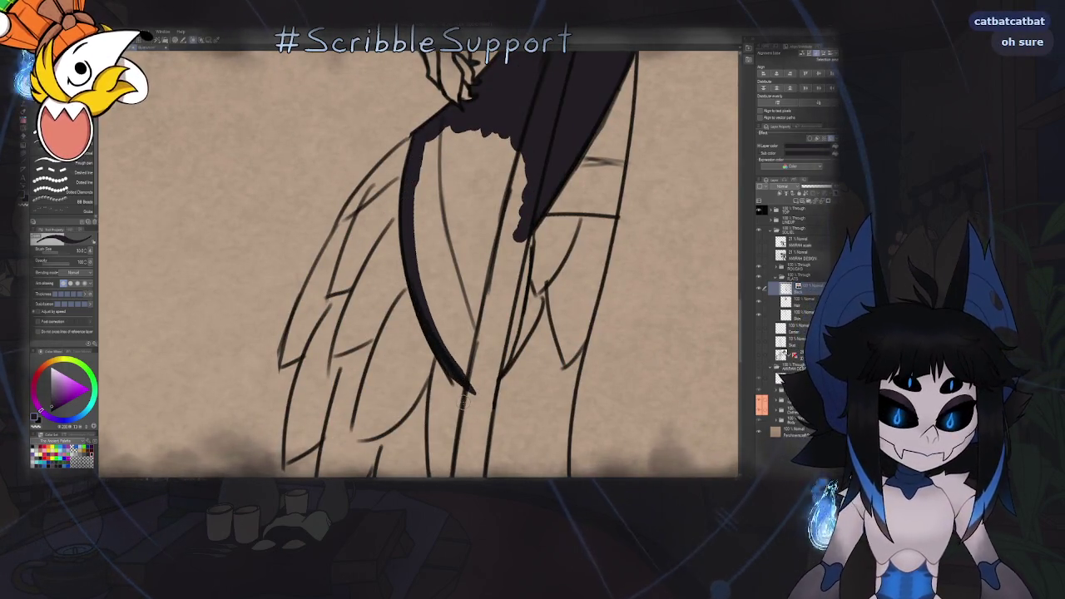
Extend the black sash down the skirt edge and widen it along its right side
key(ctrl+0)
scroll(475, 331, up, 2)
scroll(475, 330, up, 2)
key(h)
scroll(475, 330, up, 1)
scroll(426, 330, up, 3)
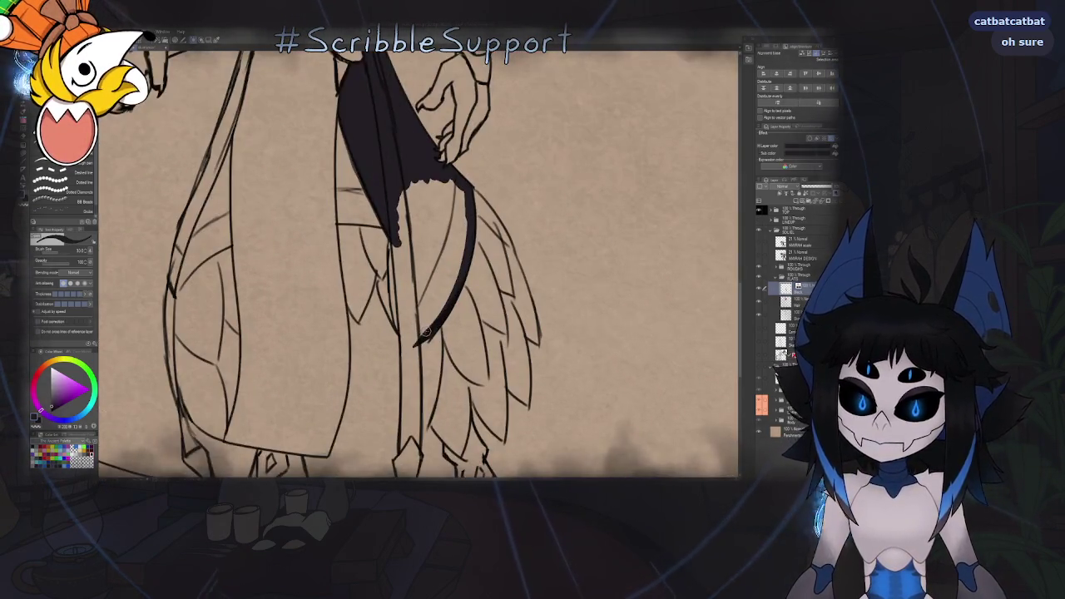
scroll(415, 335, up, 2)
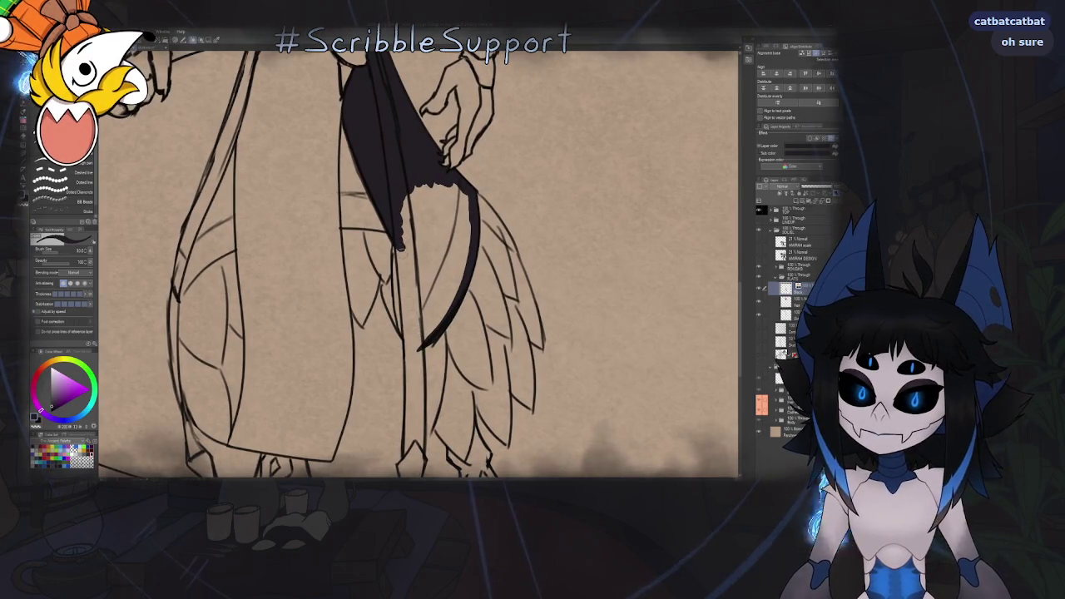
drag(399, 260, 408, 390)
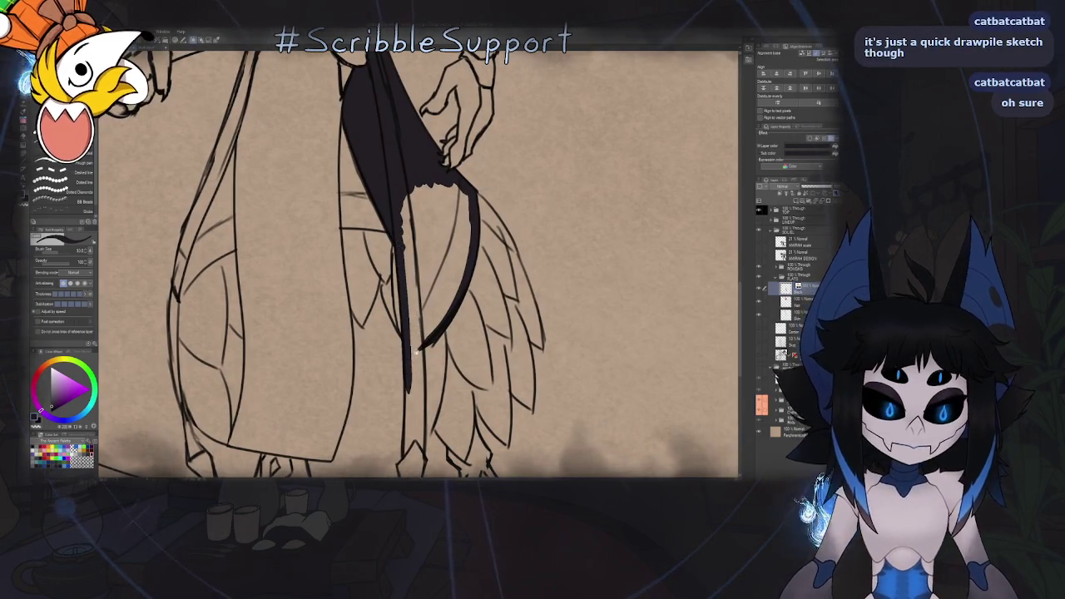
drag(416, 349, 412, 248)
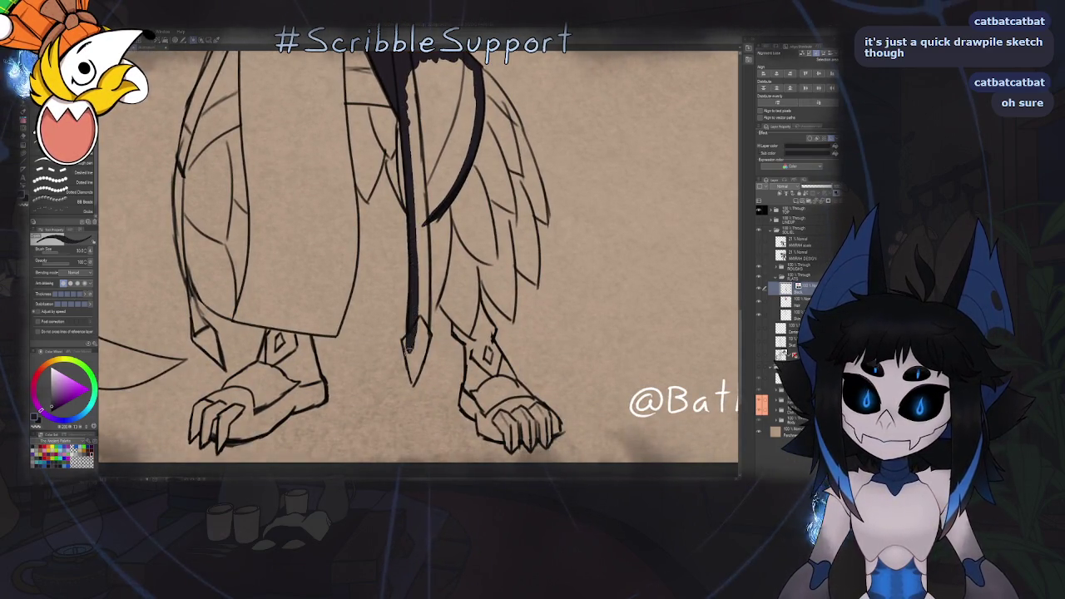
drag(425, 319, 421, 154)
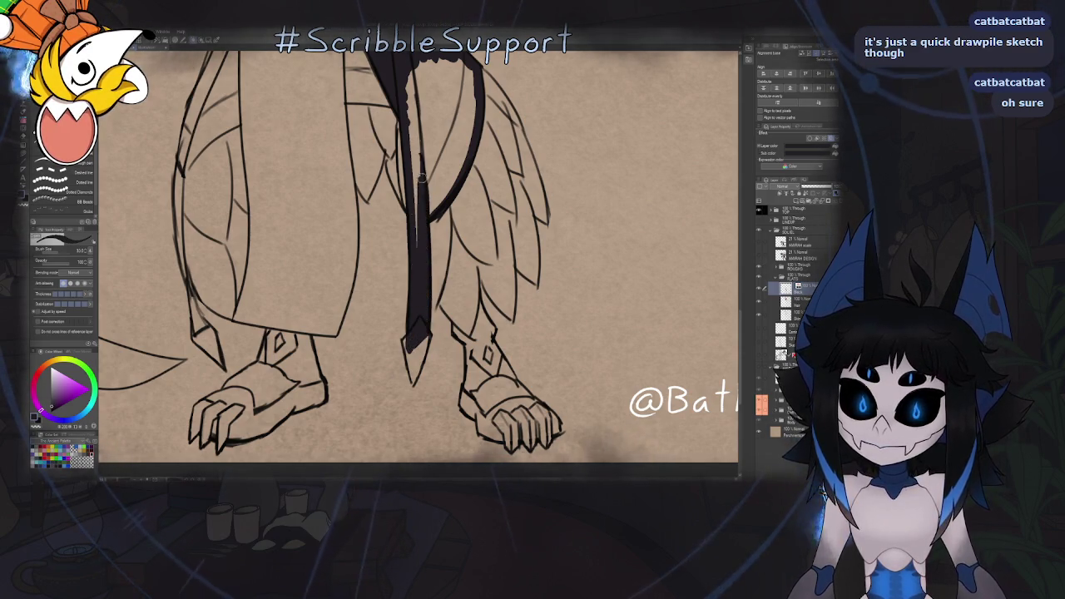
Fill the gap between the sash and its curved strap black with the Fill tool
scroll(423, 179, up, 1)
scroll(428, 295, up, 1)
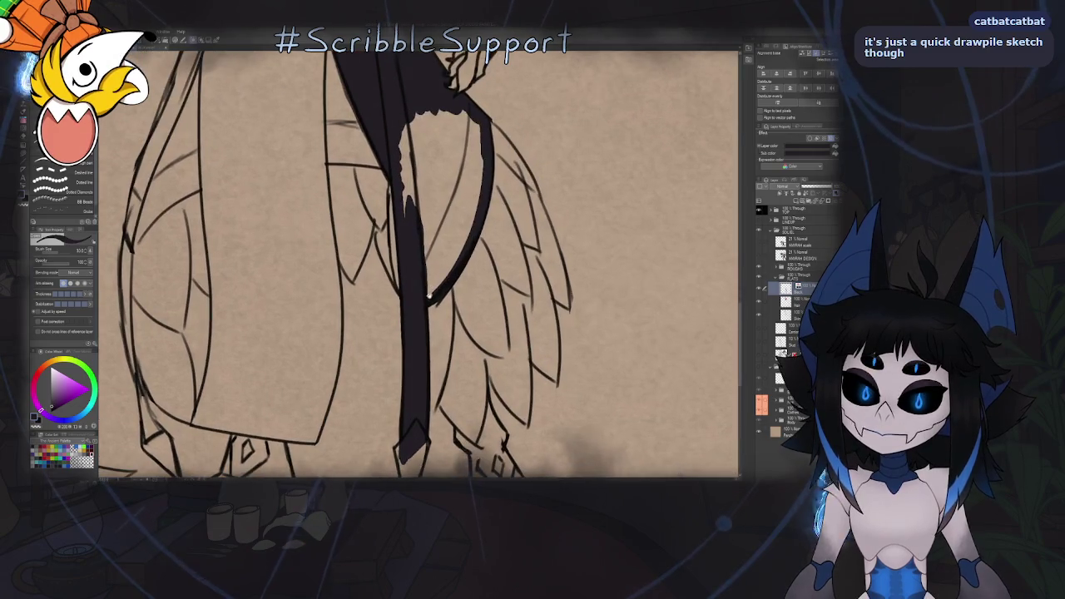
key(e)
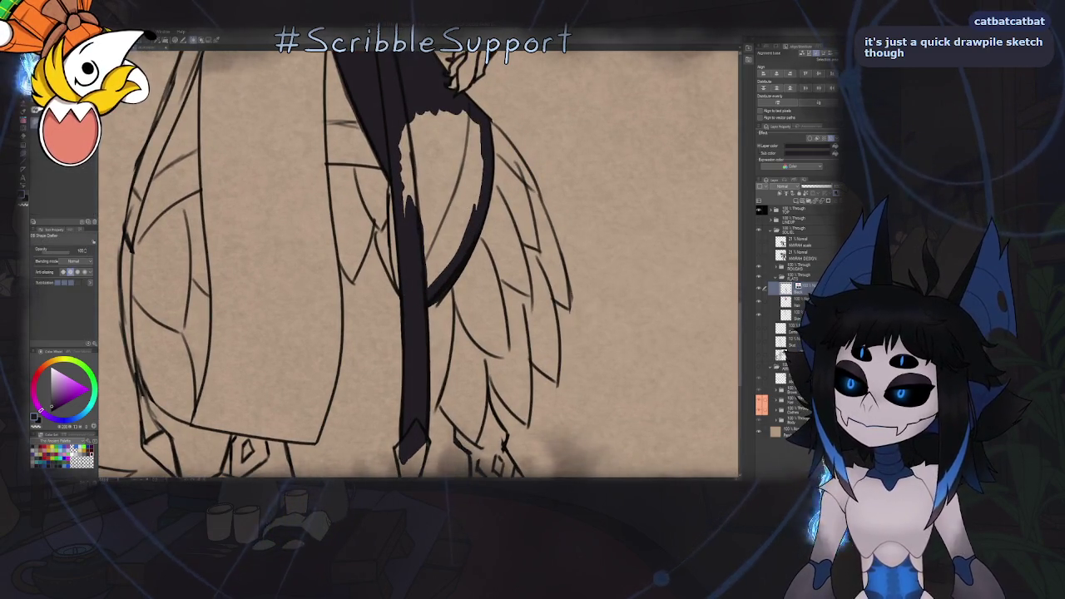
key(g)
click(472, 219)
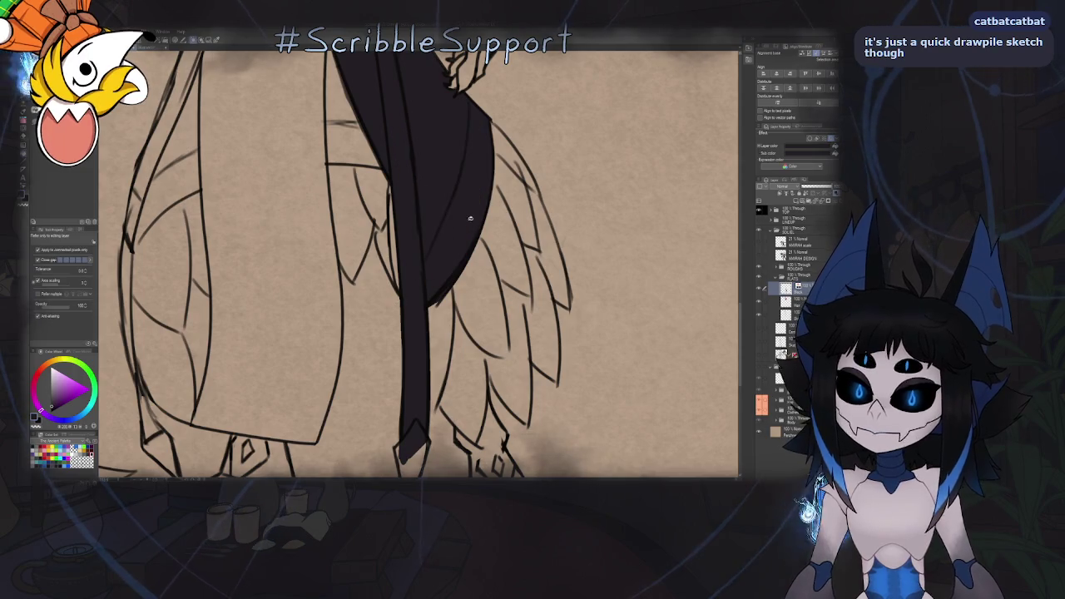
key(b)
scroll(433, 229, down, 3)
scroll(416, 232, down, 2)
scroll(414, 232, up, 1)
scroll(424, 241, up, 2)
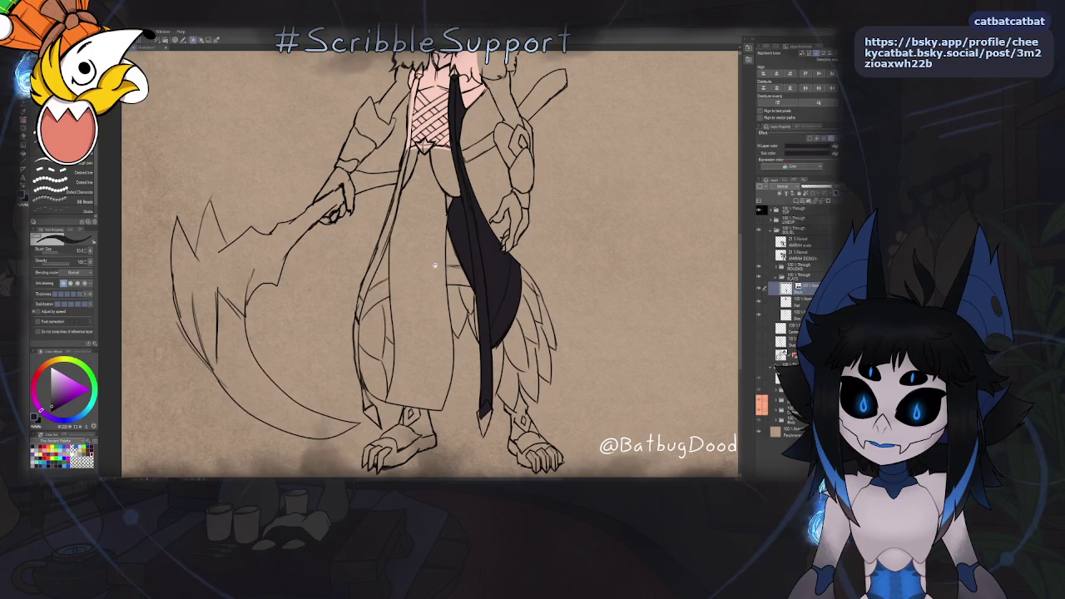
Zoom into the collar and ink the tie's left edge dark
scroll(435, 266, up, 2)
scroll(449, 259, up, 3)
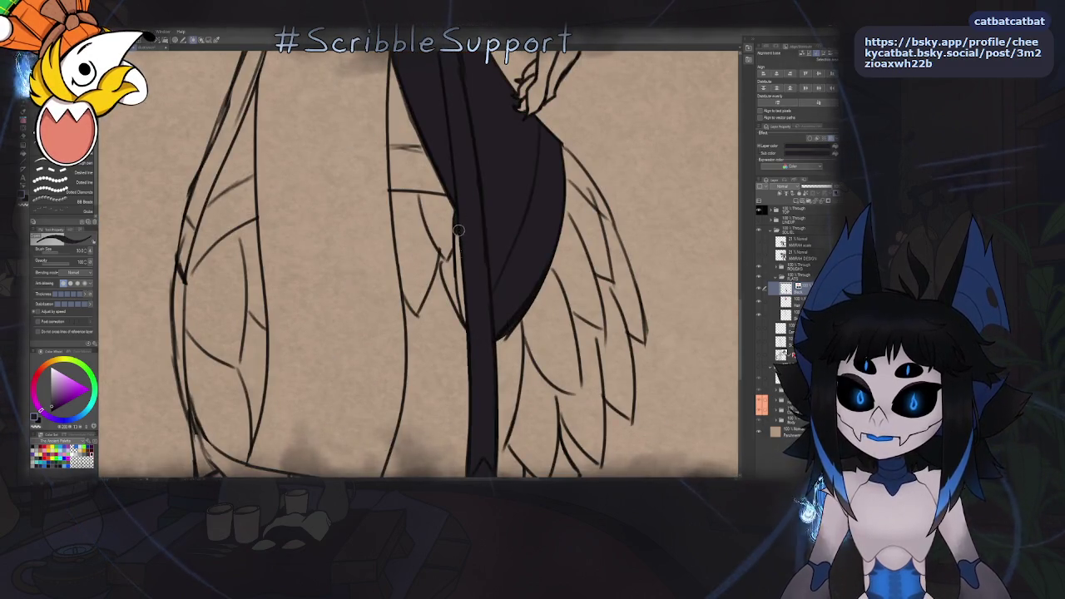
scroll(454, 241, down, 5)
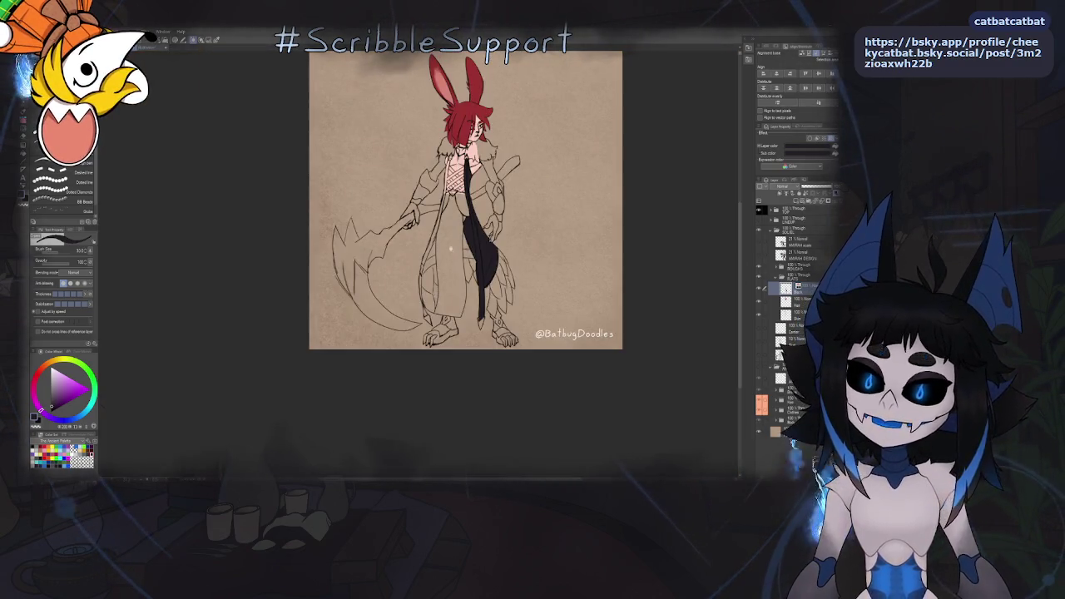
scroll(450, 254, up, 3)
scroll(458, 230, down, 2)
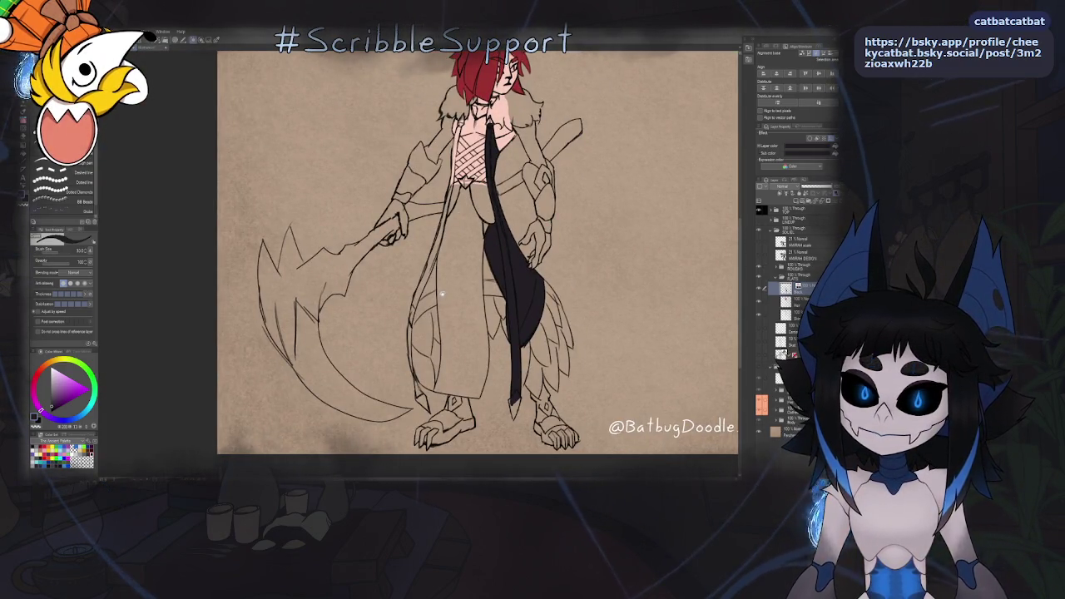
scroll(442, 295, up, 3)
scroll(442, 295, up, 1)
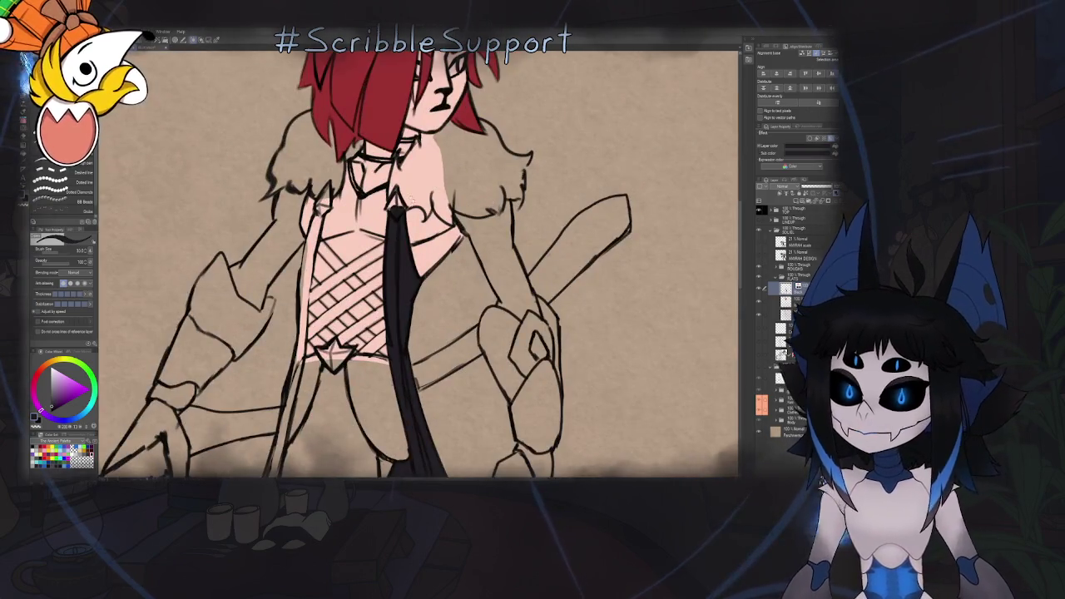
scroll(407, 224, up, 1)
scroll(408, 225, up, 1)
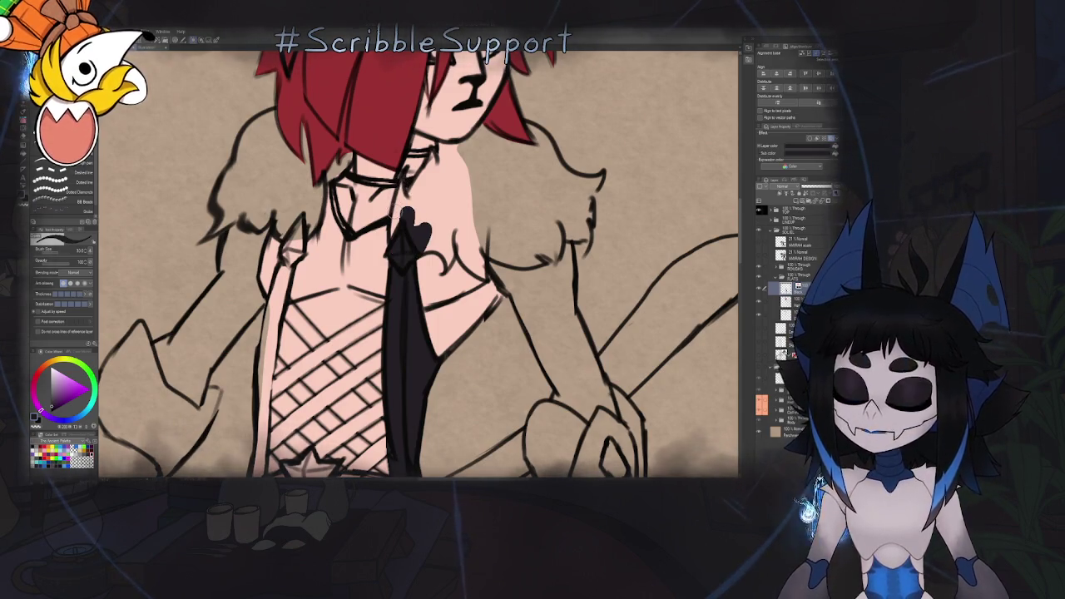
scroll(404, 217, up, 1)
scroll(398, 217, up, 2)
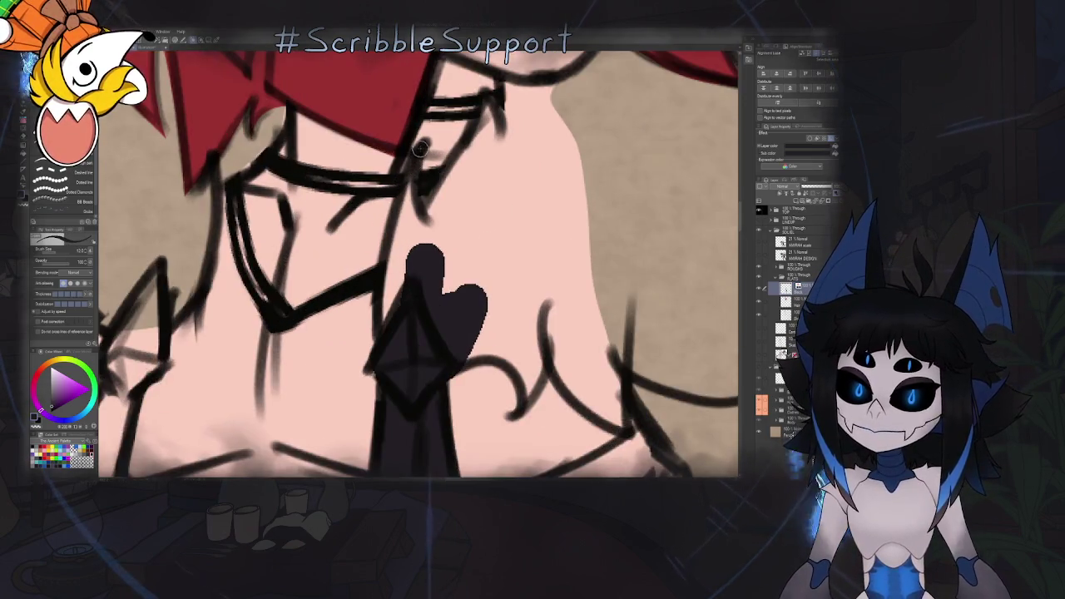
drag(398, 215, 383, 328)
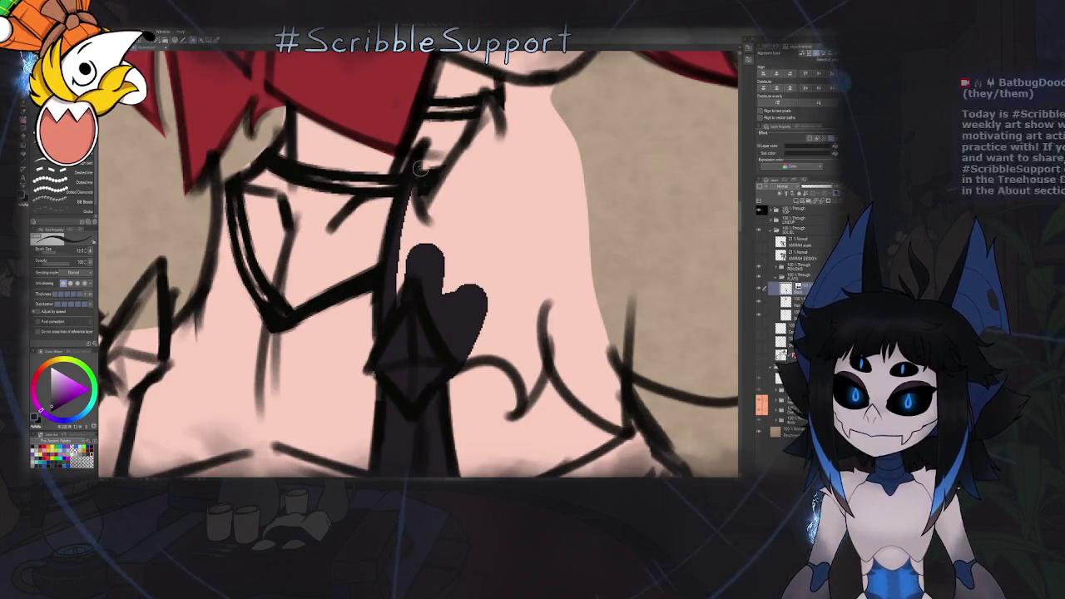
Darken the upper-left lobe of the heart knot, then zoom back out
mouse_move(408, 209)
mouse_down()
mouse_move(413, 250)
mouse_move(418, 203)
mouse_up()
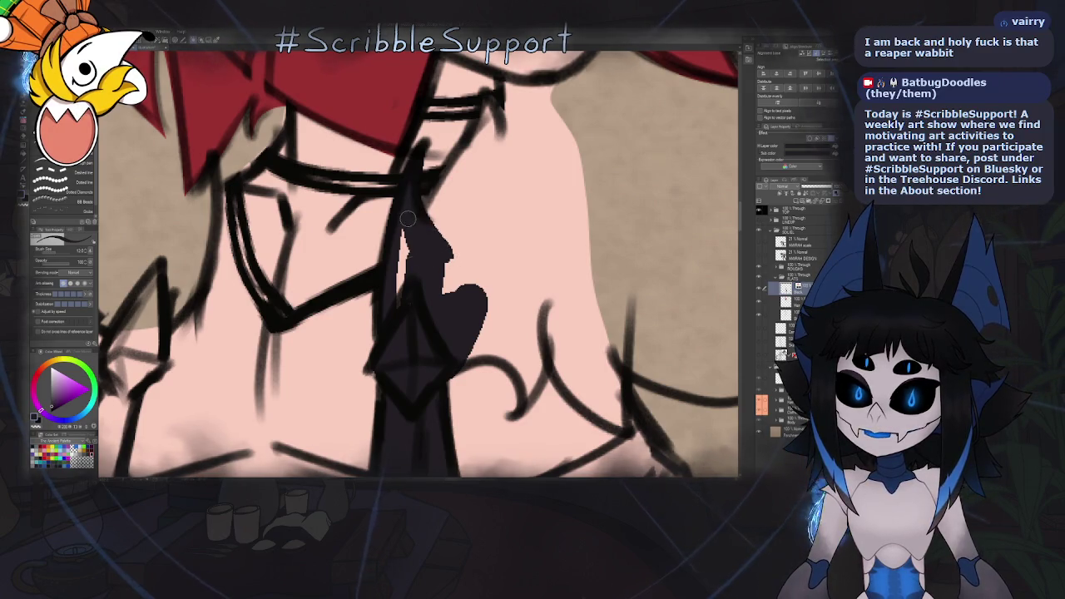
scroll(419, 271, down, 2)
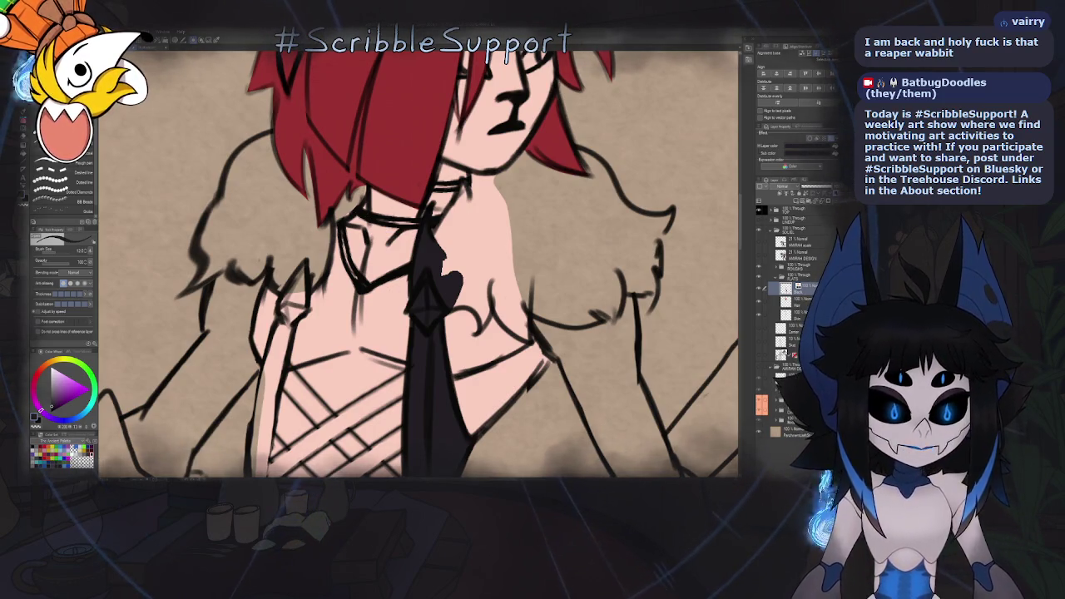
key(ctrl+minus)
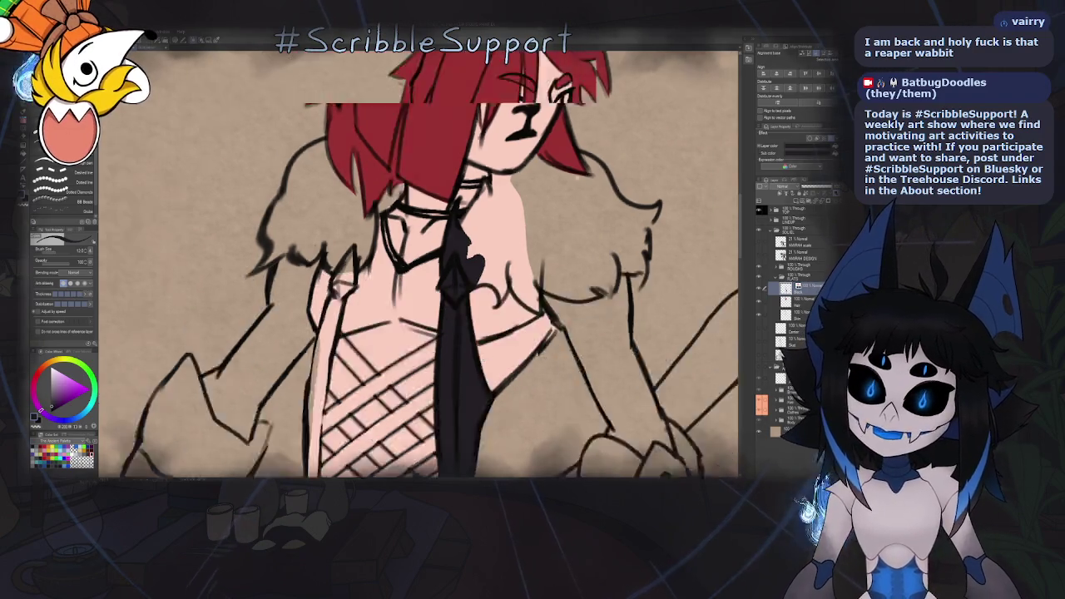
key(ctrl+minus)
key(ctrl+minus)
key(ctrl+minus)
key(ctrl+plus)
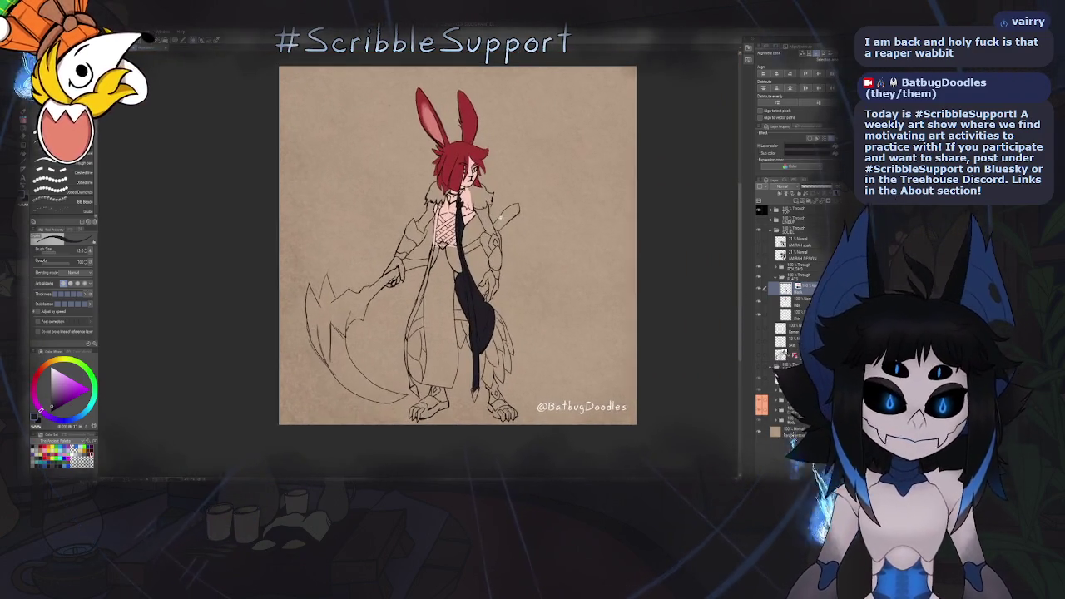
key(ctrl+plus)
key(ctrl+plus)
key(ctrl+plus)
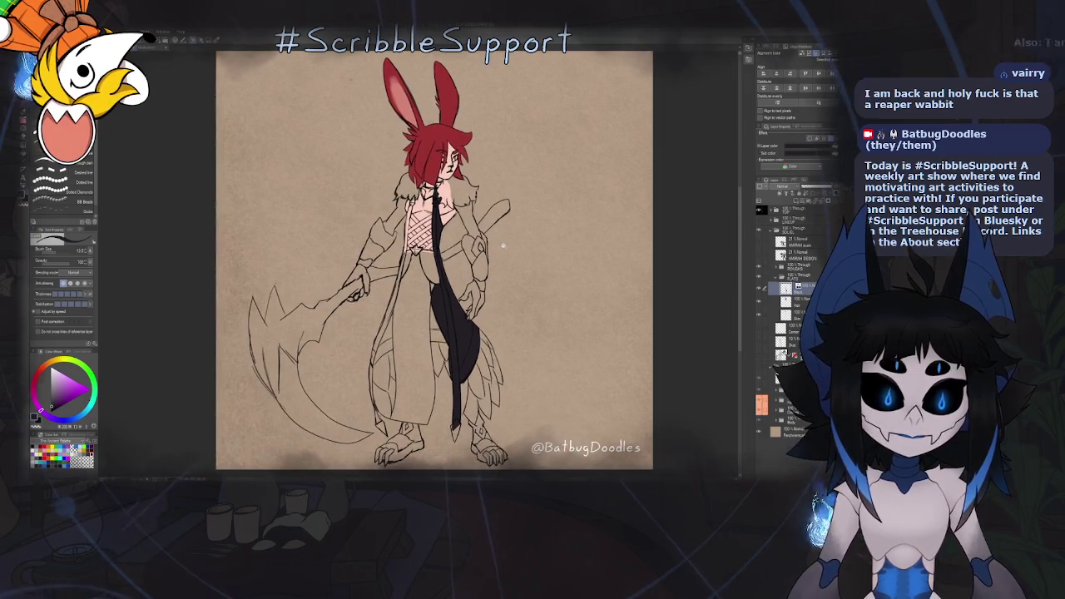
key(ctrl+minus)
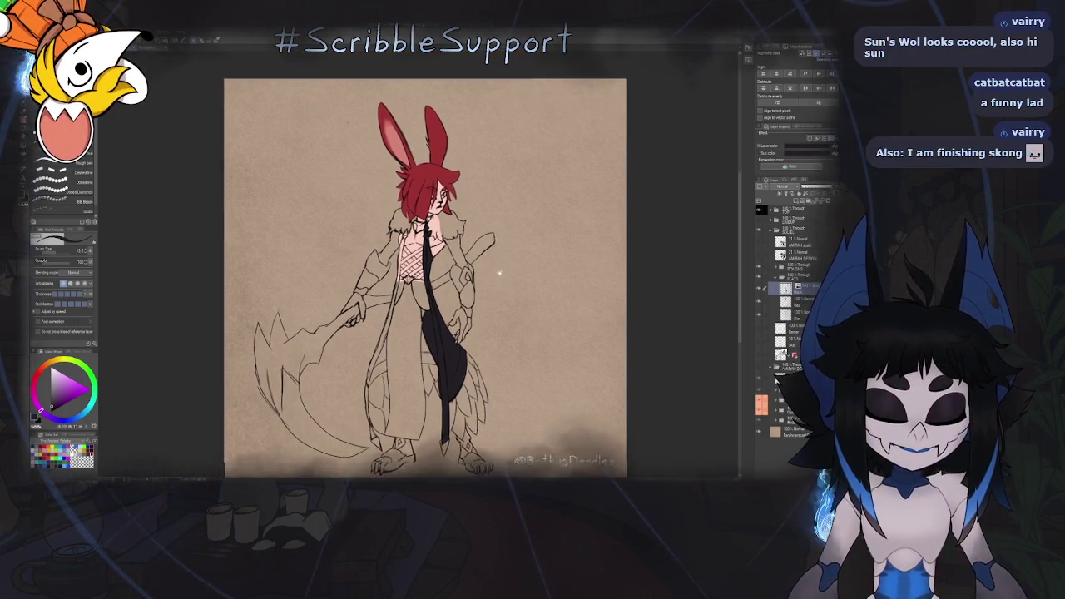
scroll(494, 187, up, 1)
scroll(491, 249, up, 2)
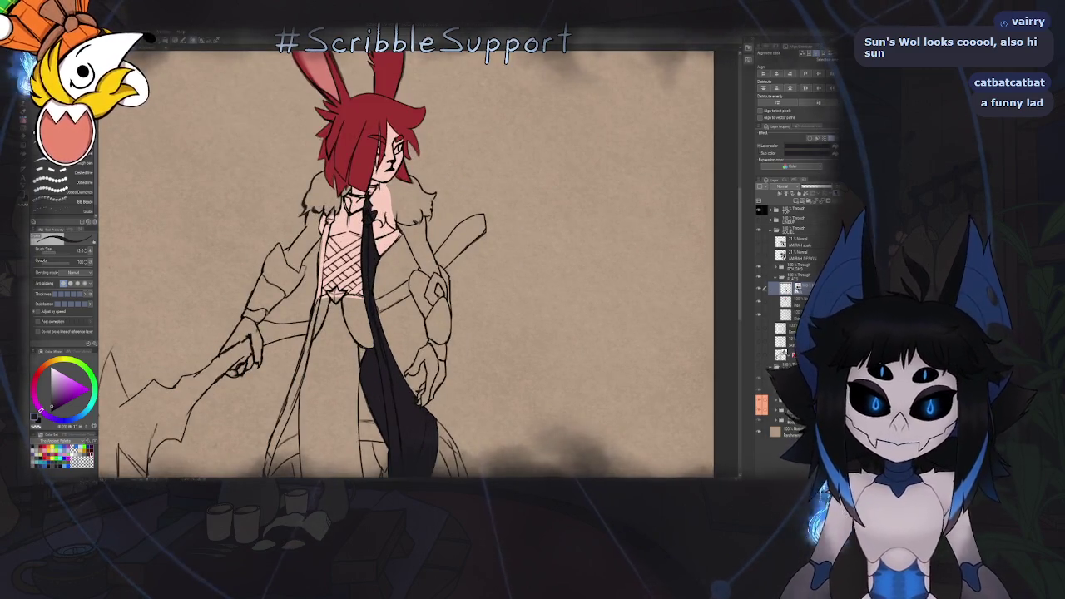
Paint jagged black fur curls rightward from the heart knot up the collar edge
scroll(374, 250, up, 1)
scroll(374, 249, up, 1)
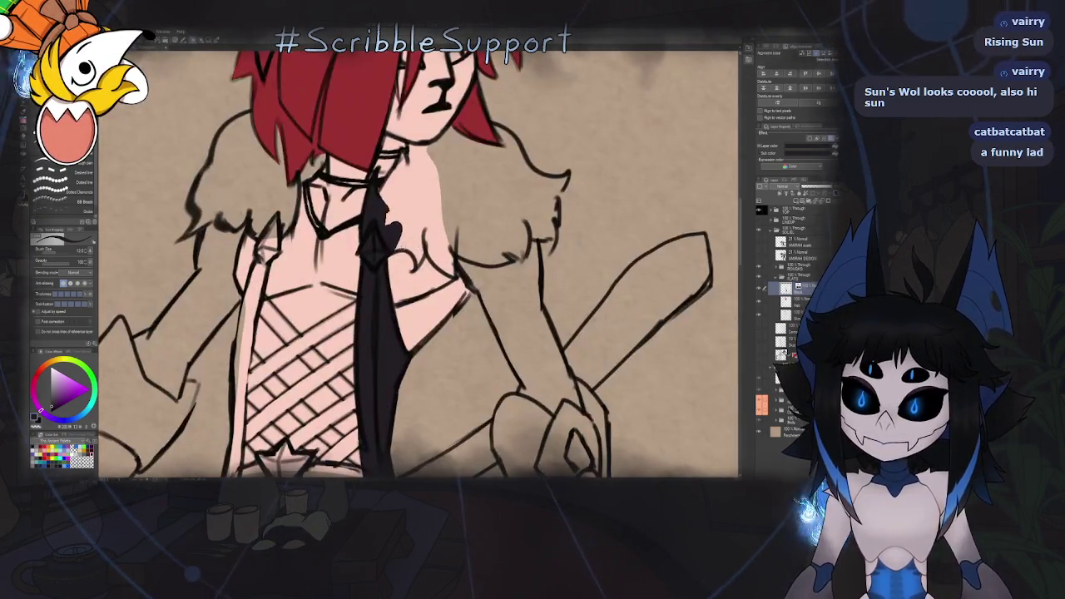
scroll(374, 249, up, 2)
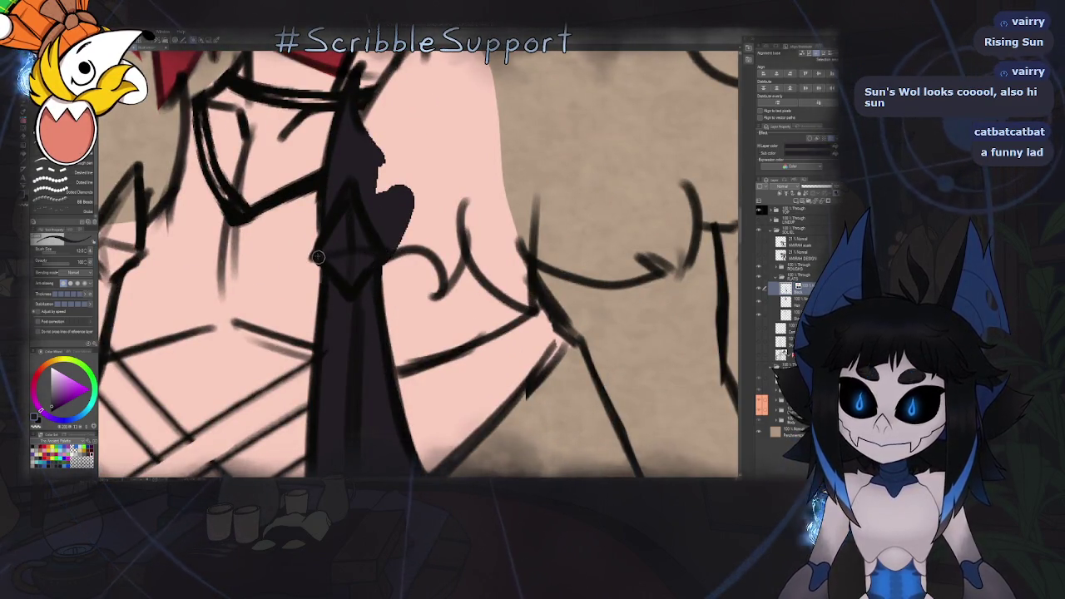
drag(402, 193, 389, 206)
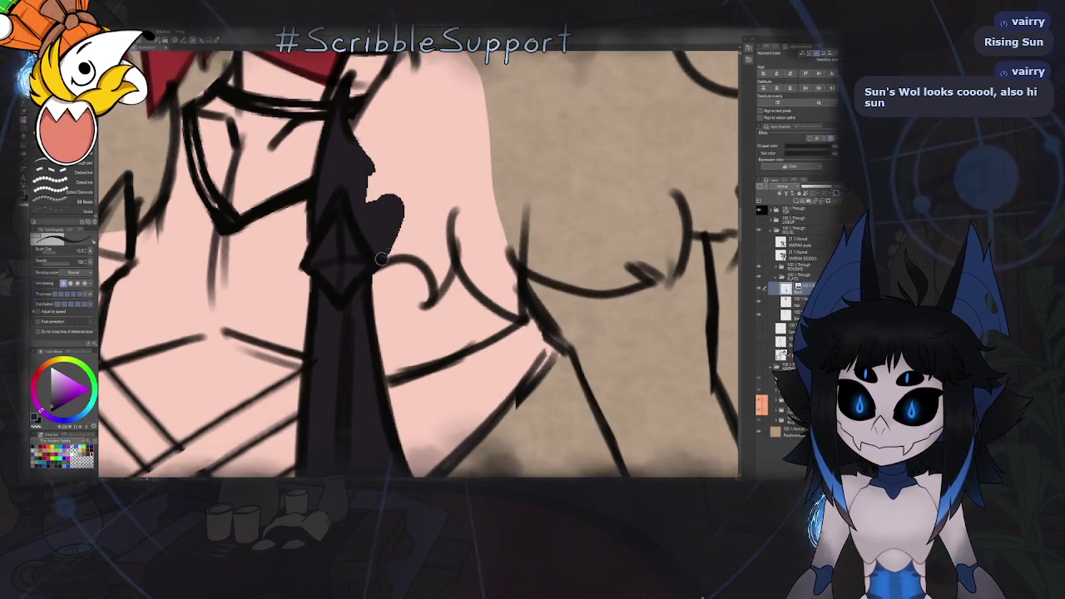
drag(377, 264, 431, 301)
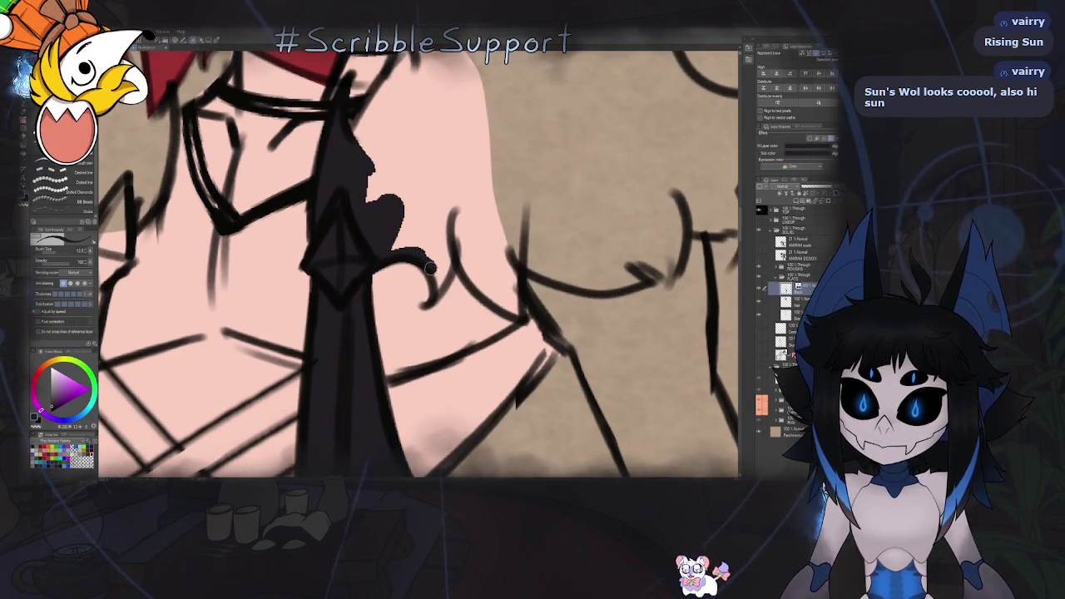
drag(430, 303, 452, 221)
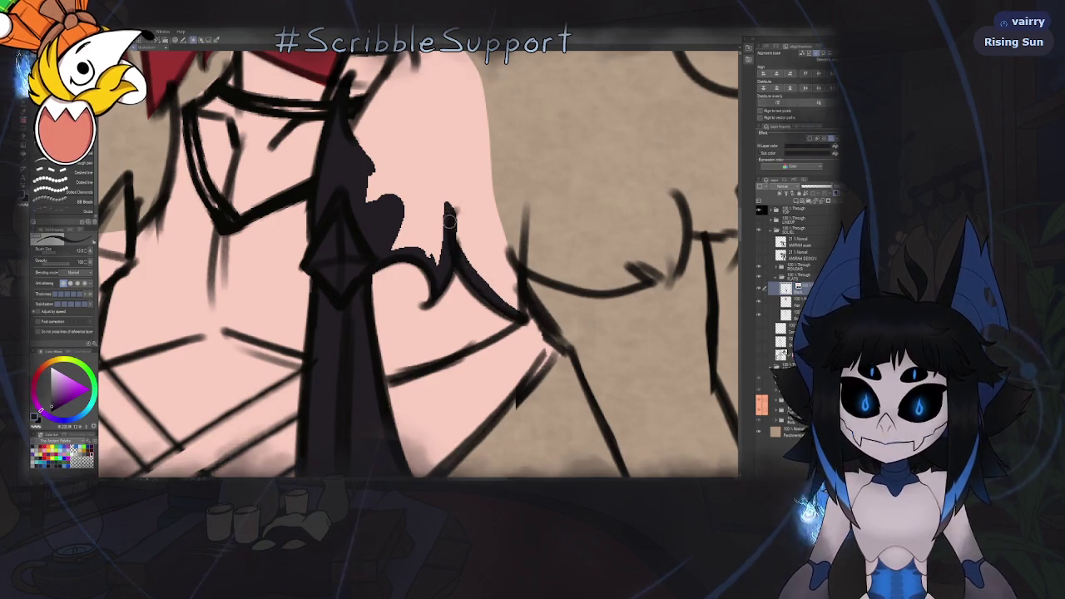
drag(447, 198, 485, 276)
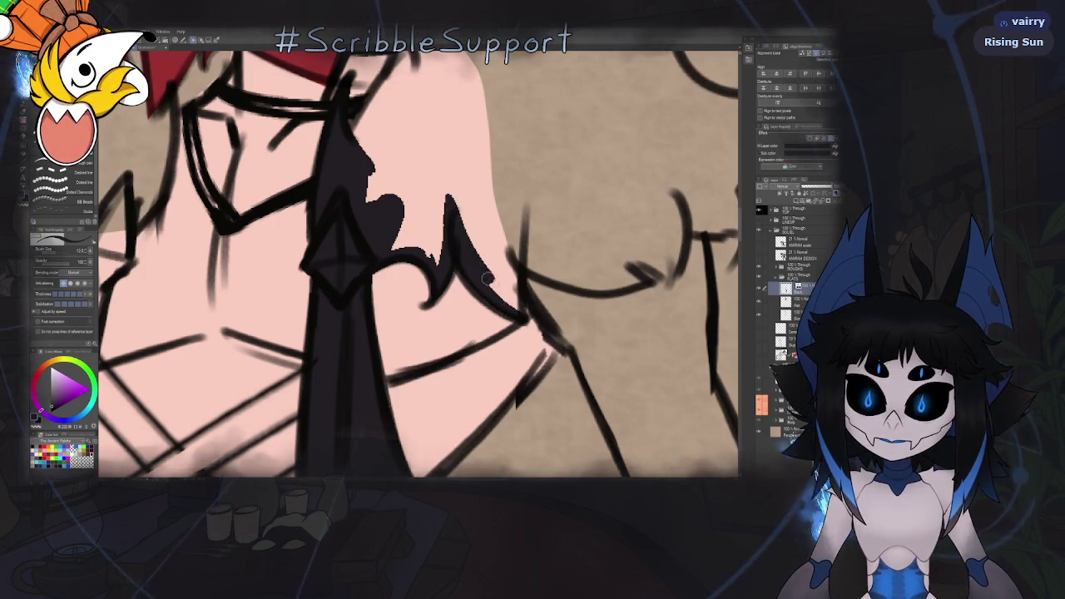
drag(516, 313, 521, 182)
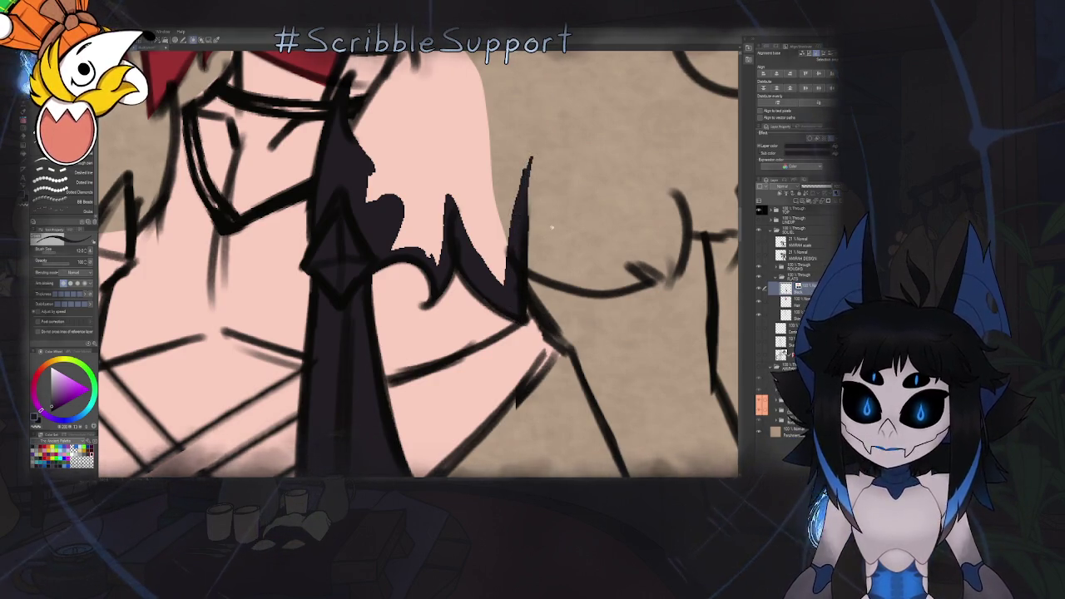
key(ctrl+0)
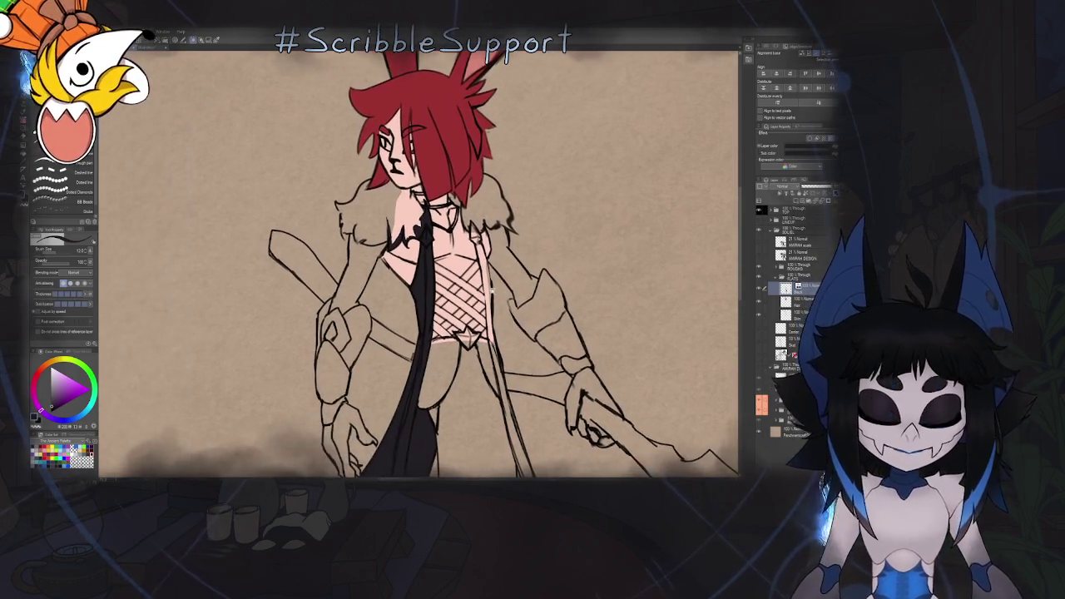
Thicken and reshape the shoulder's spiky fur outline in black, closing the gap to the hair
scroll(475, 249, up, 3)
scroll(468, 225, up, 5)
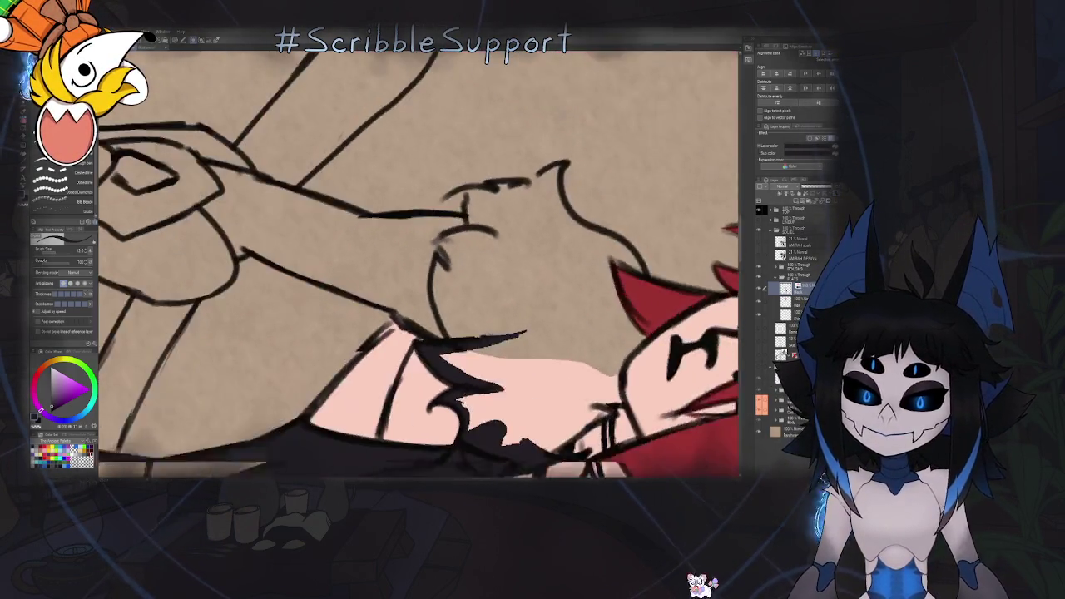
drag(435, 195, 449, 341)
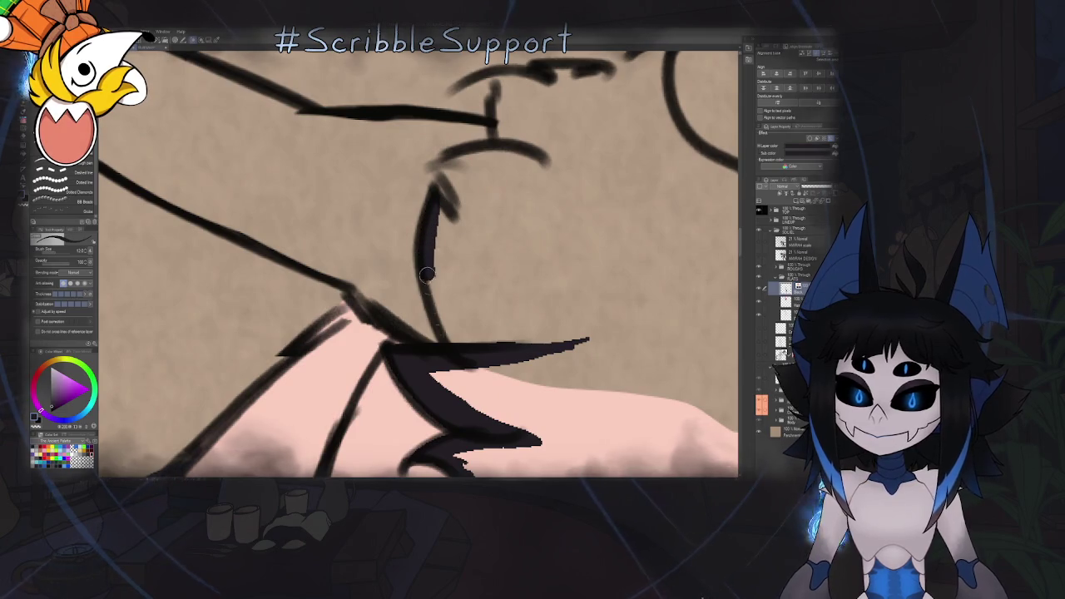
drag(434, 196, 482, 270)
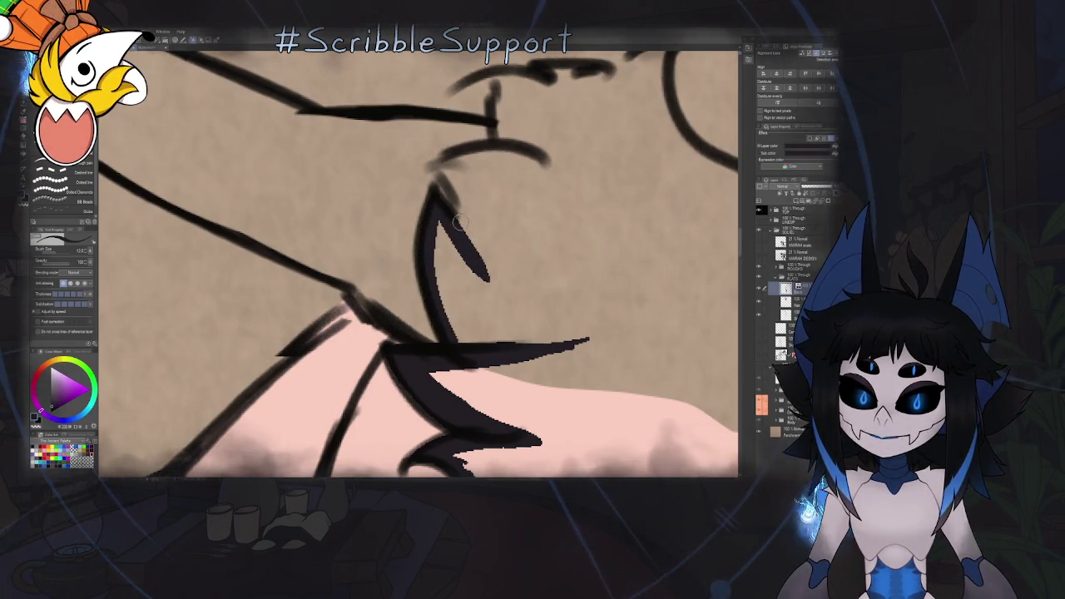
drag(436, 167, 475, 253)
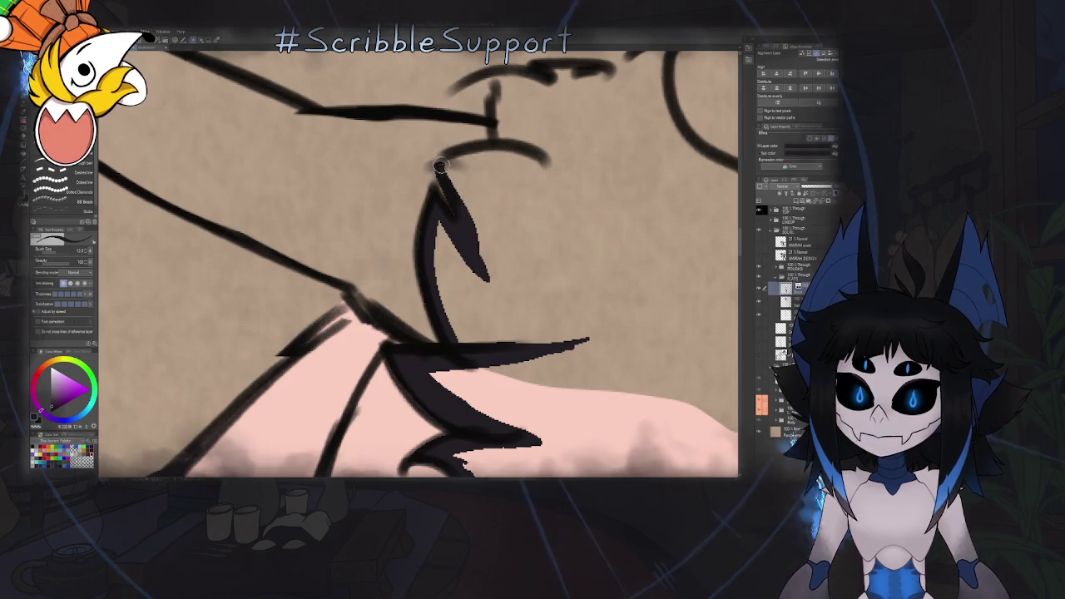
drag(439, 166, 520, 168)
mouse_move(448, 162)
mouse_down()
mouse_move(562, 193)
mouse_move(537, 292)
mouse_up()
drag(479, 182, 472, 218)
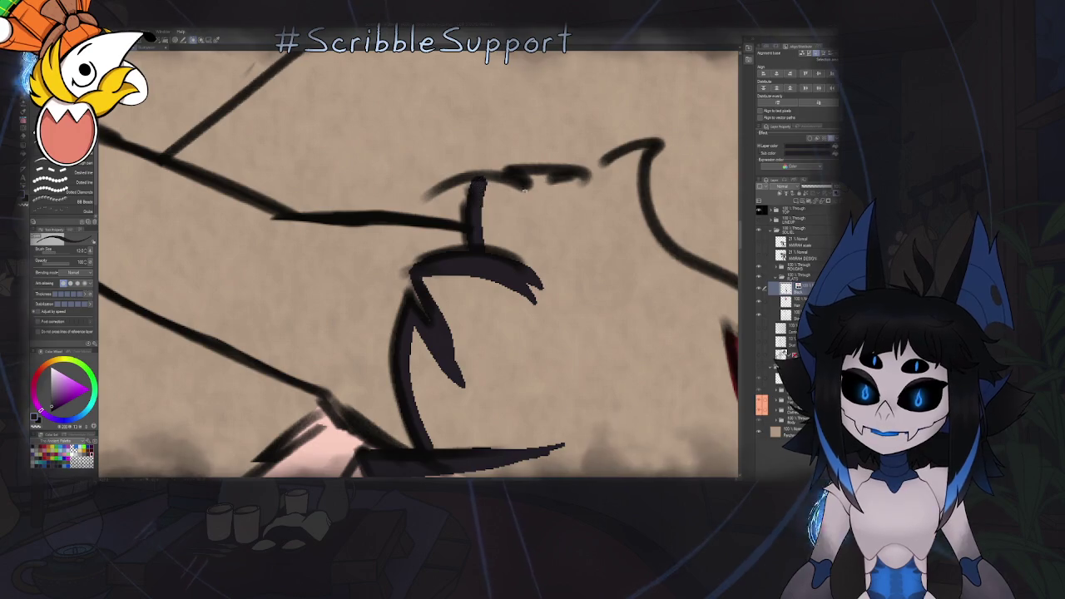
drag(459, 213, 394, 249)
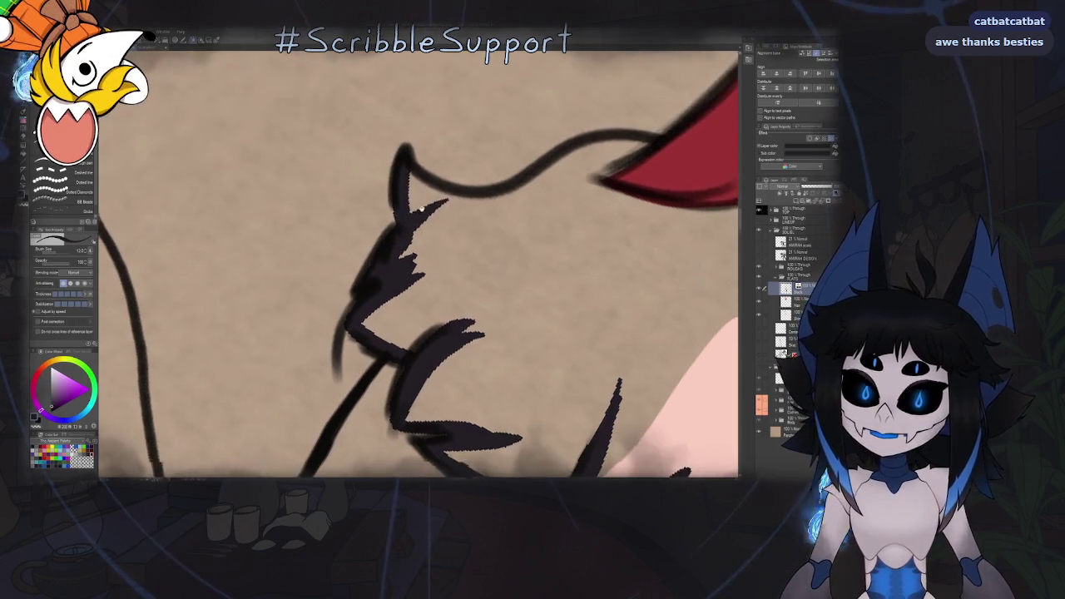
mouse_move(416, 177)
mouse_down()
mouse_move(404, 218)
mouse_move(559, 178)
mouse_move(597, 145)
mouse_move(658, 138)
mouse_move(576, 189)
mouse_up()
drag(632, 148, 428, 207)
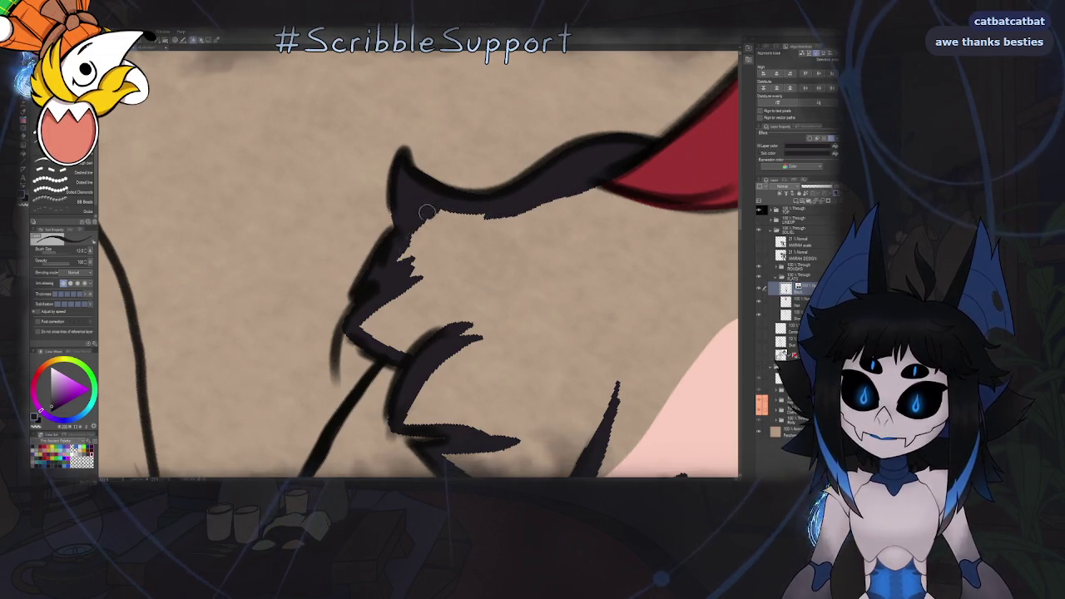
Outline the red hair's edge and extend the jawline stroke over to the neck
scroll(420, 204, down, 5)
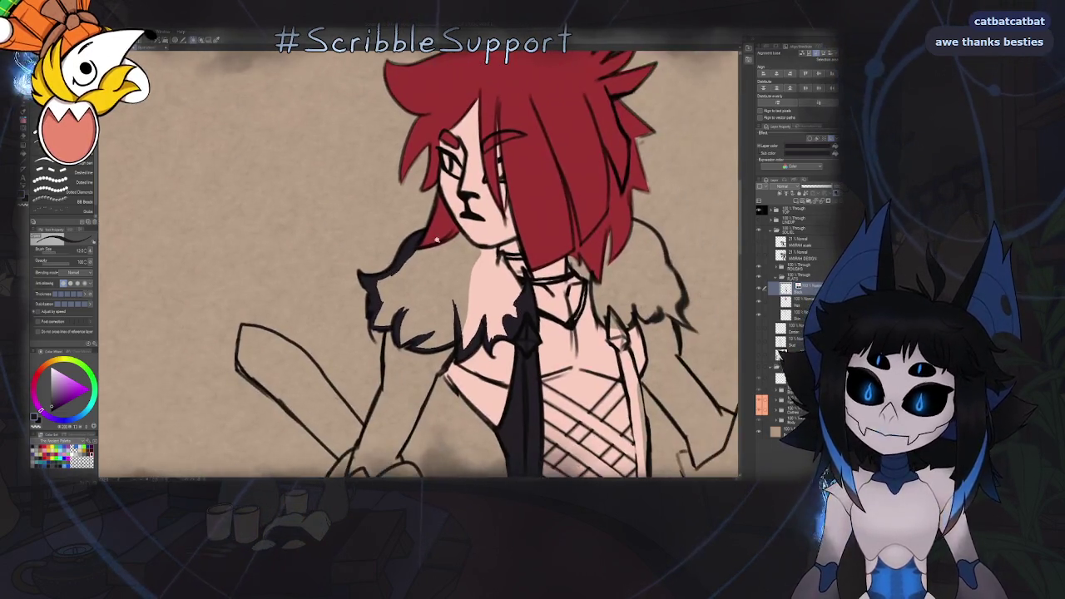
scroll(444, 242, up, 2)
scroll(444, 242, up, 2)
scroll(440, 163, up, 2)
drag(441, 163, 414, 250)
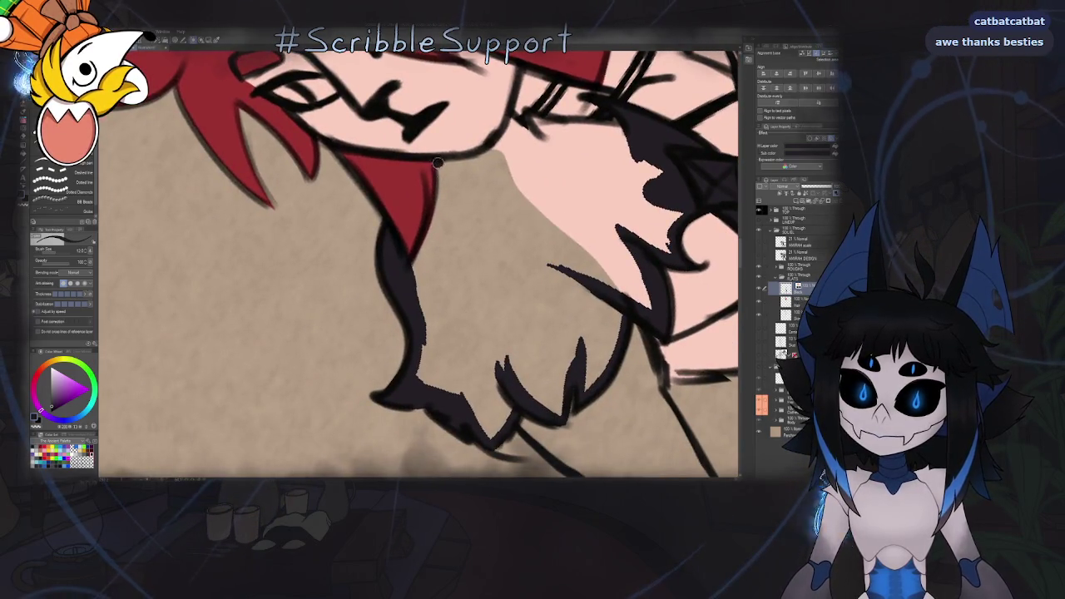
key(ctrl+0)
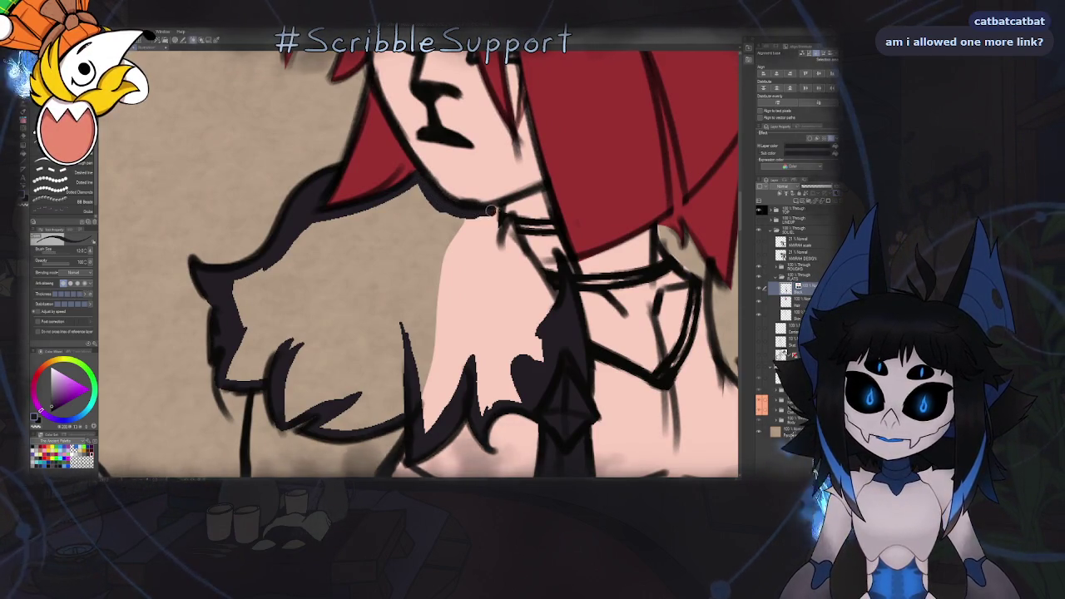
mouse_move(466, 210)
mouse_down()
mouse_move(510, 220)
mouse_move(494, 279)
mouse_move(483, 246)
mouse_up()
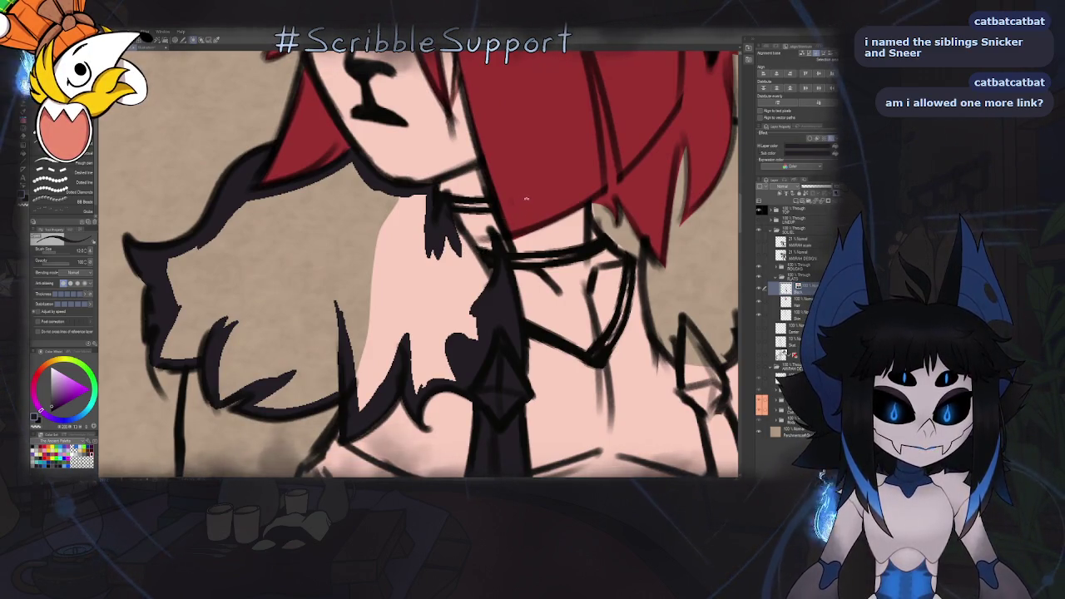
drag(525, 200, 469, 213)
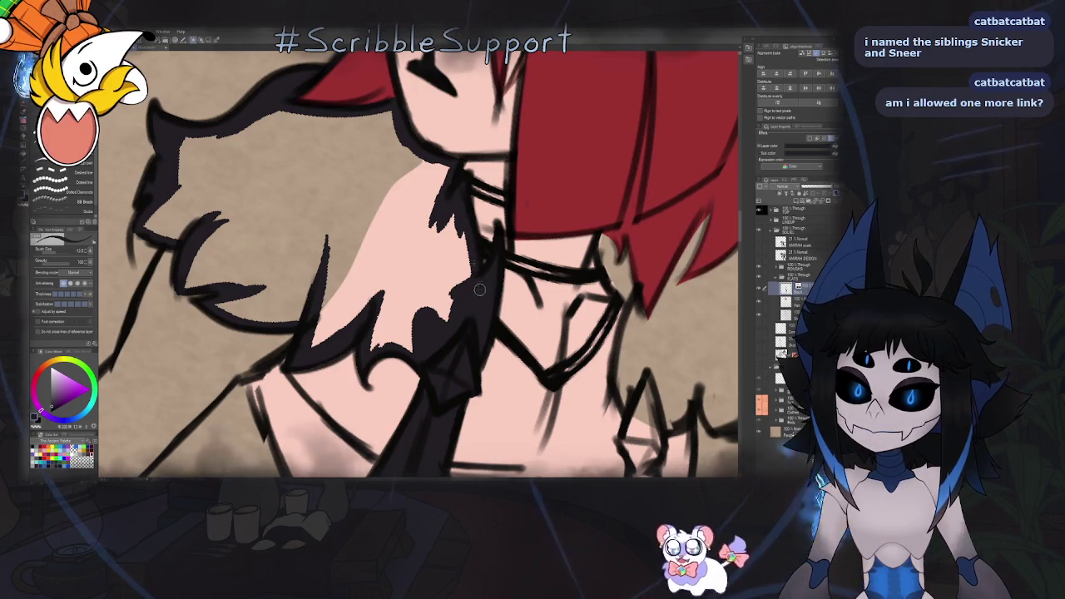
Mirror the canvas and fill the shoulder fur solid black
scroll(461, 235, down, 3)
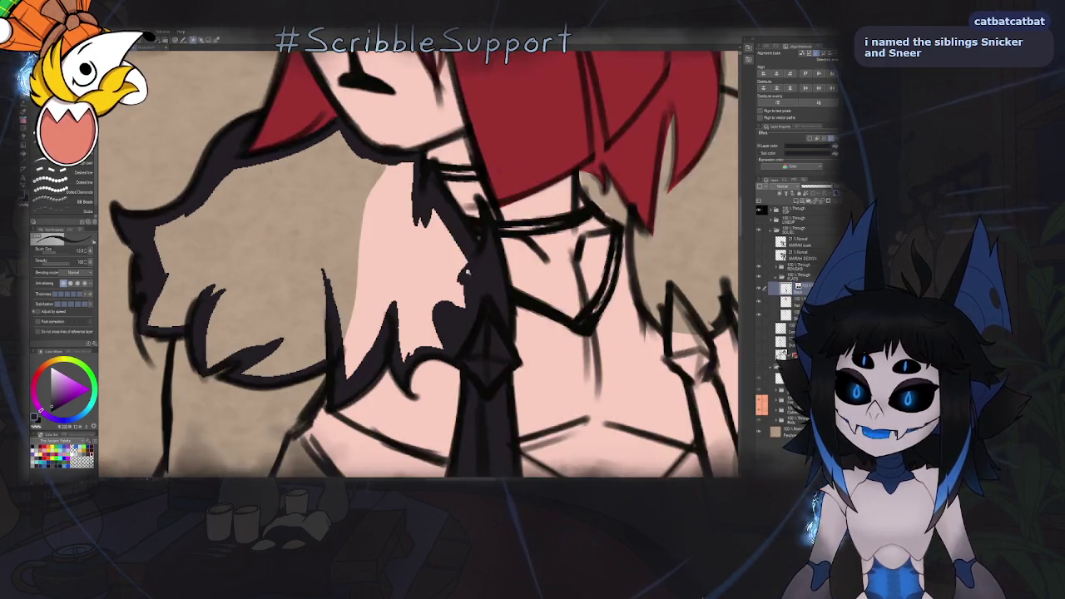
scroll(462, 235, down, 3)
key(h)
key(g)
click(435, 243)
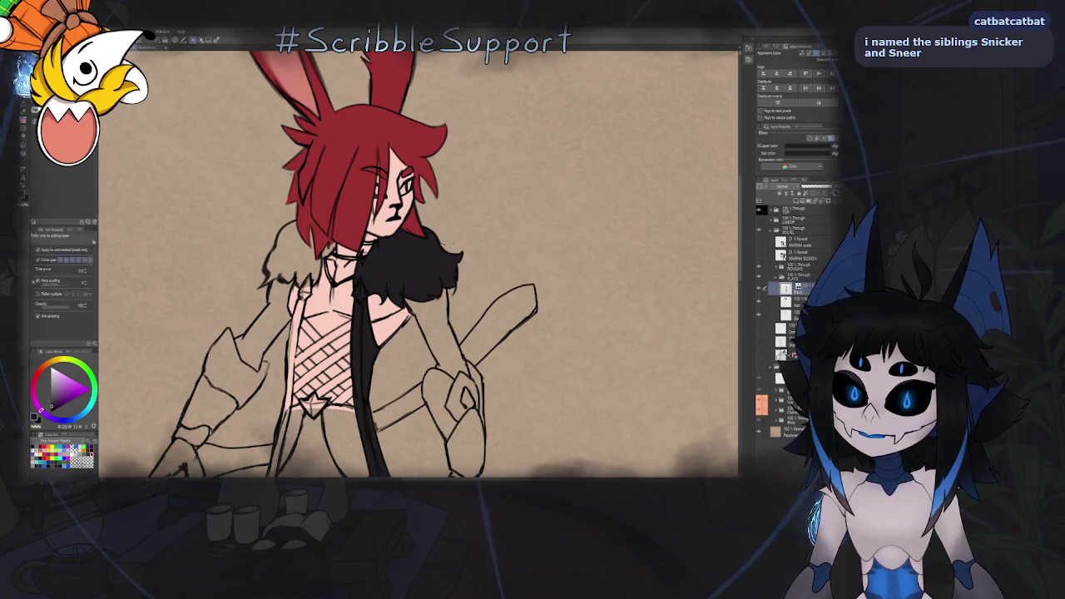
Return to the pen and expand the flats folder showing Black, Hair, Skin, Center and Shirt layers
key(p)
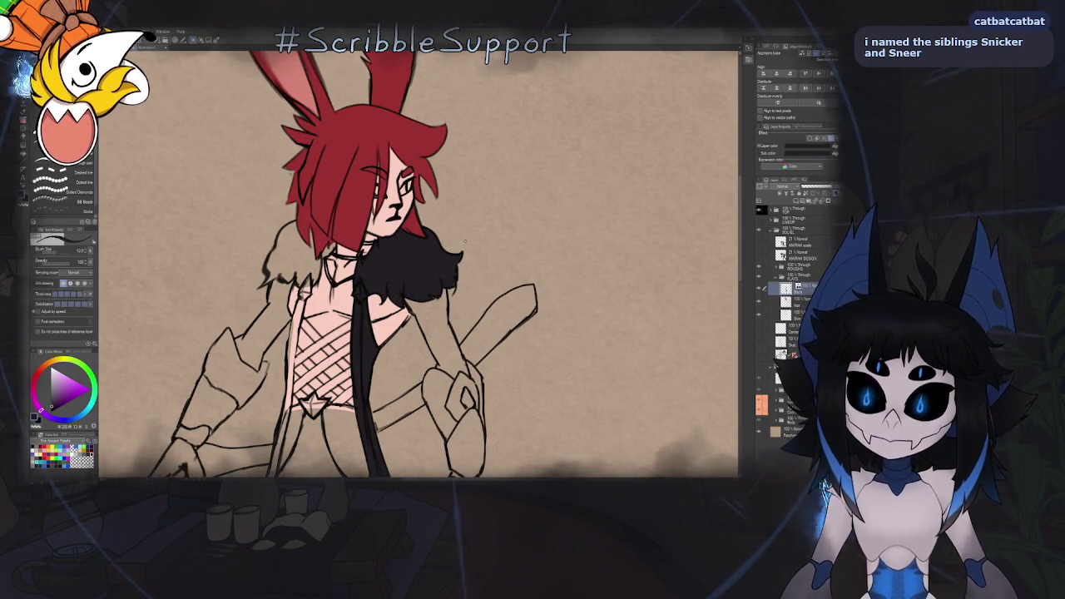
scroll(411, 252, up, 3)
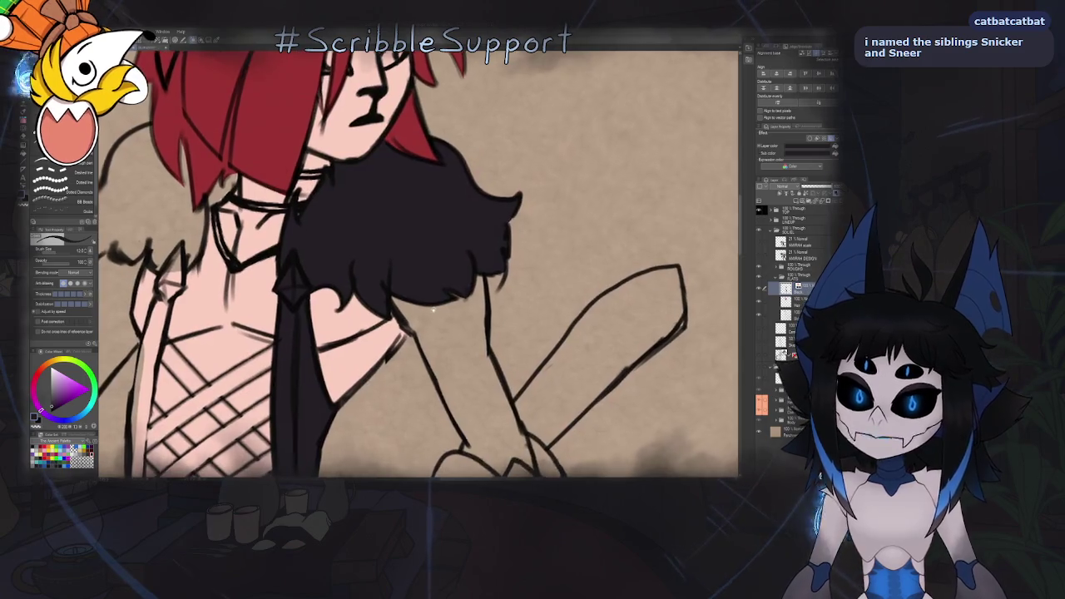
scroll(454, 293, down, 1)
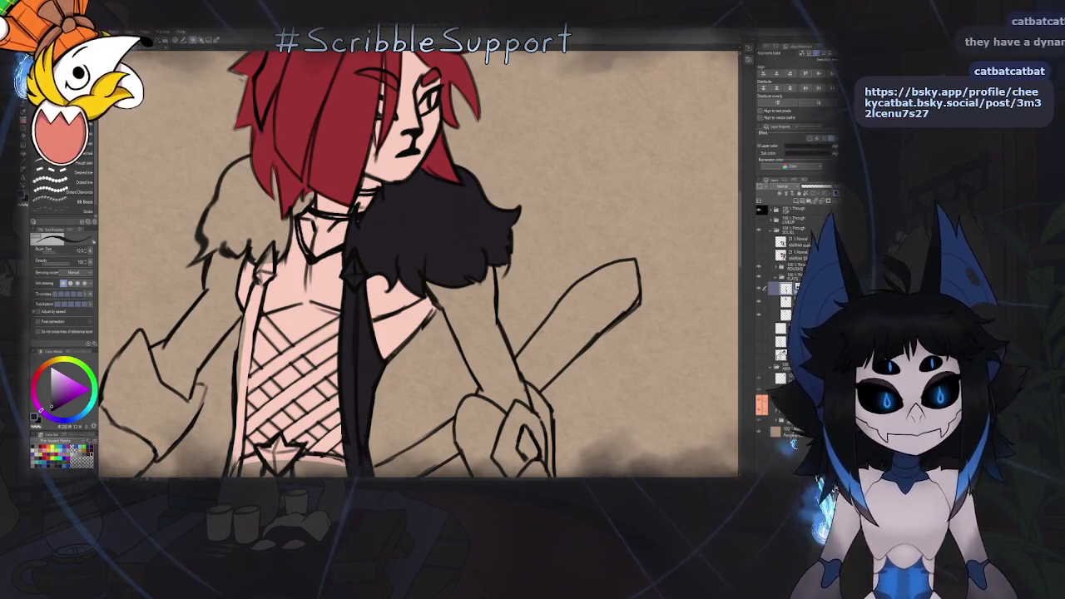
click(776, 287)
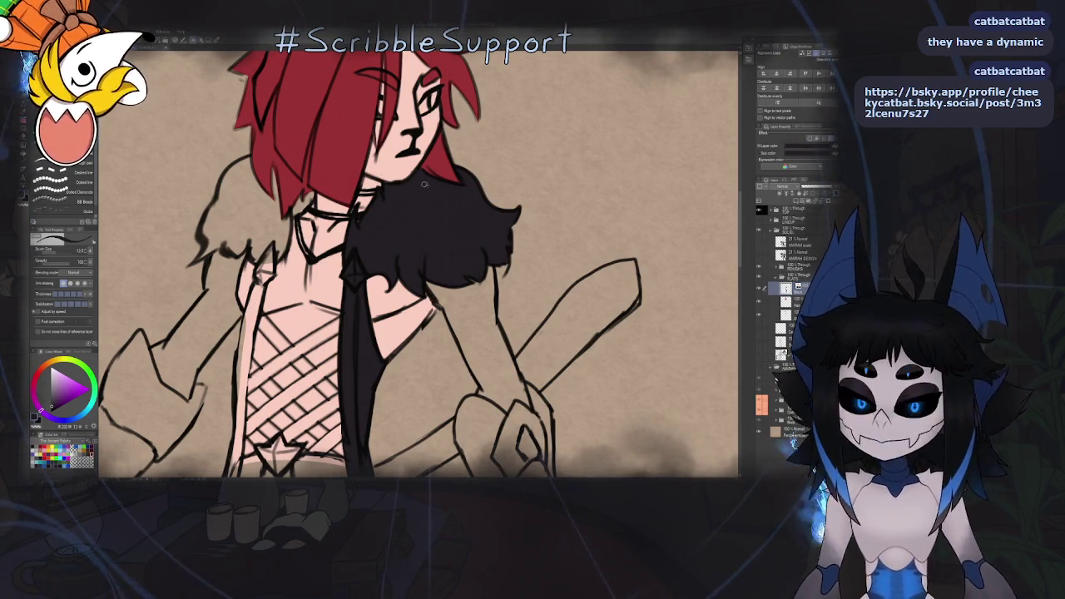
scroll(422, 184, up, 1)
scroll(422, 184, up, 1)
scroll(424, 188, up, 2)
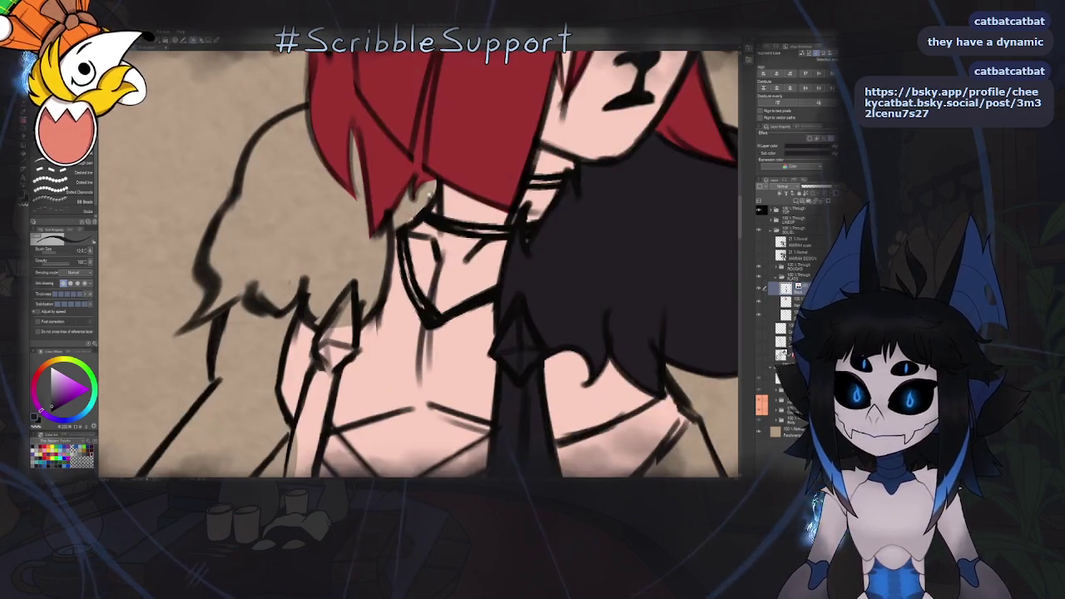
Rotate the view around the neck and paint out stray red at the hair edge
scroll(429, 193, up, 1)
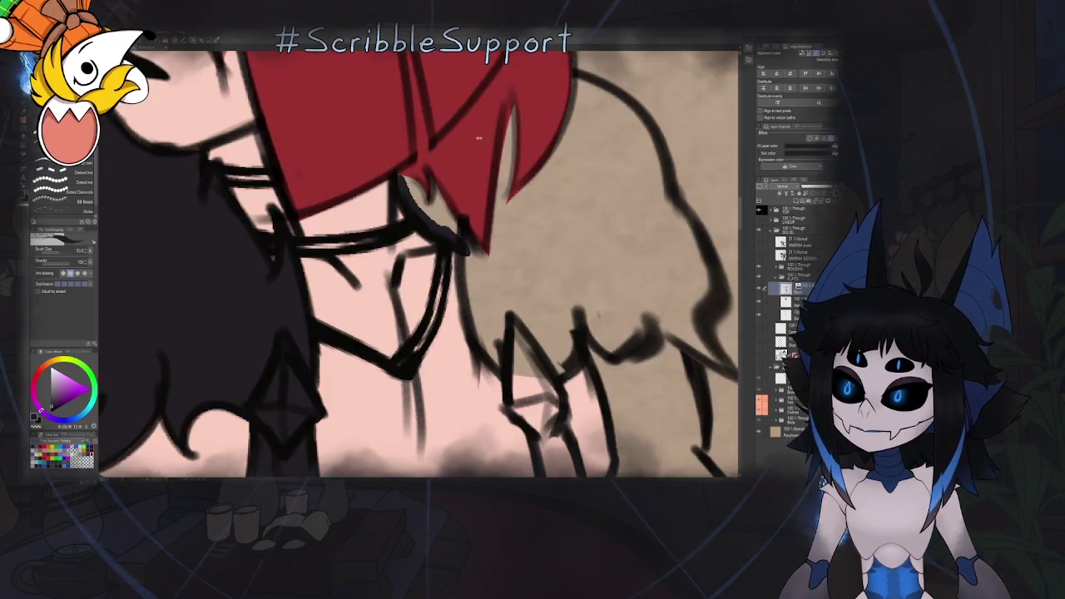
drag(250, 166, 403, 187)
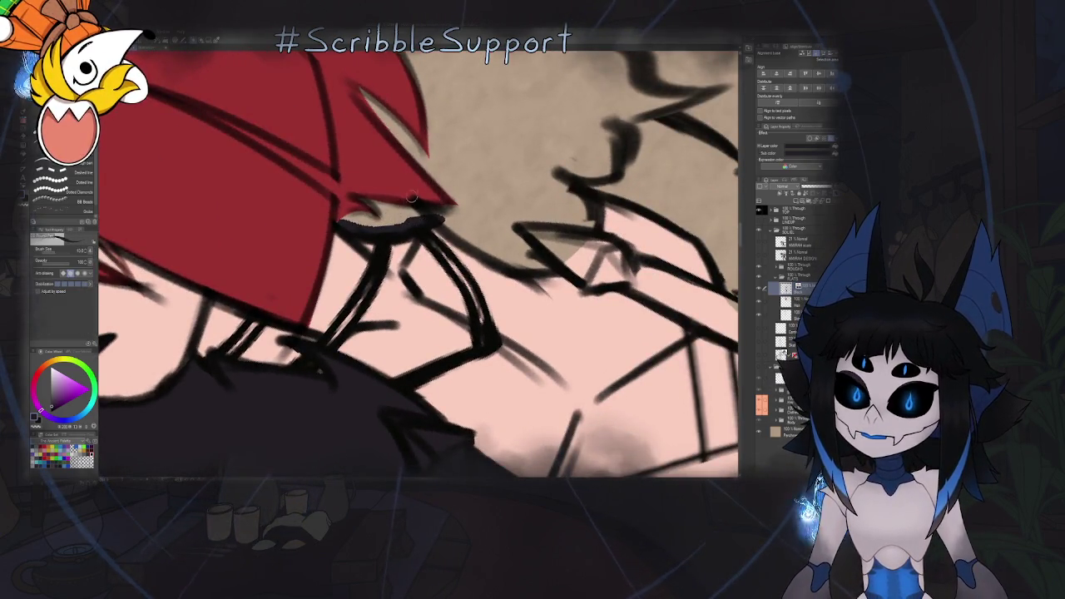
drag(408, 199, 382, 339)
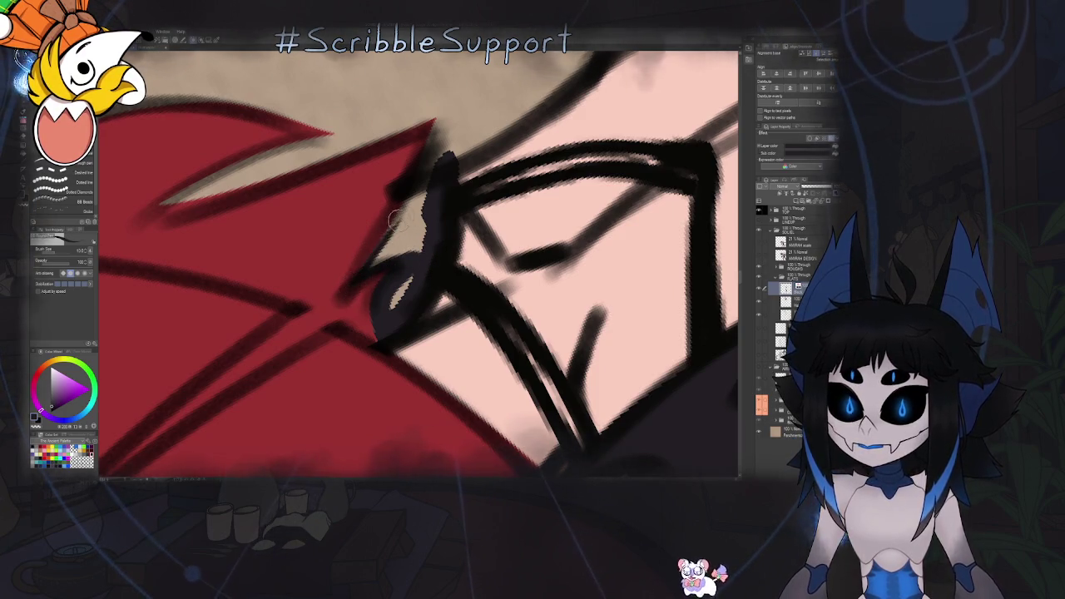
mouse_move(372, 261)
mouse_down()
mouse_move(416, 193)
mouse_move(394, 311)
mouse_up()
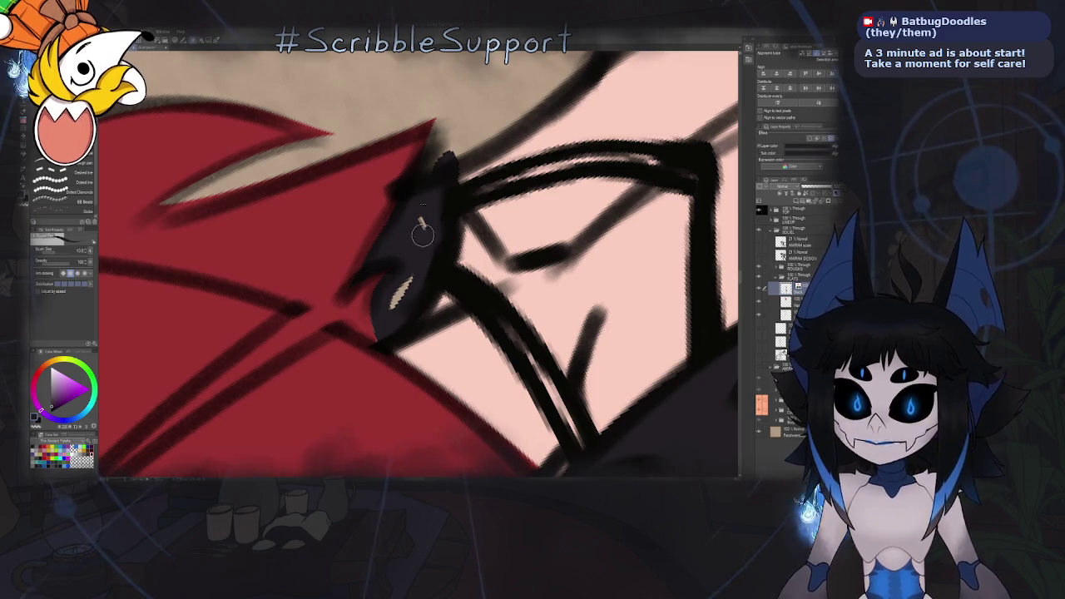
scroll(394, 312, down, 2)
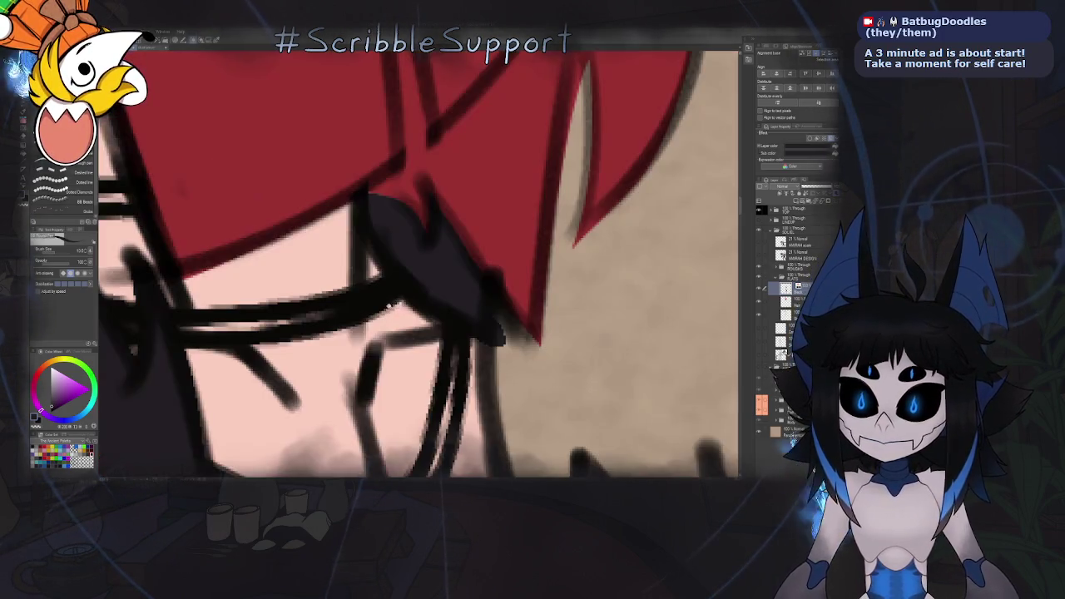
scroll(394, 312, down, 3)
scroll(394, 311, down, 2)
scroll(379, 275, up, 3)
Unmirror the view and add a near-black stroke where the hair meets the choker
key(h)
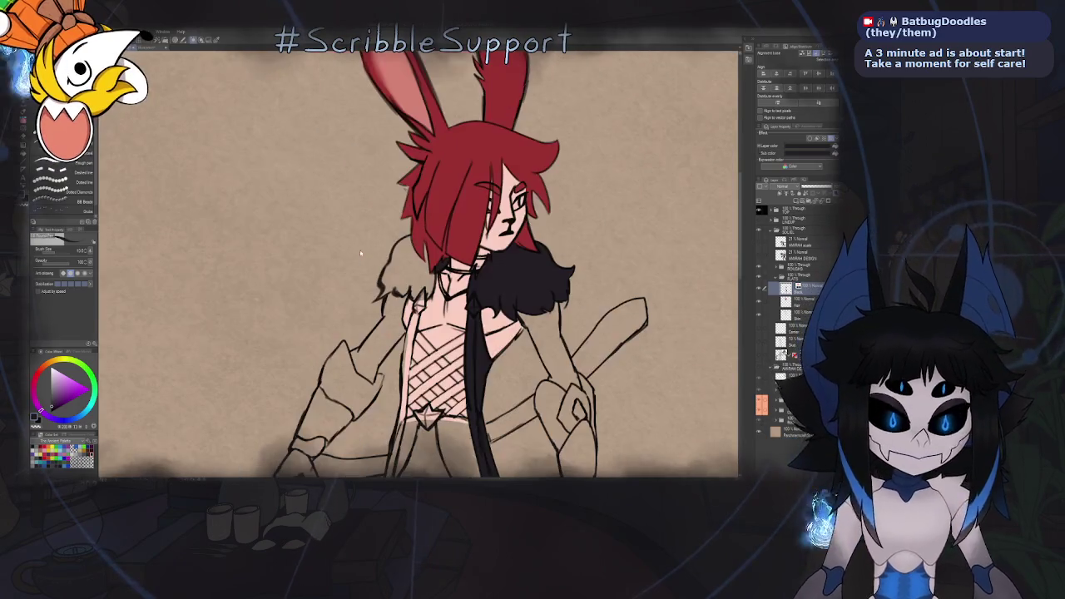
scroll(441, 258, up, 4)
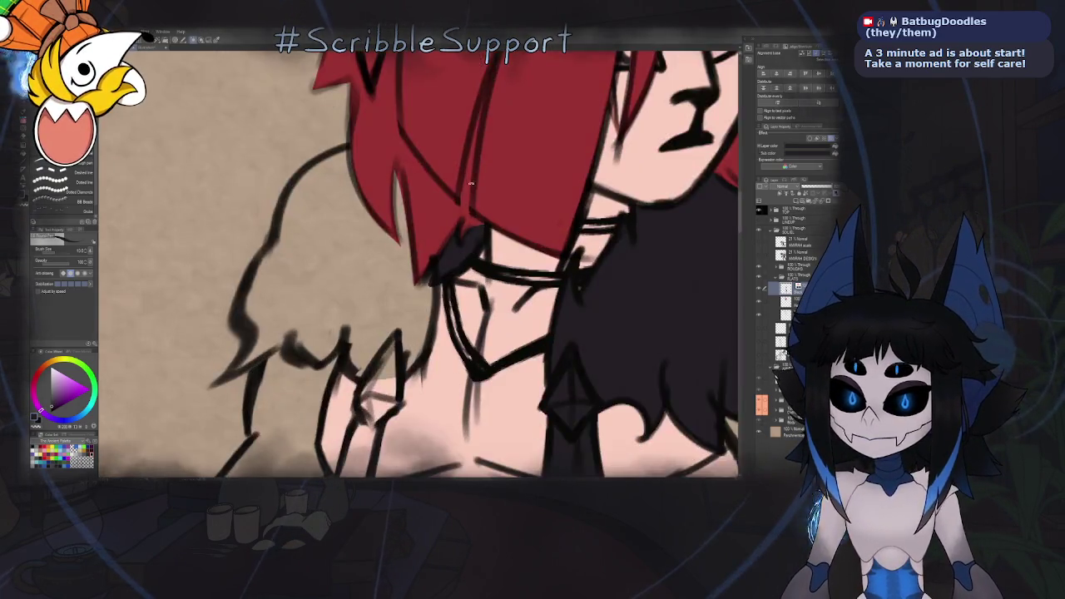
scroll(441, 258, up, 2)
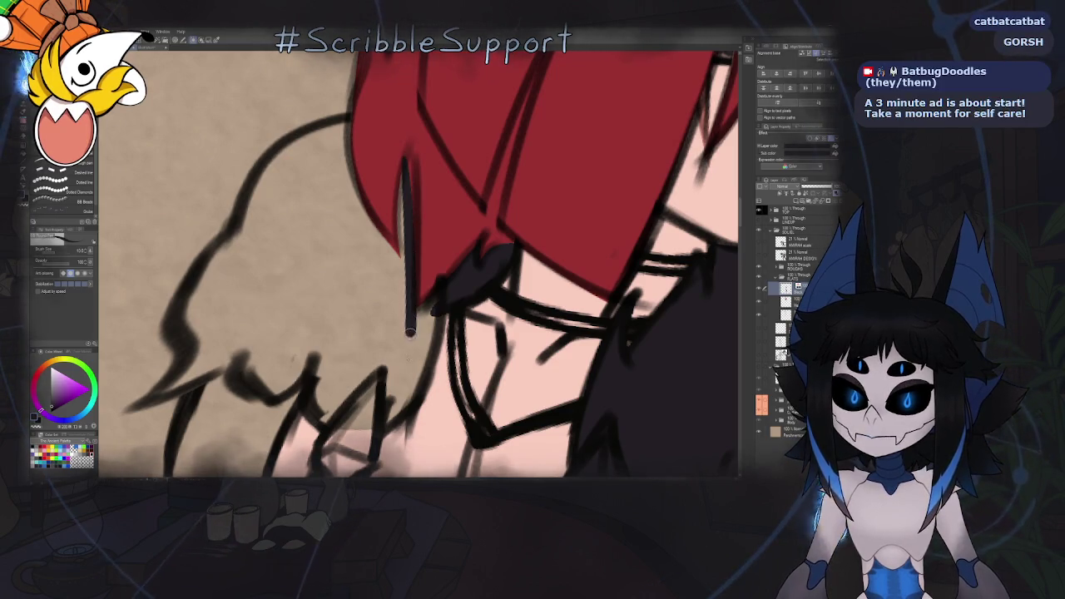
drag(403, 169, 412, 358)
scroll(408, 332, down, 5)
scroll(387, 268, down, 1)
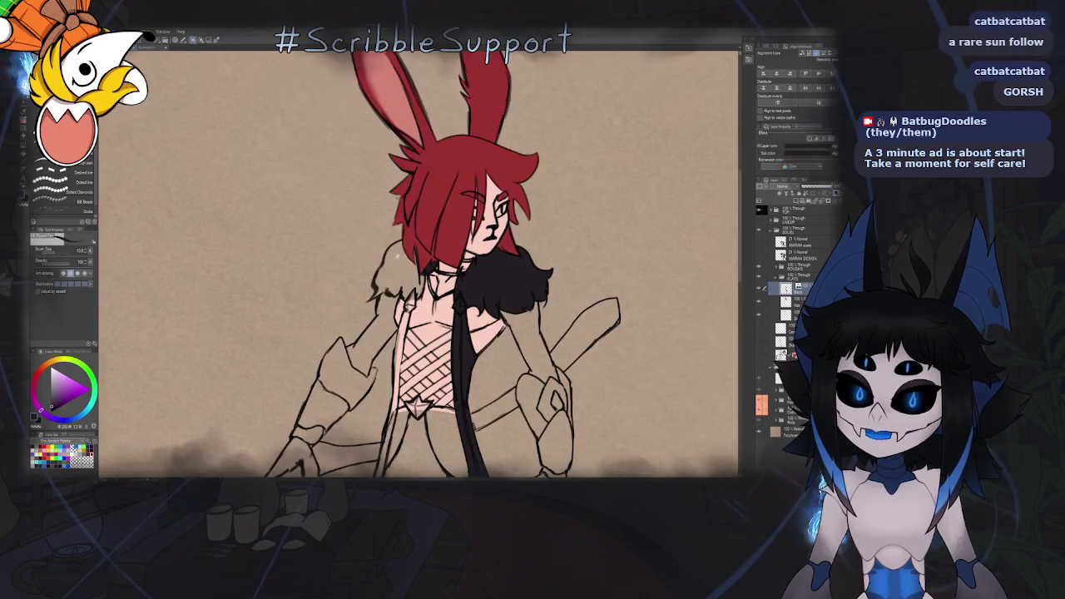
scroll(639, 268, down, 3)
click(799, 302)
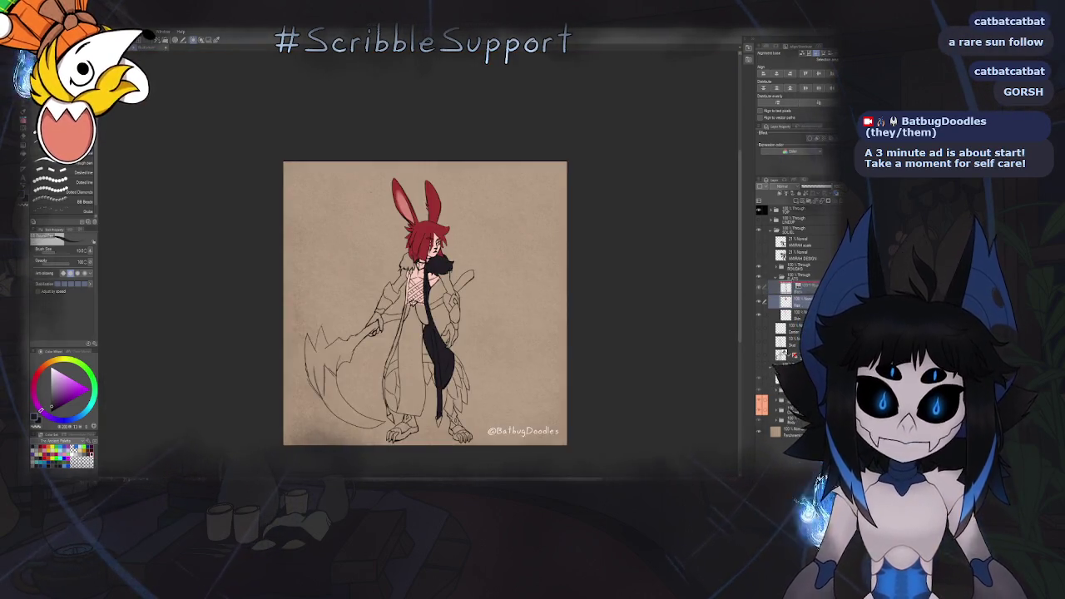
Ink the curved fur collar edge under the hair with dark tapered strokes
scroll(420, 241, up, 3)
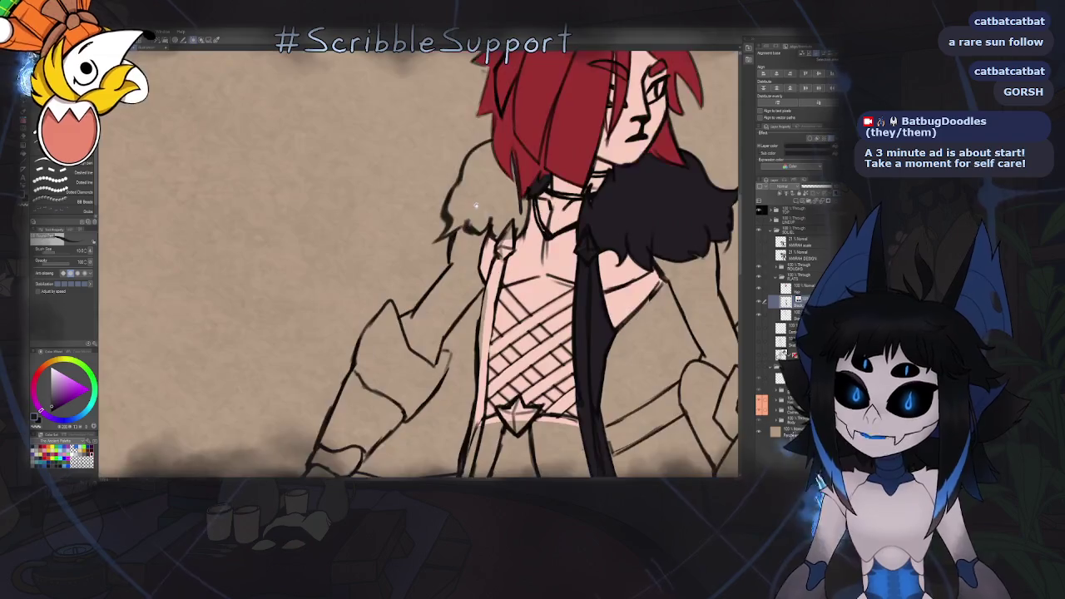
scroll(419, 240, up, 2)
scroll(420, 240, up, 1)
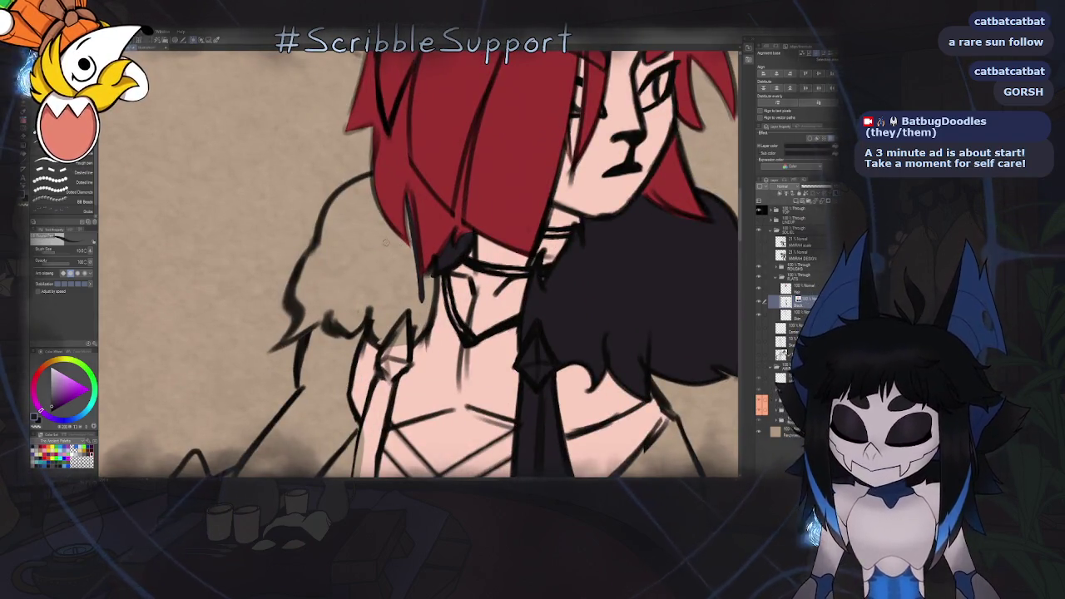
key(p)
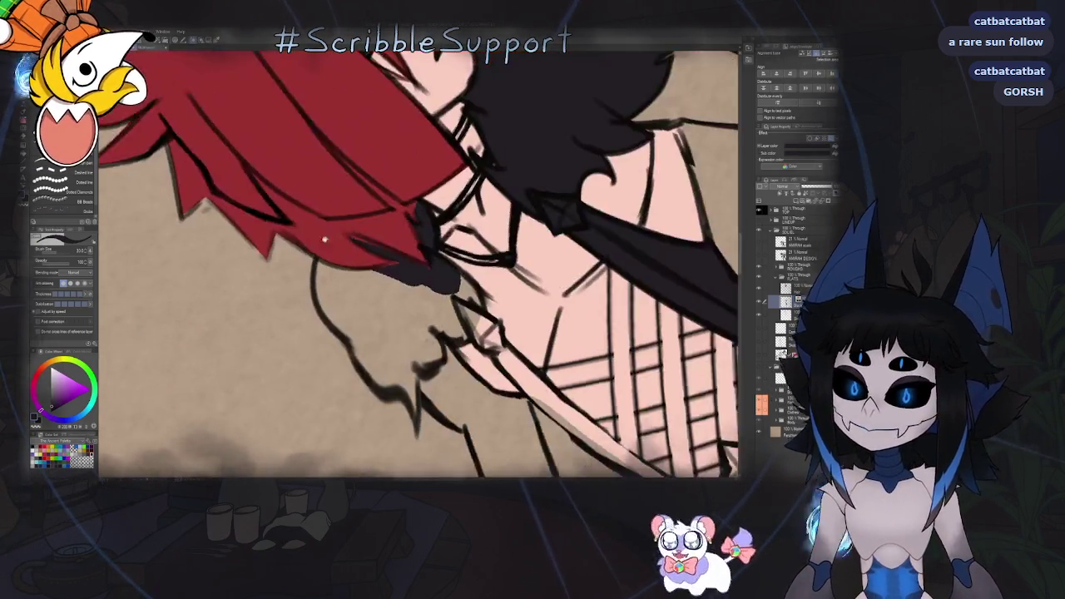
scroll(391, 185, up, 3)
drag(359, 200, 419, 293)
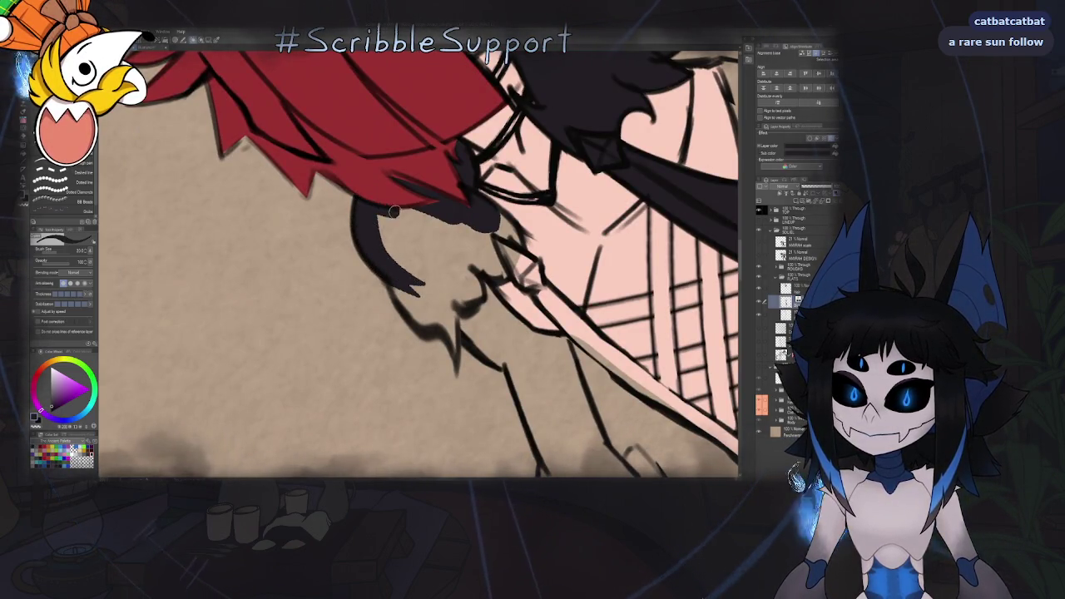
key(ctrl+@)
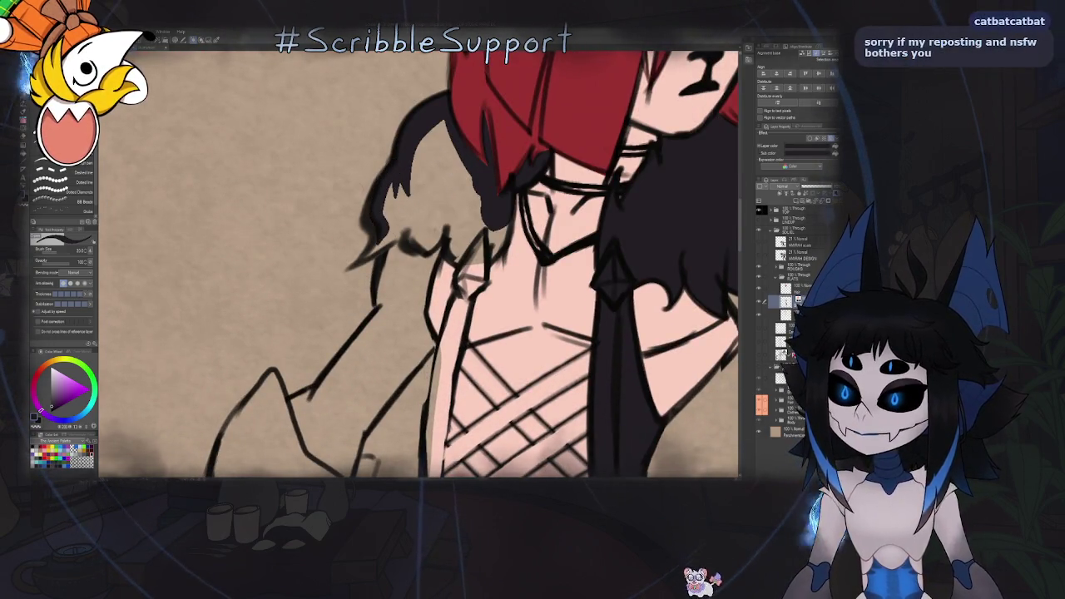
key(e)
key(minus)
key(minus)
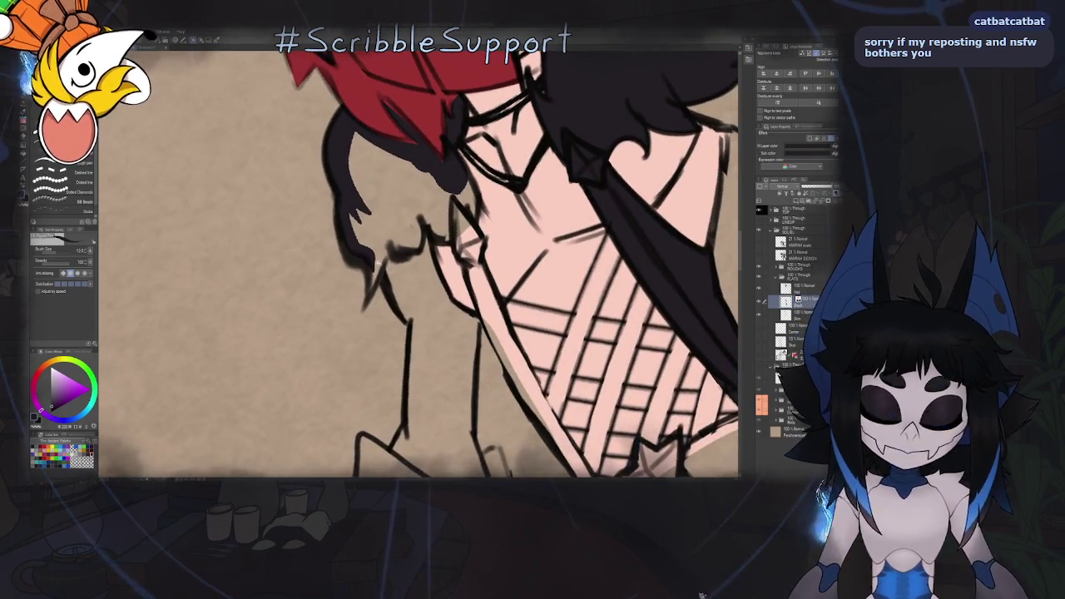
key(asciicircum)
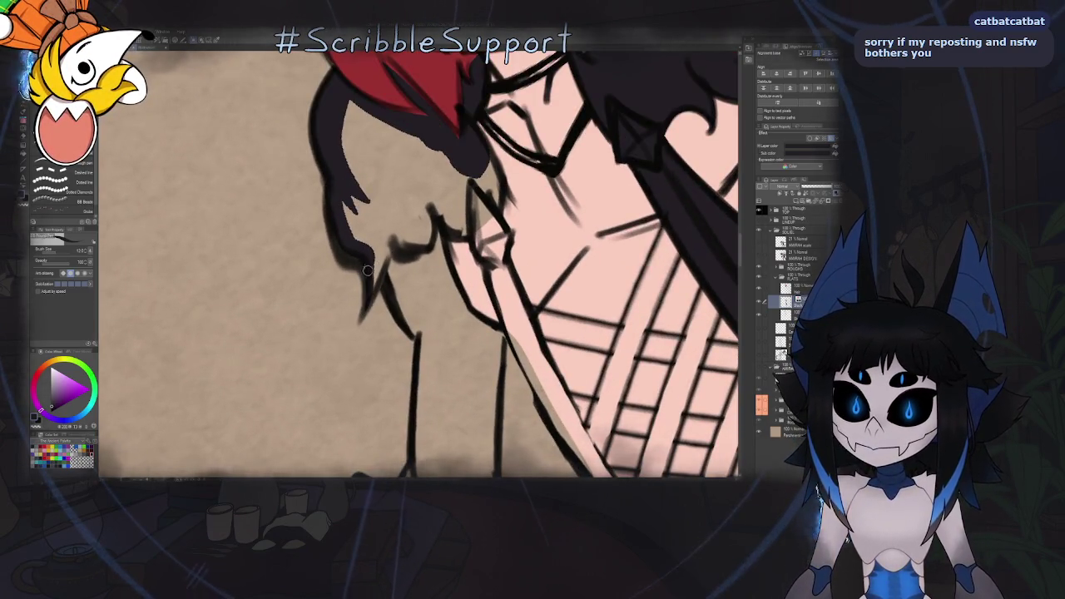
mouse_move(393, 206)
mouse_down()
mouse_move(370, 287)
mouse_move(372, 271)
mouse_up()
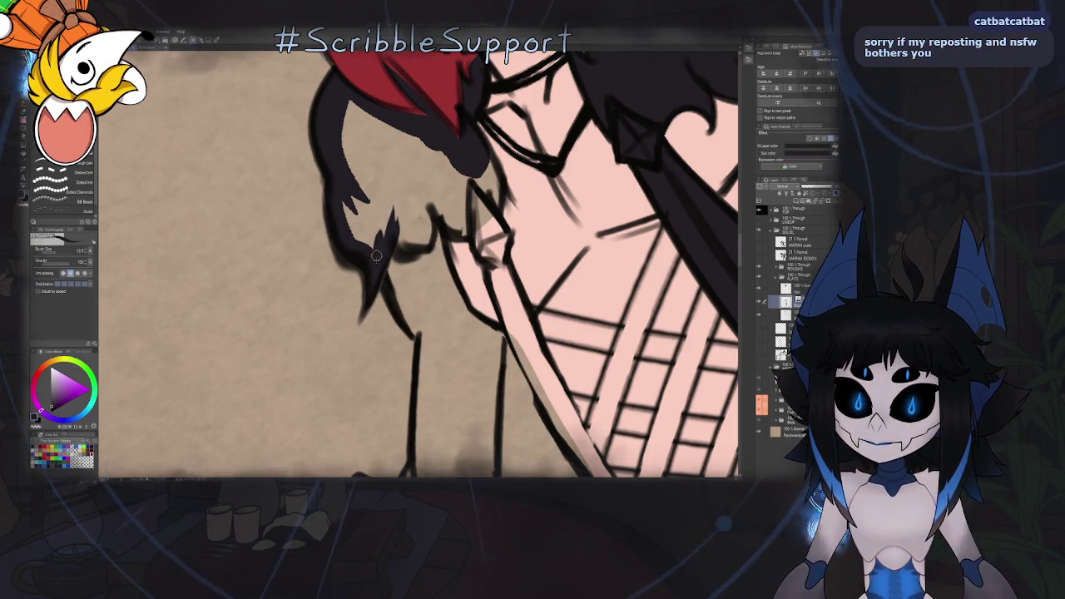
key(asciicircum)
key(minus)
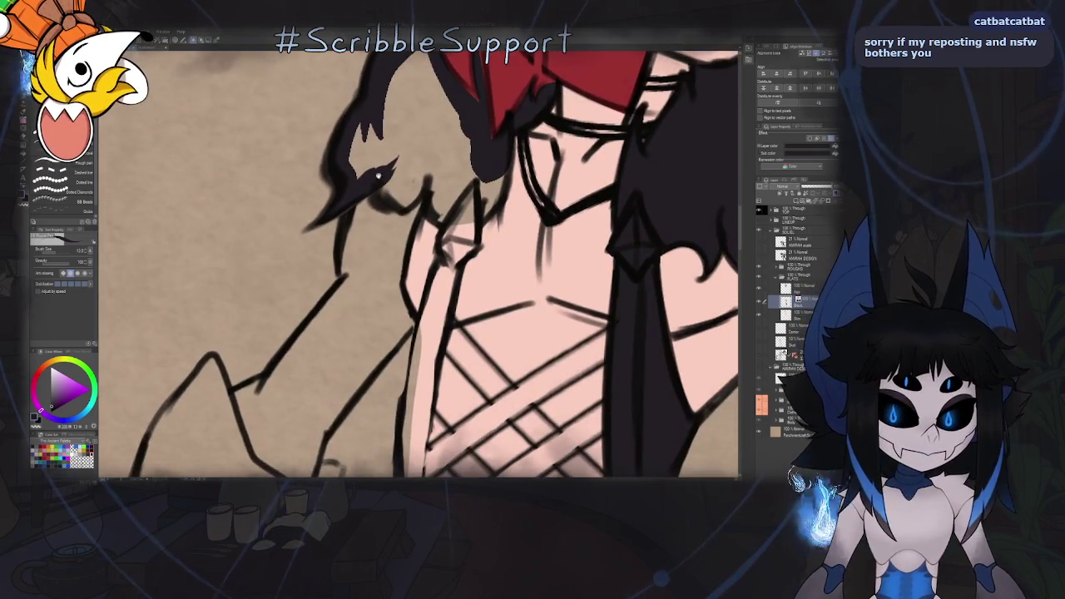
key(asciicircum)
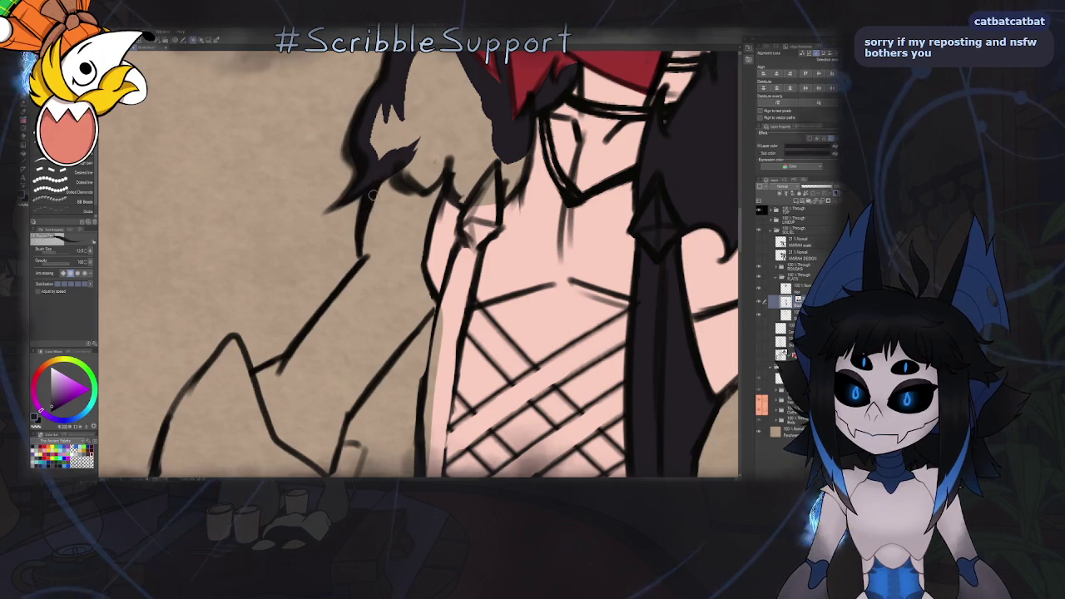
Ink the left and right edges of the shoulder guard peak on a mirrored canvas
scroll(367, 196, down, 5)
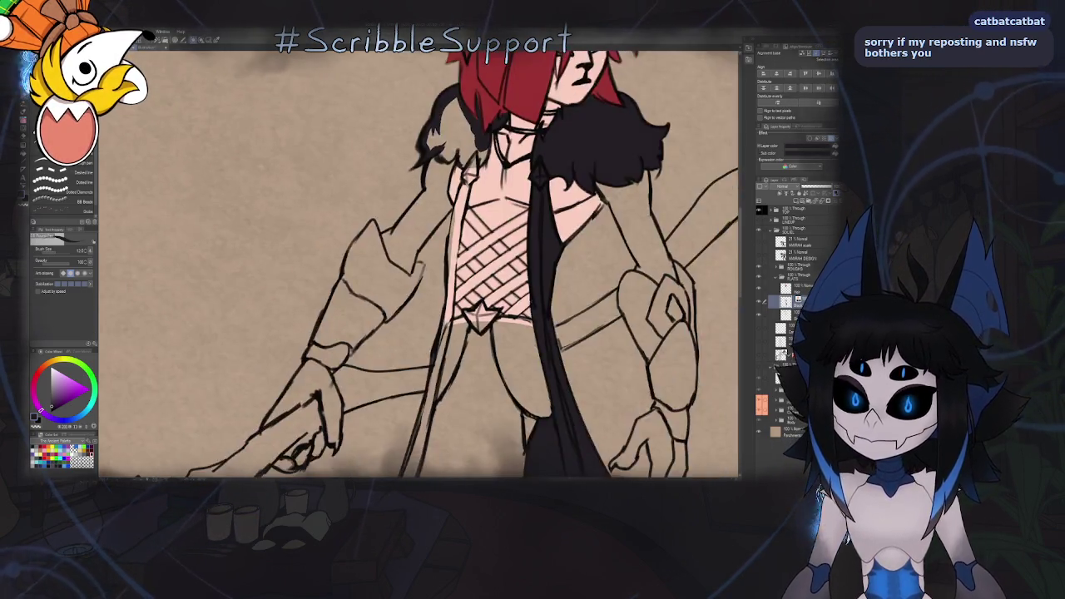
scroll(398, 197, up, 4)
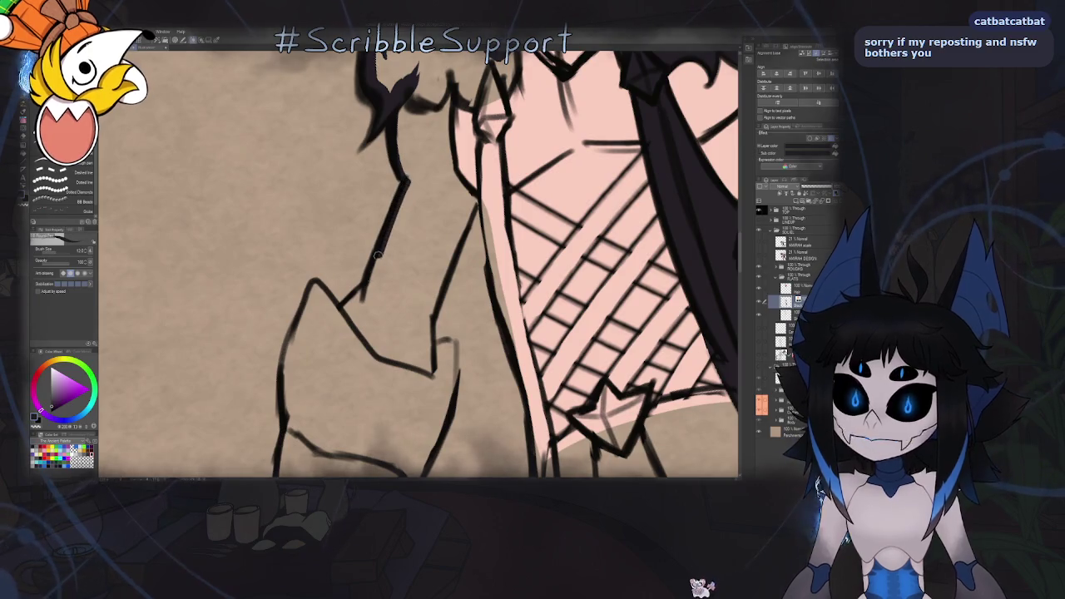
drag(369, 286, 399, 300)
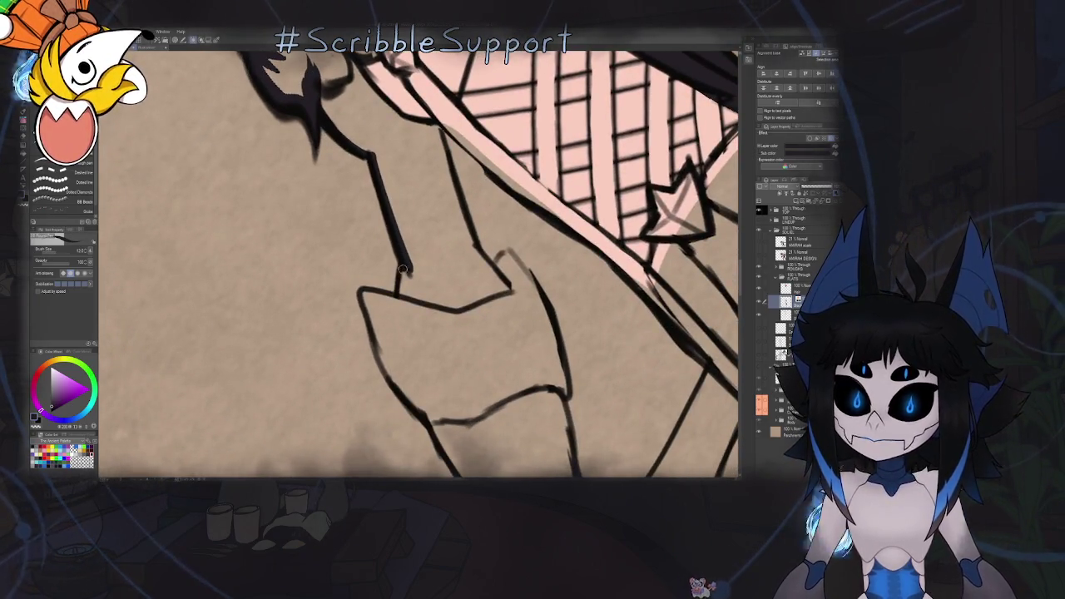
key(ctrl+0)
key(h)
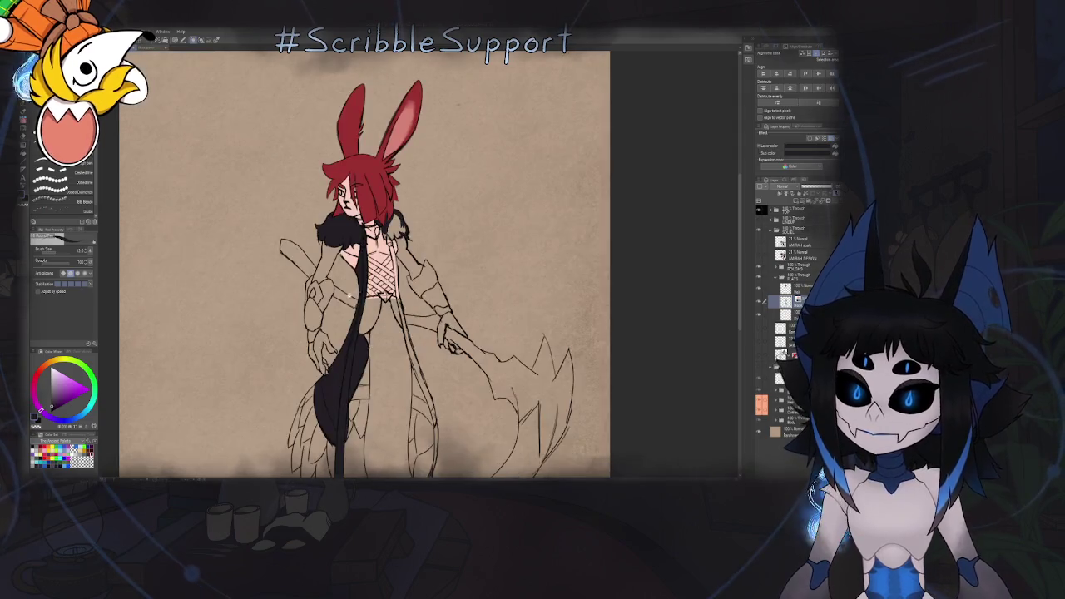
scroll(472, 190, up, 3)
scroll(472, 190, up, 3)
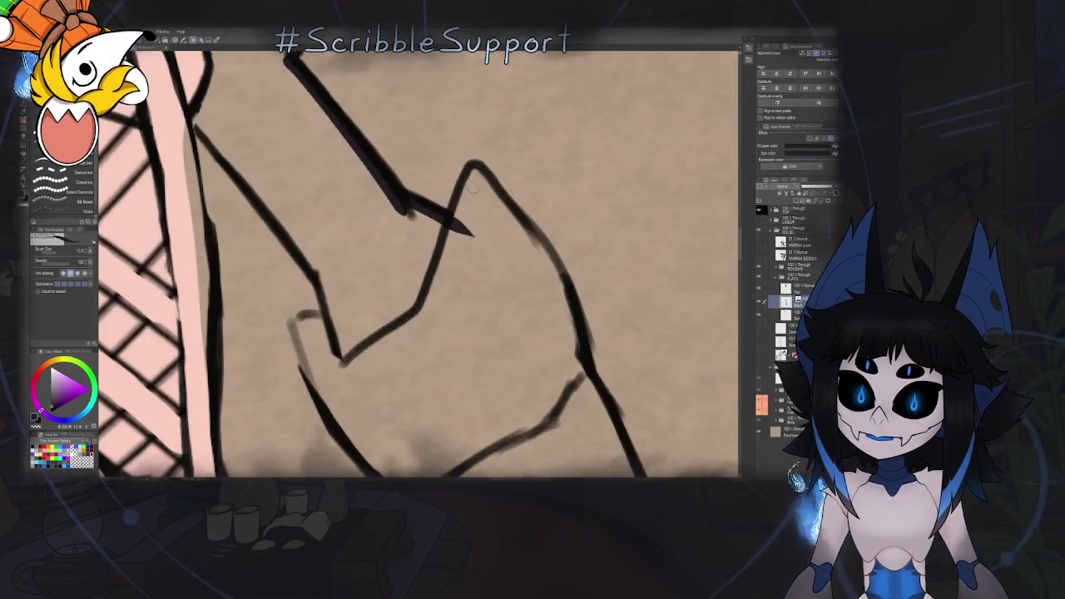
mouse_move(473, 169)
mouse_down()
mouse_move(449, 223)
mouse_move(446, 215)
mouse_up()
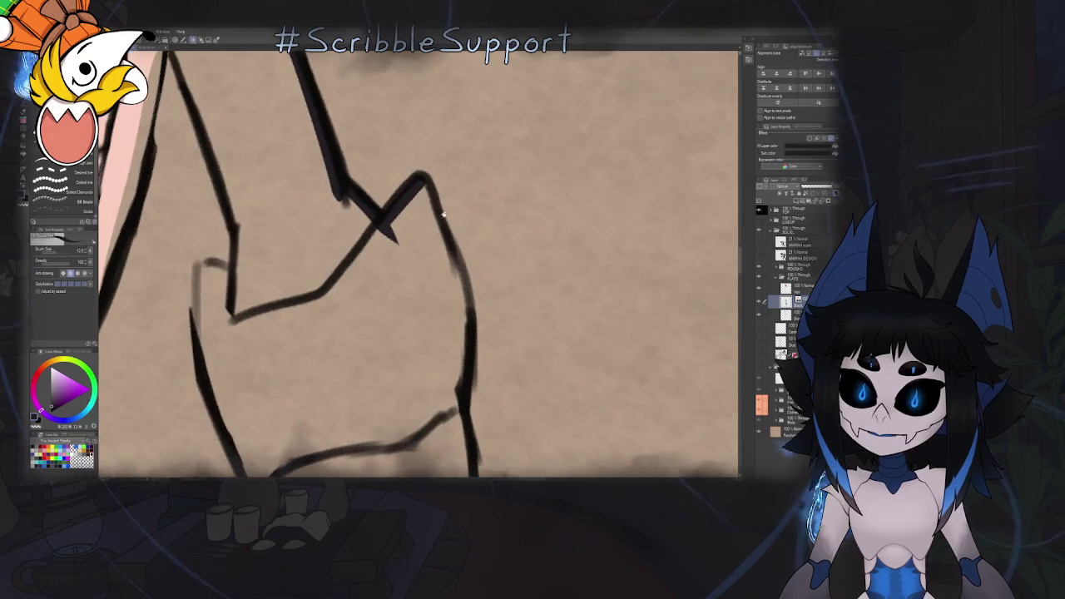
mouse_move(420, 180)
mouse_down()
mouse_move(453, 291)
mouse_move(465, 382)
mouse_up()
key(h)
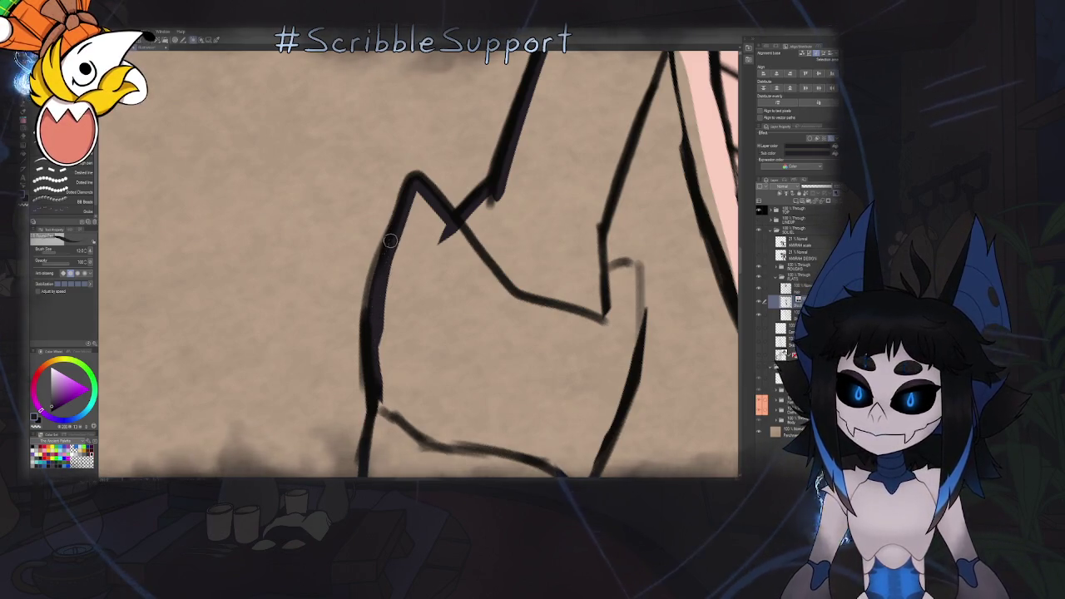
Darken and extend the left armour outline down toward the hand
scroll(372, 353, down, 3)
drag(377, 223, 376, 291)
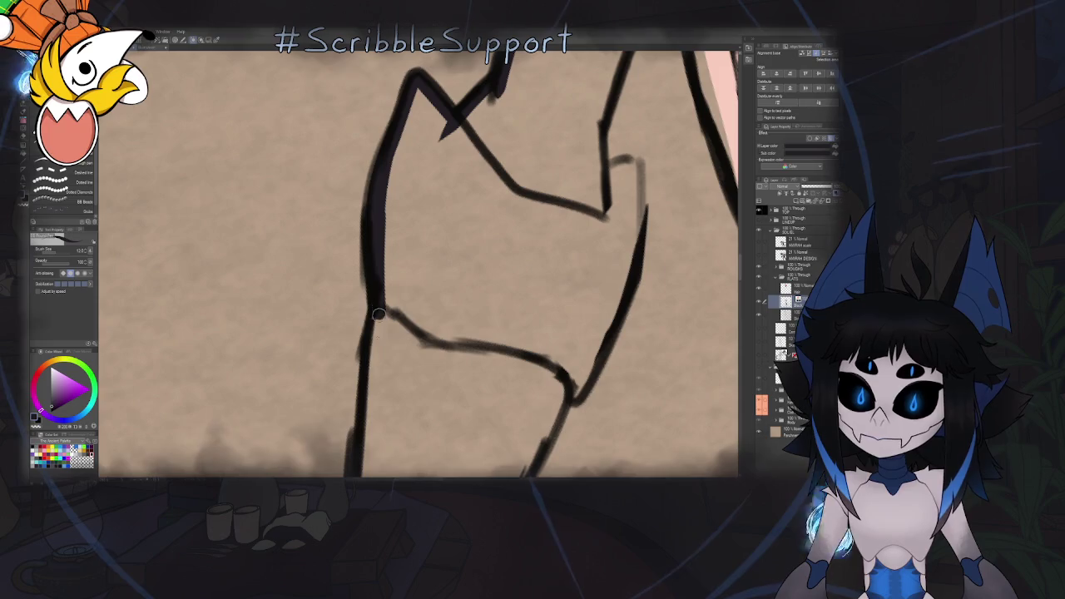
scroll(375, 291, down, 3)
mouse_move(372, 223)
mouse_down()
mouse_move(366, 308)
mouse_move(401, 206)
mouse_up()
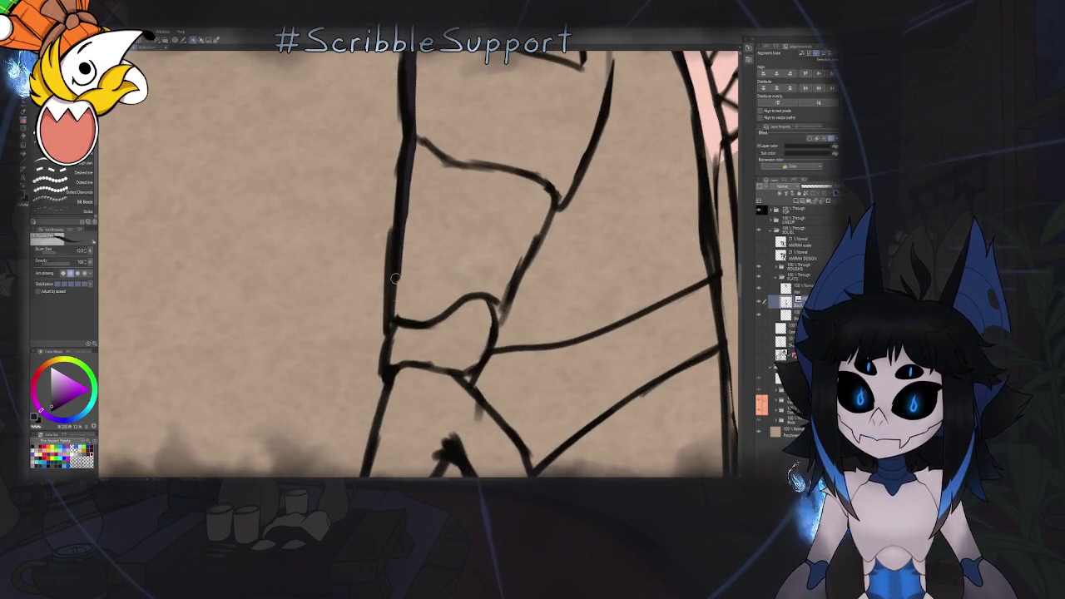
drag(393, 334, 401, 240)
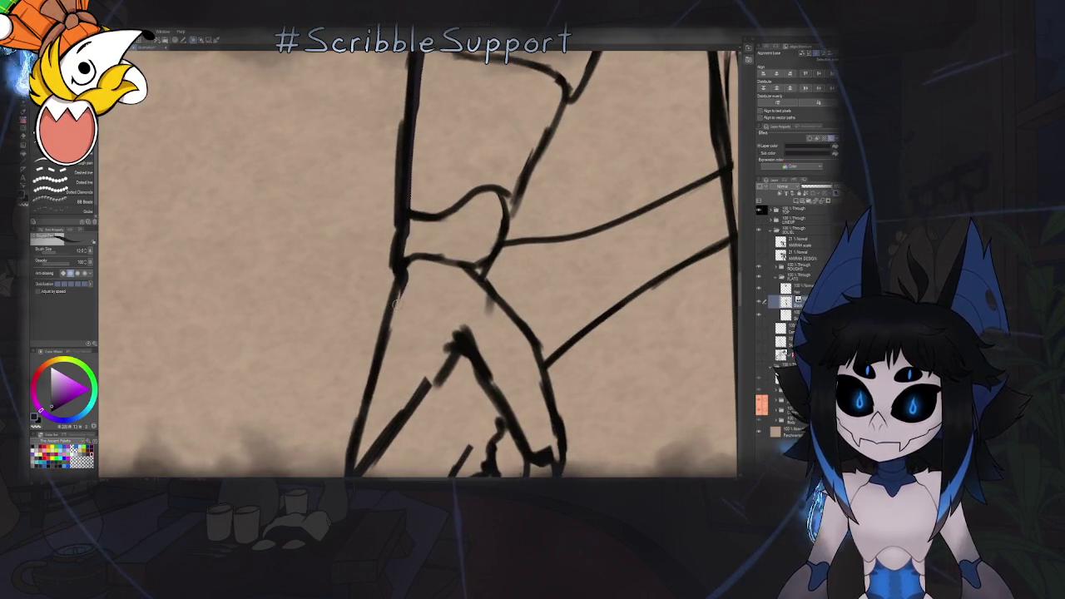
drag(394, 301, 417, 185)
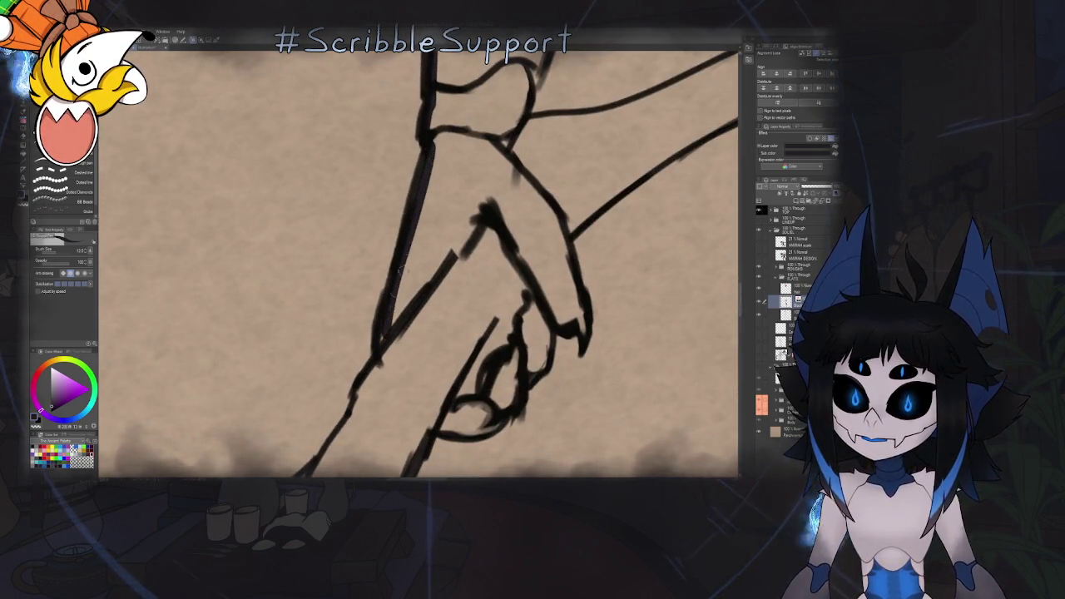
Draw the diagonal grip line up to the knuckles, redoing the overlong strokes shorter
drag(381, 344, 495, 188)
key(ctrl+z)
drag(379, 345, 459, 236)
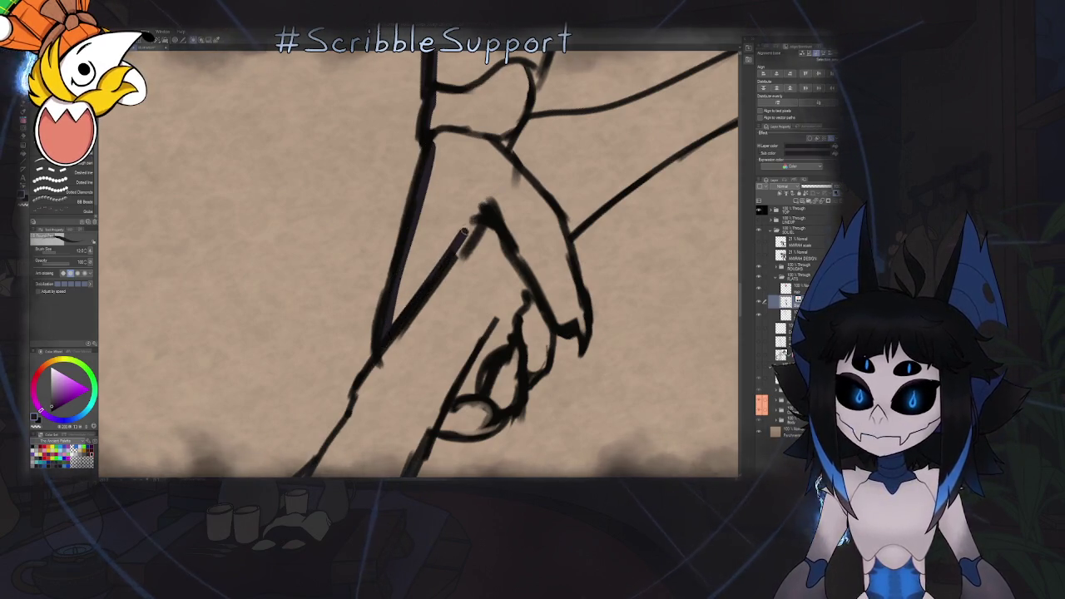
key(ctrl+z)
drag(378, 349, 456, 249)
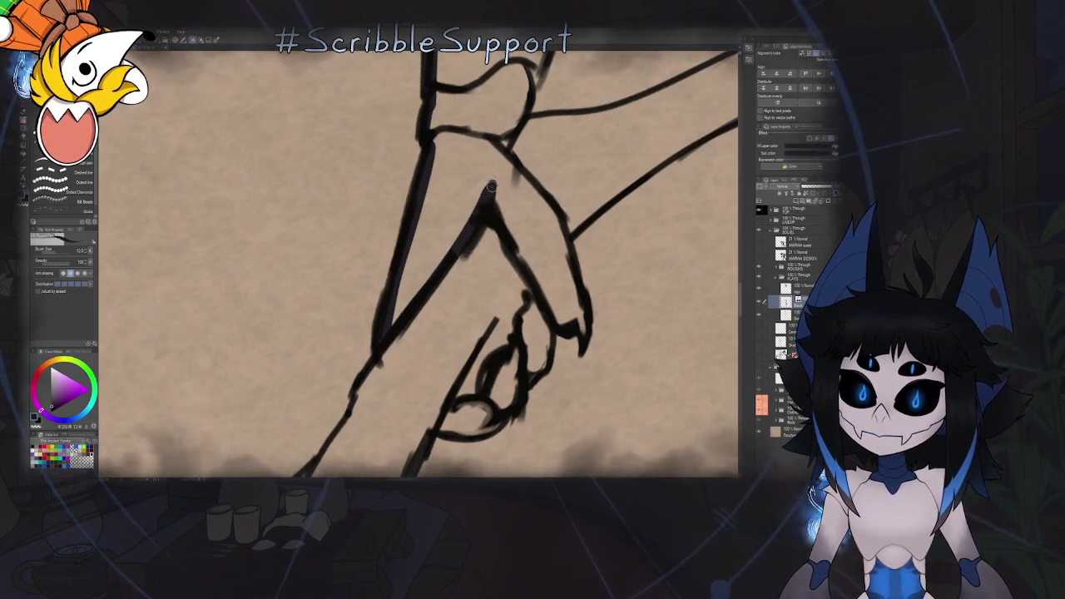
scroll(520, 237, down, 2)
scroll(520, 237, down, 2)
scroll(520, 237, down, 2)
scroll(520, 237, down, 3)
scroll(482, 246, up, 1)
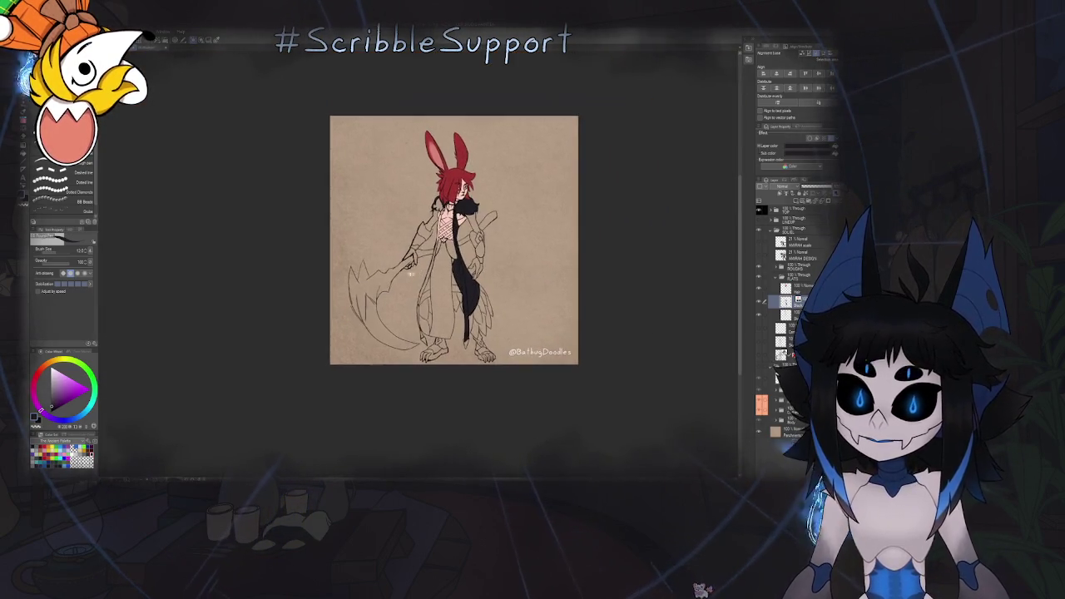
scroll(426, 266, up, 3)
scroll(425, 267, up, 2)
scroll(450, 300, up, 2)
scroll(487, 320, up, 2)
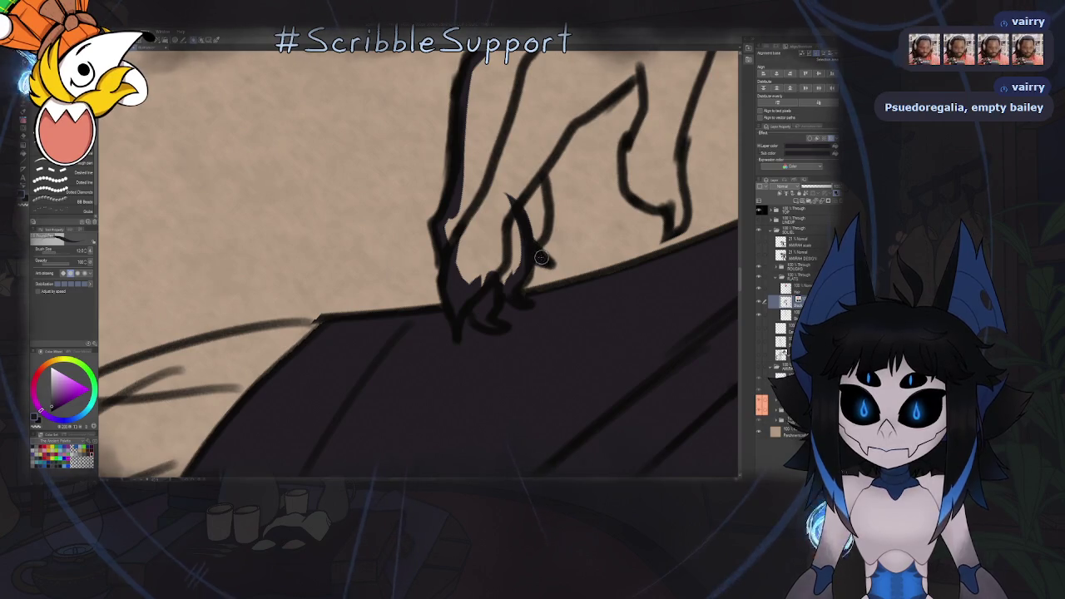
Thicken the gripping finger's outlines, adding a small pointed claw
drag(548, 263, 535, 194)
scroll(535, 194, down, 2)
mouse_move(429, 268)
mouse_down()
mouse_move(529, 154)
mouse_move(540, 209)
mouse_up()
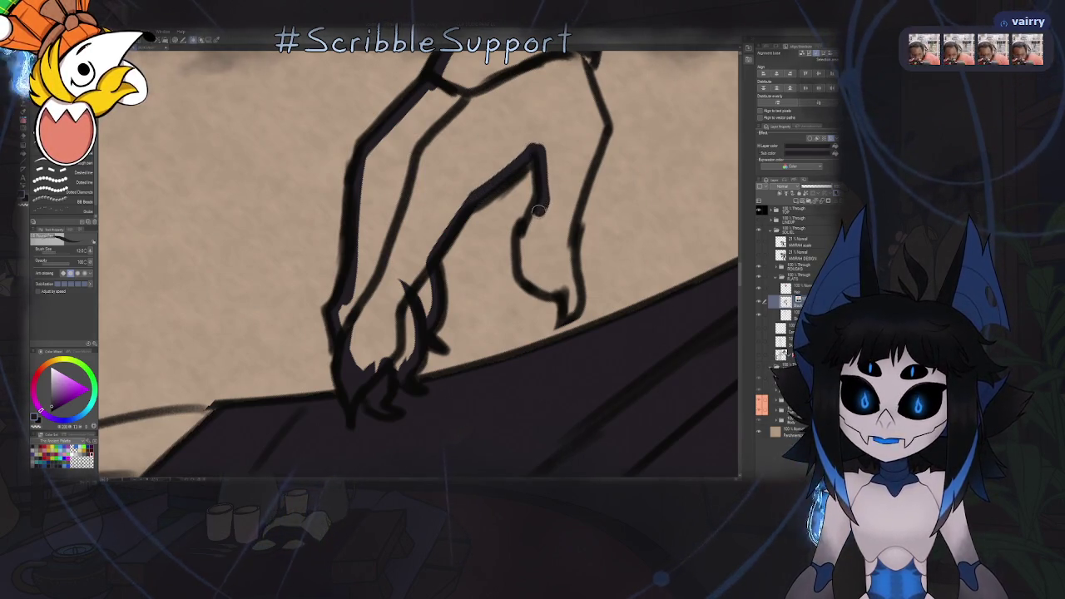
mouse_move(539, 209)
mouse_down()
mouse_move(540, 287)
mouse_move(565, 316)
mouse_up()
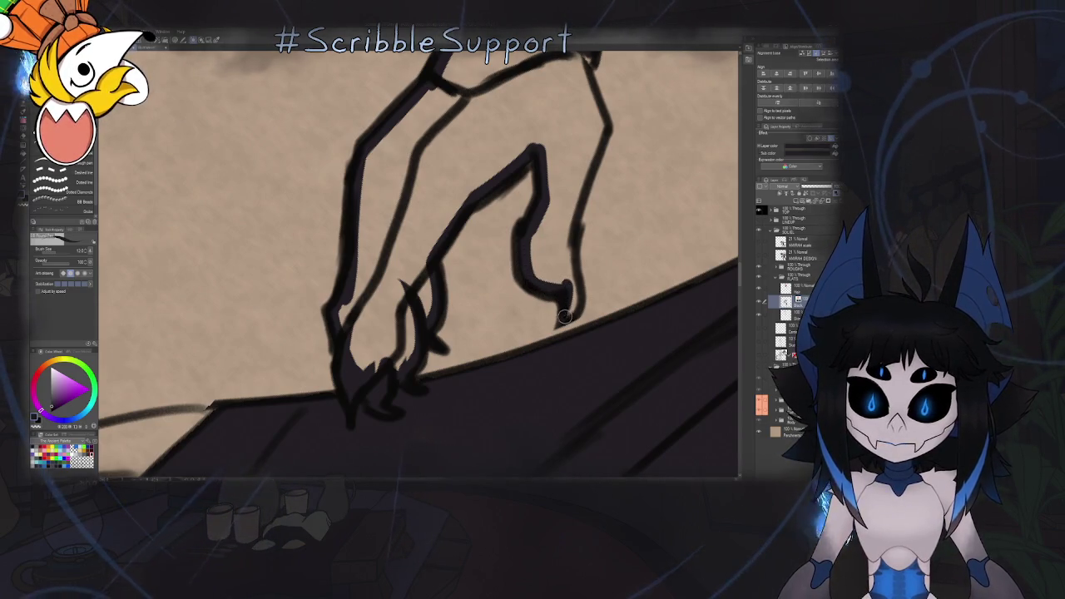
Thicken the armour line rising from the junction along the shoulder guard's right edge
mouse_move(566, 213)
mouse_down()
mouse_move(499, 289)
mouse_move(534, 204)
mouse_up()
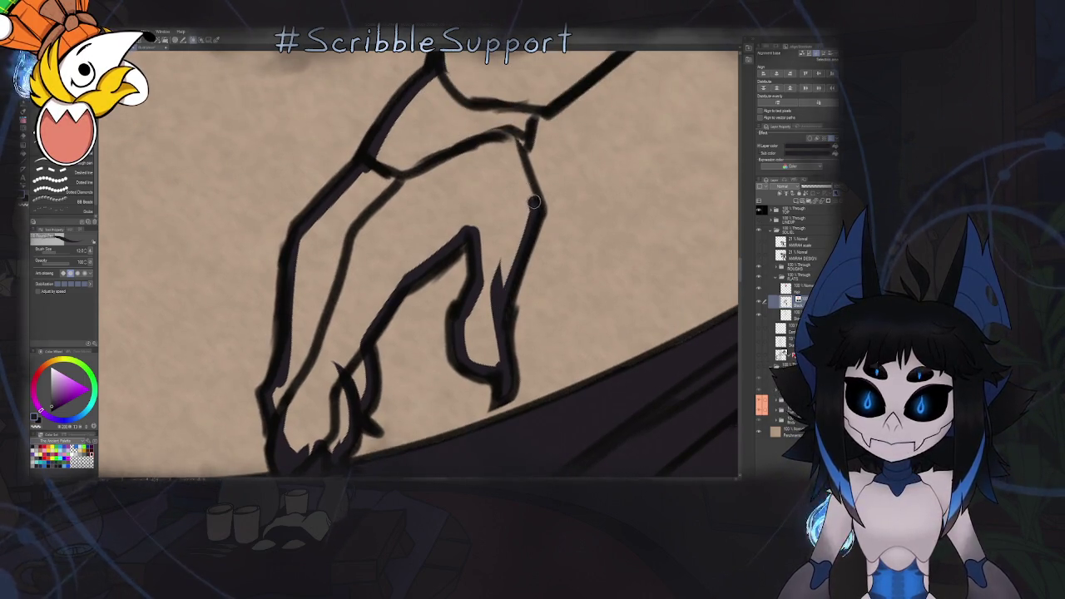
mouse_move(536, 100)
mouse_down()
mouse_move(526, 186)
mouse_move(479, 228)
mouse_move(583, 167)
mouse_up()
mouse_move(525, 200)
mouse_down()
mouse_move(423, 226)
mouse_move(688, 283)
mouse_up()
drag(392, 340, 459, 186)
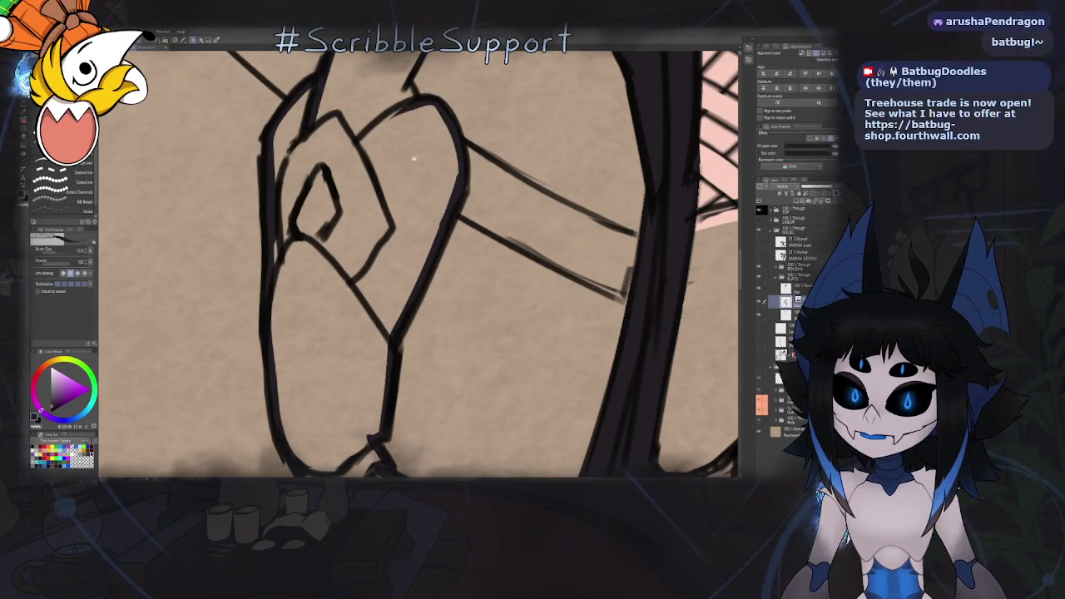
Thicken the armour plate outline and extend the torso line to close its gap toward the collar
drag(463, 159, 391, 133)
drag(436, 194, 445, 198)
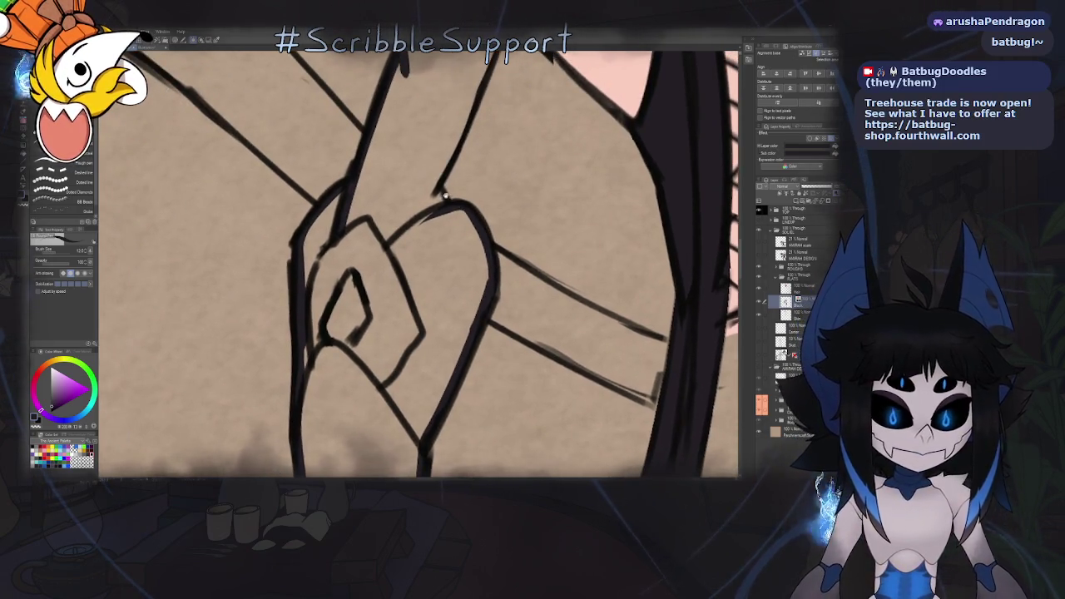
scroll(414, 202, up, 1)
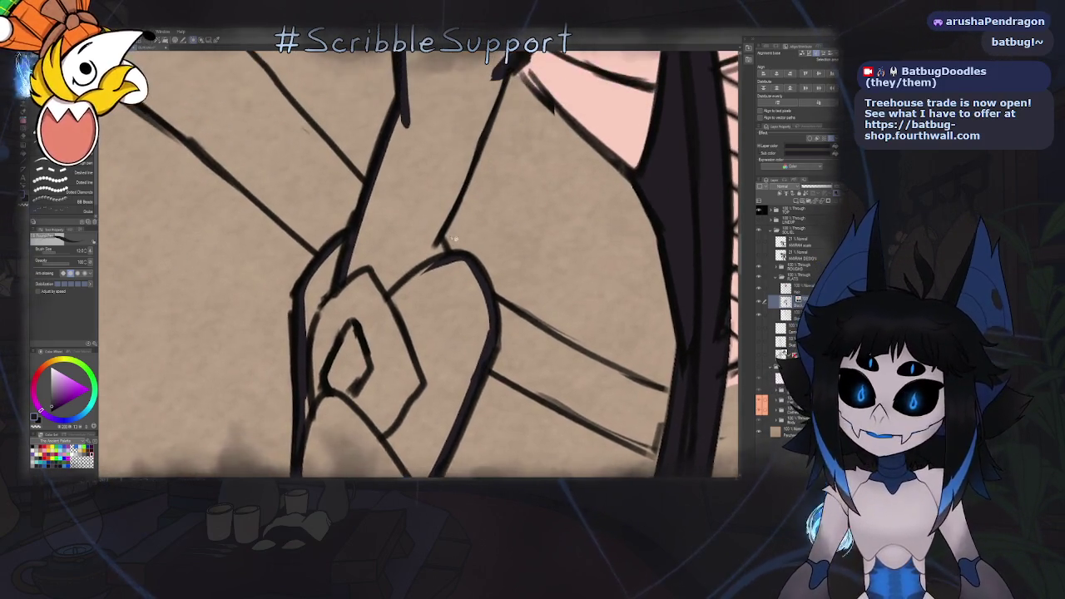
scroll(420, 225, up, 1)
scroll(450, 235, down, 3)
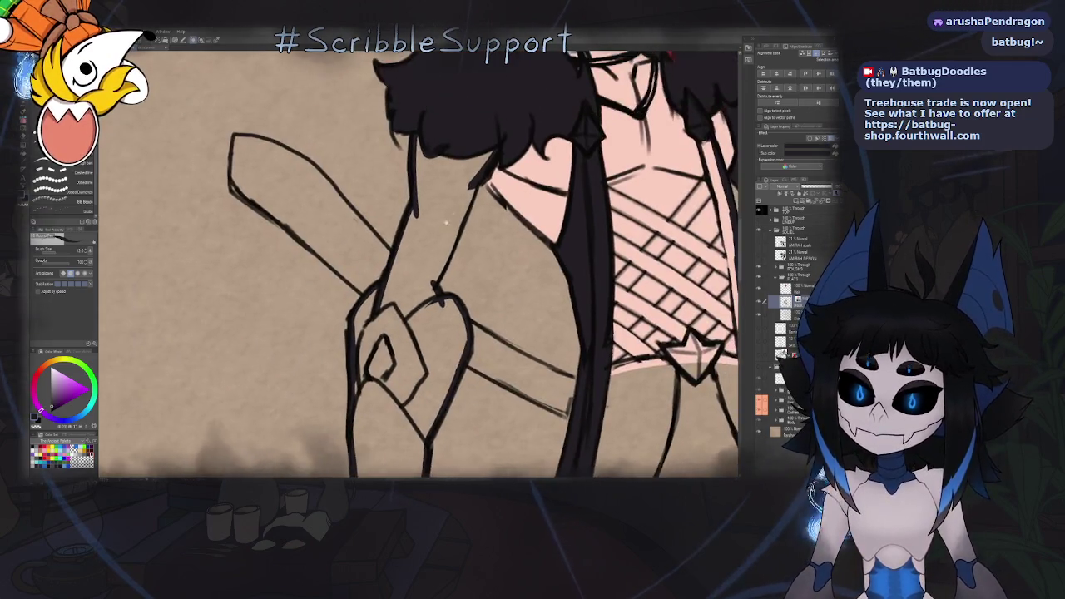
scroll(465, 200, up, 1)
scroll(429, 138, up, 1)
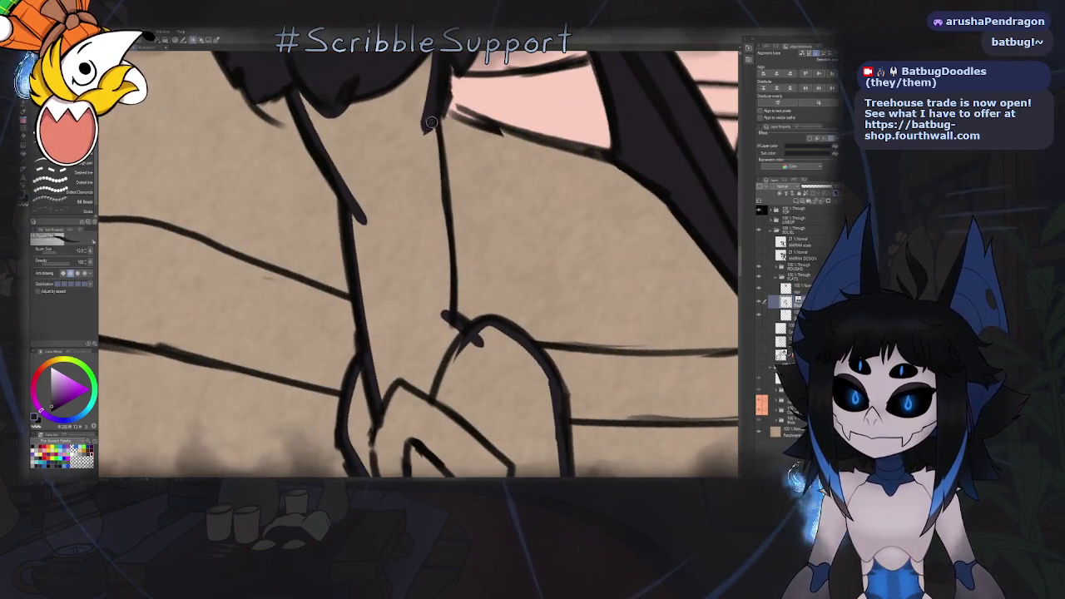
drag(431, 120, 425, 131)
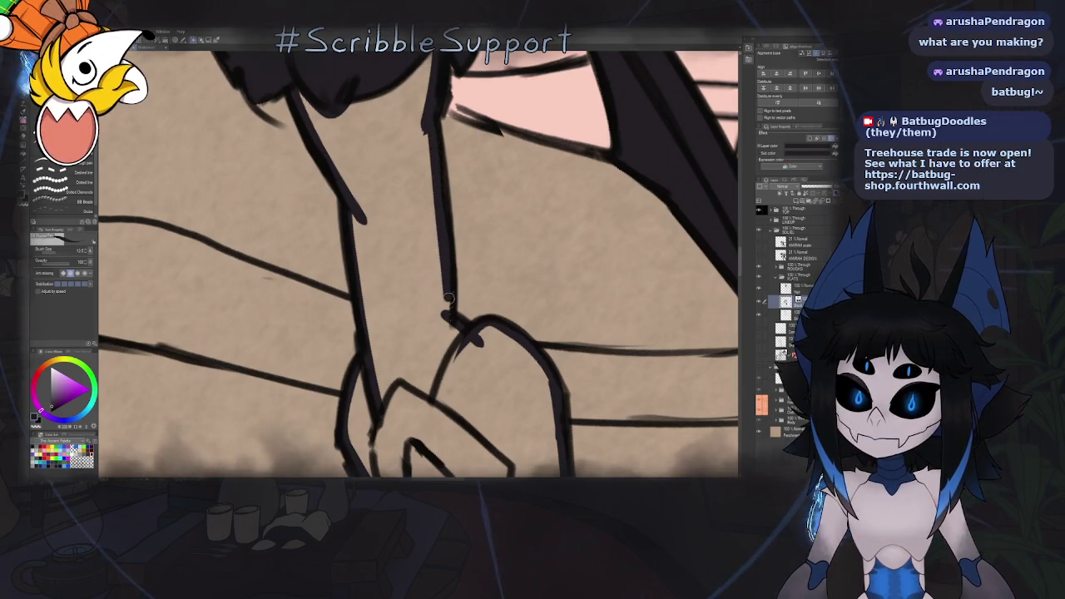
scroll(492, 296, down, 1)
key(g)
scroll(462, 234, down, 3)
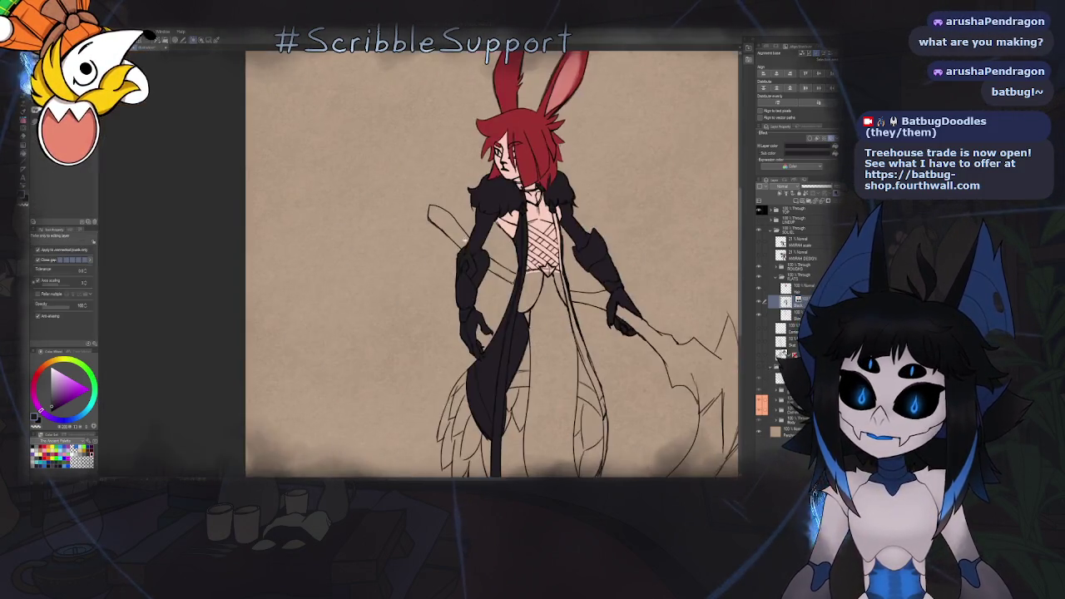
Unmirror the canvas, return to the brush, and pan over the figure down to the feet and signature
scroll(465, 181, down, 2)
key(h)
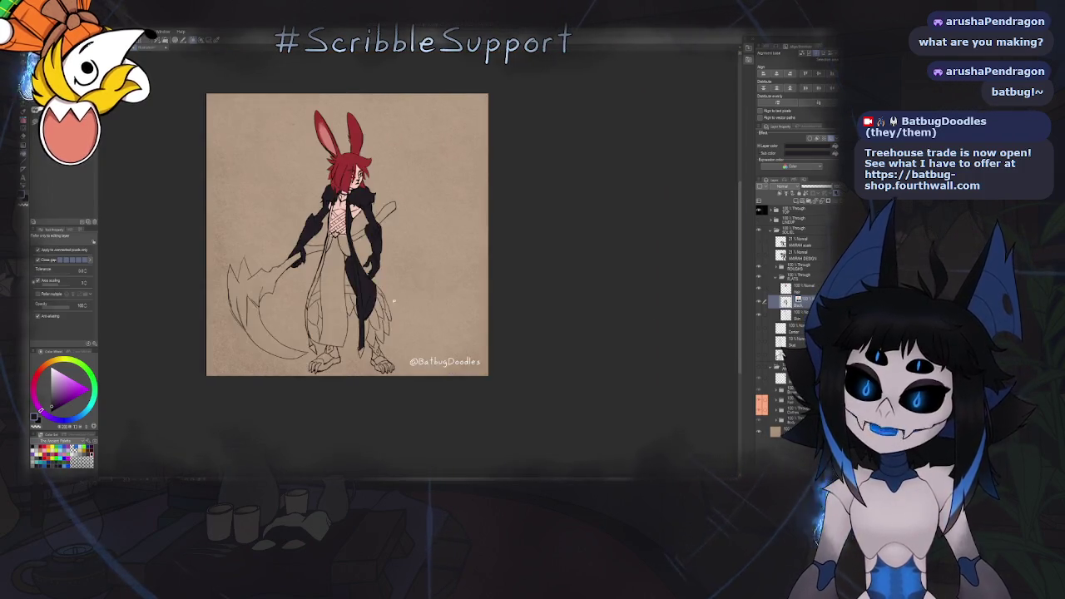
scroll(391, 212, up, 3)
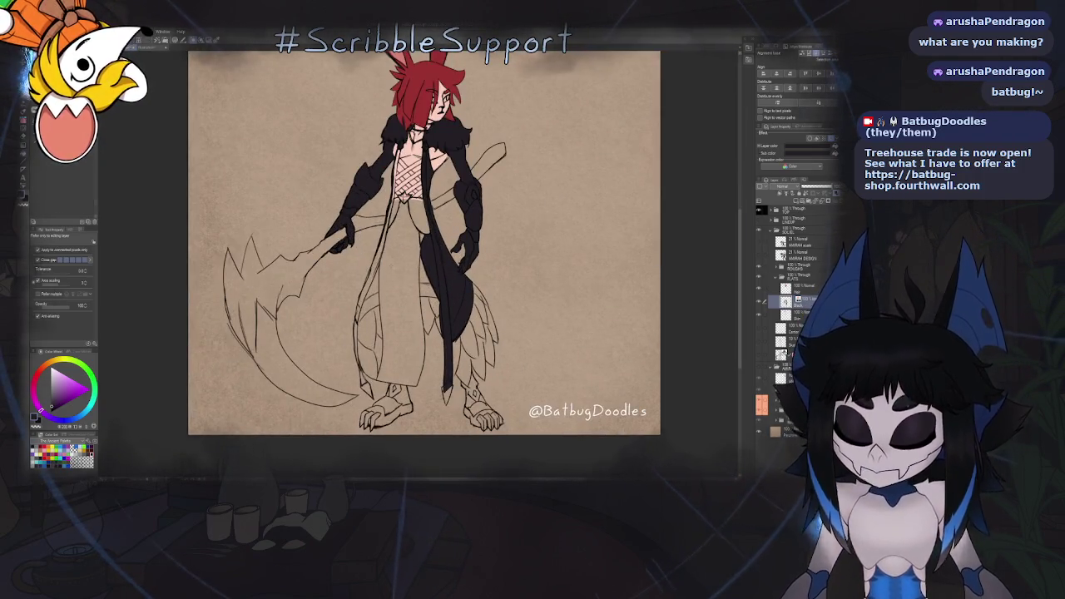
key(b)
drag(362, 304, 376, 279)
scroll(373, 327, up, 1)
scroll(373, 327, up, 1)
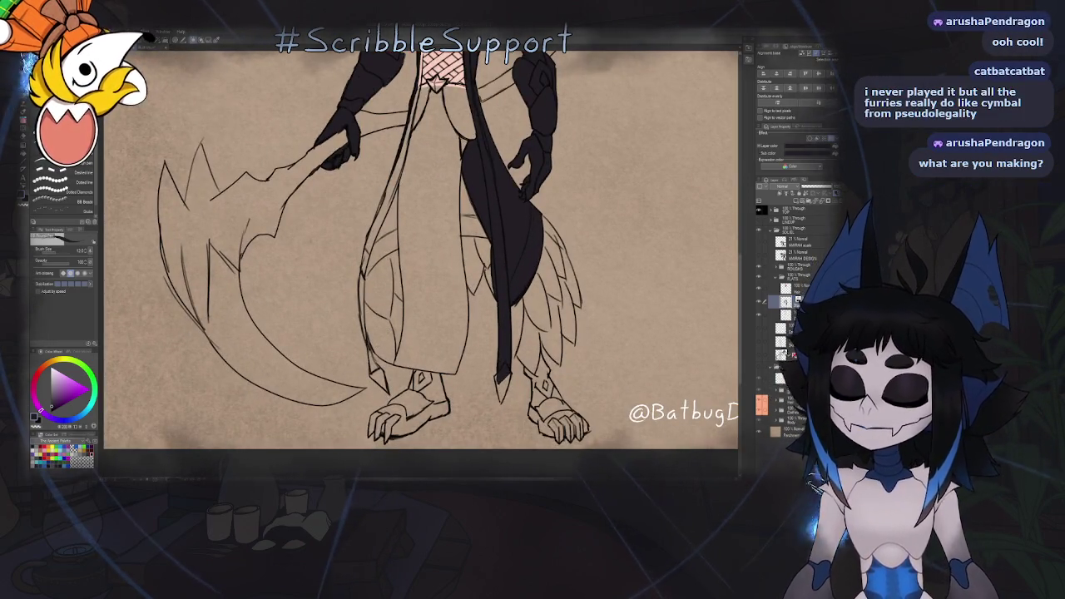
scroll(369, 341, up, 2)
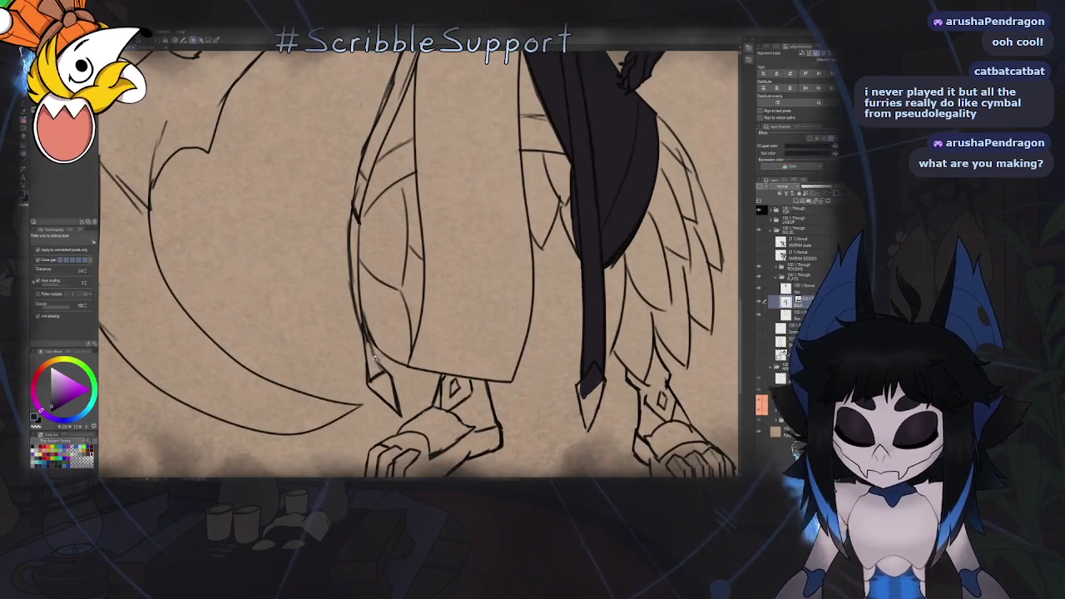
drag(530, 350, 469, 285)
scroll(468, 286, up, 1)
scroll(468, 286, down, 1)
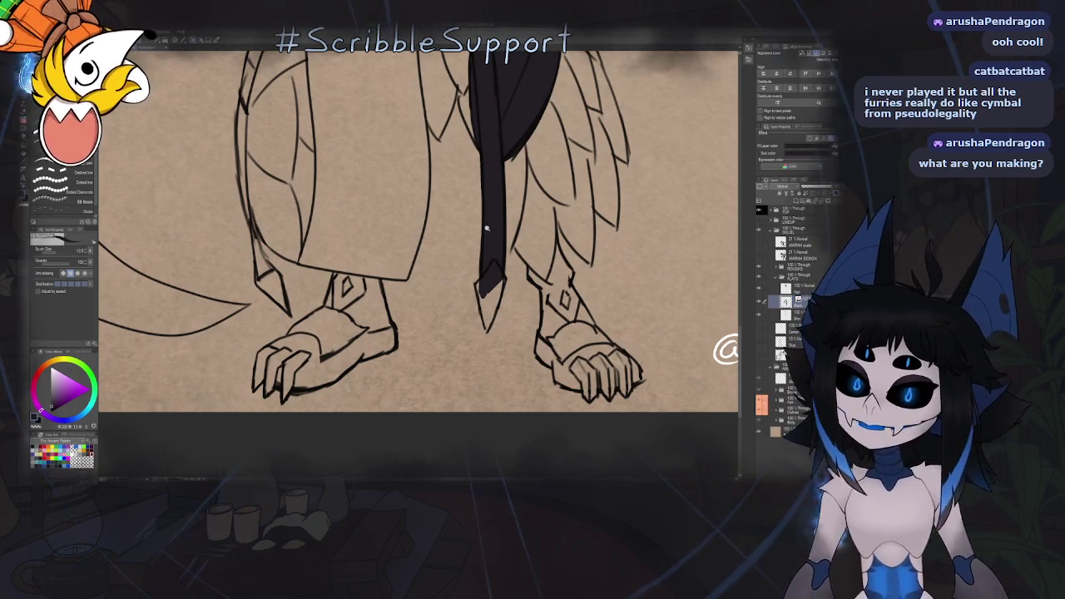
scroll(486, 228, down, 4)
scroll(479, 290, down, 1)
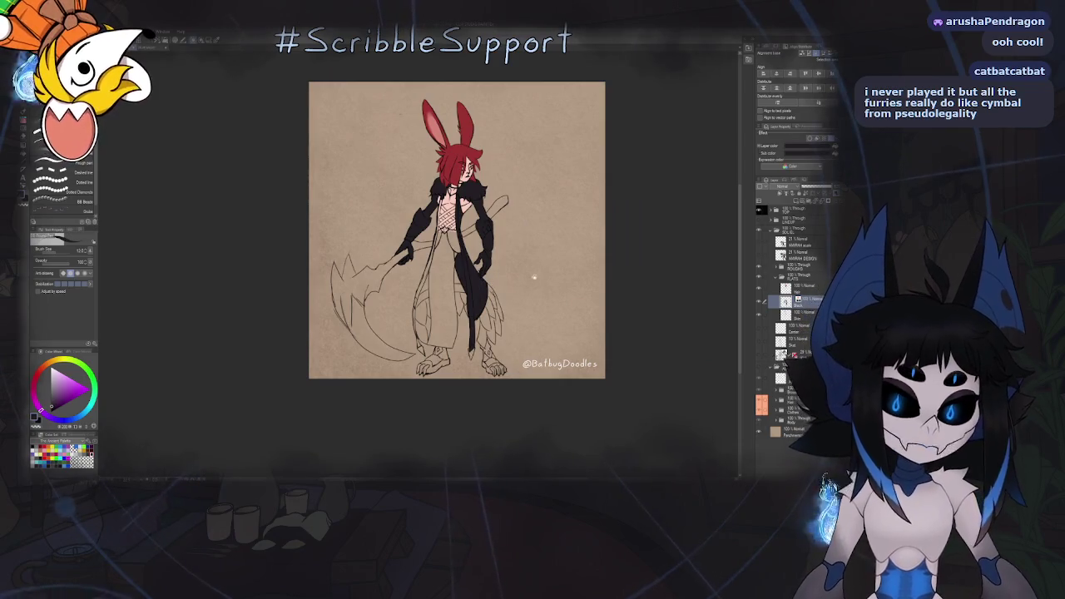
scroll(517, 289, down, 4)
scroll(481, 307, up, 5)
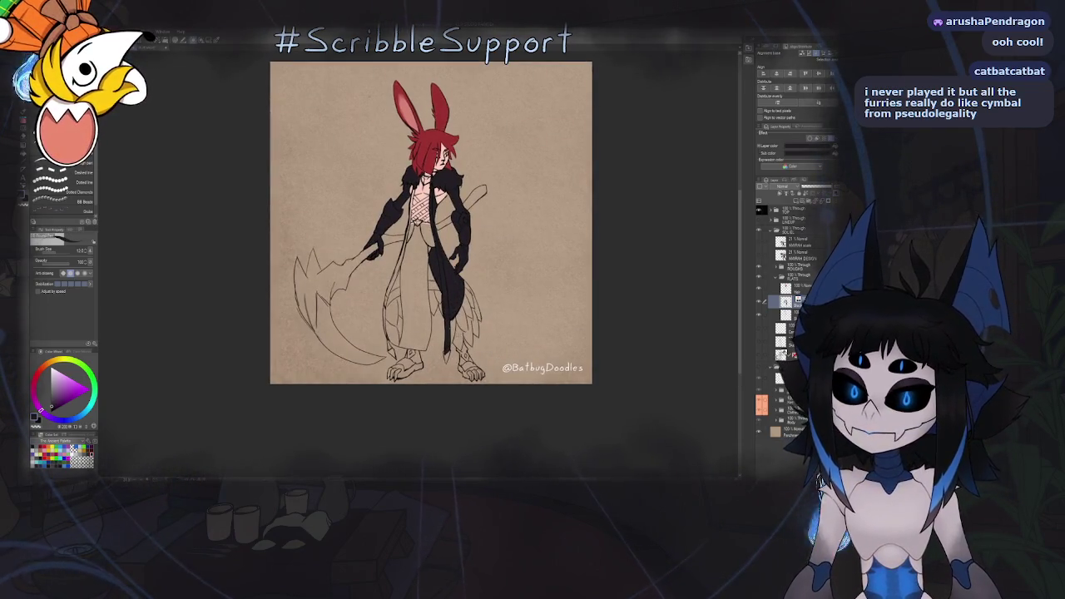
scroll(450, 249, up, 1)
scroll(418, 199, up, 5)
scroll(418, 198, up, 1)
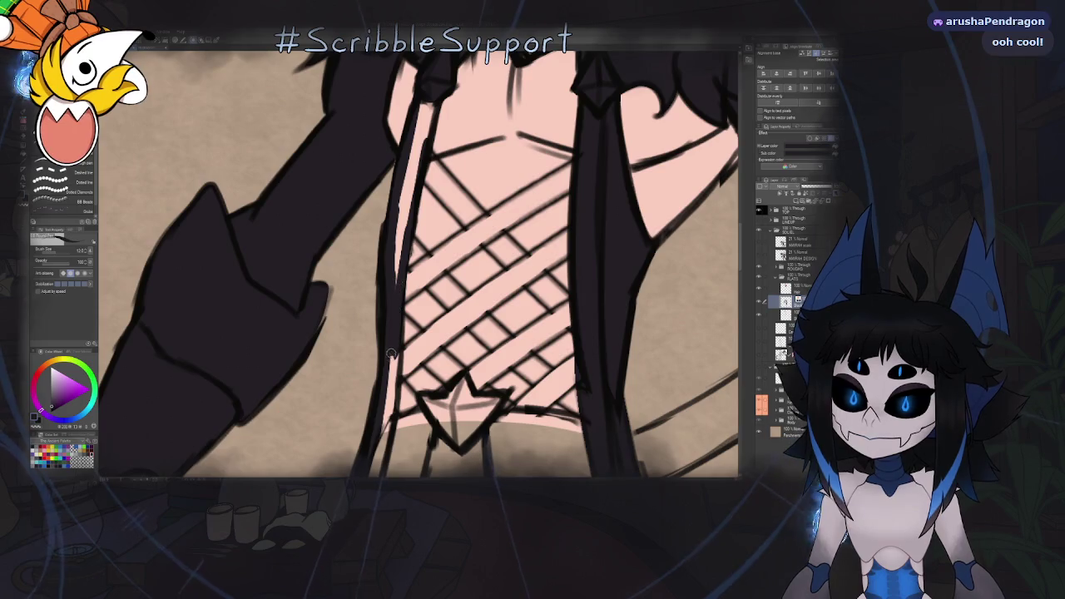
Thicken the coat edge line beside the chest lattice and view the whole character
drag(414, 225, 406, 171)
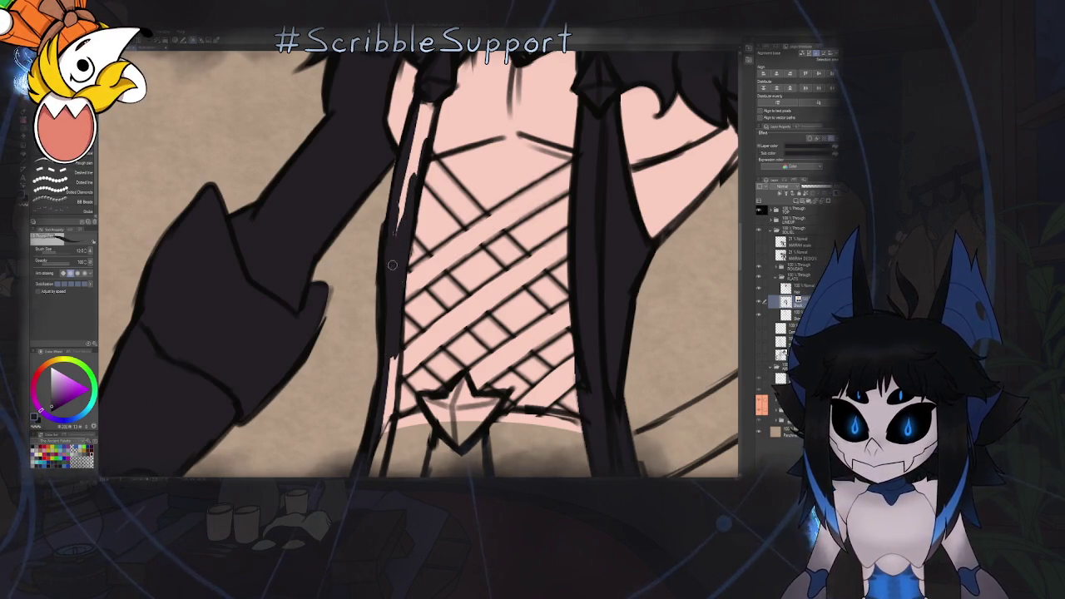
scroll(399, 200, up, 2)
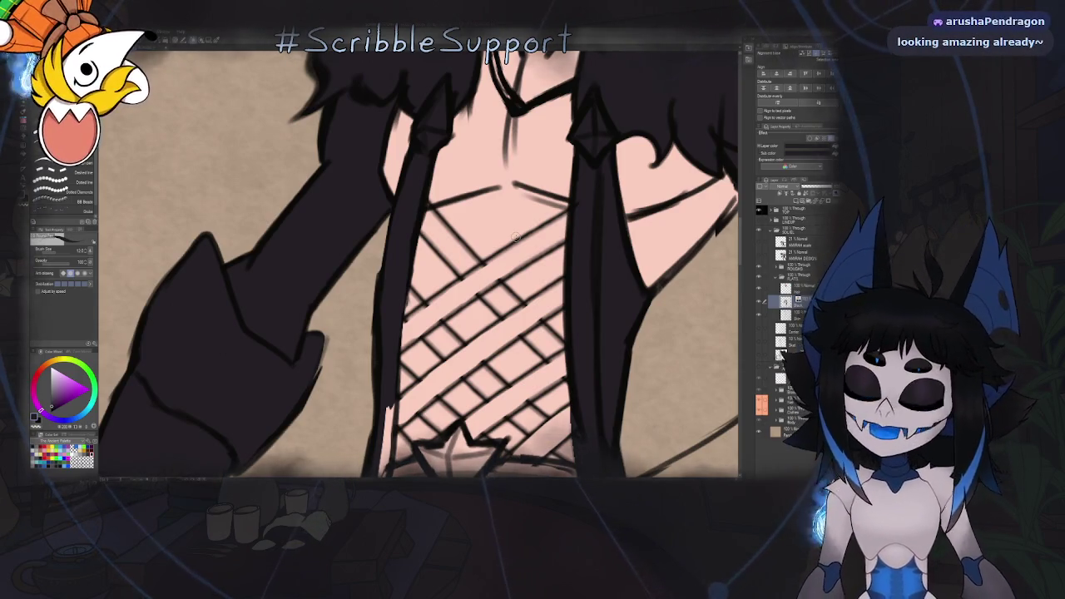
key(ctrl+0)
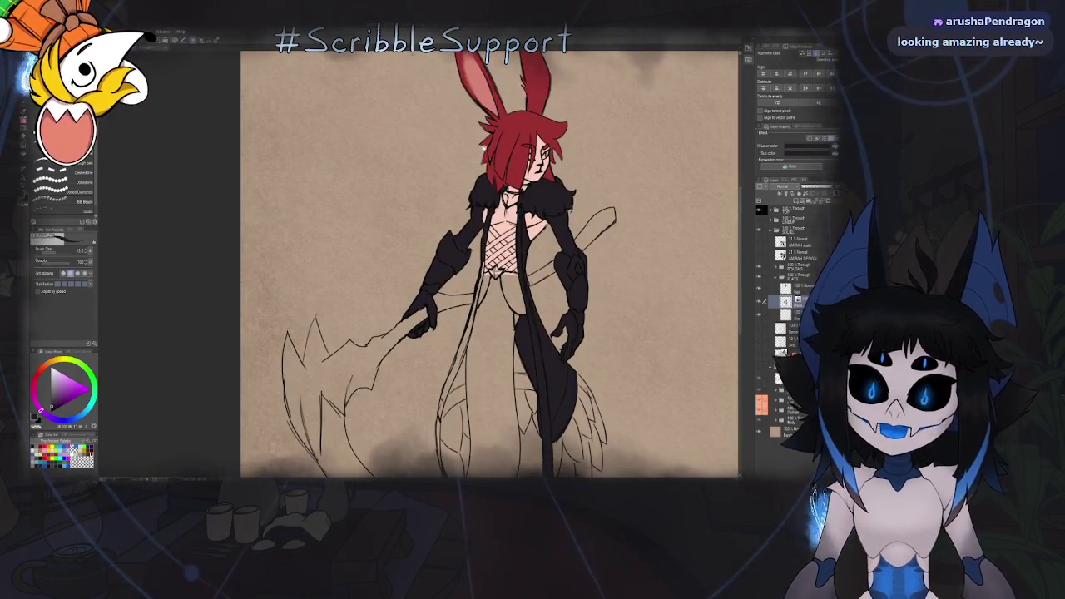
Zoom in on the lower torso and ink two reinforcing strokes along the coat edge below the star emblem
drag(516, 250, 441, 250)
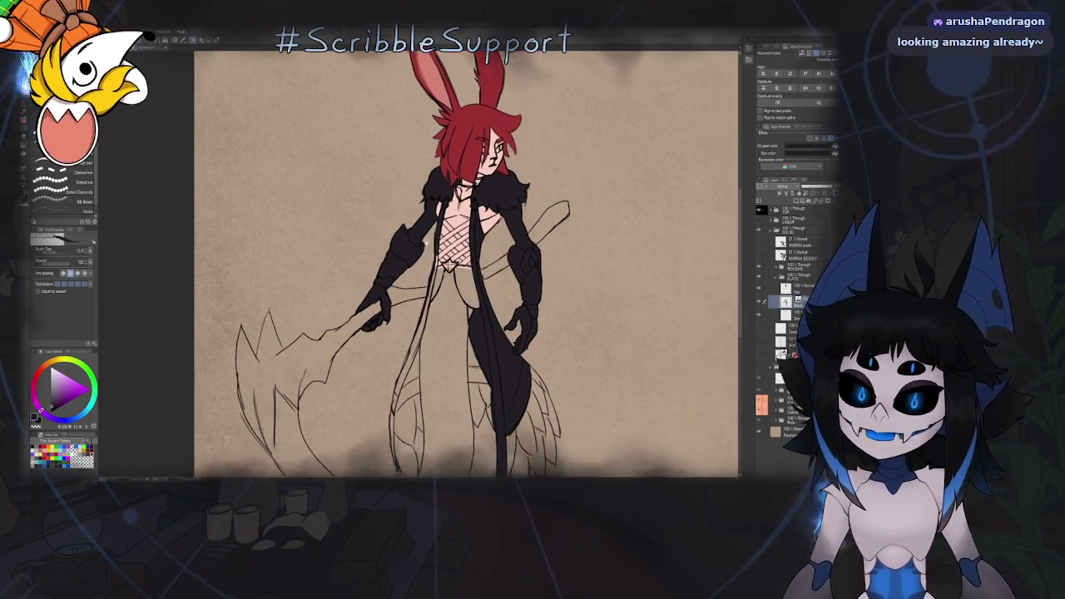
scroll(399, 308, up, 2)
scroll(400, 308, up, 3)
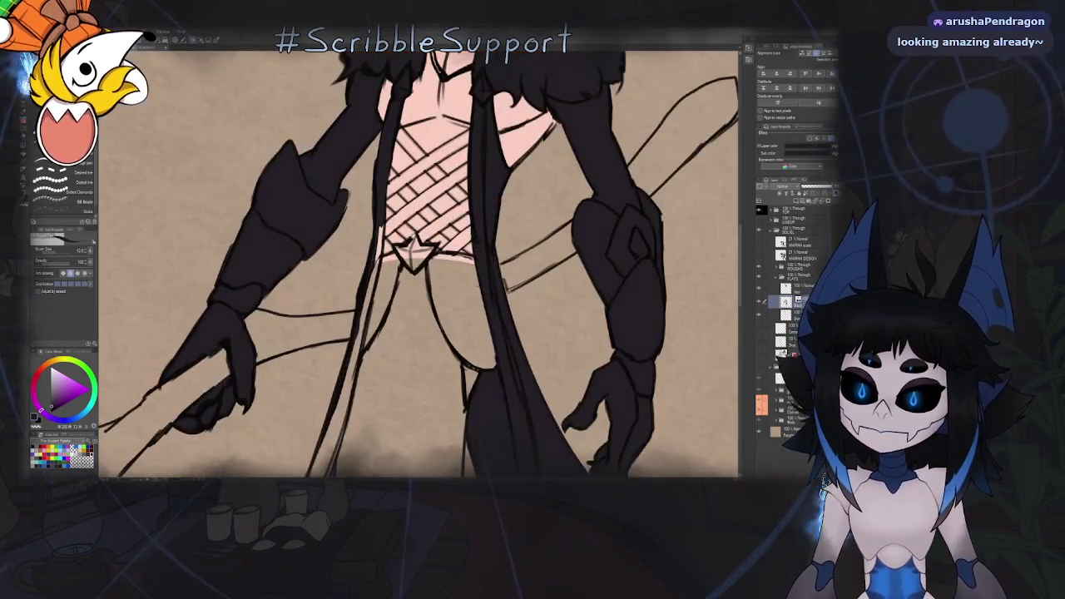
scroll(399, 308, up, 2)
scroll(416, 183, up, 2)
scroll(416, 183, up, 1)
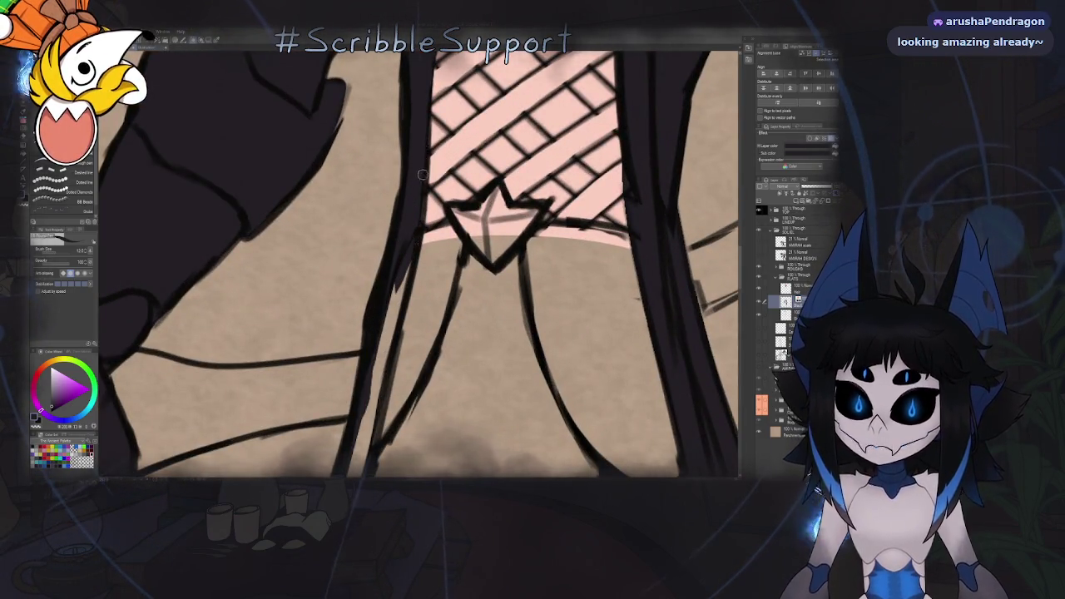
drag(406, 276, 388, 346)
drag(394, 285, 369, 388)
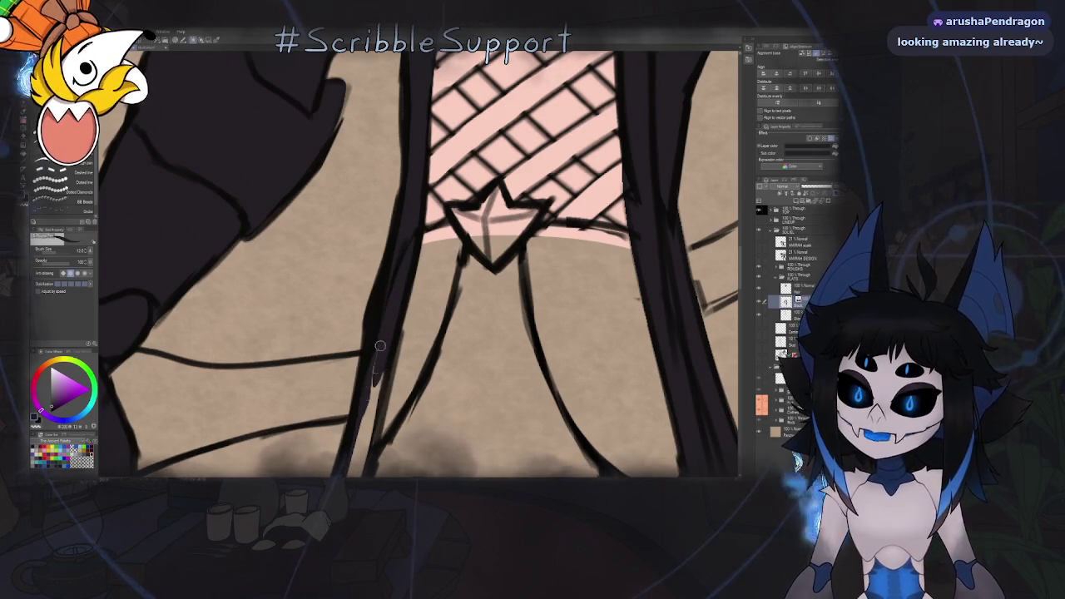
Undo the last stroke, then redraw and darken the vertical coat line between the hands
scroll(391, 354, down, 3)
scroll(391, 354, up, 2)
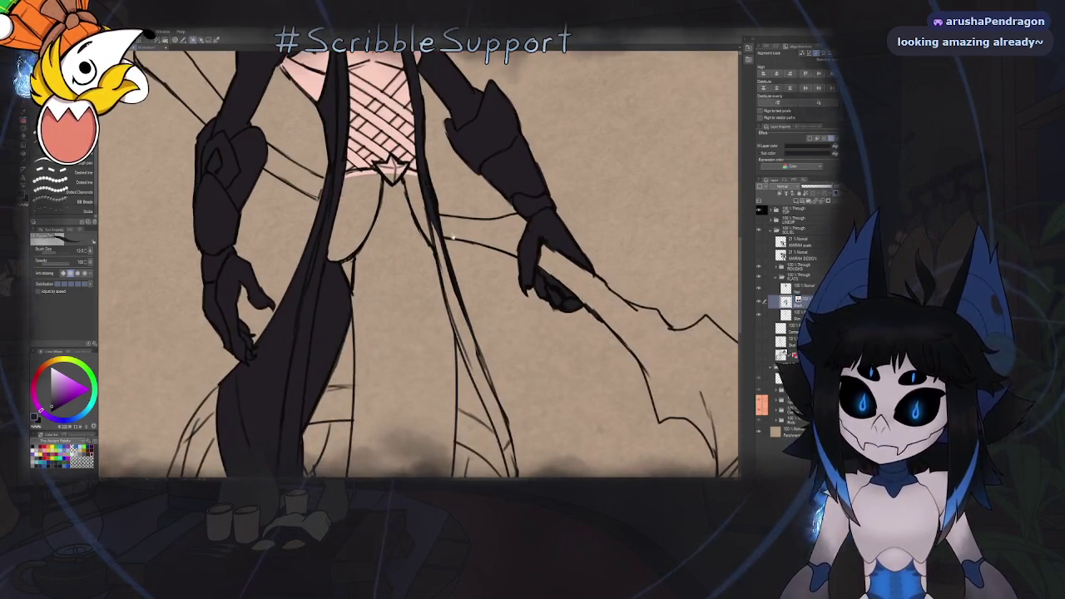
scroll(391, 353, up, 1)
scroll(448, 151, up, 2)
scroll(448, 151, up, 1)
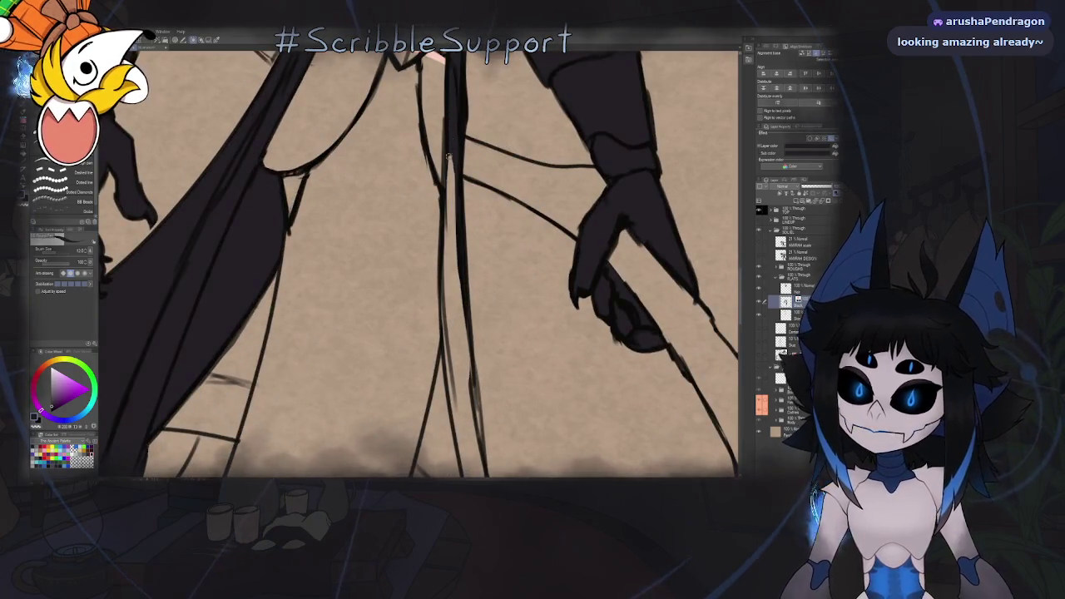
key(ctrl+z)
drag(448, 153, 447, 353)
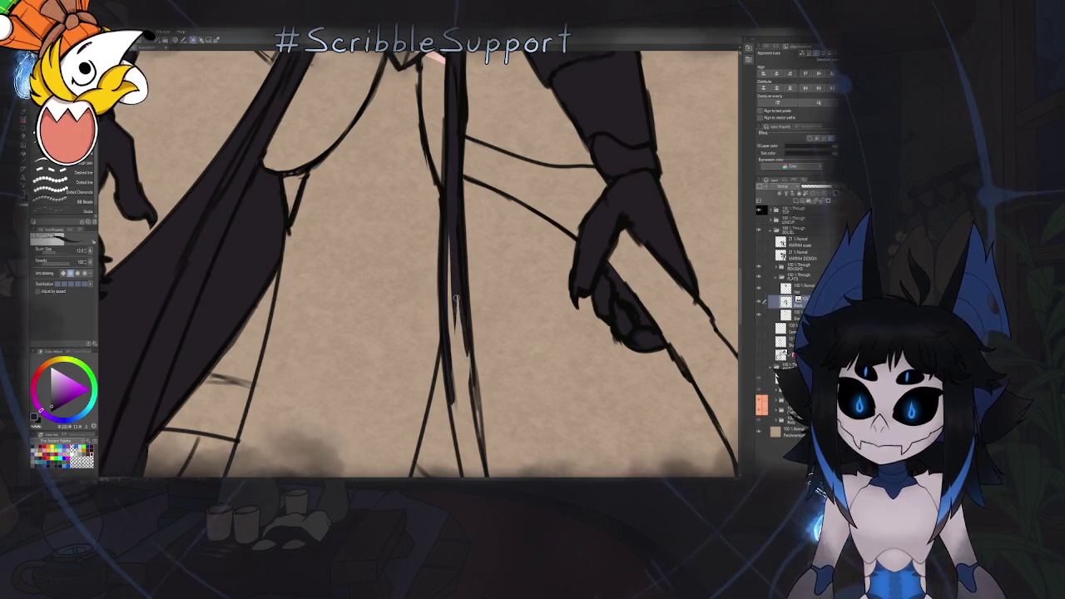
drag(455, 237, 450, 320)
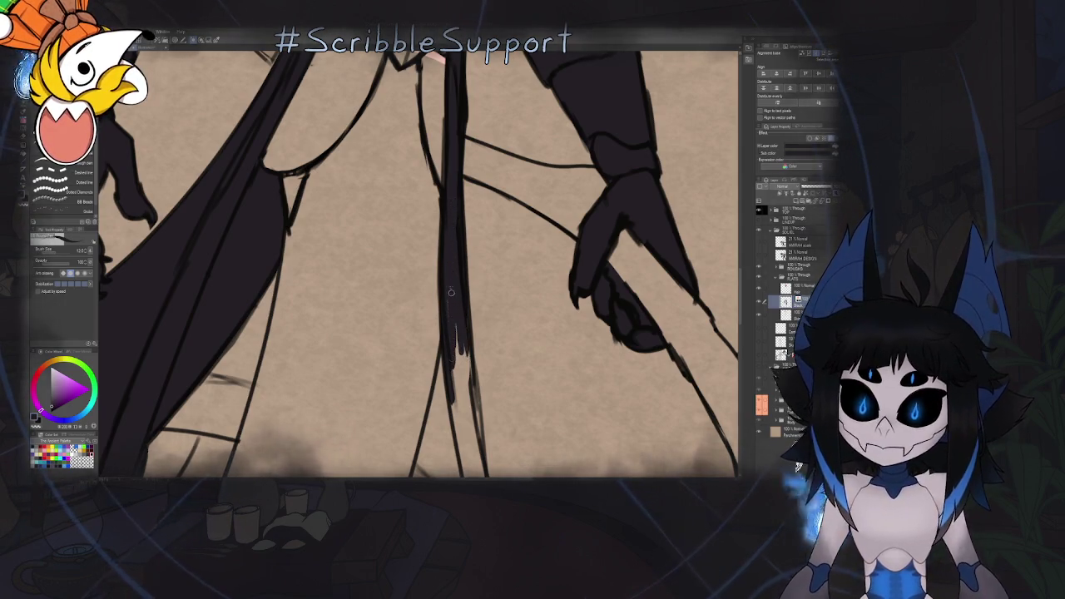
scroll(447, 289, down, 3)
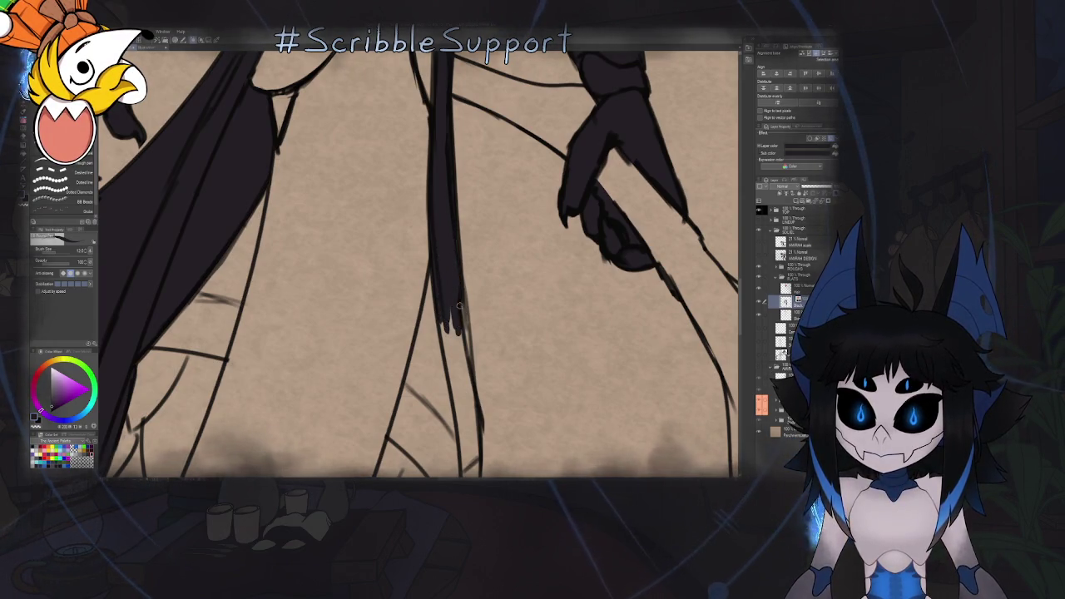
scroll(461, 323, down, 3)
scroll(460, 323, down, 3)
scroll(460, 323, down, 3)
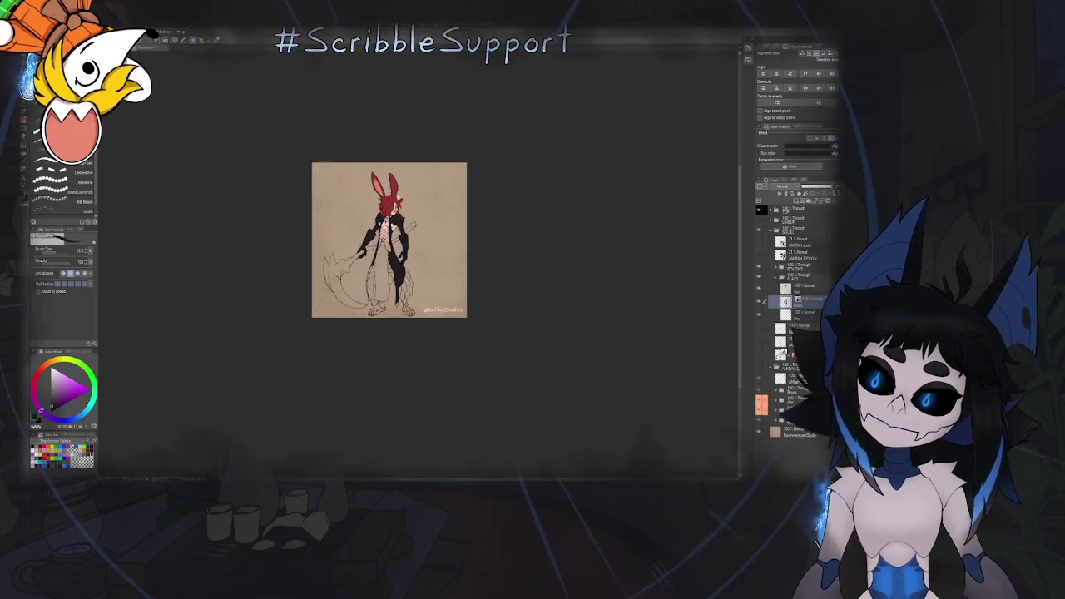
scroll(460, 322, up, 2)
mouse_move(384, 208)
mouse_down()
mouse_move(433, 198)
mouse_move(448, 163)
mouse_up()
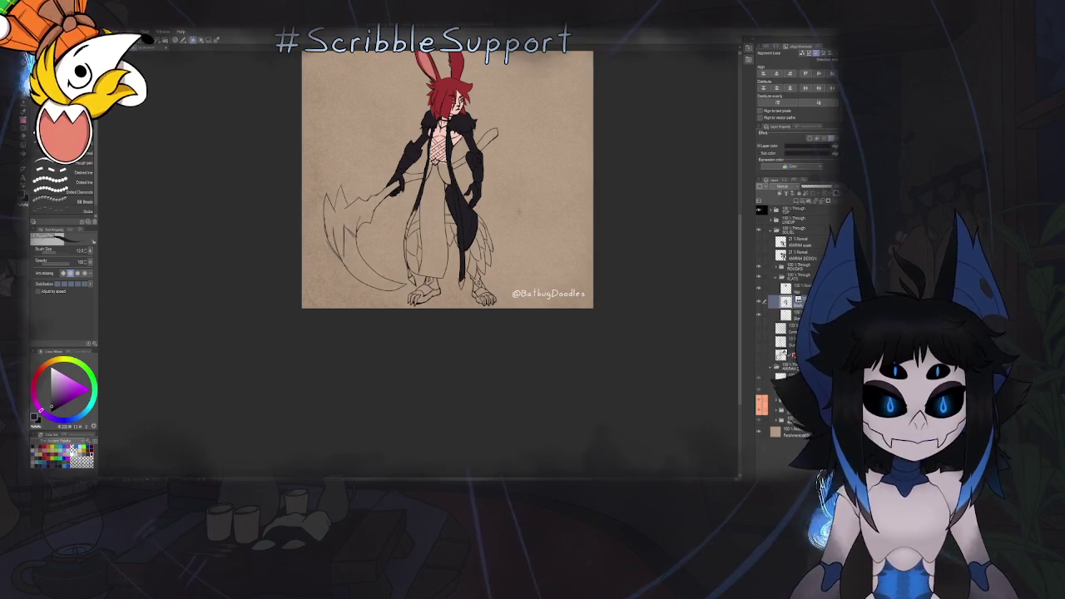